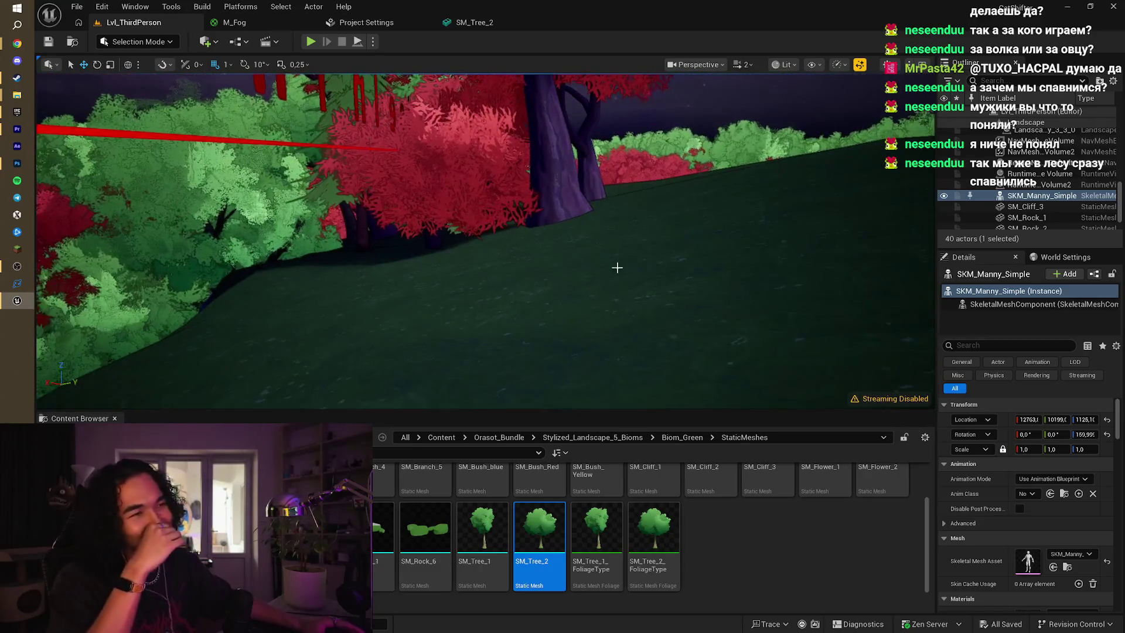
# Glance at the Magnific wolf gallery, then turn the Unreal view down the forest path
pyautogui.hotkey('alt', 'Tab')
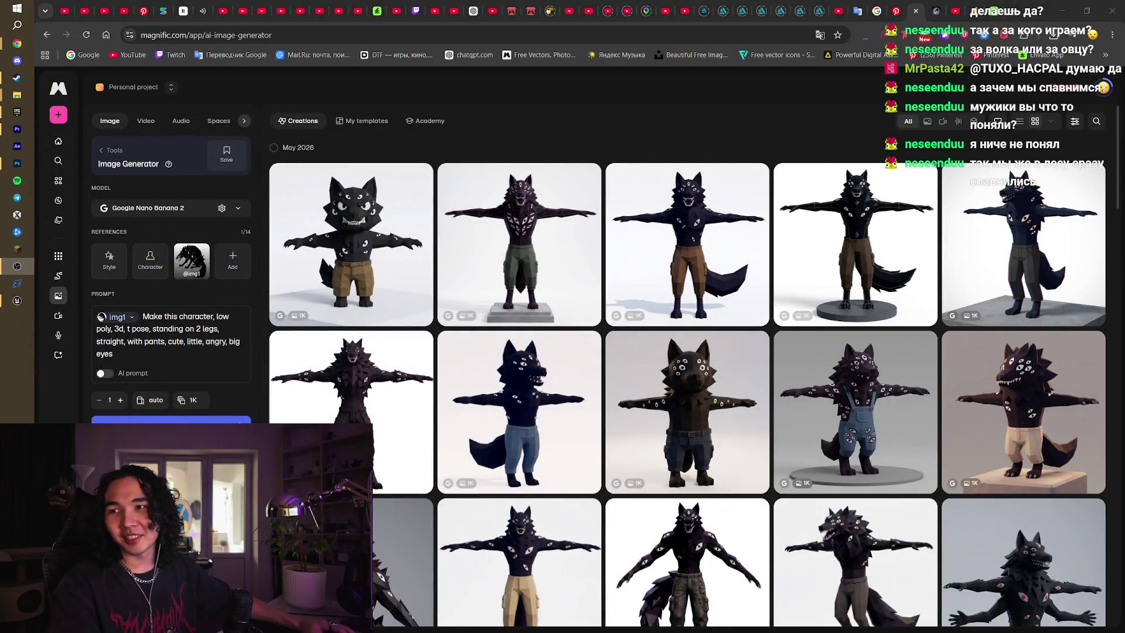
pyautogui.click(13, 301)
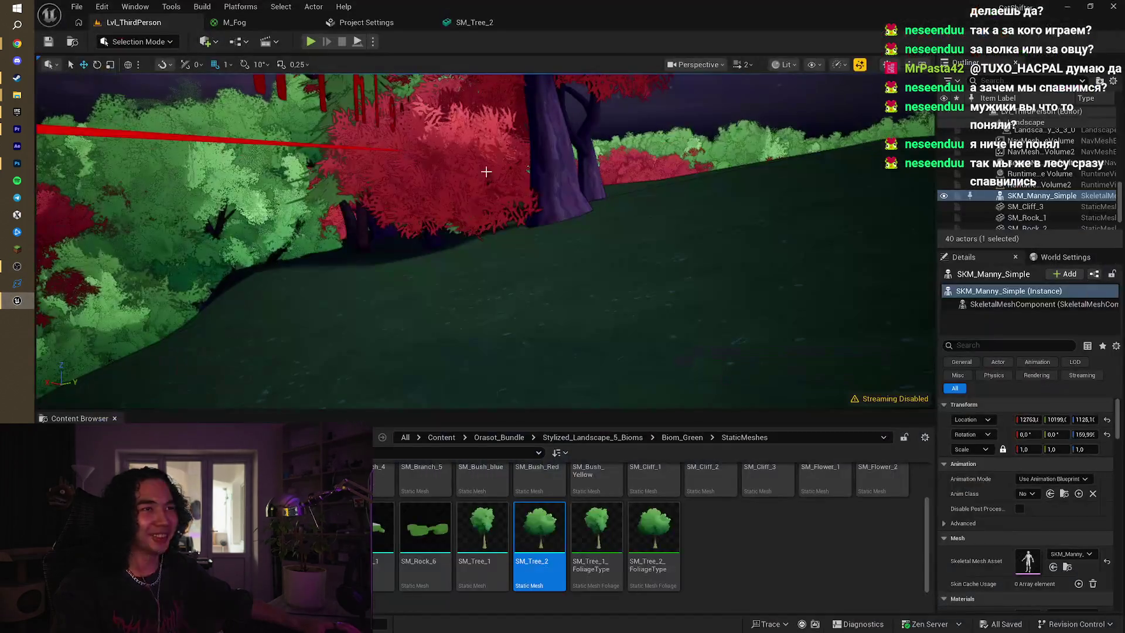
pyautogui.moveTo(460, 189); pyautogui.dragTo(505, 201)
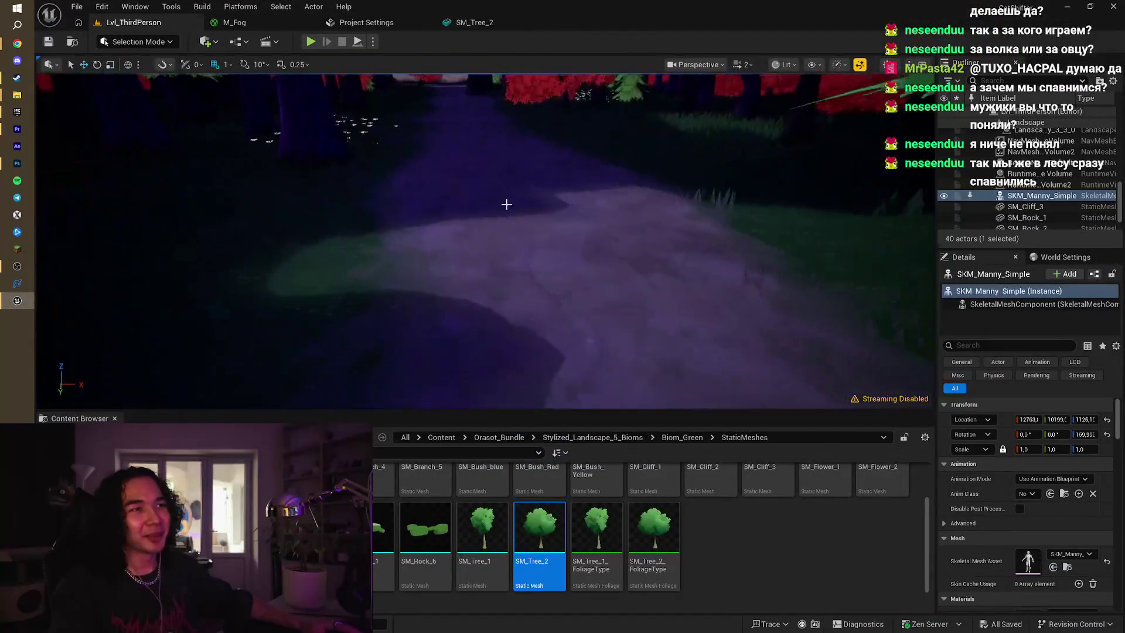
# Play-test the level as the sheep, stop it, and fly the view to the purple rock
pyautogui.click(310, 43)
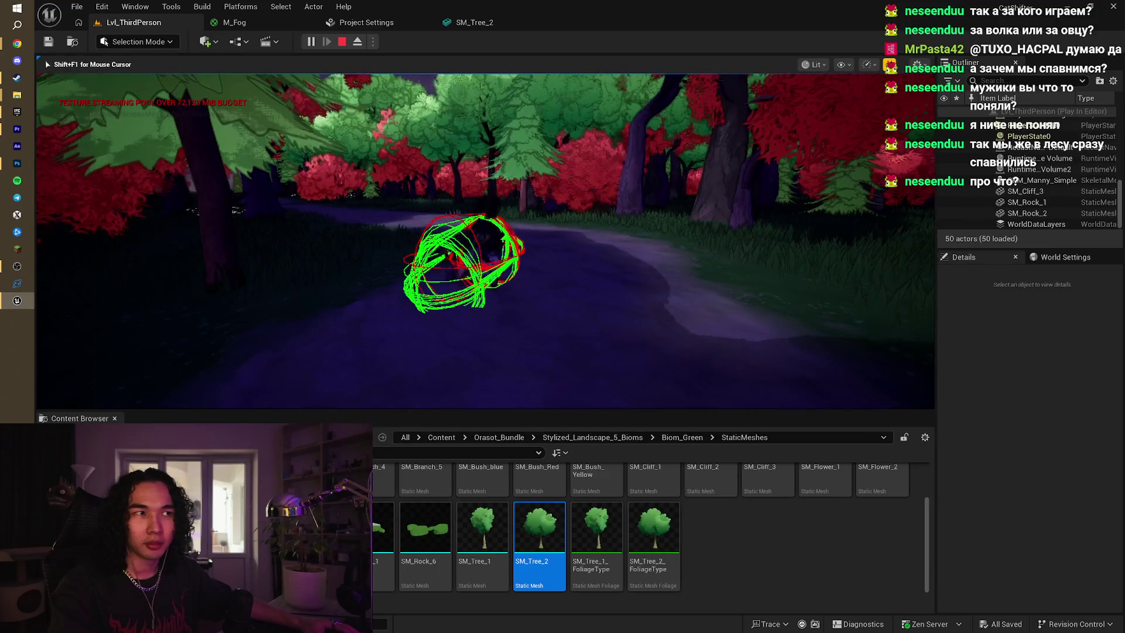
pyautogui.press('Escape')
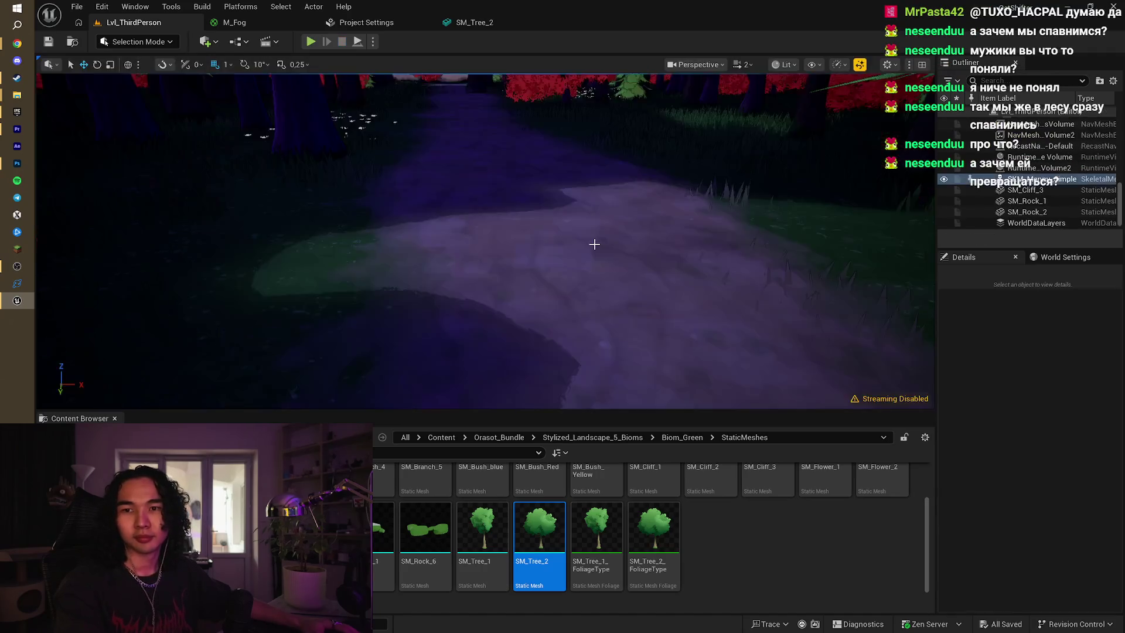
pyautogui.moveTo(572, 256)
pyautogui.mouseDown()
pyautogui.moveTo(592, 256)
pyautogui.moveTo(545, 259)
pyautogui.mouseUp()
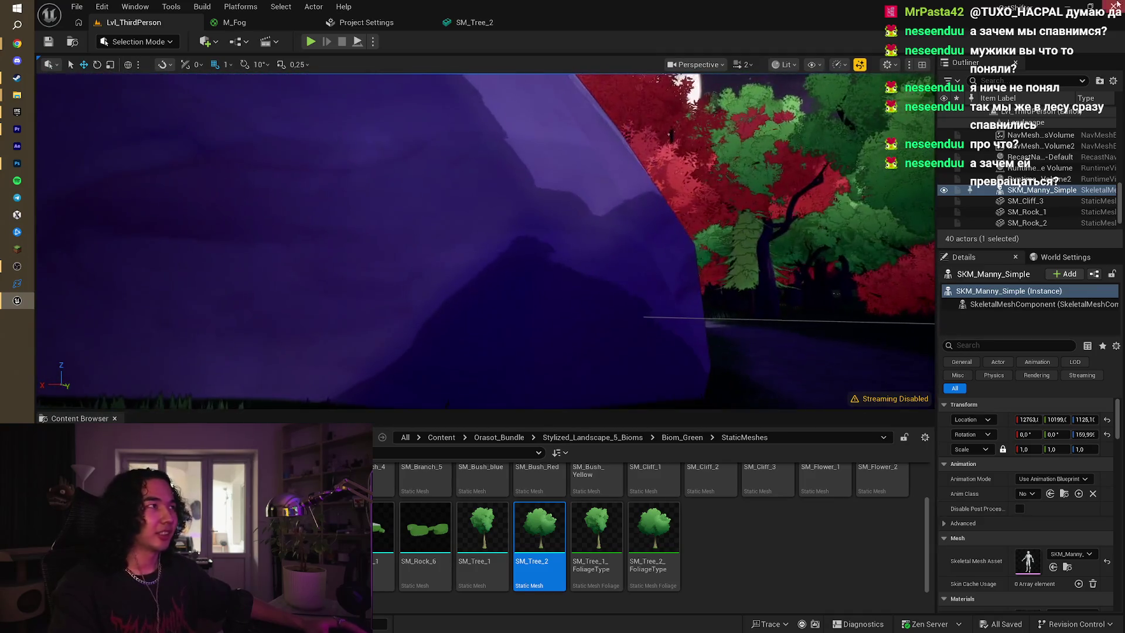
pyautogui.hotkey('alt', 'Tab')
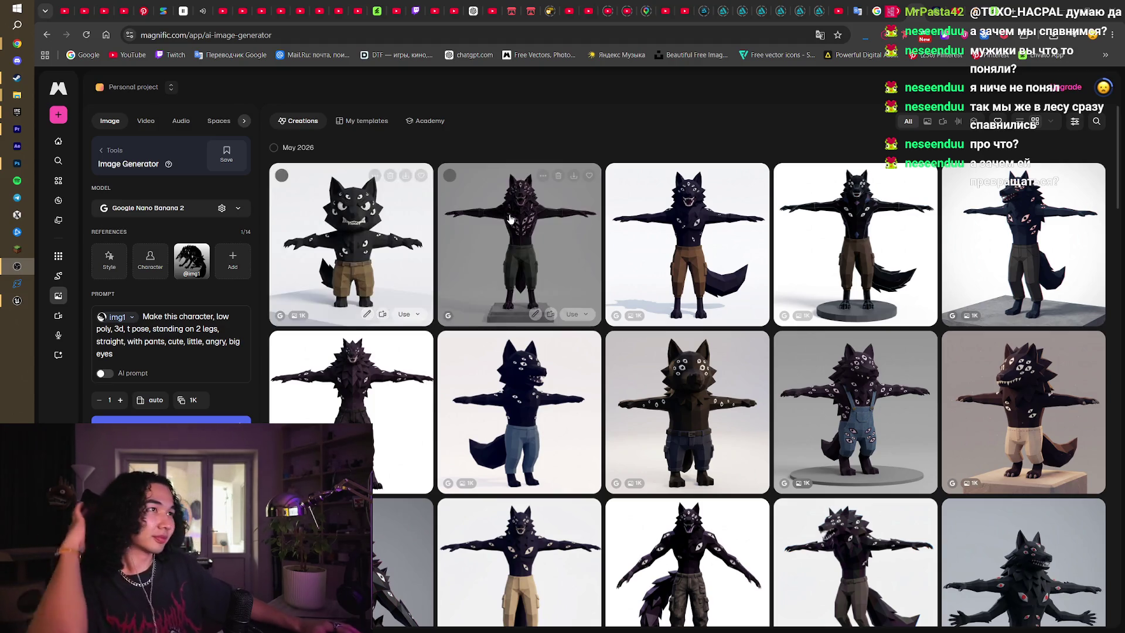
# Browse the generated wolf creations one by one in the detail view, then close it
pyautogui.click(379, 254)
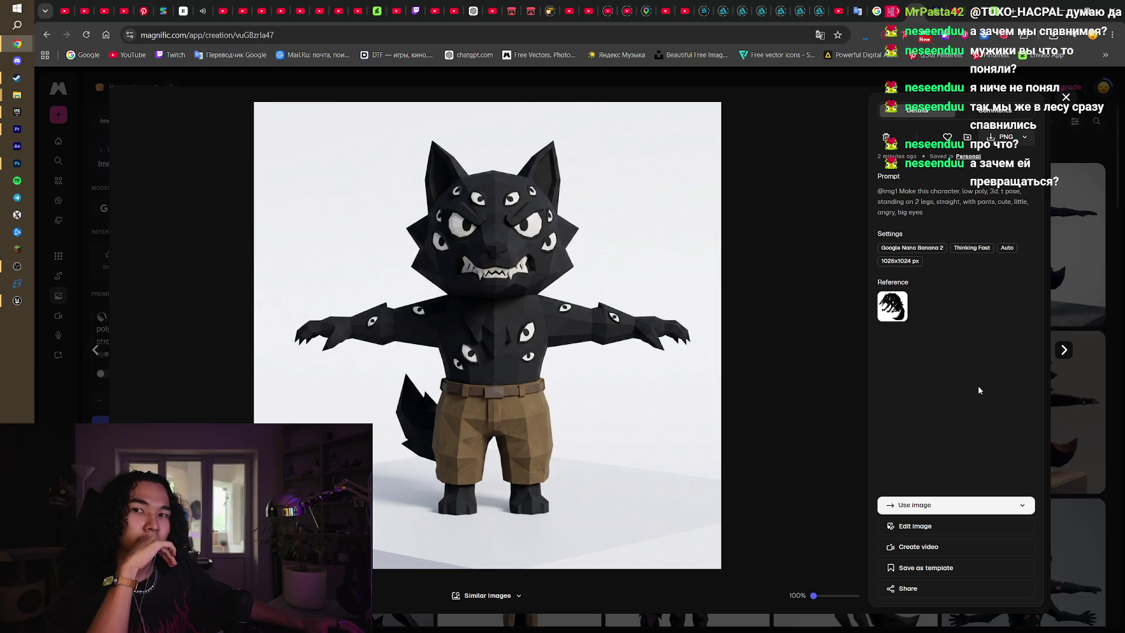
pyautogui.click(1064, 350)
pyautogui.click(1064, 349)
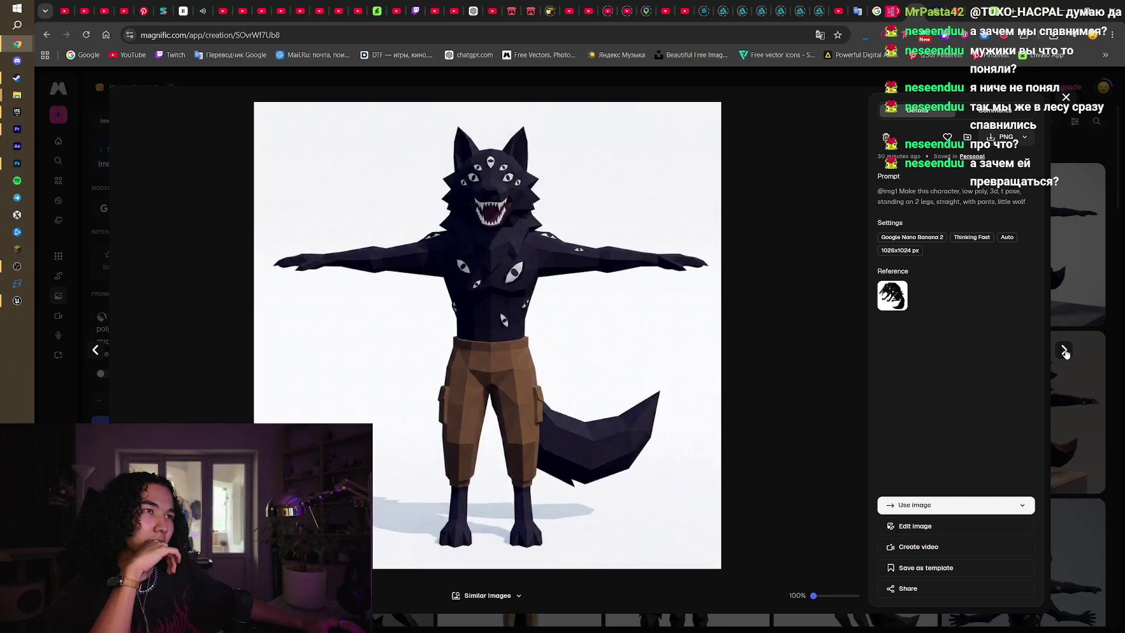
pyautogui.click(1067, 96)
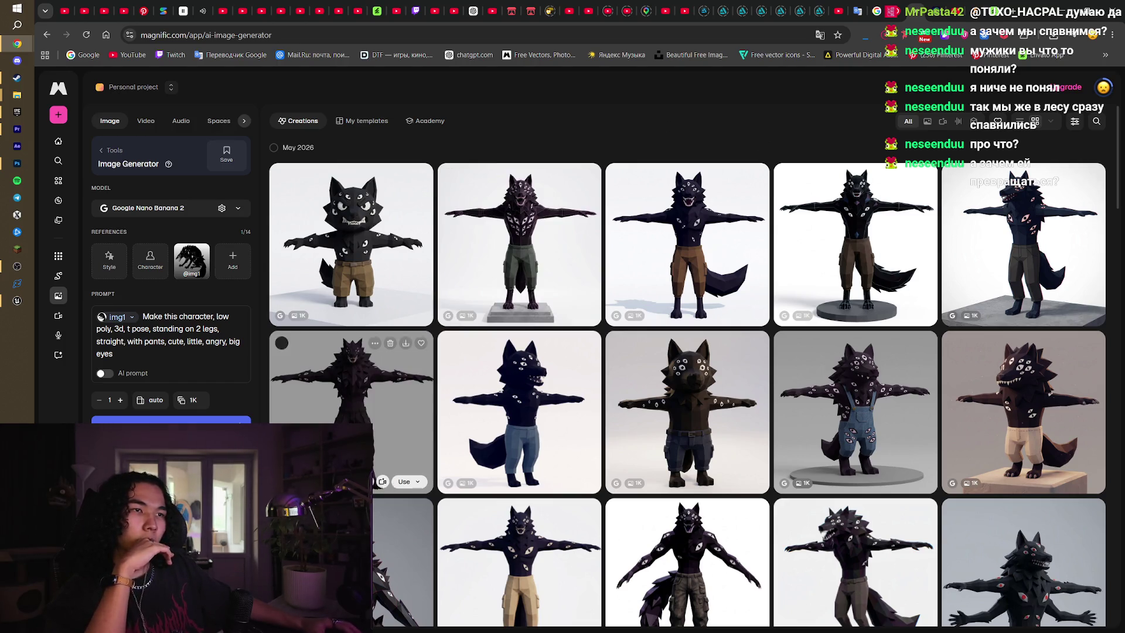
# Move through the browser tabs to the Meshy workspace showing the 3D wolf model
pyautogui.click(897, 4)
pyautogui.click(872, 5)
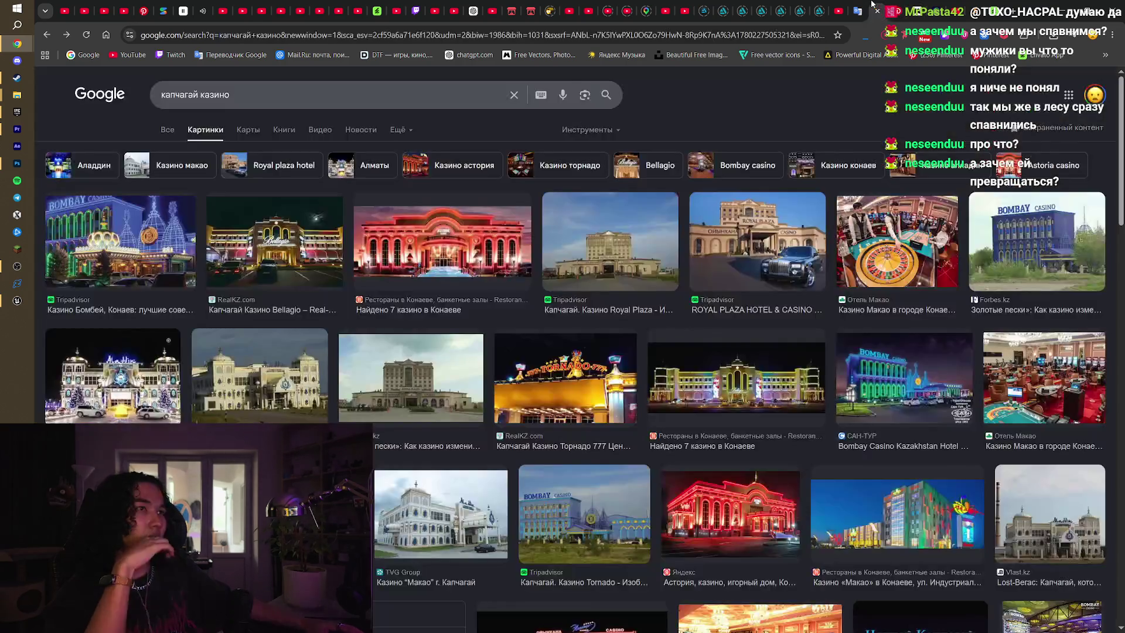
pyautogui.click(961, 5)
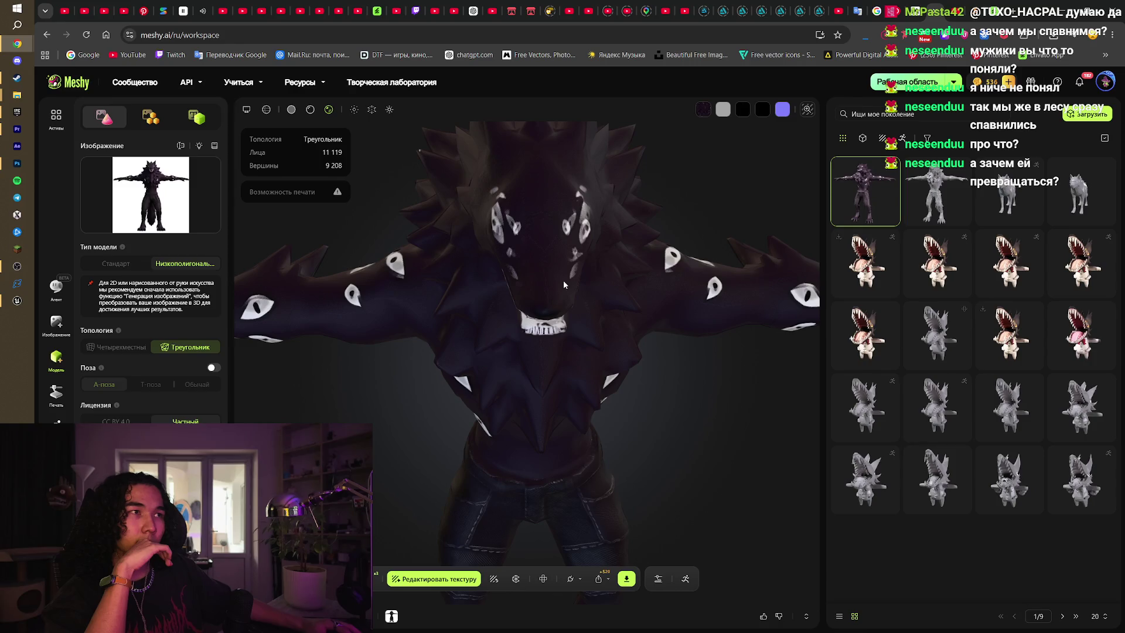
# Open the Downloads folder and drag the dark wolf image into Photoshop
pyautogui.click(17, 163)
pyautogui.click(17, 5)
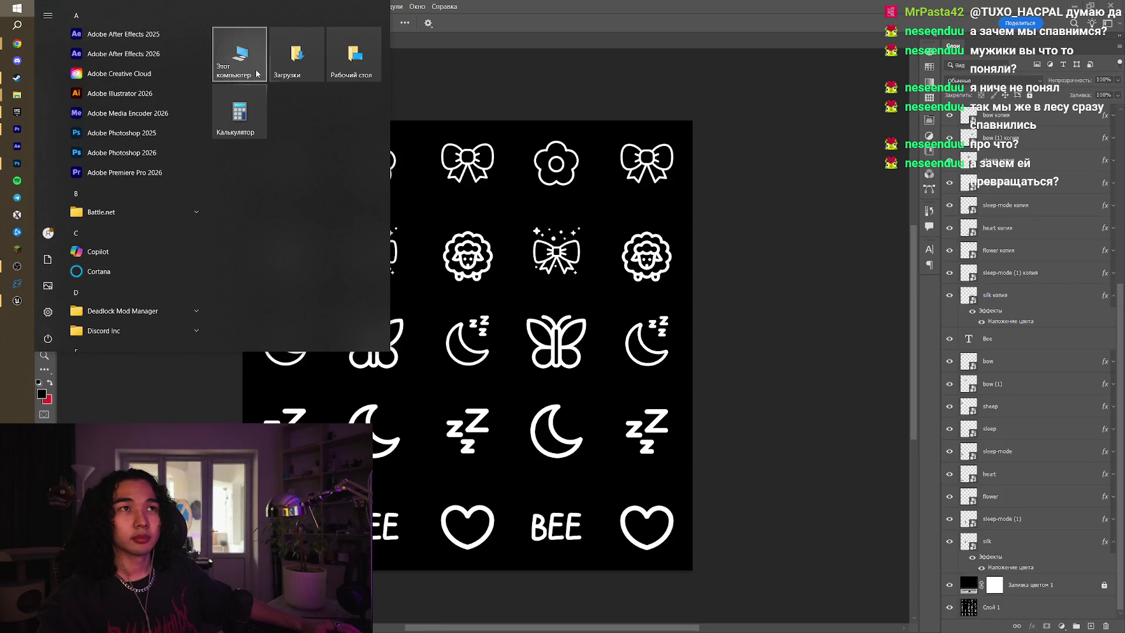
pyautogui.click(290, 55)
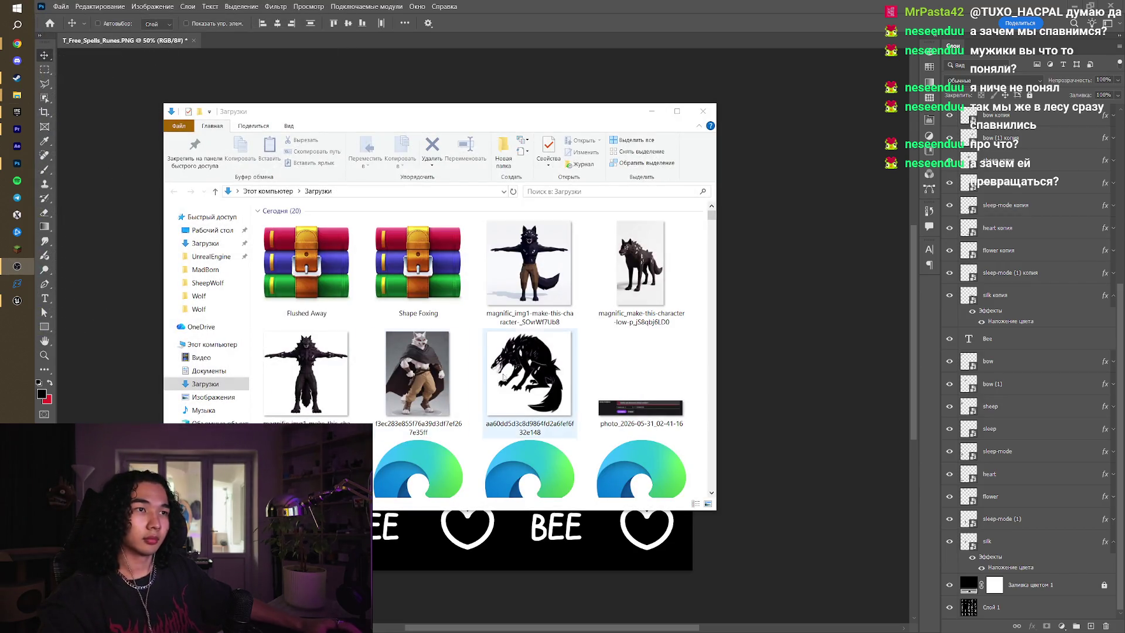
pyautogui.moveTo(306, 373); pyautogui.dragTo(313, 40)
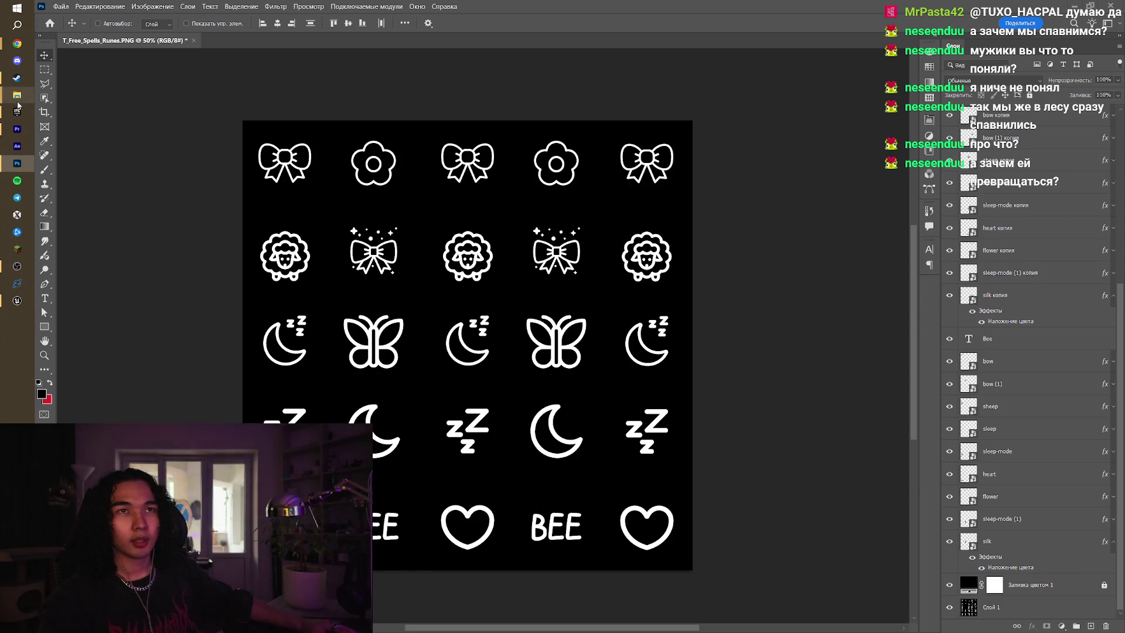
# Open magnific_img1 without a colour profile and bring its new wolf document forward
pyautogui.moveTo(17, 94)
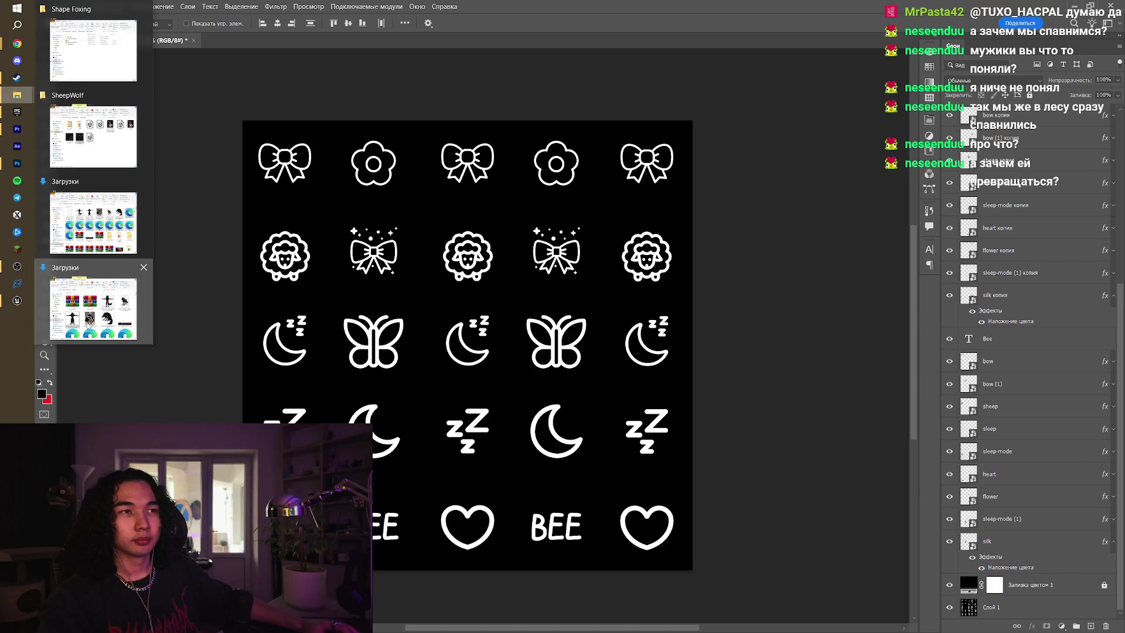
pyautogui.click(93, 308)
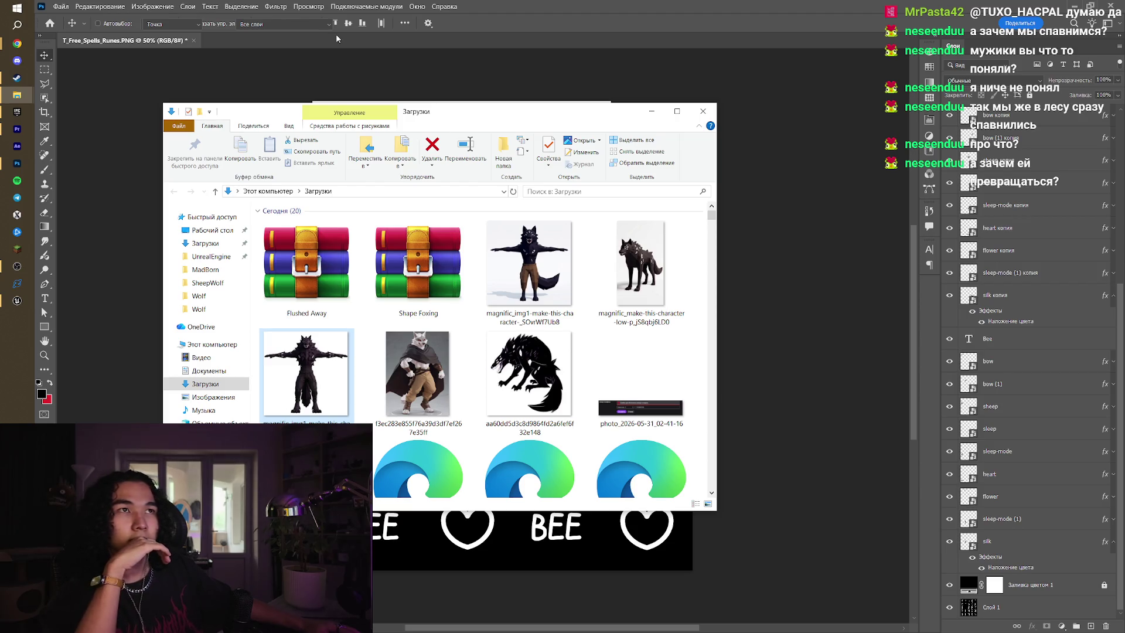
pyautogui.press('i')
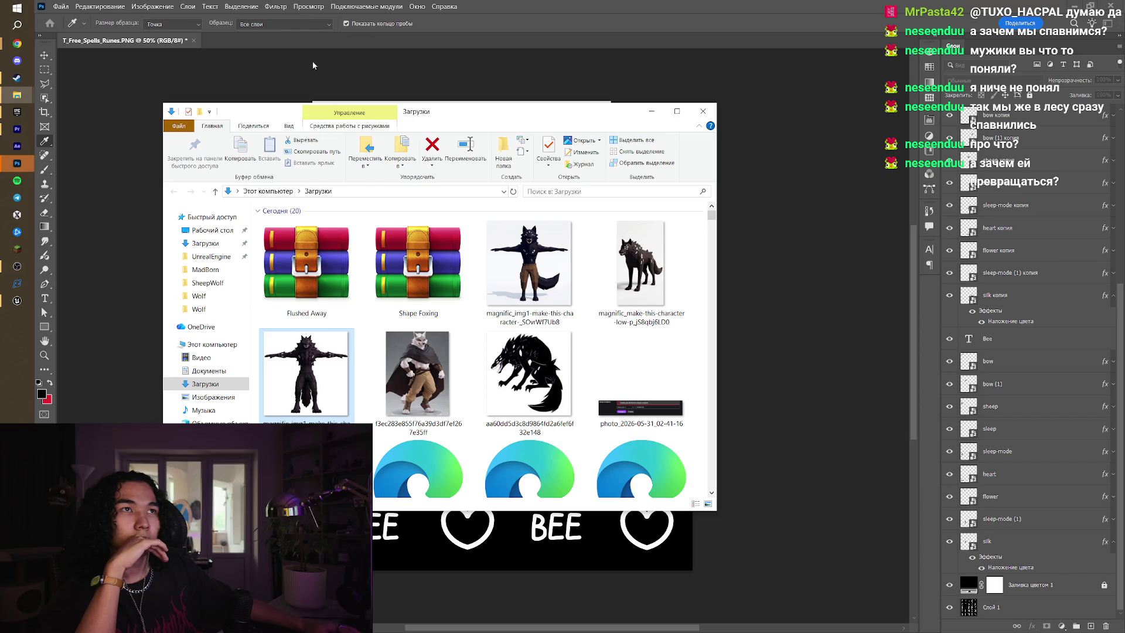
pyautogui.click(17, 300)
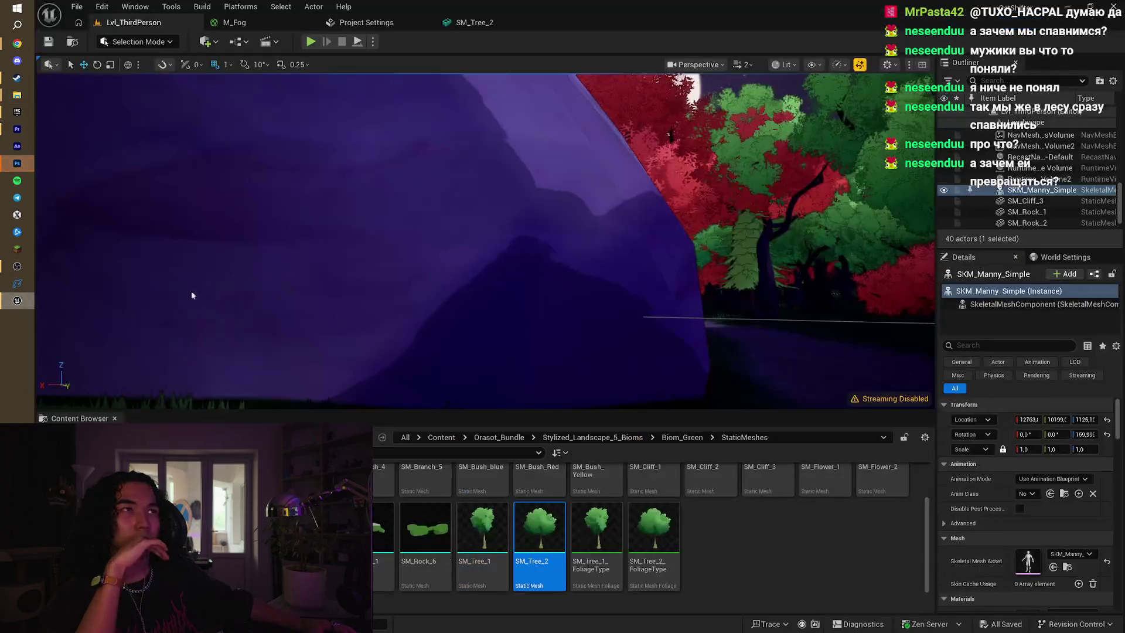
pyautogui.hotkey('alt', 'Tab')
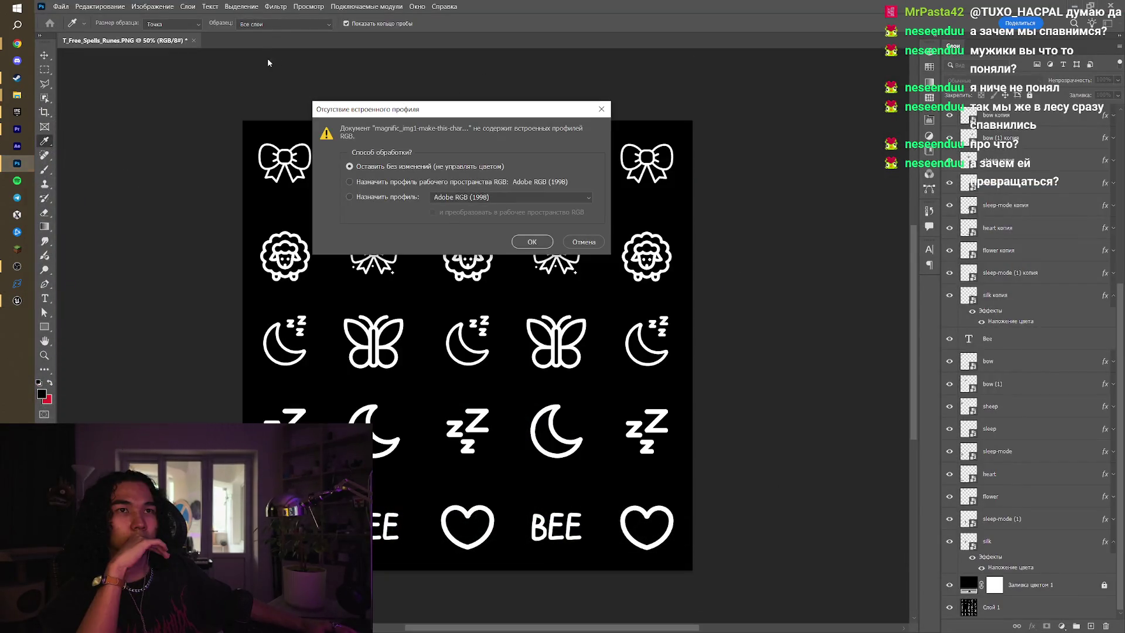
pyautogui.click(524, 241)
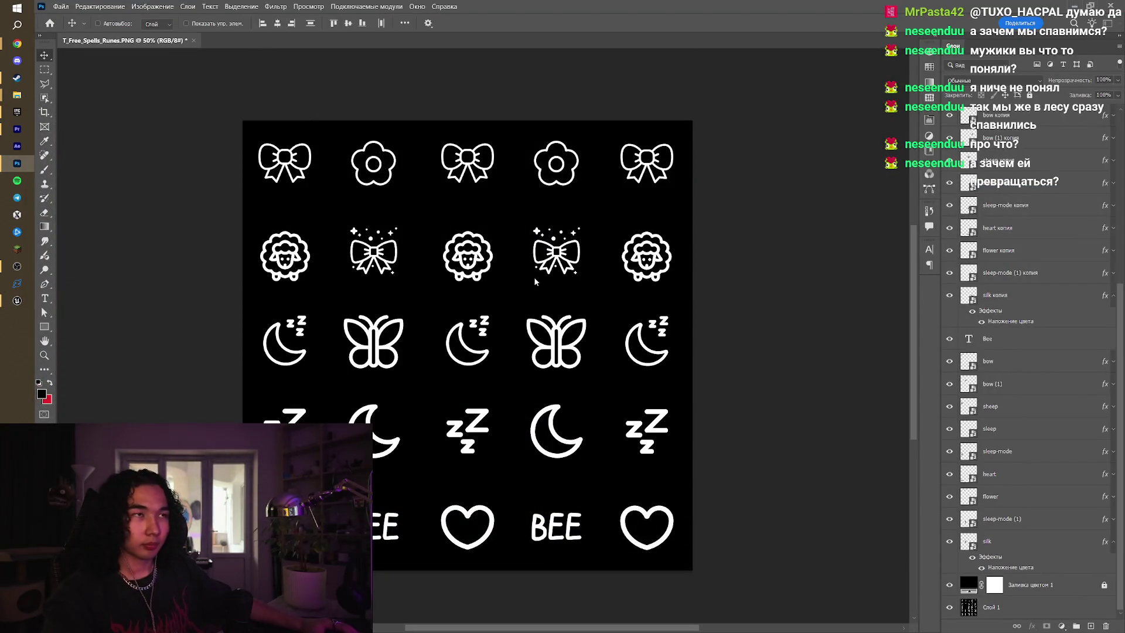
pyautogui.click(305, 40)
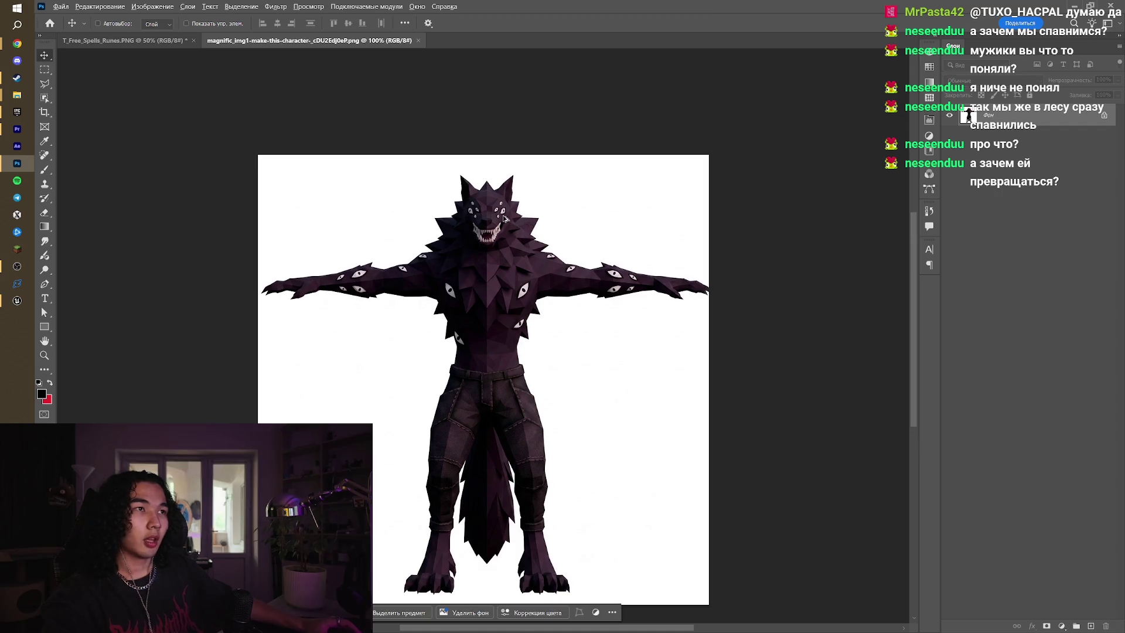
# Unlock the background and paint over the wolf's right eyes in dark purple fur at brush size 8
pyautogui.hscroll(-2, 496, 216)
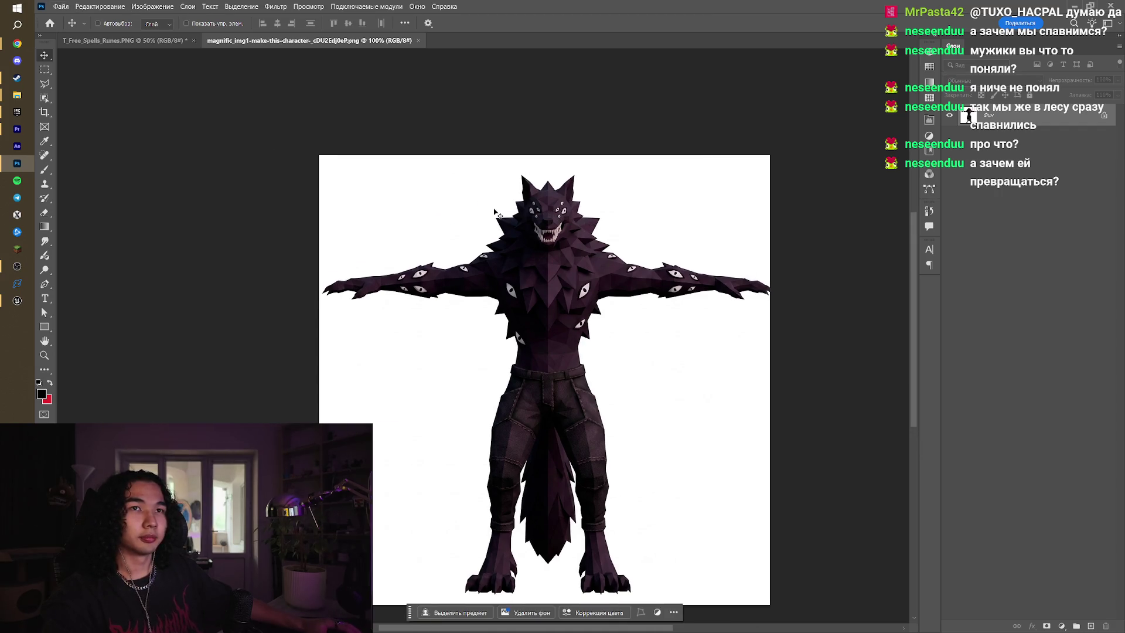
pyautogui.click(43, 170)
pyautogui.scroll(2, 574, 196)
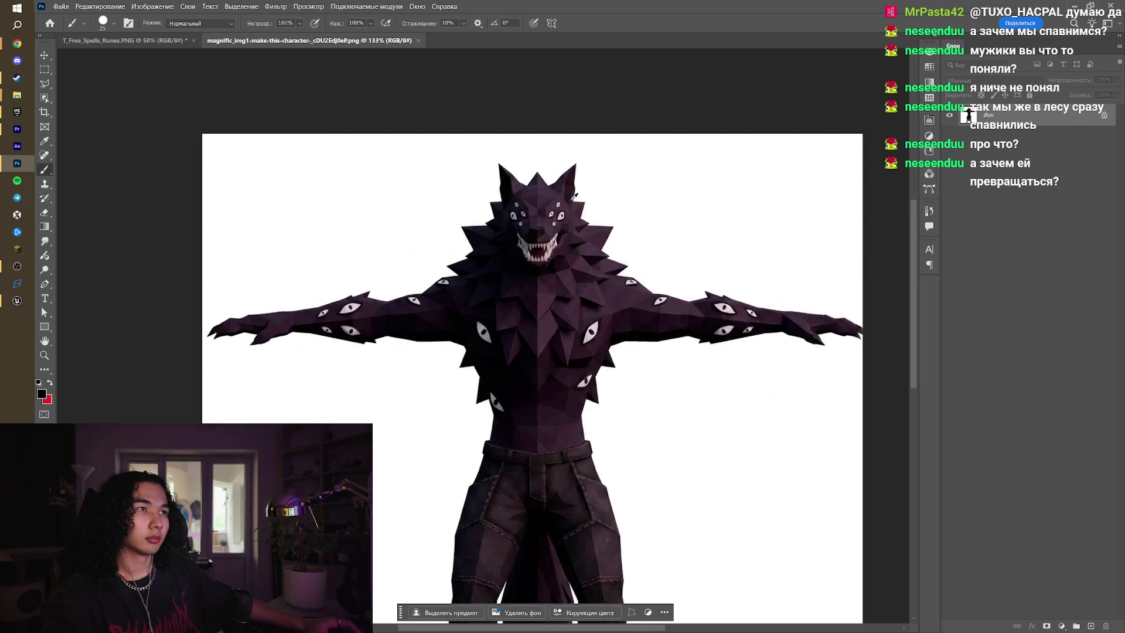
pyautogui.scroll(6, 574, 197)
pyautogui.press('alt')
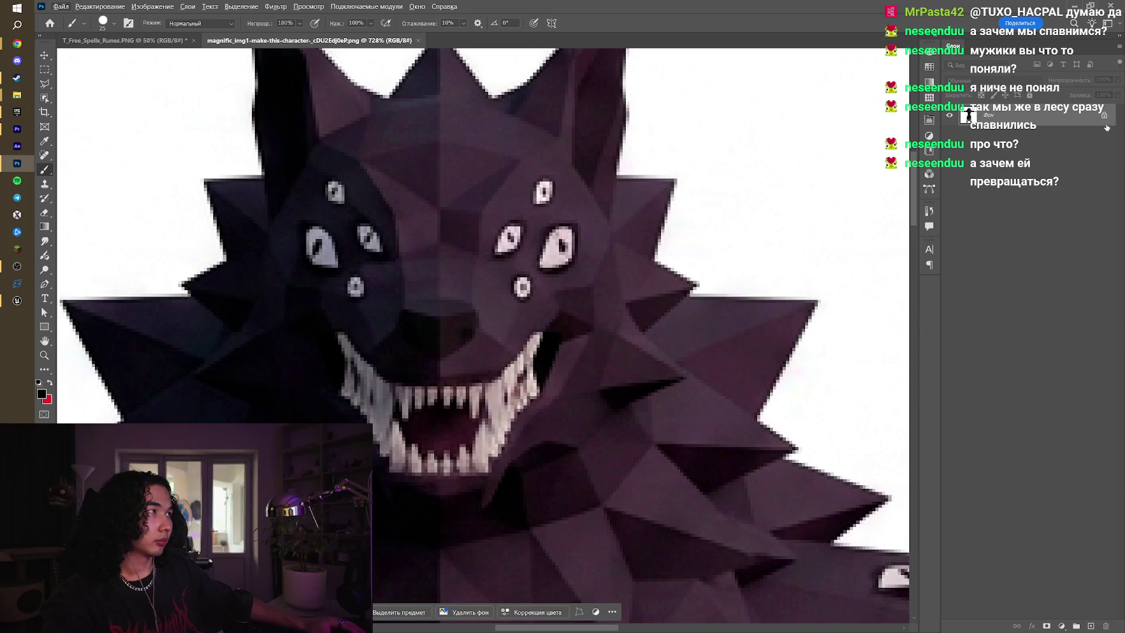
pyautogui.click(1105, 116)
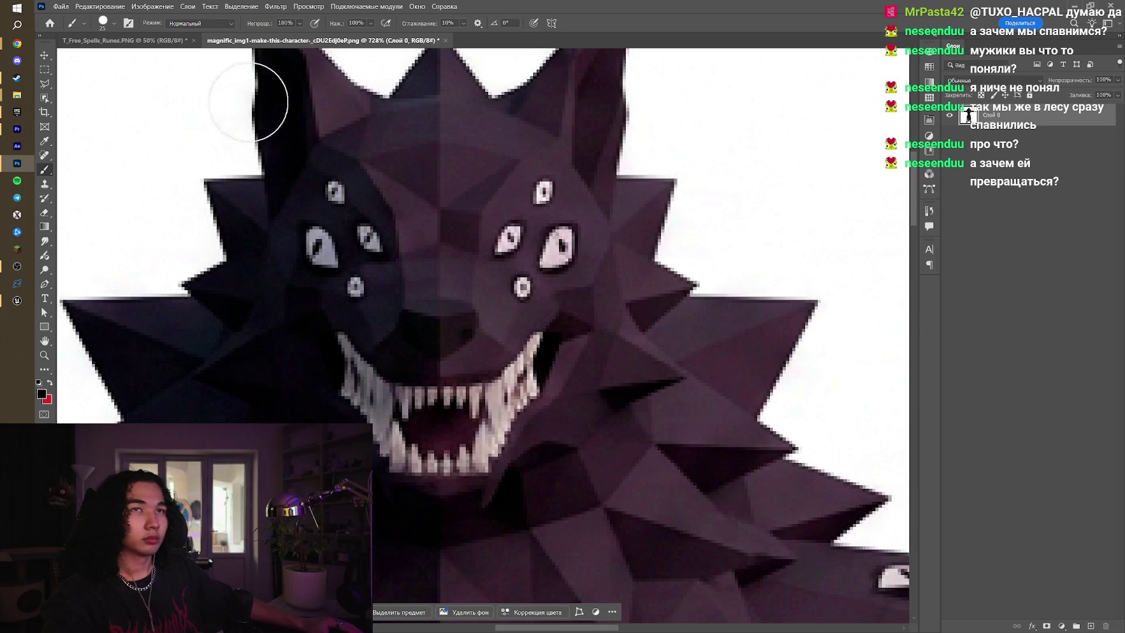
pyautogui.keyDown('alt'); pyautogui.click(572, 209); pyautogui.keyUp('alt')
pyautogui.press('[')
pyautogui.press('[')
pyautogui.press('[')
pyautogui.moveTo(563, 231)
pyautogui.mouseDown()
pyautogui.moveTo(550, 244)
pyautogui.moveTo(576, 257)
pyautogui.moveTo(555, 239)
pyautogui.moveTo(544, 186)
pyautogui.mouseUp()
pyautogui.moveTo(522, 228)
pyautogui.mouseDown()
pyautogui.moveTo(495, 253)
pyautogui.moveTo(510, 244)
pyautogui.moveTo(527, 286)
pyautogui.mouseUp()
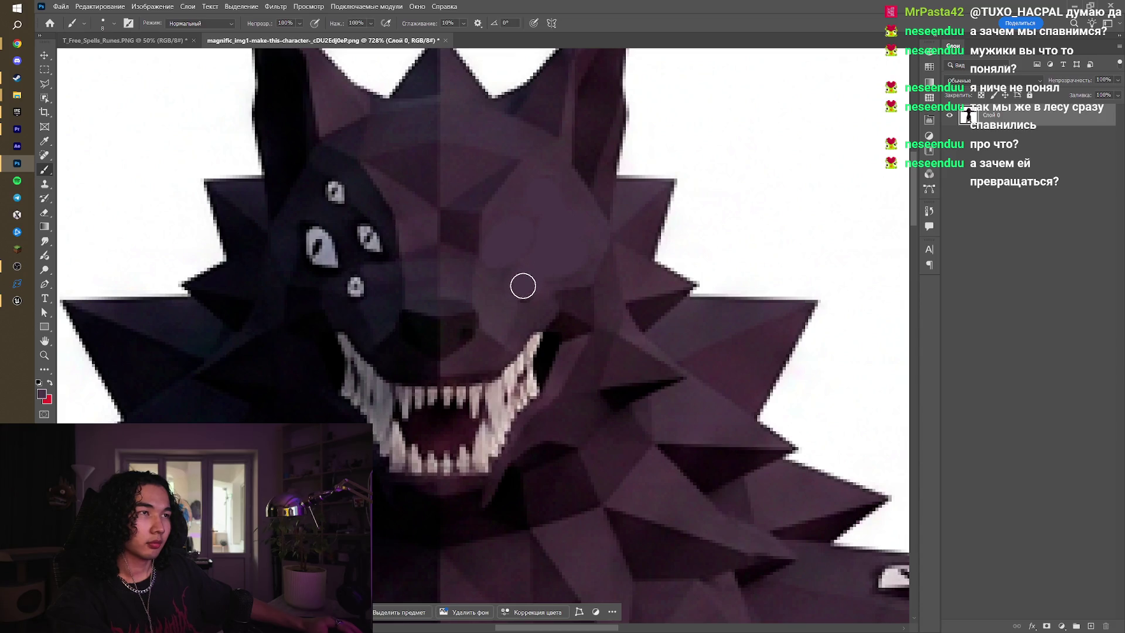
pyautogui.keyDown('alt'); pyautogui.scroll(-3, 554, 279); pyautogui.keyUp('alt')
pyautogui.keyDown('alt'); pyautogui.scroll(-3, 555, 279); pyautogui.keyUp('alt')
pyautogui.keyDown('alt'); pyautogui.scroll(6, 554, 231); pyautogui.keyUp('alt')
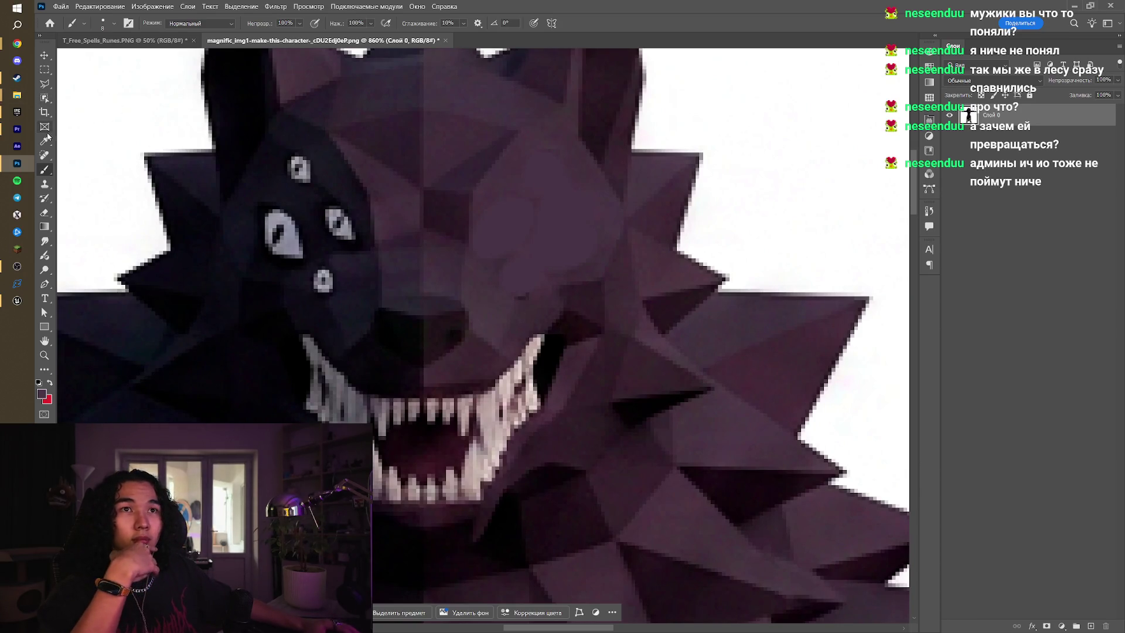
# Heal away the remaining extra eyes and dark spots on the face with the Spot Healing Brush
pyautogui.click(49, 157)
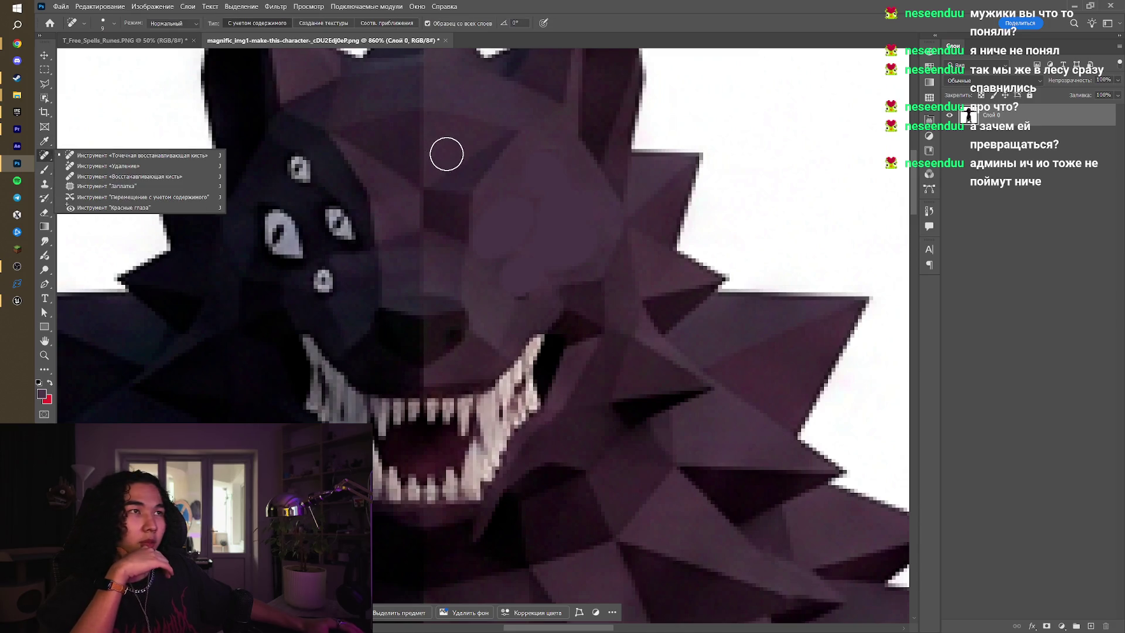
pyautogui.moveTo(518, 216)
pyautogui.mouseDown()
pyautogui.moveTo(529, 194)
pyautogui.moveTo(557, 182)
pyautogui.mouseUp()
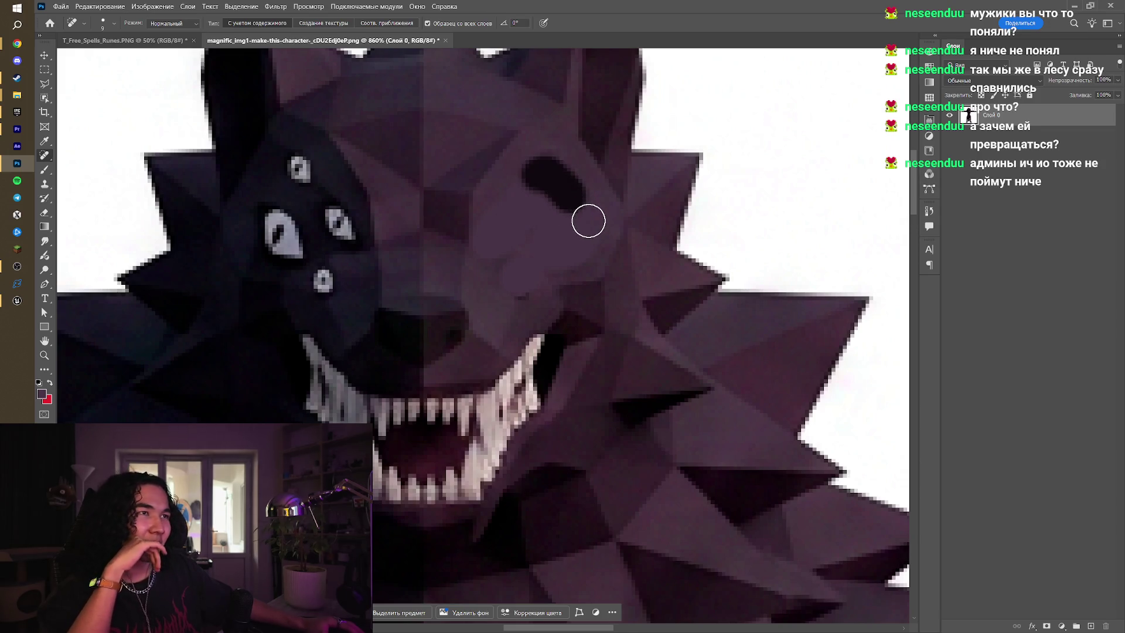
pyautogui.moveTo(507, 199)
pyautogui.mouseDown()
pyautogui.moveTo(482, 243)
pyautogui.moveTo(532, 226)
pyautogui.mouseUp()
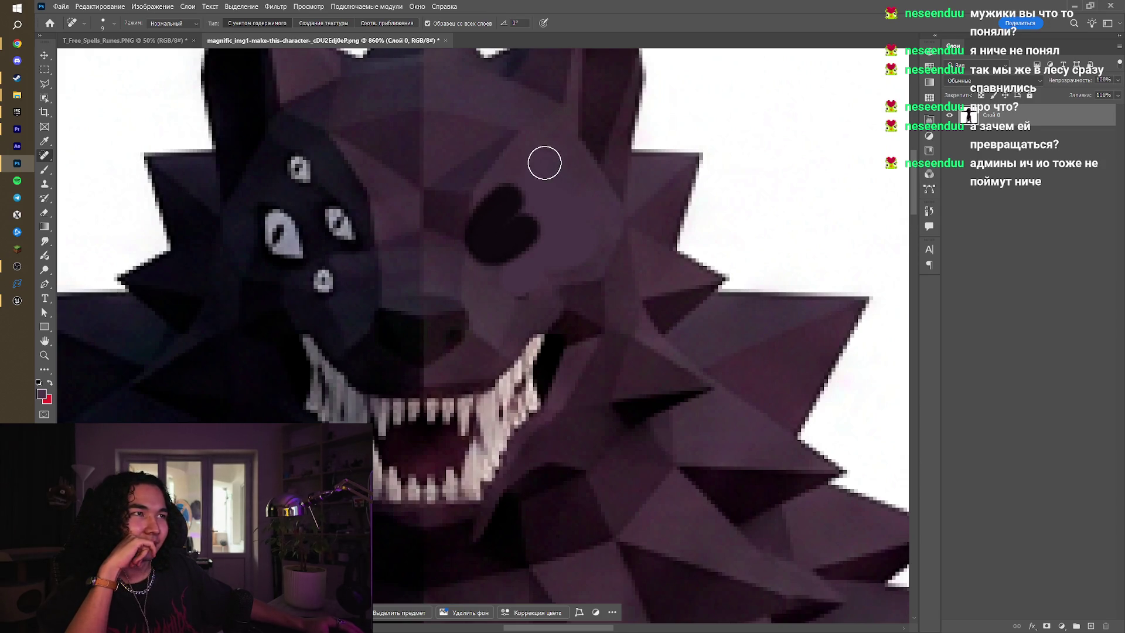
pyautogui.moveTo(518, 284)
pyautogui.mouseDown()
pyautogui.moveTo(547, 287)
pyautogui.moveTo(555, 304)
pyautogui.mouseUp()
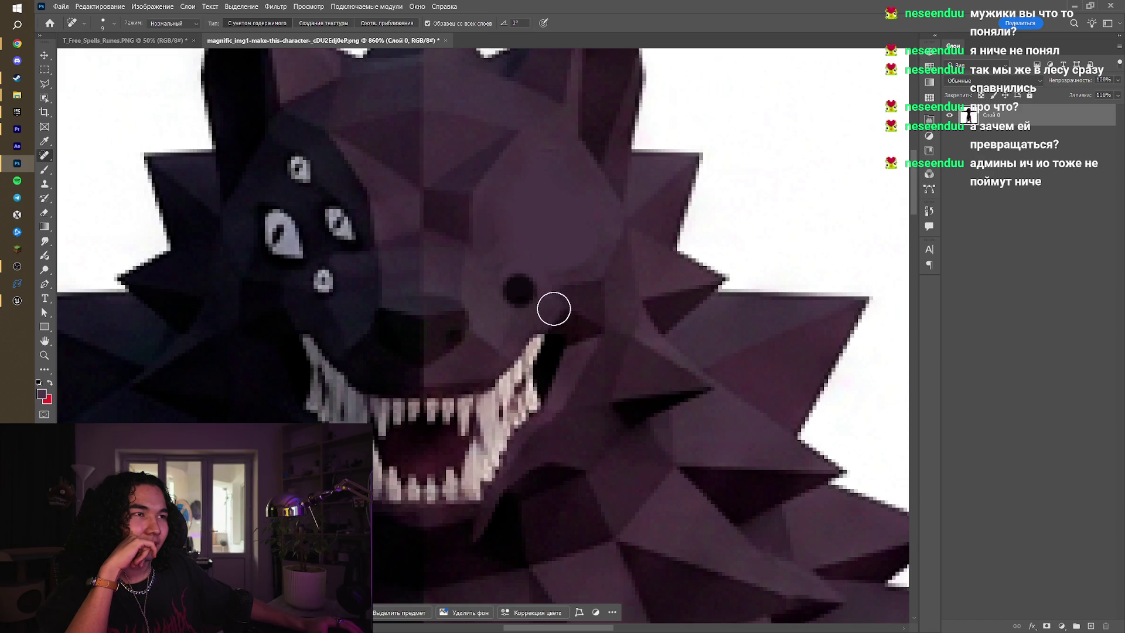
pyautogui.click(551, 267)
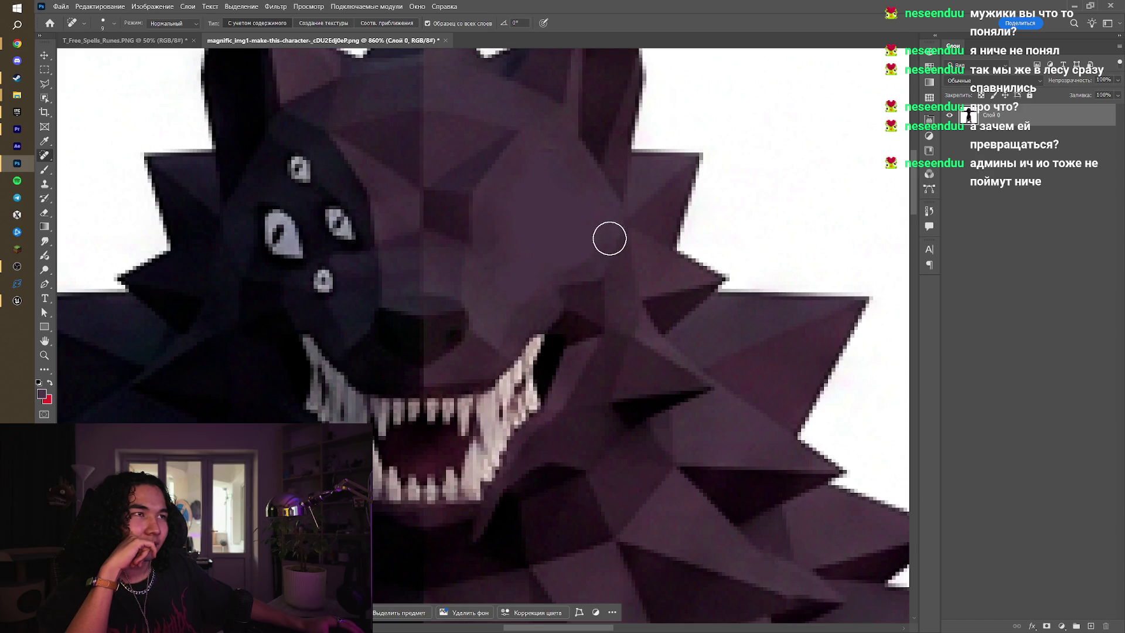
pyautogui.moveTo(334, 211); pyautogui.dragTo(350, 237)
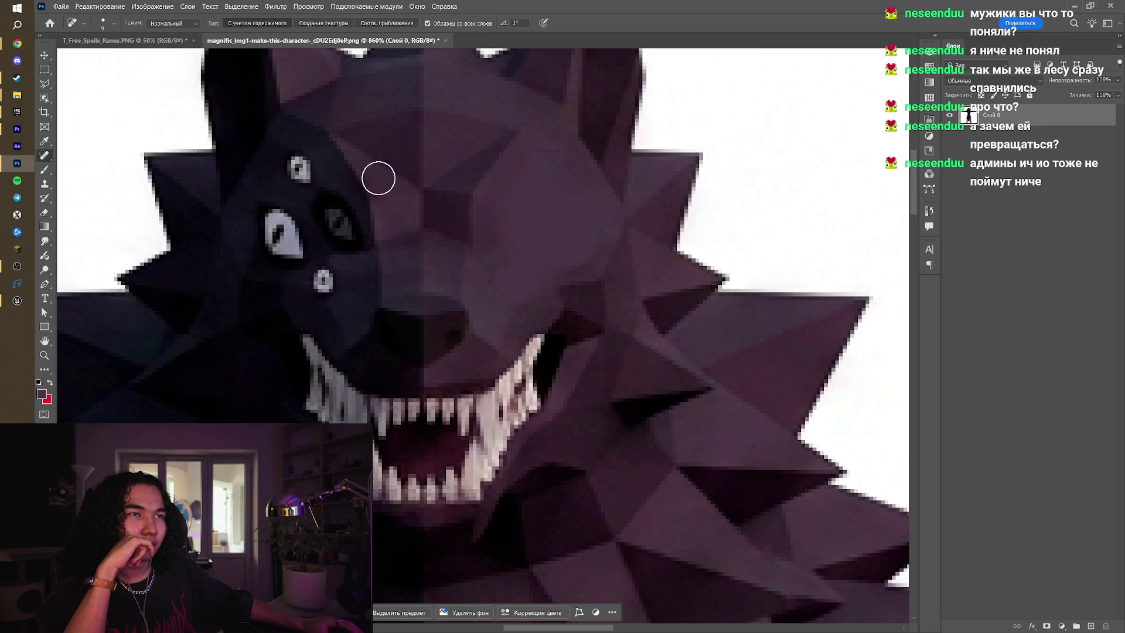
pyautogui.moveTo(292, 161); pyautogui.dragTo(325, 197)
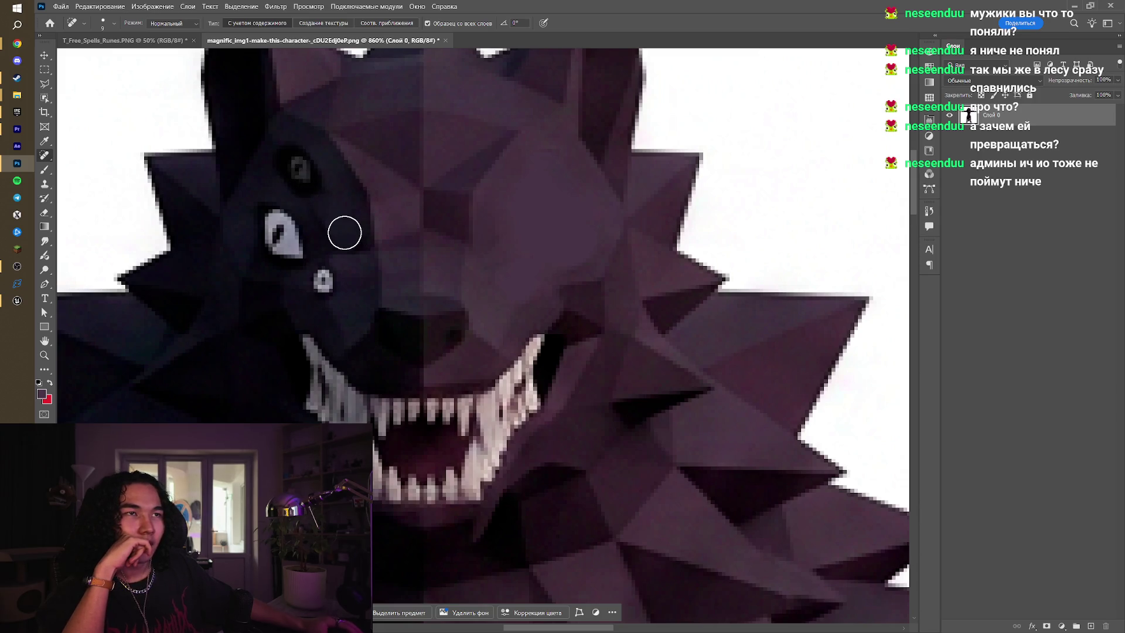
pyautogui.moveTo(275, 231)
pyautogui.mouseDown()
pyautogui.moveTo(277, 247)
pyautogui.moveTo(289, 221)
pyautogui.moveTo(297, 251)
pyautogui.moveTo(325, 279)
pyautogui.mouseUp()
pyautogui.scroll(-2, 322, 275)
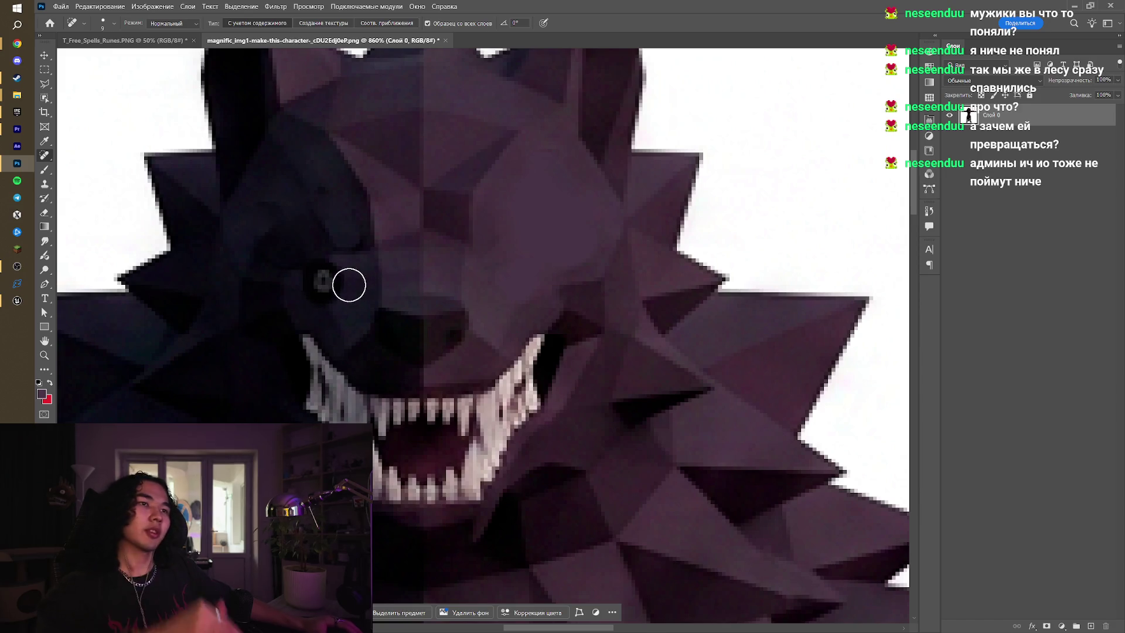
pyautogui.scroll(-3, 413, 232)
pyautogui.scroll(-5, 414, 231)
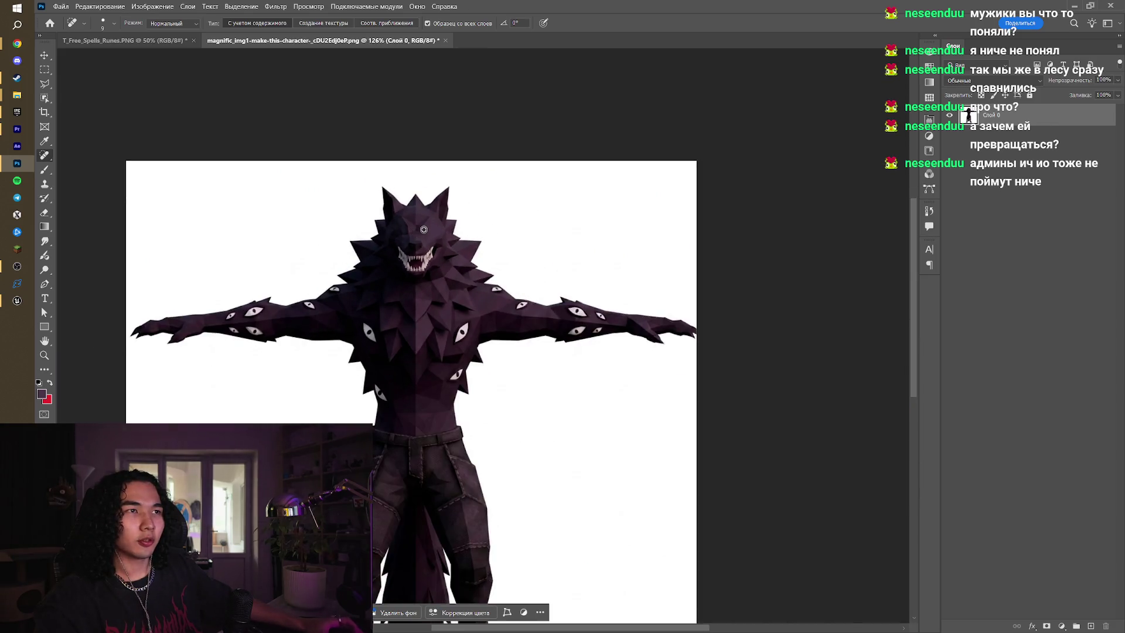
# Switch to the Move tool and quick-export the retouched wolf as PNG
pyautogui.scroll(-2, 422, 234)
pyautogui.scroll(4, 419, 258)
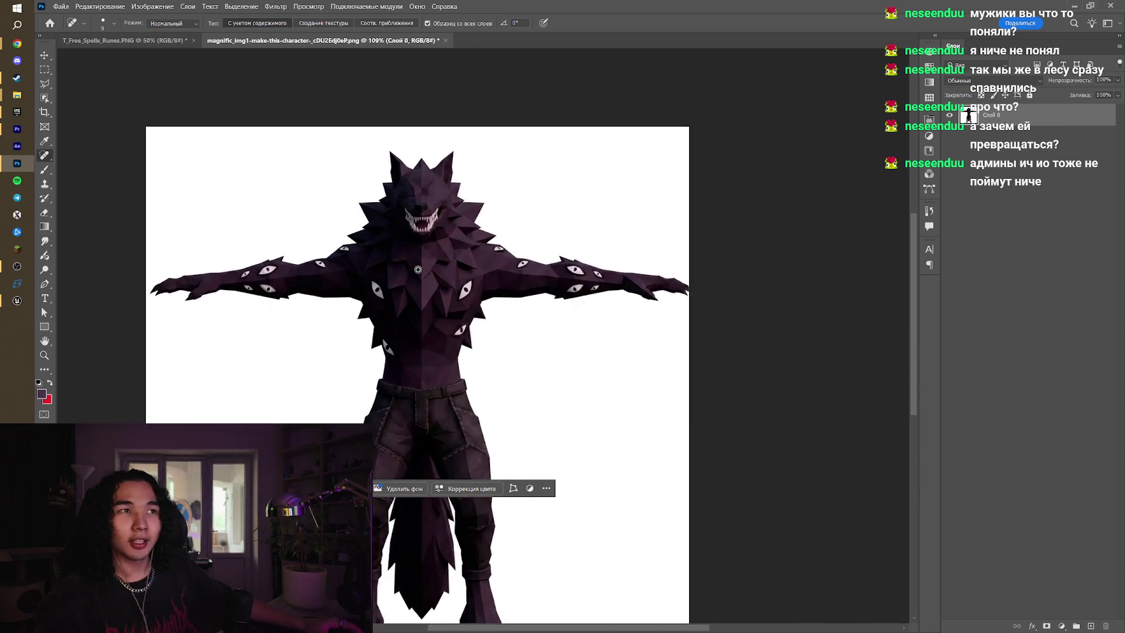
pyautogui.click(44, 56)
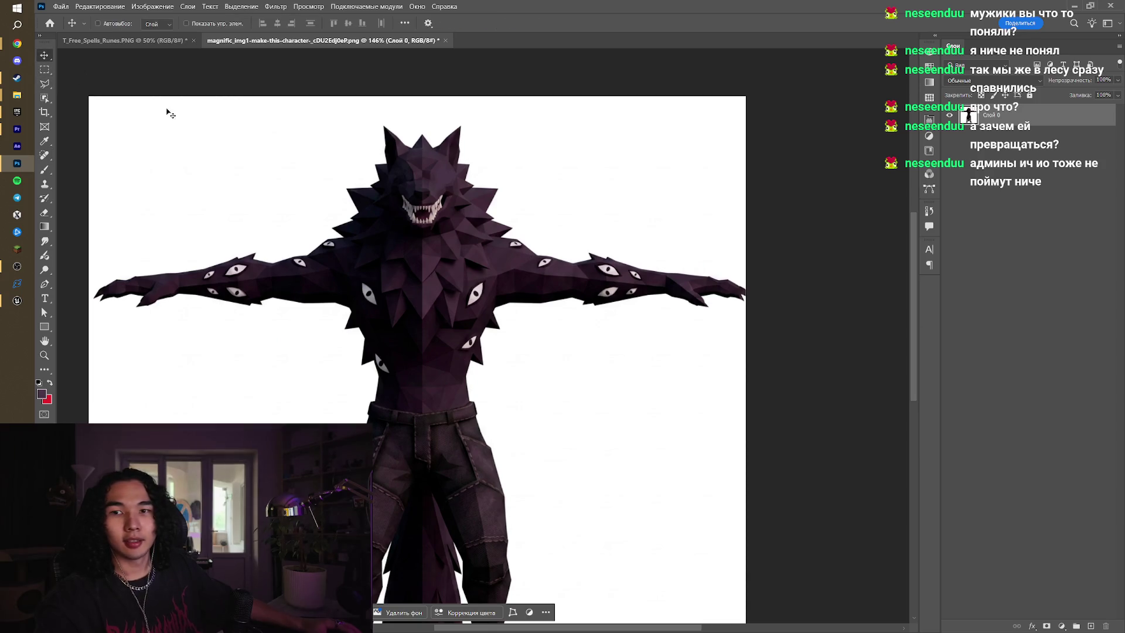
pyautogui.click(61, 6)
pyautogui.moveTo(193, 191)
pyautogui.click(250, 188)
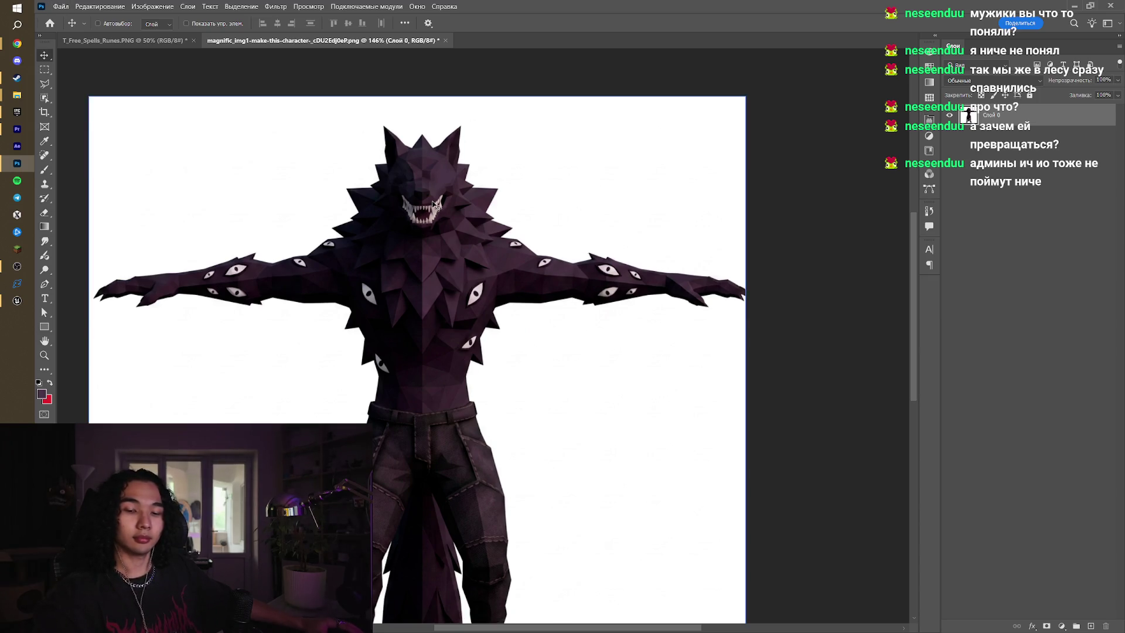
# Save over the existing wolf PNG, confirm the overwrite, and hide Photoshop and Explorer
pyautogui.hotkey('ctrl', 'shift', 's')
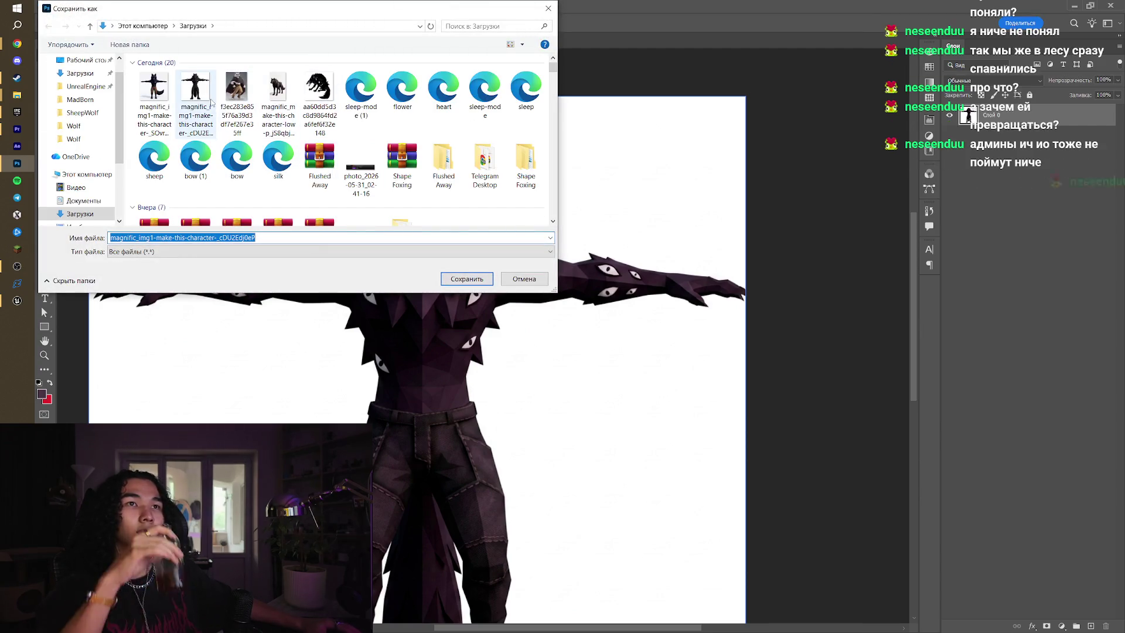
pyautogui.click(491, 283)
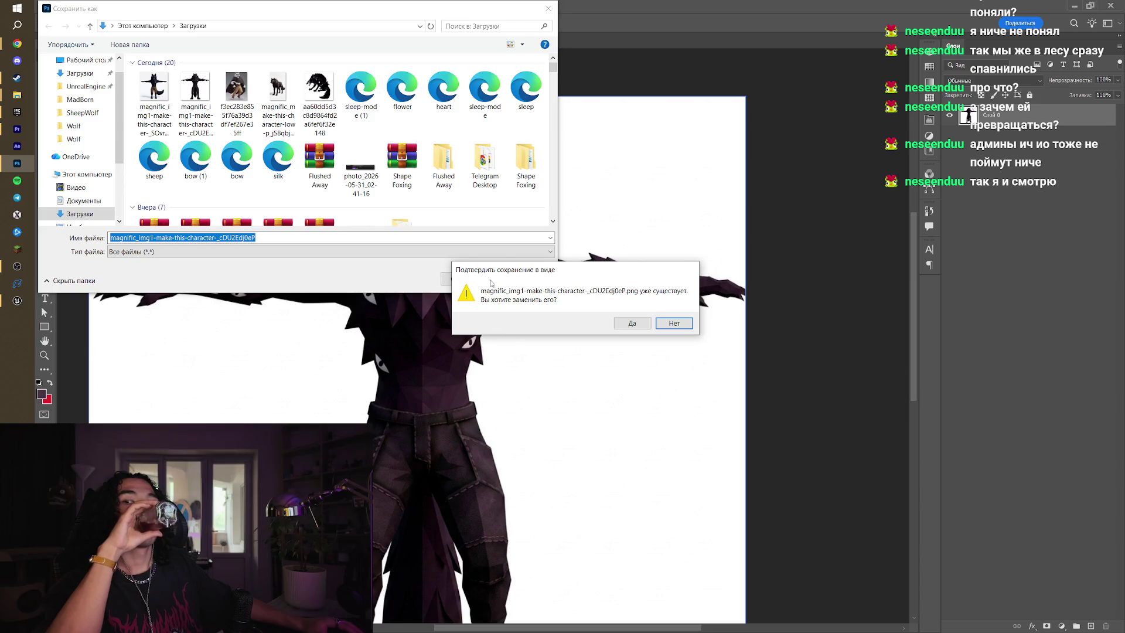
pyautogui.click(640, 326)
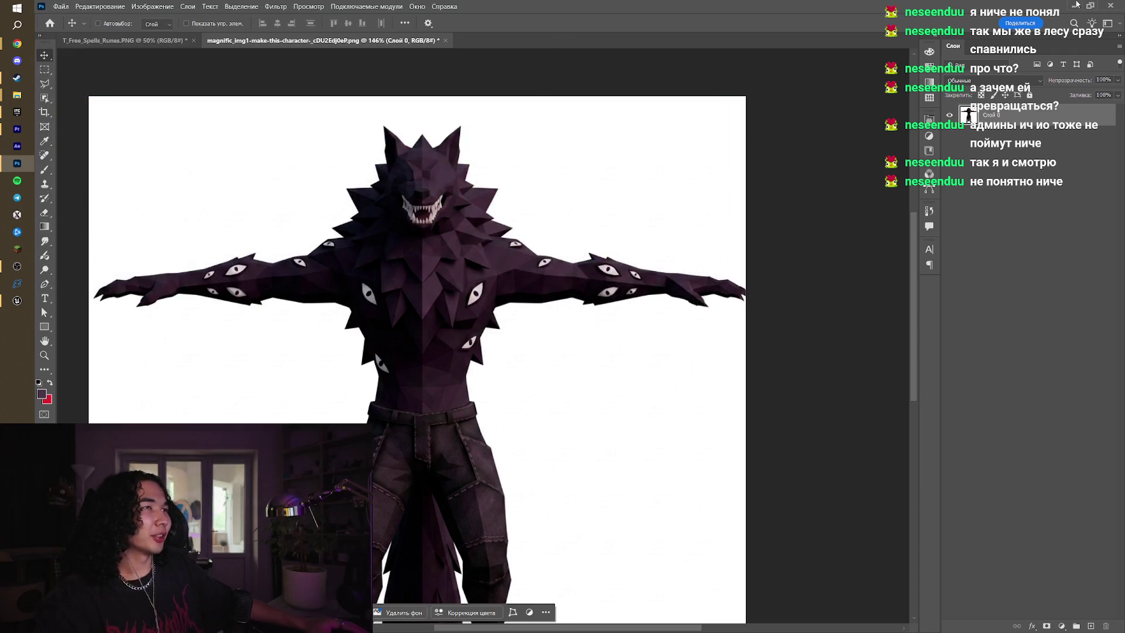
pyautogui.click(1076, 5)
pyautogui.click(651, 111)
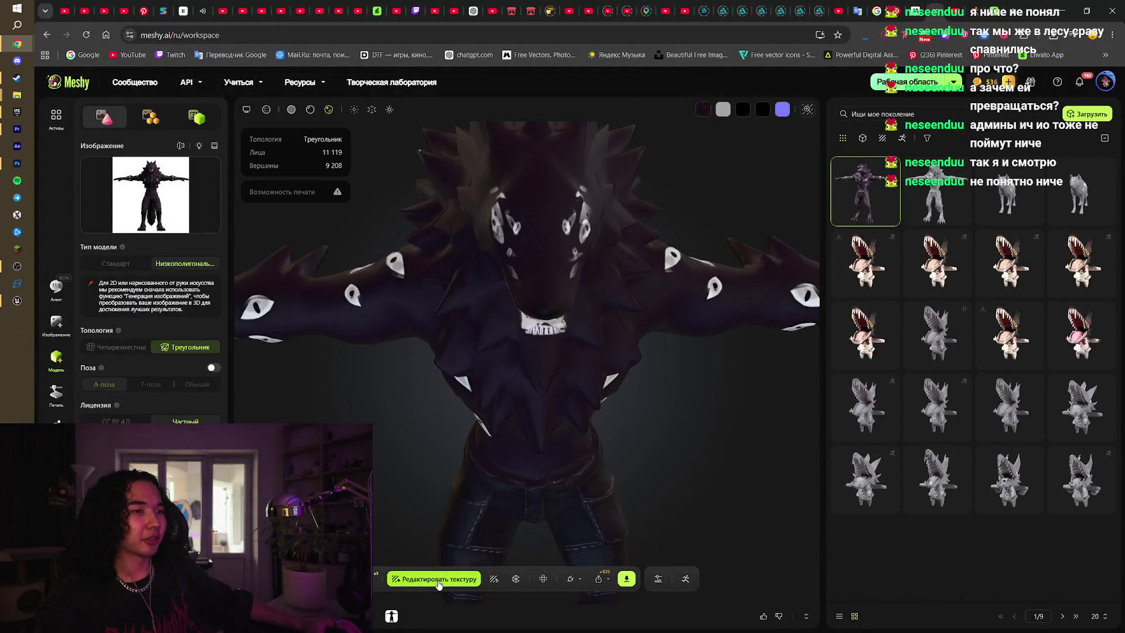
# Open Meshy's Retexture panel and load a wolf image from disk as reference
pyautogui.click(495, 579)
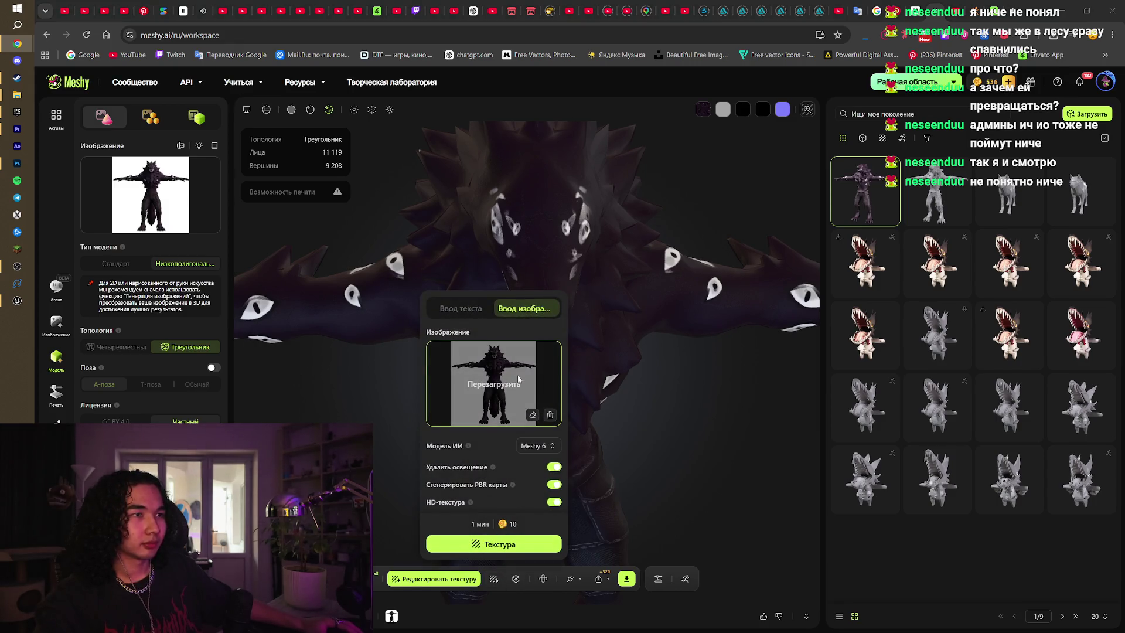
pyautogui.click(517, 379)
pyautogui.doubleClick(154, 94)
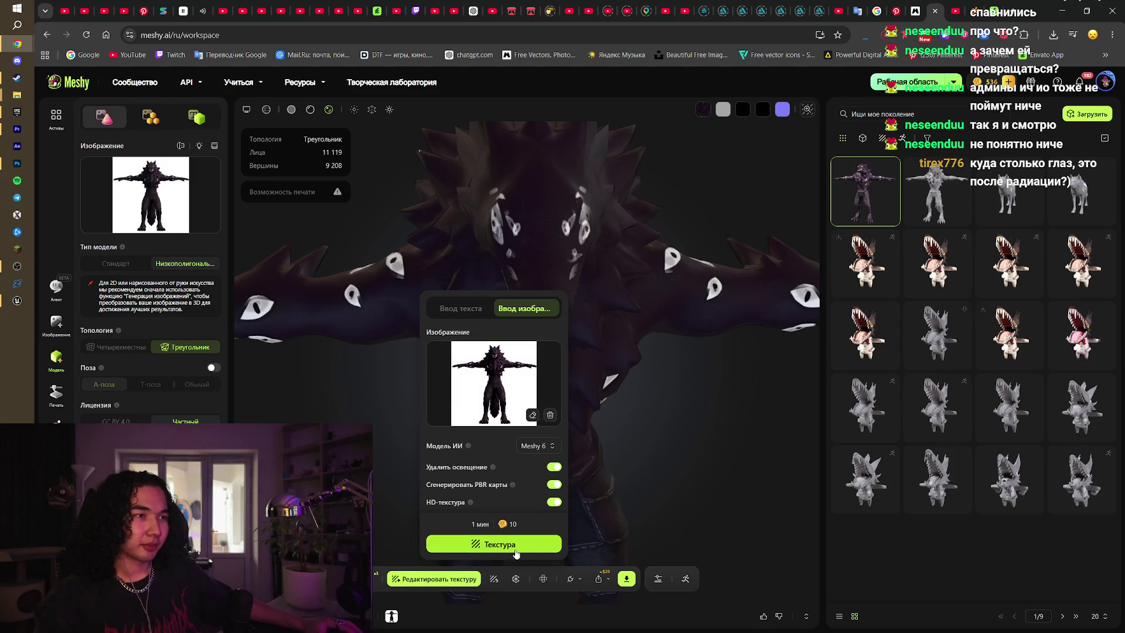
pyautogui.click(556, 543)
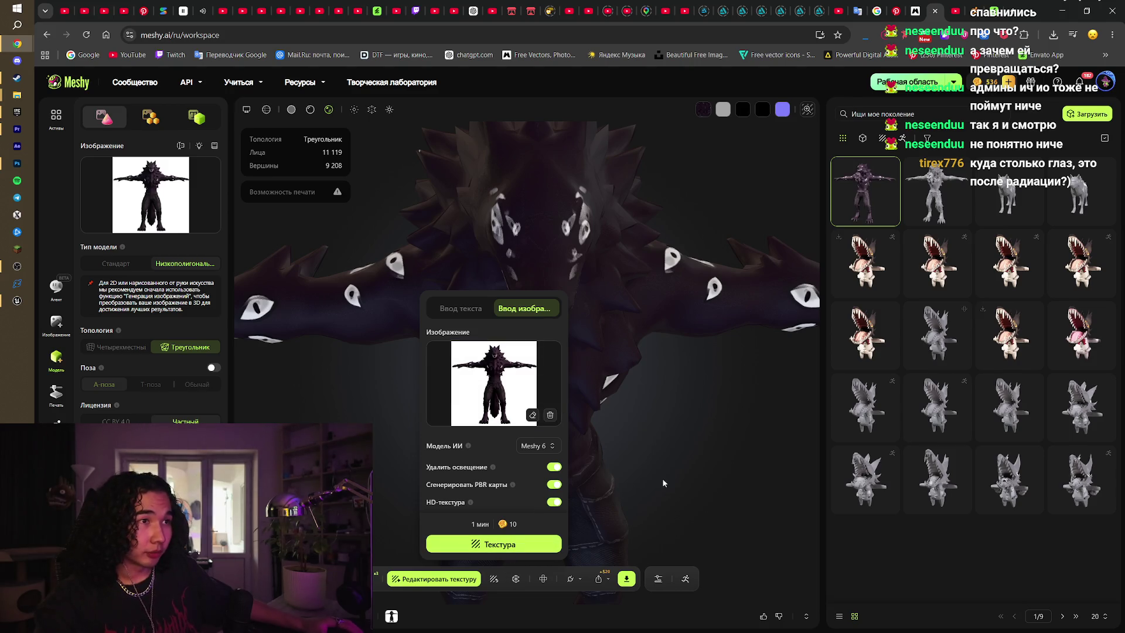
# Load the retouched wolf image, turn off lighting removal, and start generating the texture
pyautogui.click(494, 580)
pyautogui.click(494, 384)
pyautogui.doubleClick(154, 88)
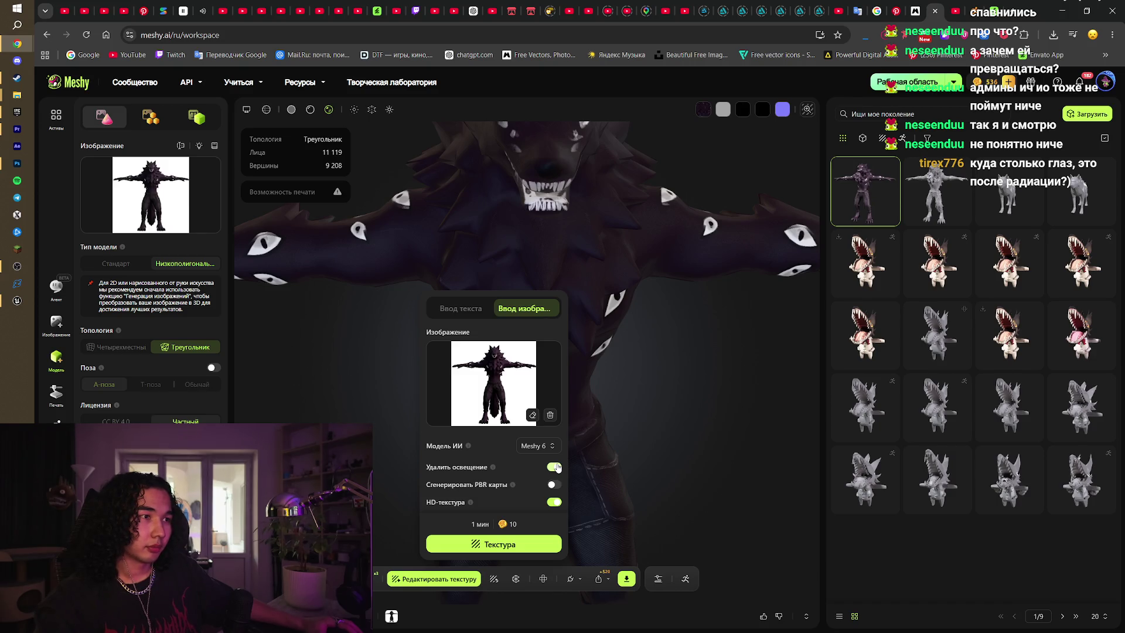
pyautogui.click(554, 467)
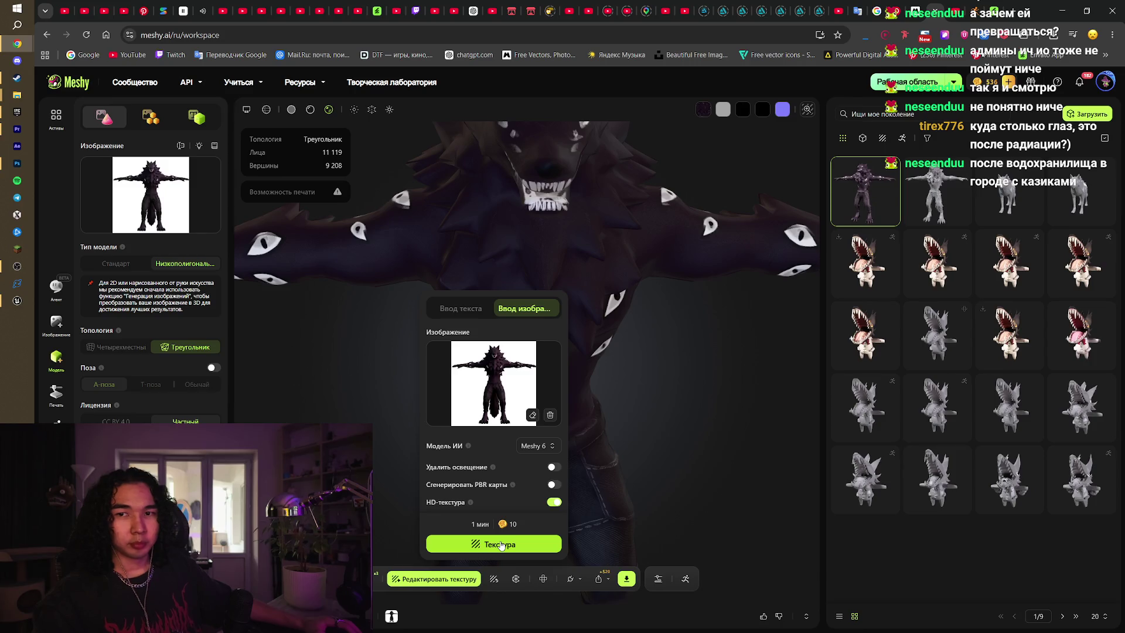
pyautogui.click(504, 546)
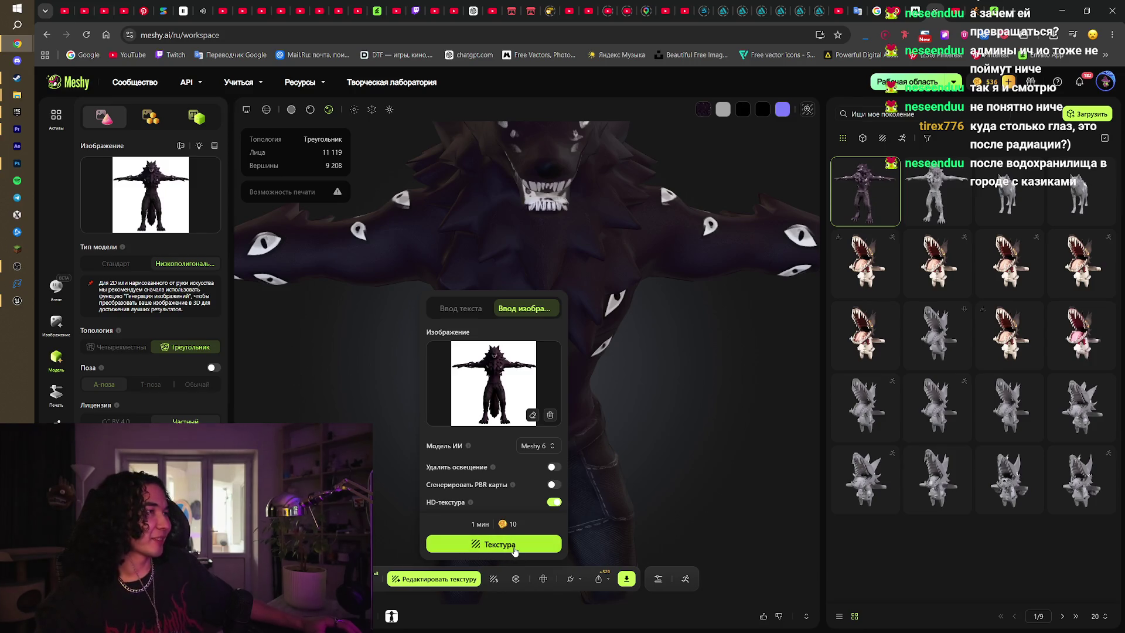
pyautogui.click(515, 550)
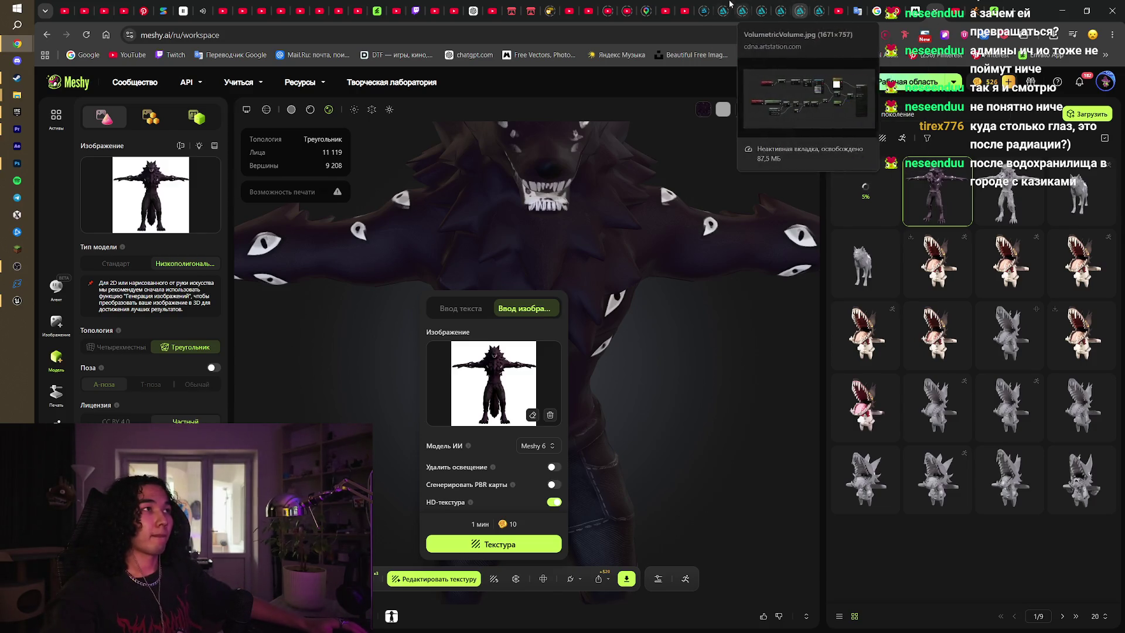
pyautogui.middleClick(709, 3)
# Close the YouTube, Google Translate, casino image-search and Pinterest tabs
pyautogui.middleClick(709, 3)
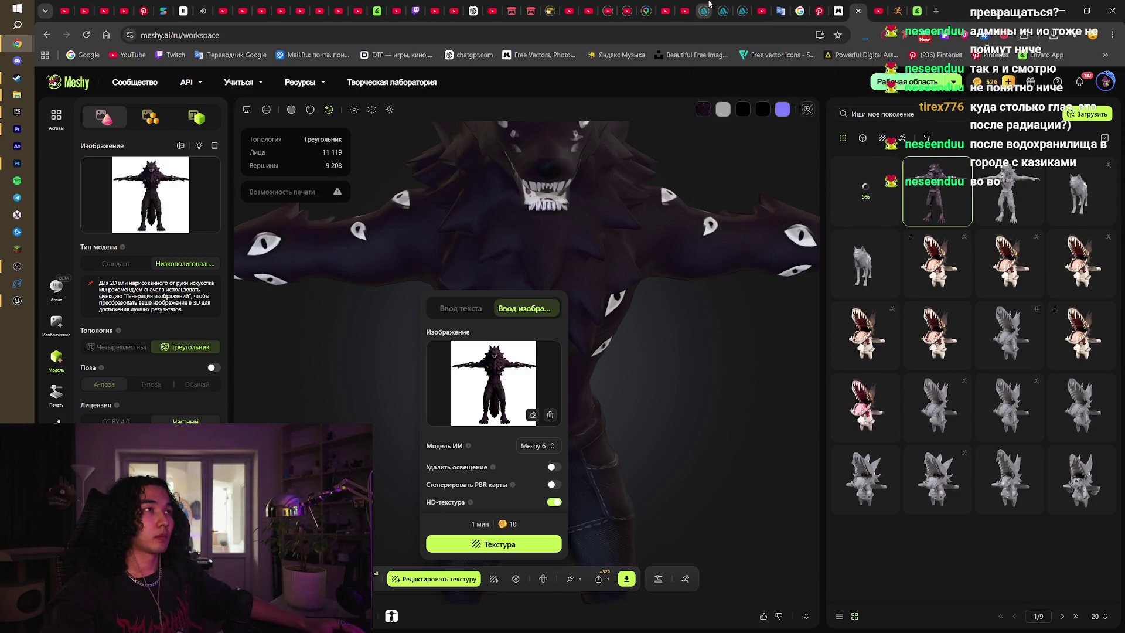
pyautogui.click(705, 5)
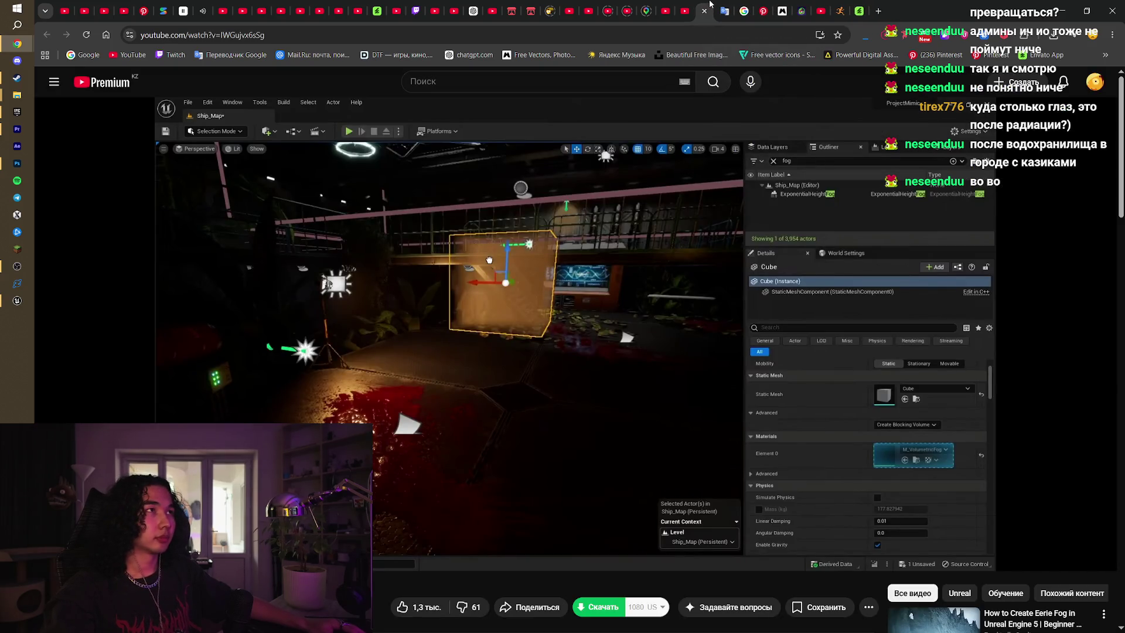
pyautogui.middleClick(709, 4)
pyautogui.middleClick(706, 4)
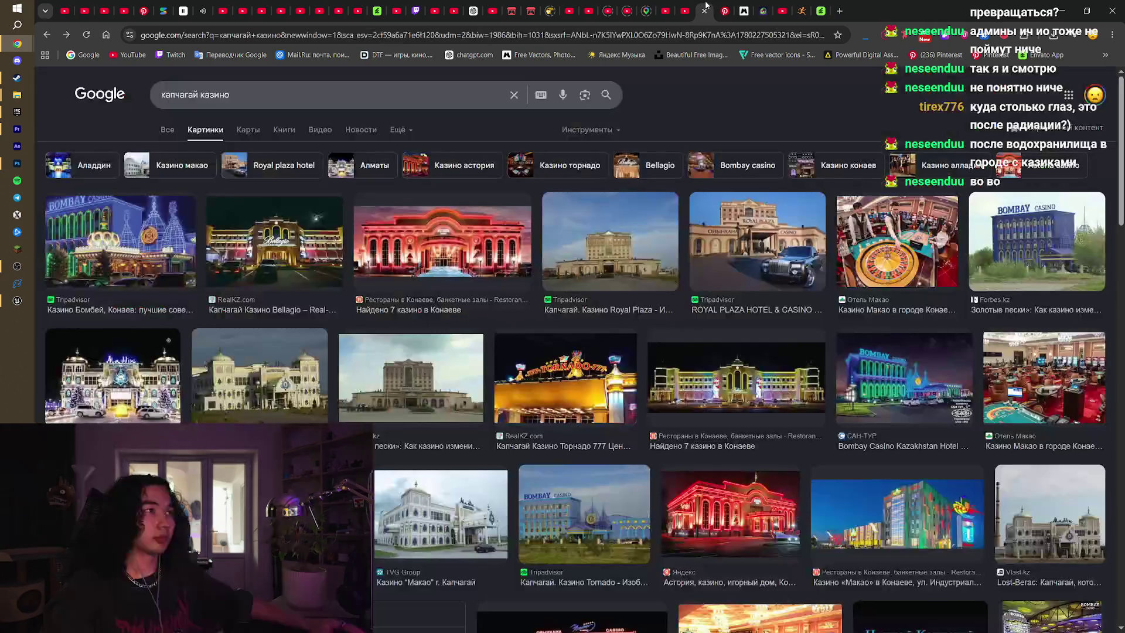
pyautogui.middleClick(705, 4)
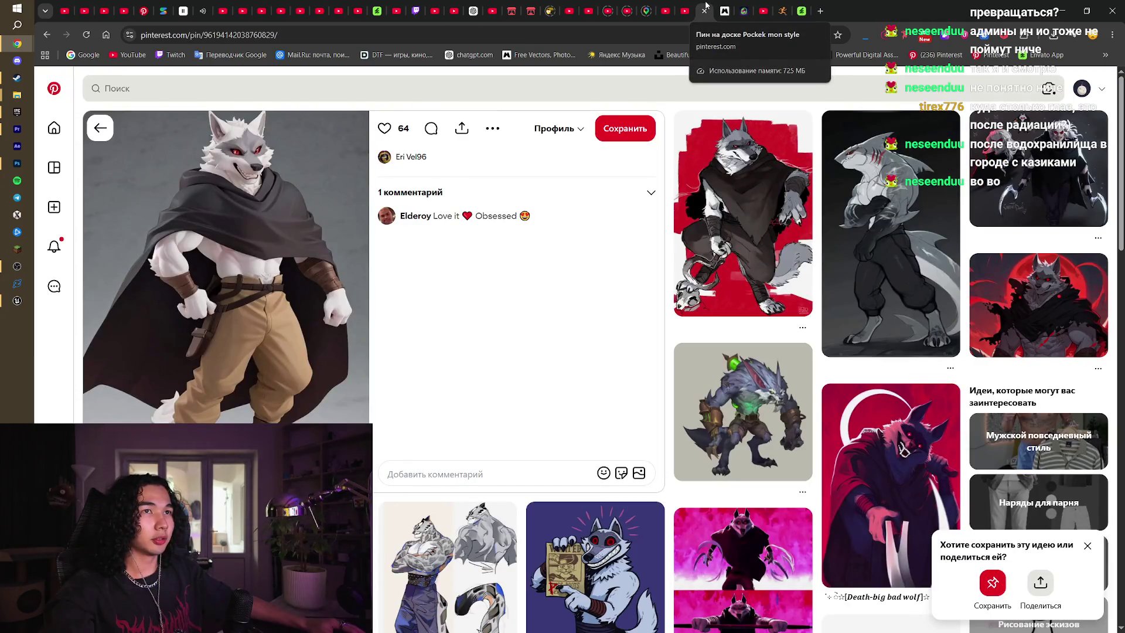
pyautogui.middleClick(706, 5)
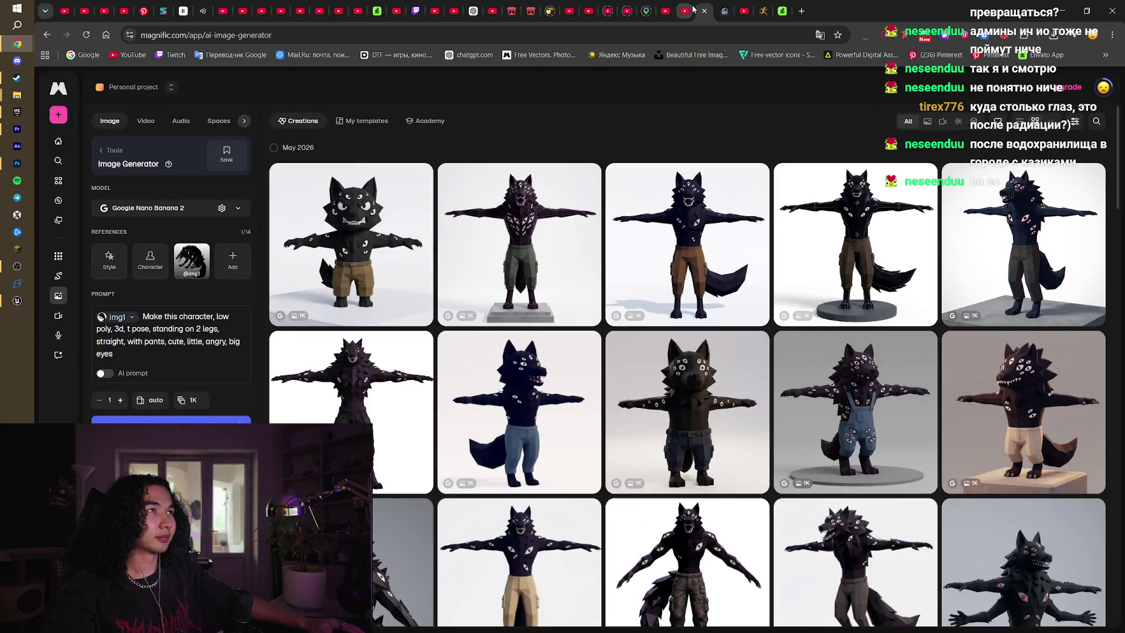
# Move through the remaining tabs to the Mixamo tab
pyautogui.click(724, 9)
pyautogui.click(739, 5)
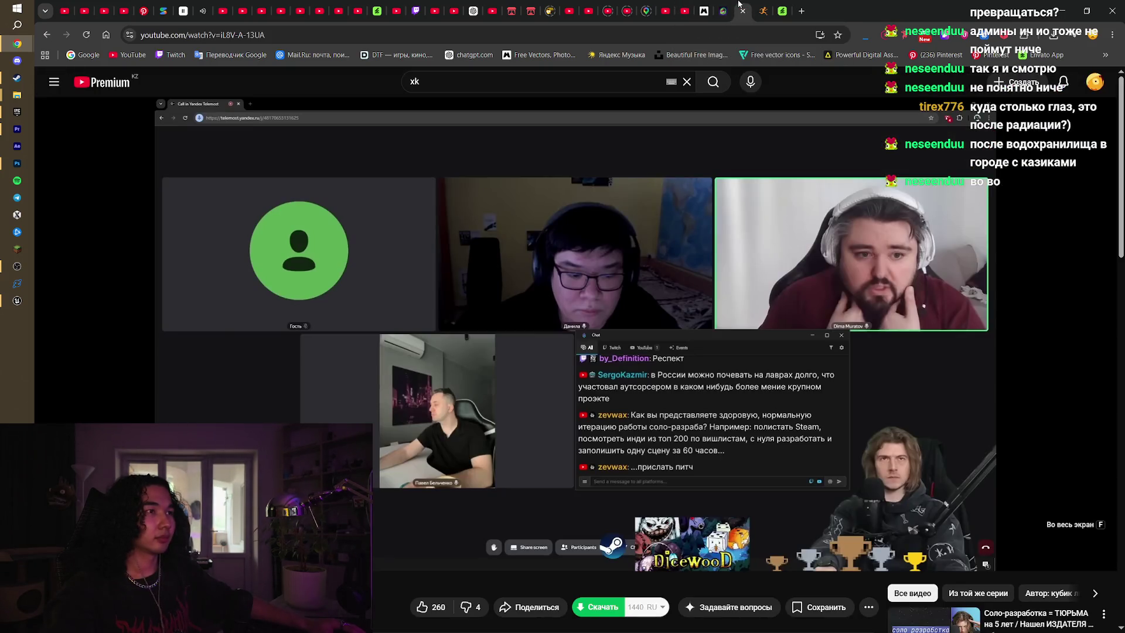
pyautogui.click(763, 7)
pyautogui.click(782, 7)
pyautogui.click(763, 7)
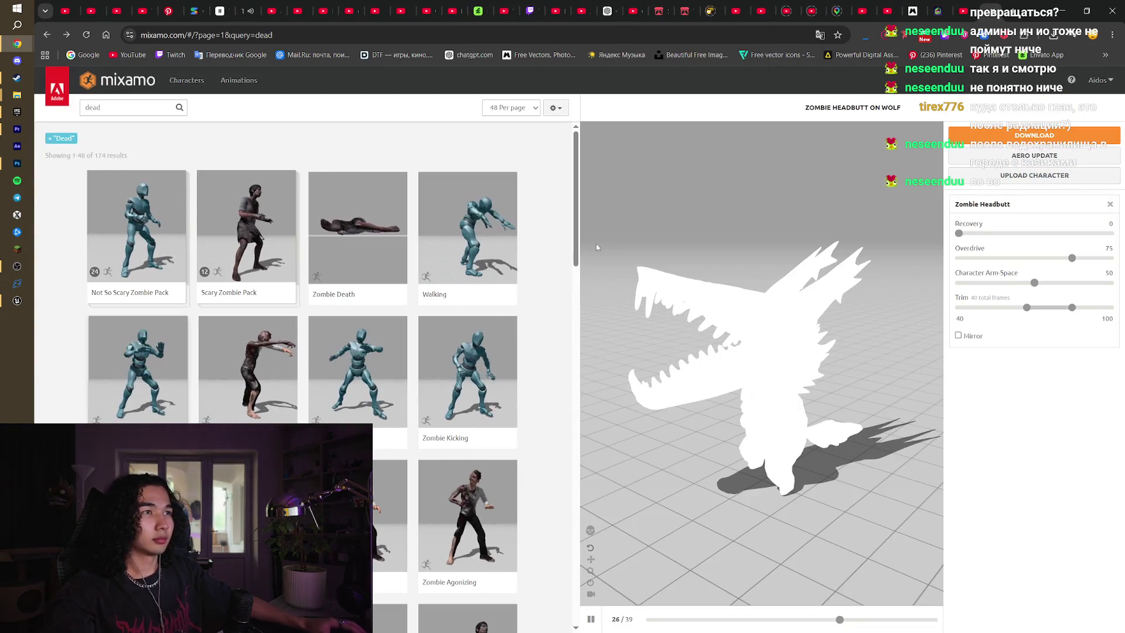
# Replace the Mixamo search term 'dead' with 'damage' and run the search
pyautogui.scroll(-6, 559, 346)
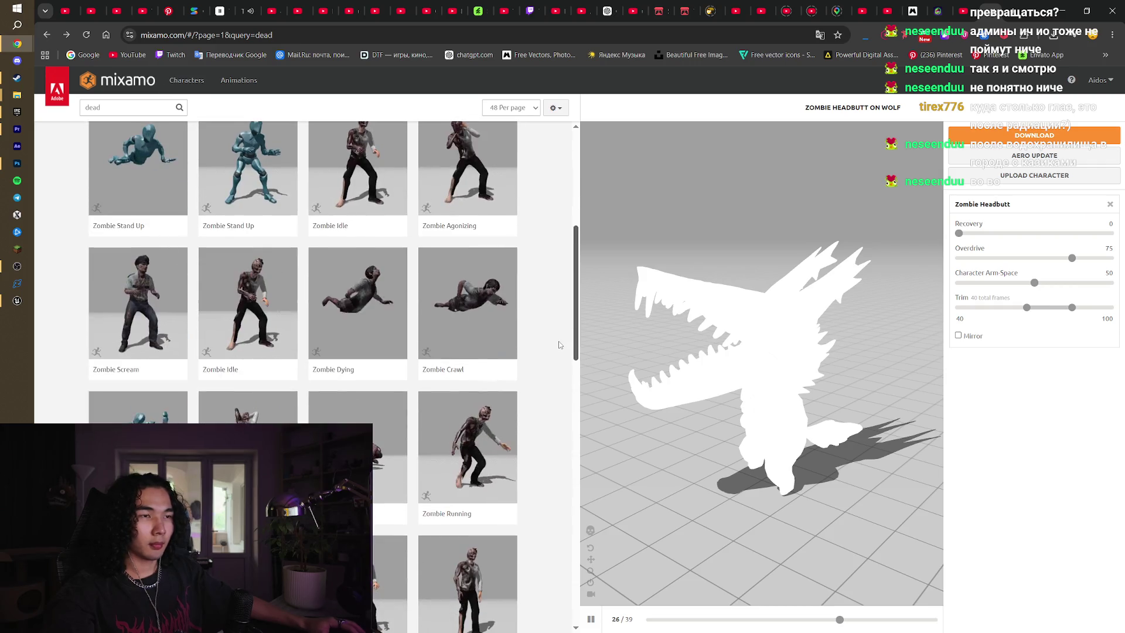
pyautogui.scroll(6, 548, 246)
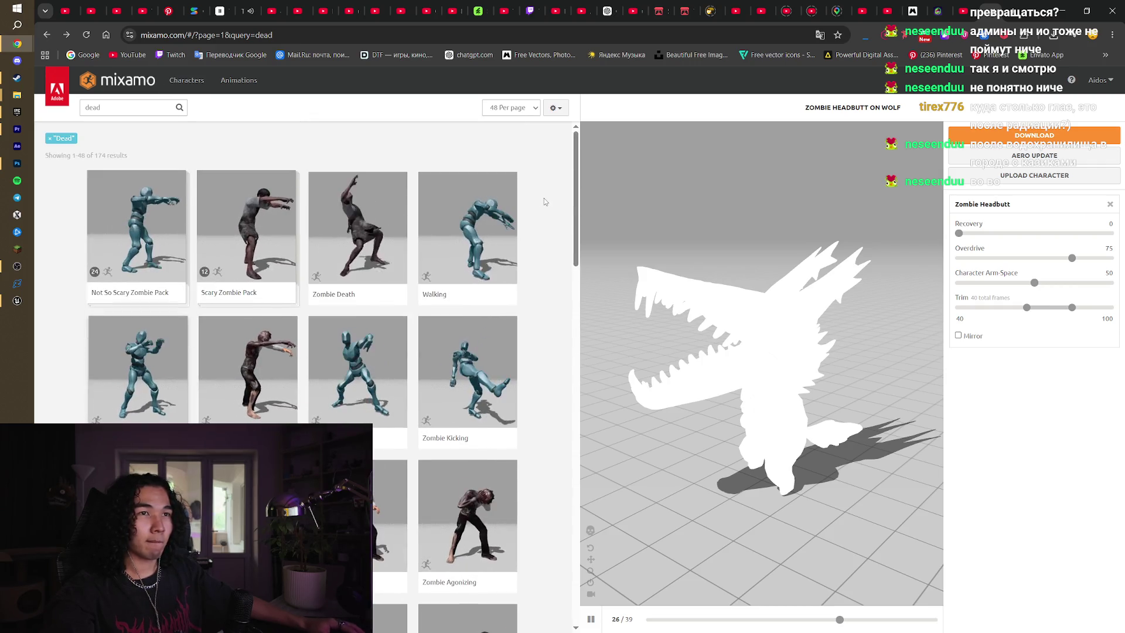
pyautogui.doubleClick(91, 107)
pyautogui.write('damage')
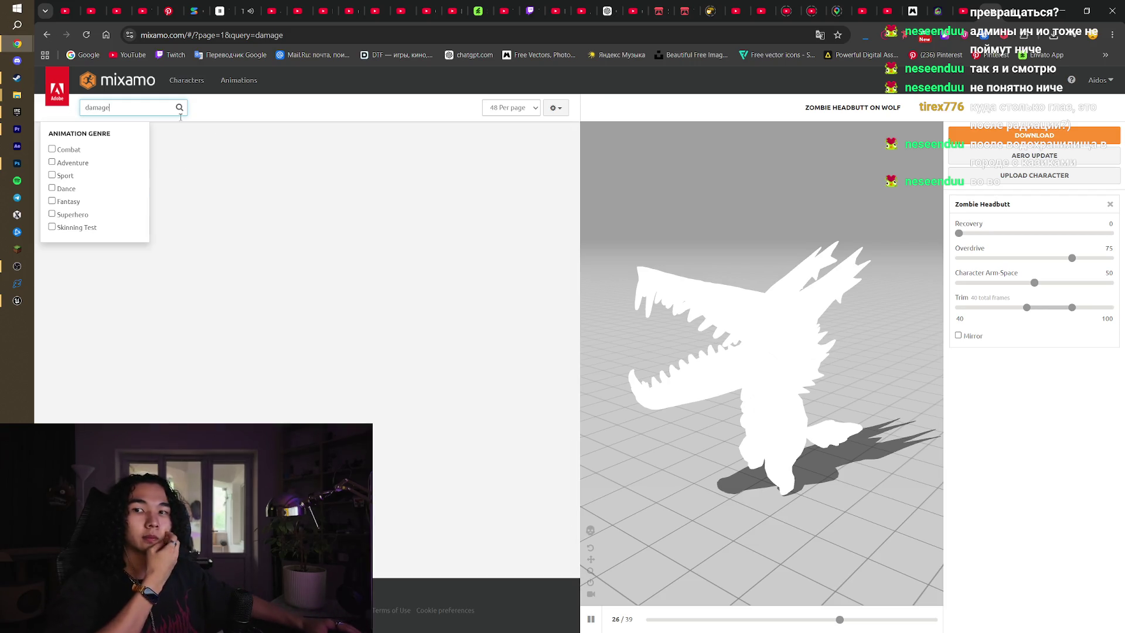
pyautogui.press('Return')
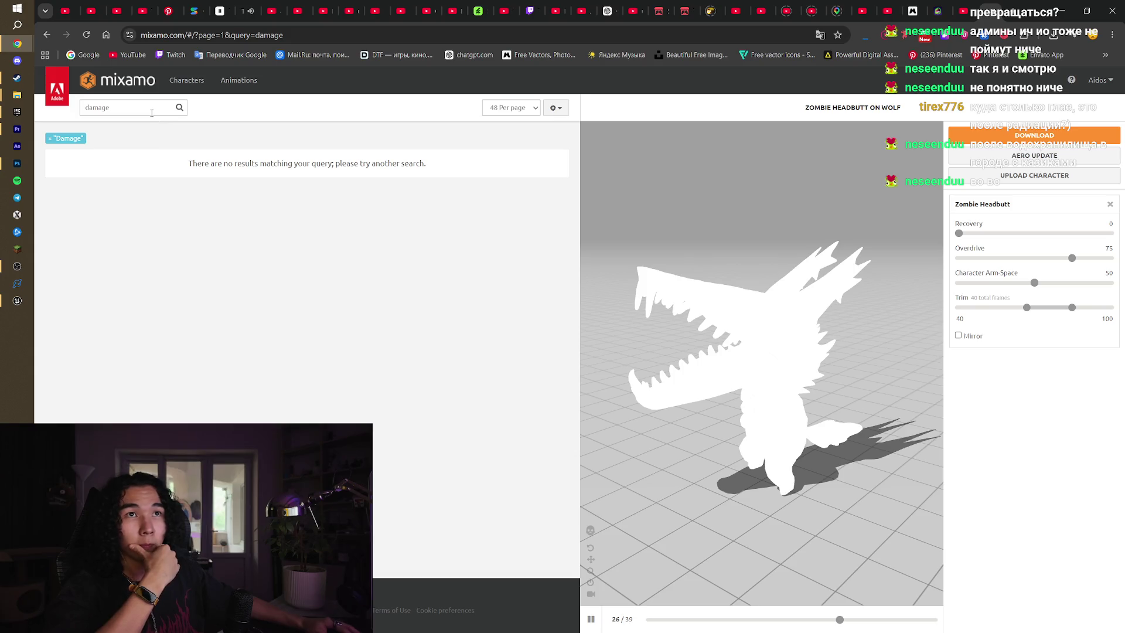
# Change the search to 'hit' and run it
pyautogui.click(129, 111)
pyautogui.write('it')
pyautogui.press('Return')
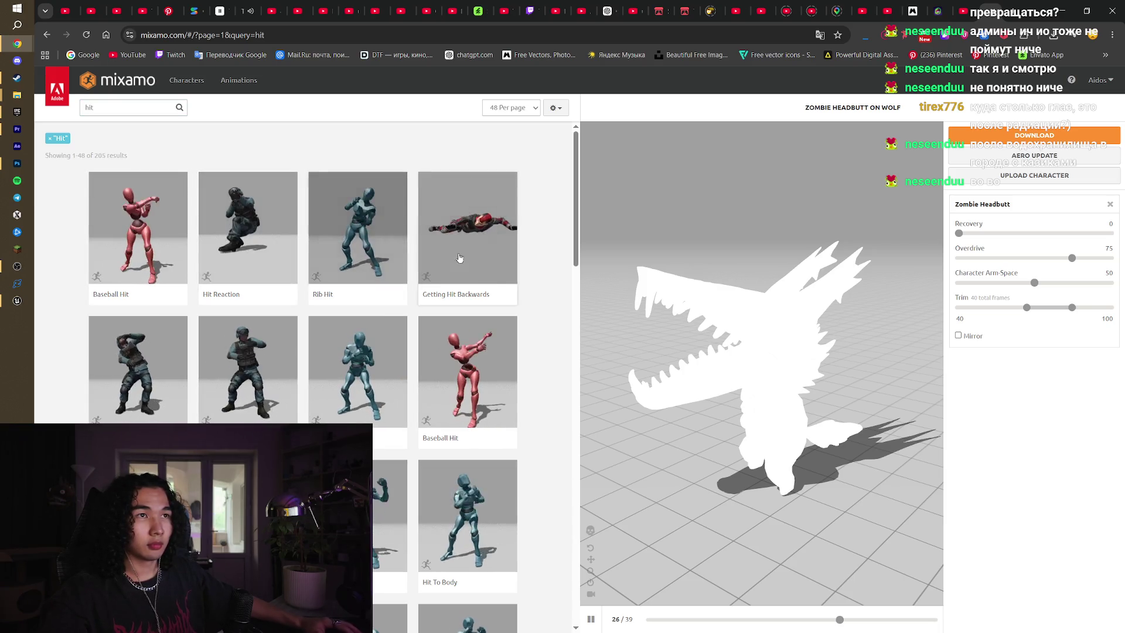
pyautogui.scroll(-3, 537, 400)
pyautogui.scroll(-2, 532, 400)
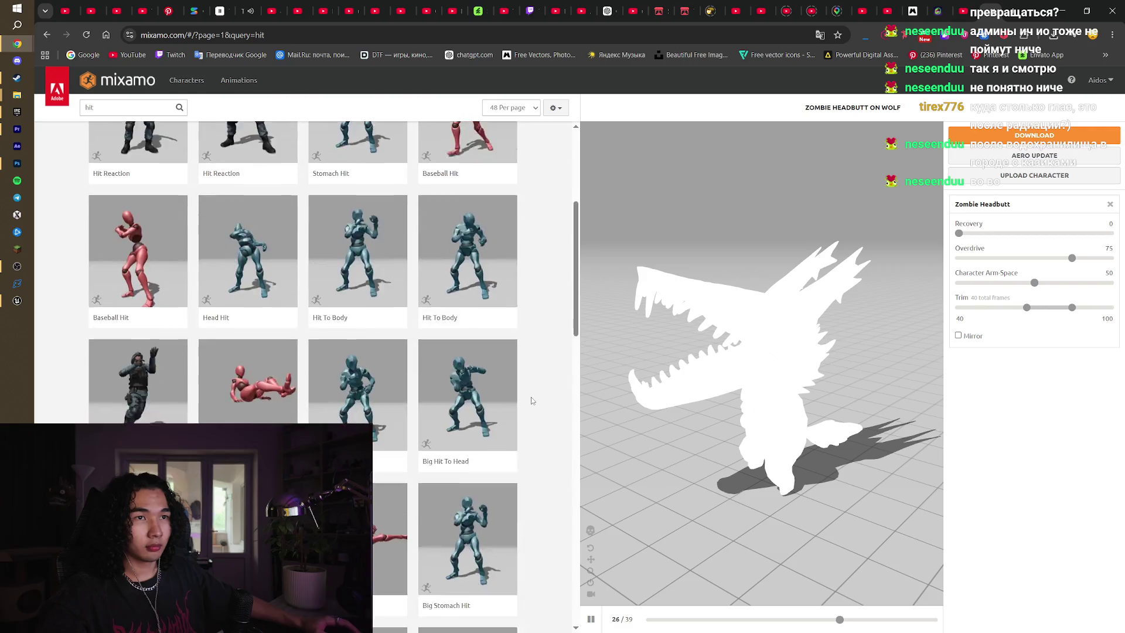
pyautogui.scroll(-4, 531, 400)
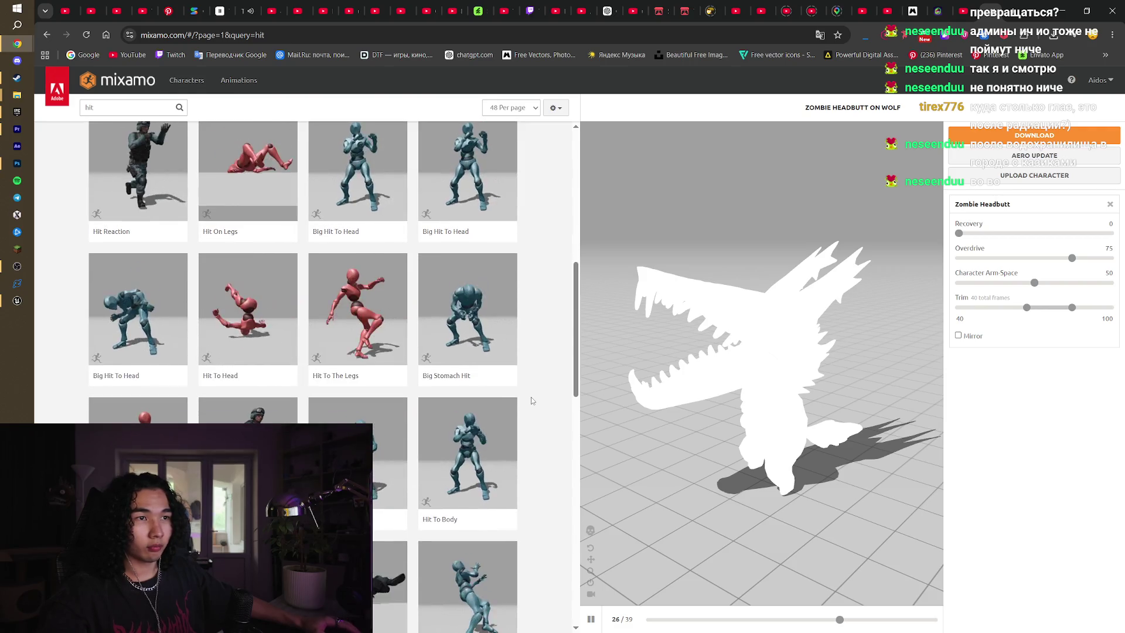
pyautogui.scroll(-1, 531, 400)
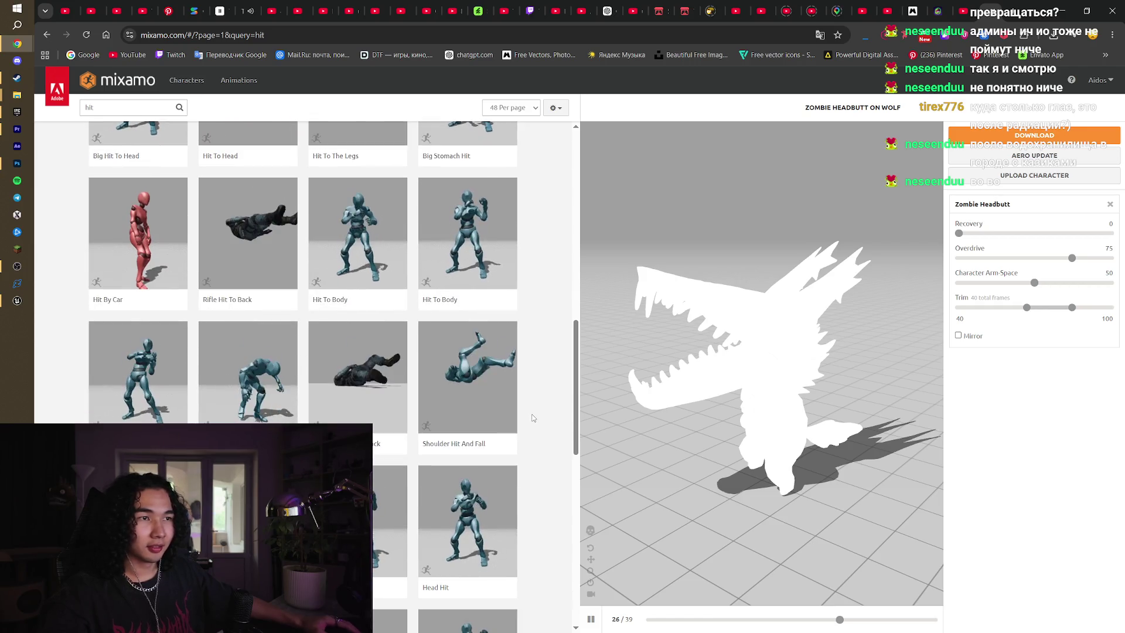
pyautogui.scroll(-4, 530, 418)
pyautogui.scroll(-3, 533, 417)
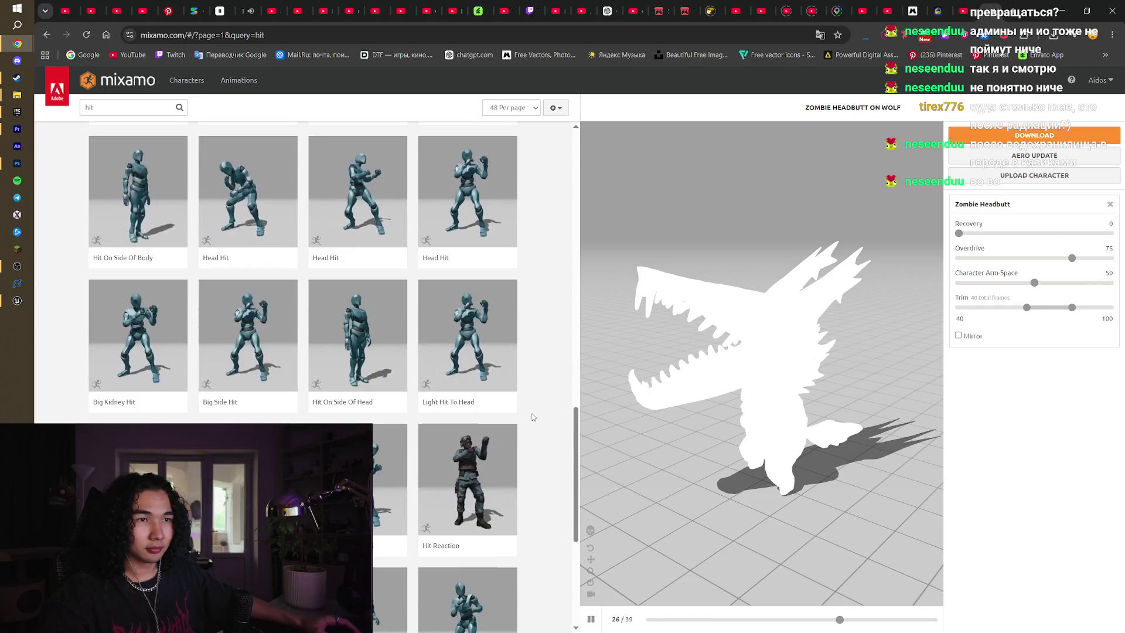
pyautogui.scroll(-2, 535, 416)
pyautogui.scroll(-3, 534, 416)
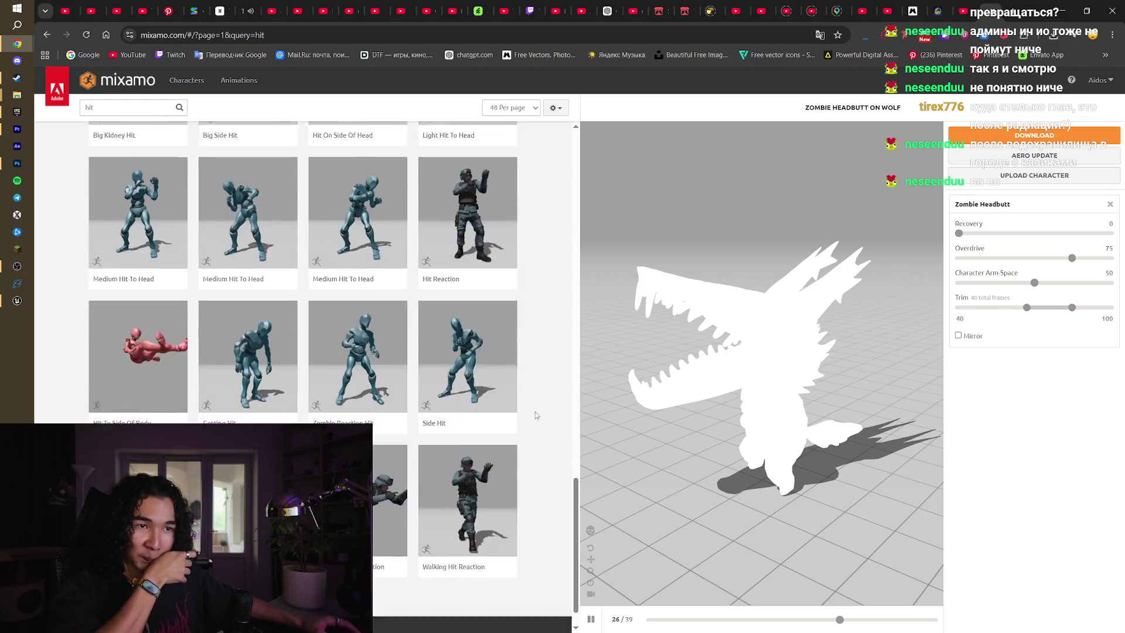
pyautogui.click(328, 557)
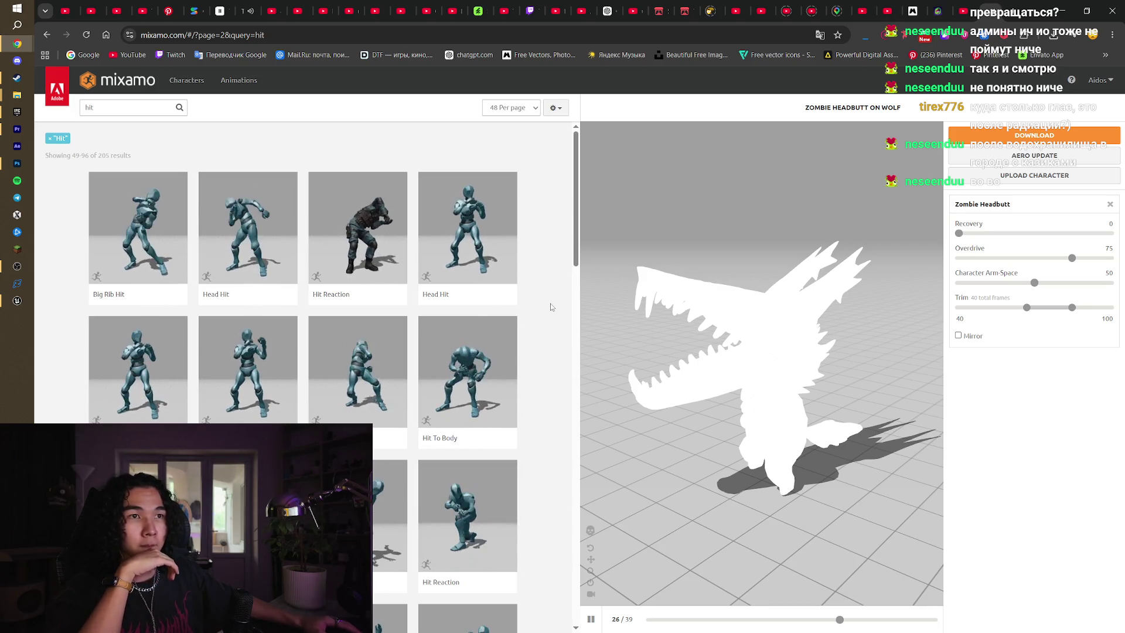
pyautogui.scroll(-5, 550, 307)
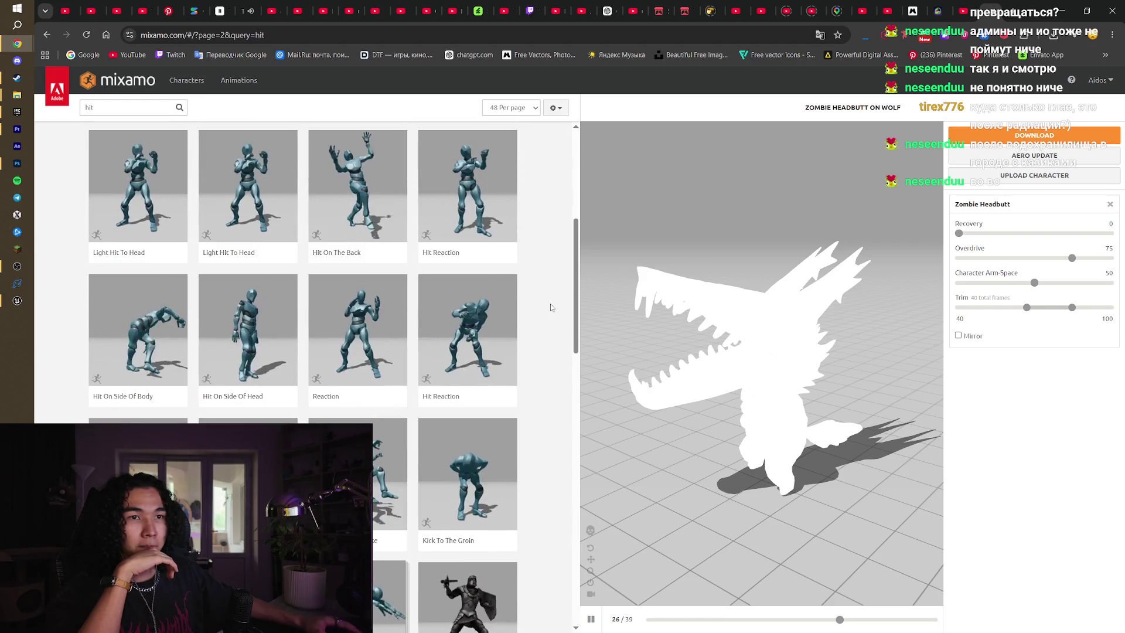
pyautogui.scroll(-3, 550, 307)
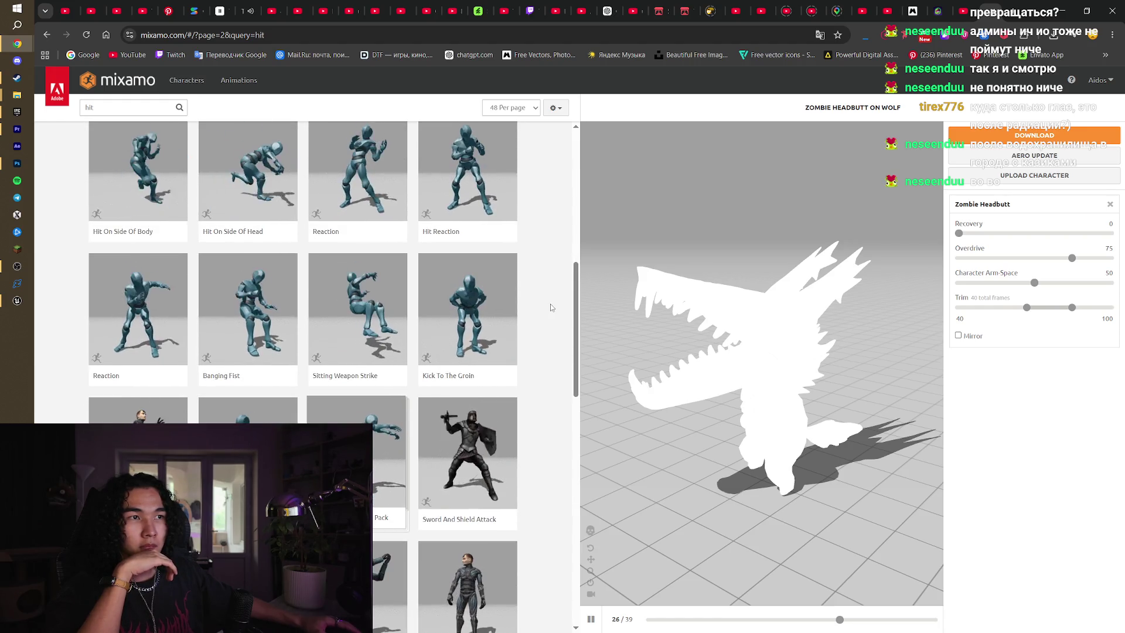
pyautogui.scroll(-5, 551, 307)
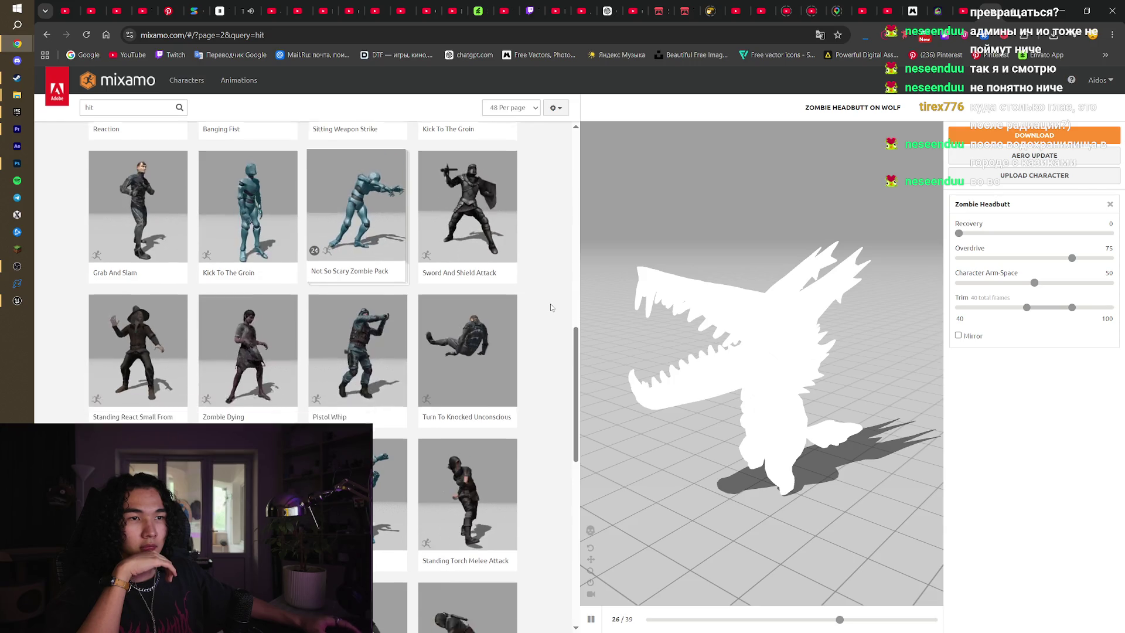
pyautogui.scroll(-2, 551, 304)
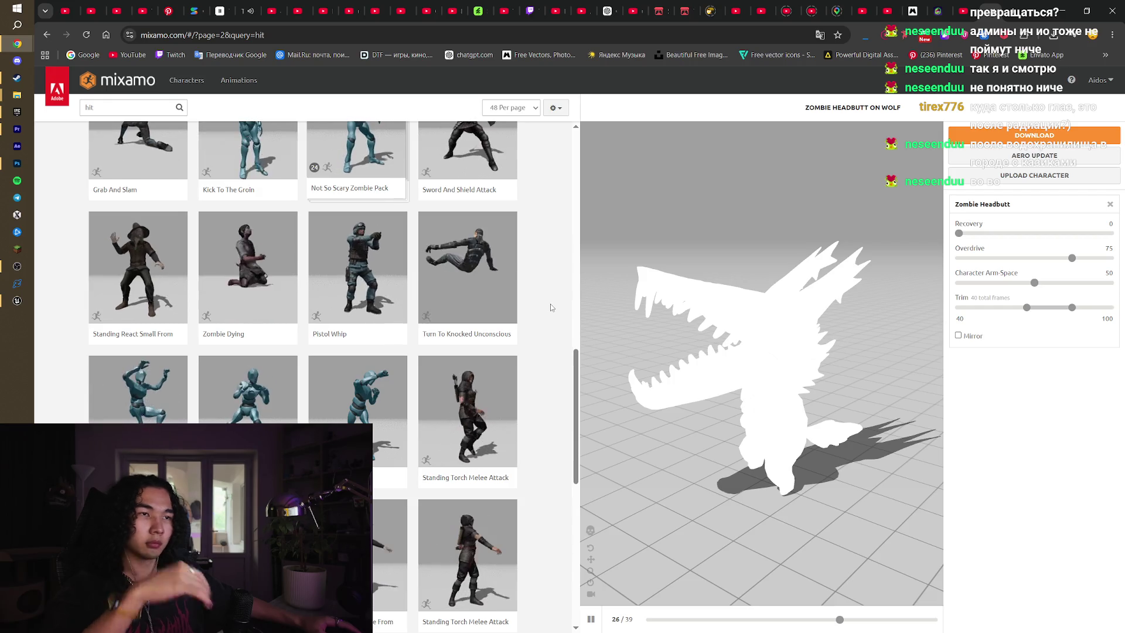
pyautogui.scroll(-2, 550, 307)
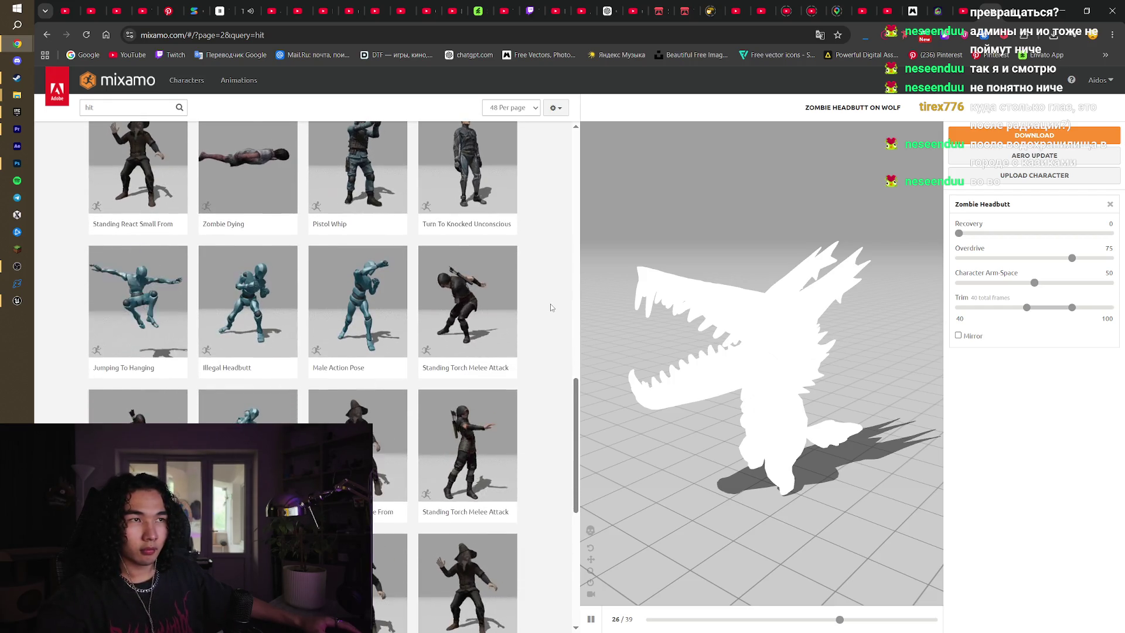
pyautogui.scroll(-5, 550, 307)
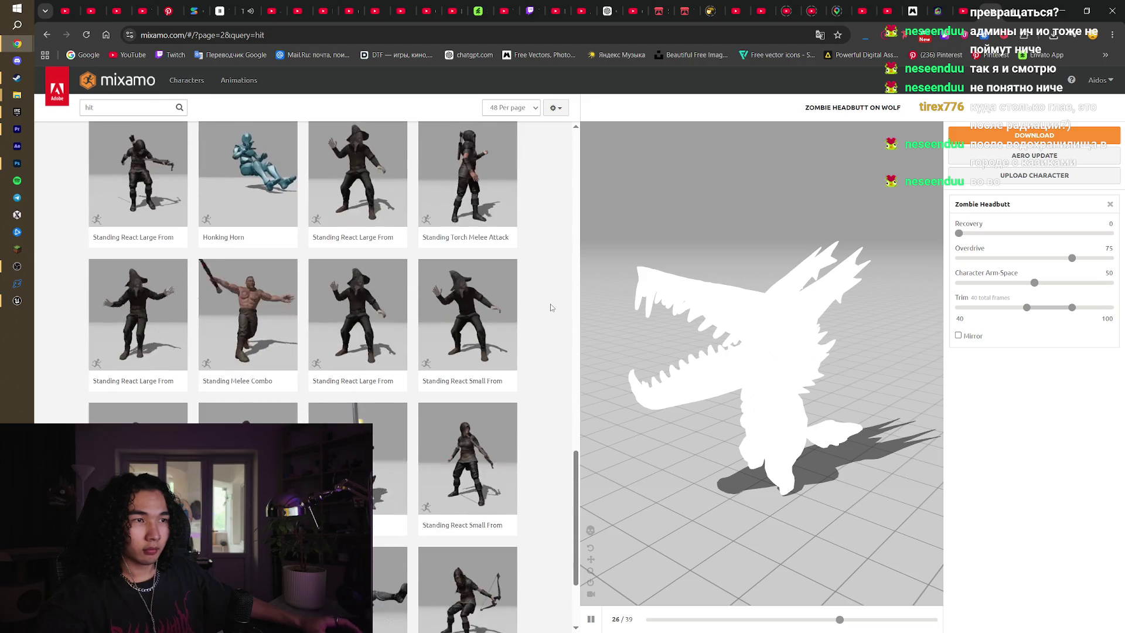
pyautogui.scroll(-3, 550, 307)
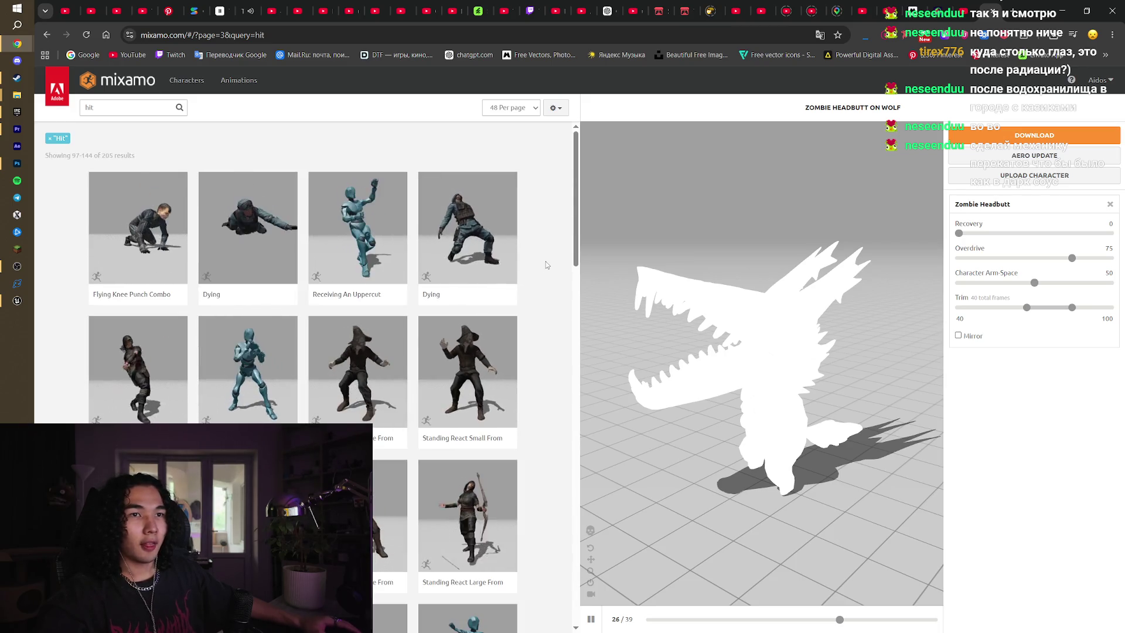
pyautogui.scroll(-3, 557, 287)
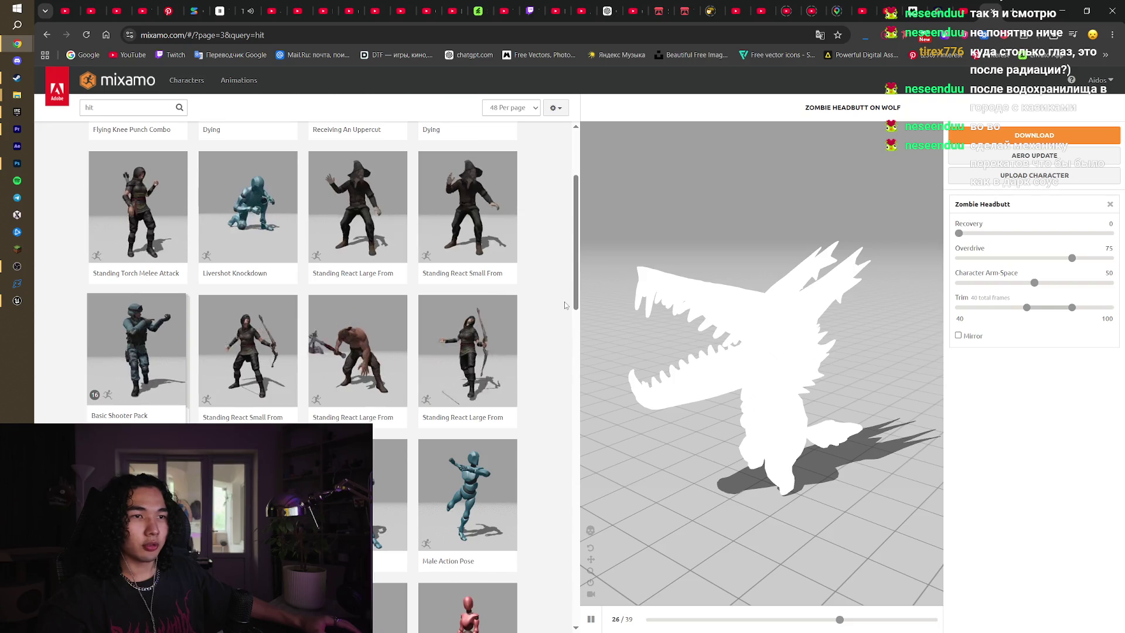
pyautogui.scroll(-4, 563, 301)
pyautogui.scroll(-1, 560, 317)
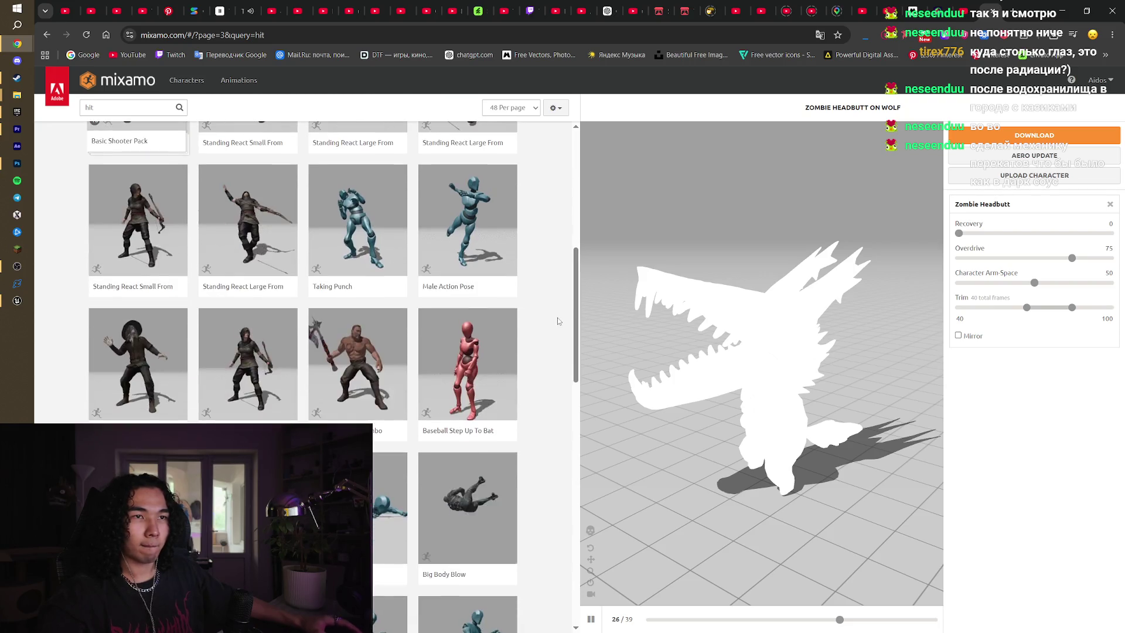
pyautogui.scroll(-7, 558, 321)
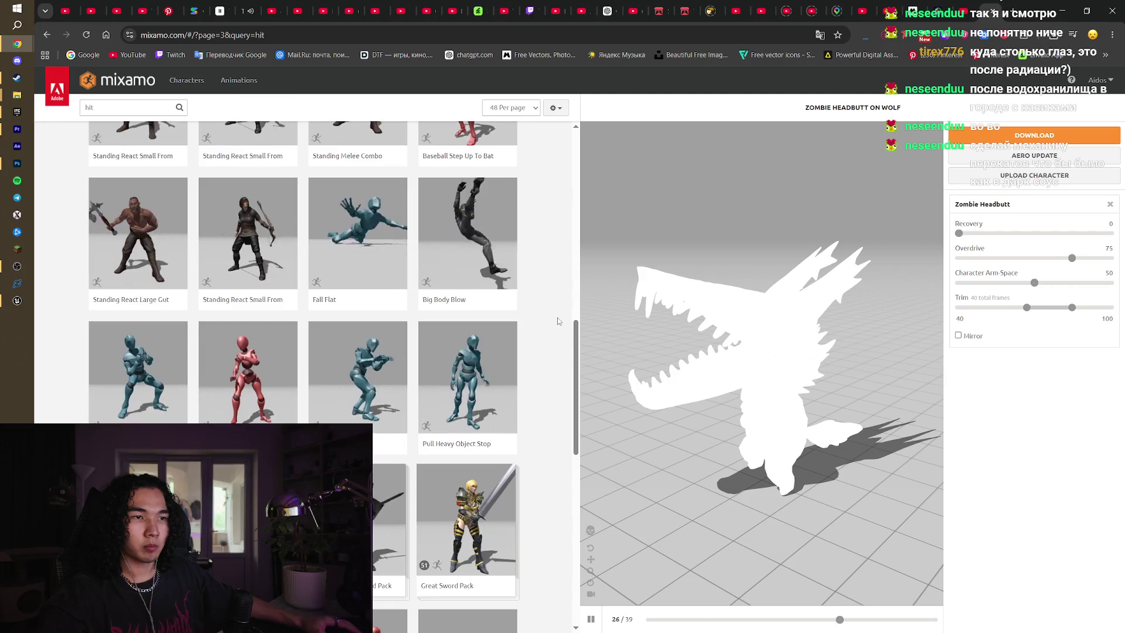
pyautogui.scroll(-2, 558, 321)
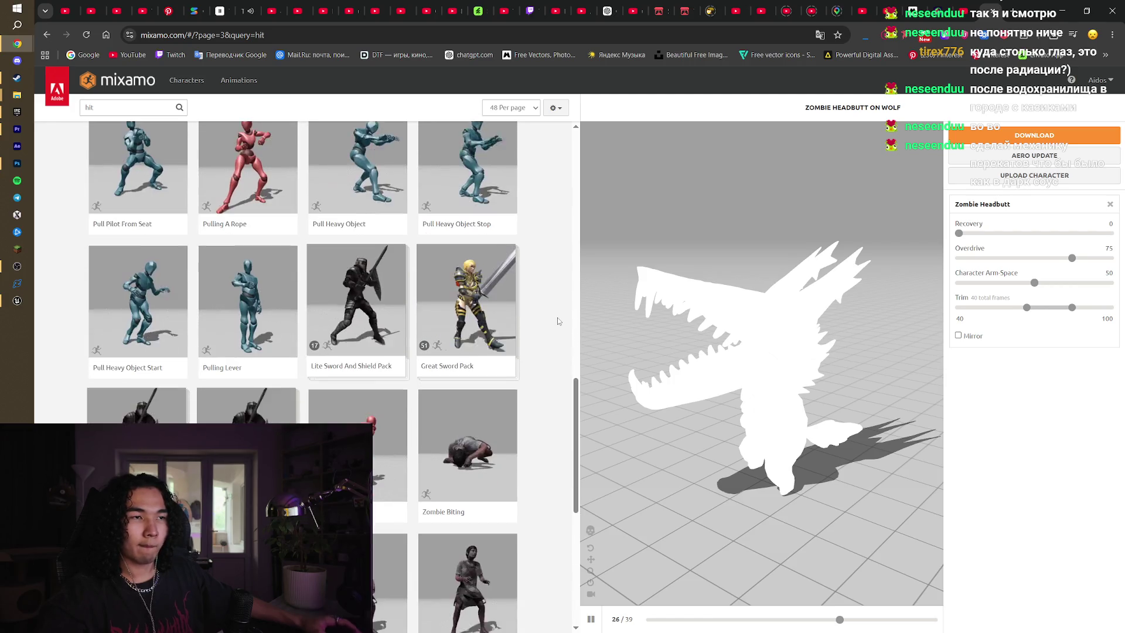
pyautogui.scroll(-5, 557, 321)
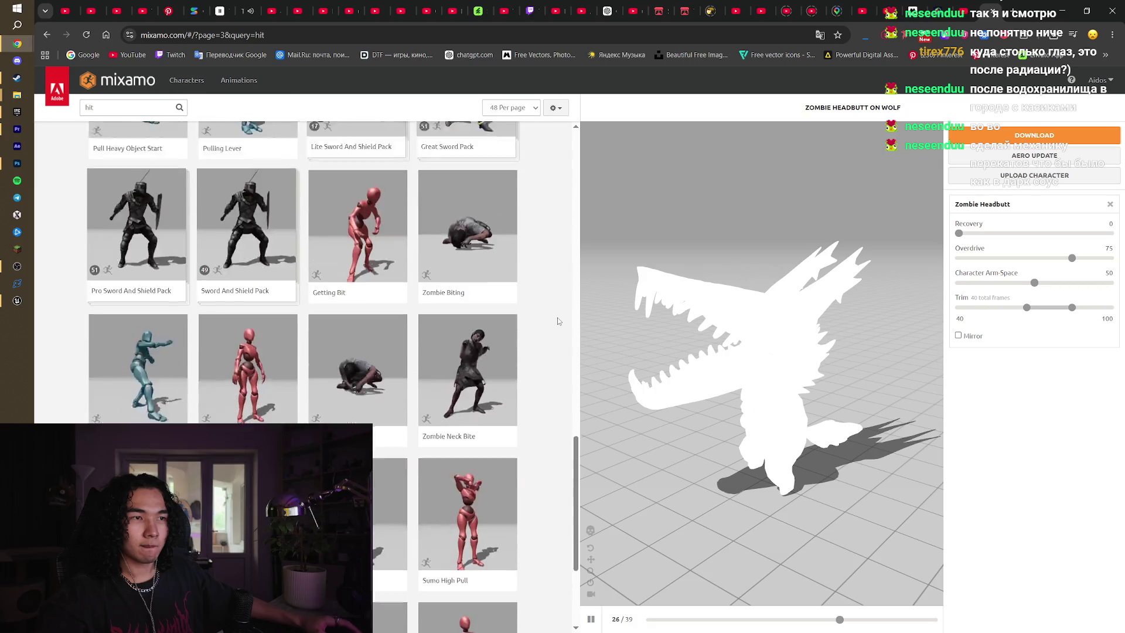
pyautogui.scroll(-2, 558, 321)
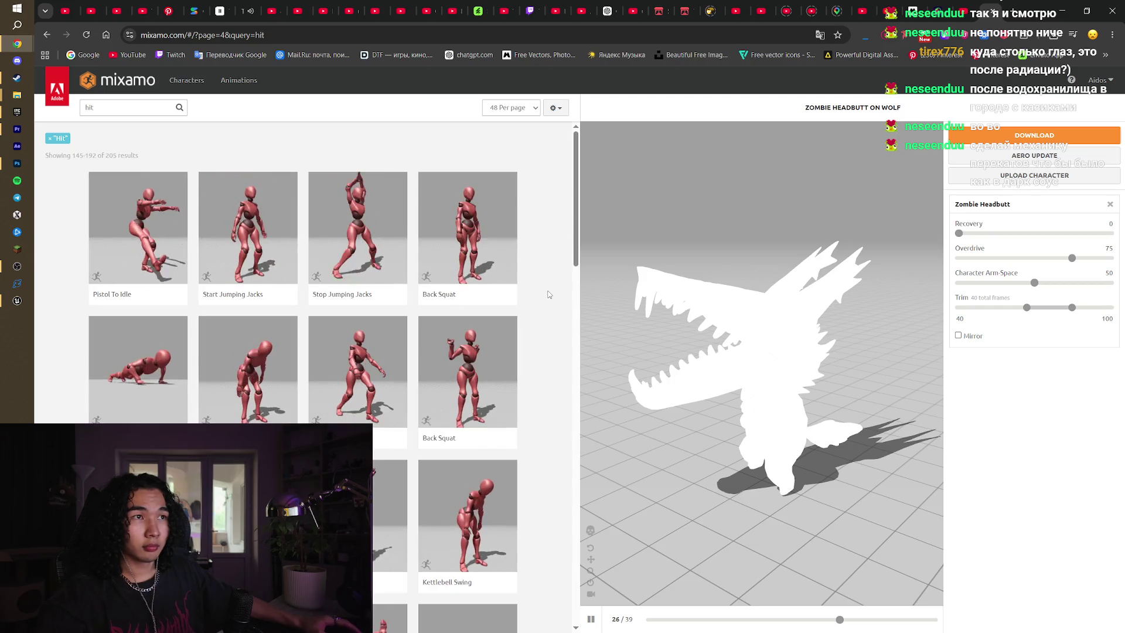
pyautogui.scroll(-1, 549, 294)
pyautogui.scroll(-20, 549, 294)
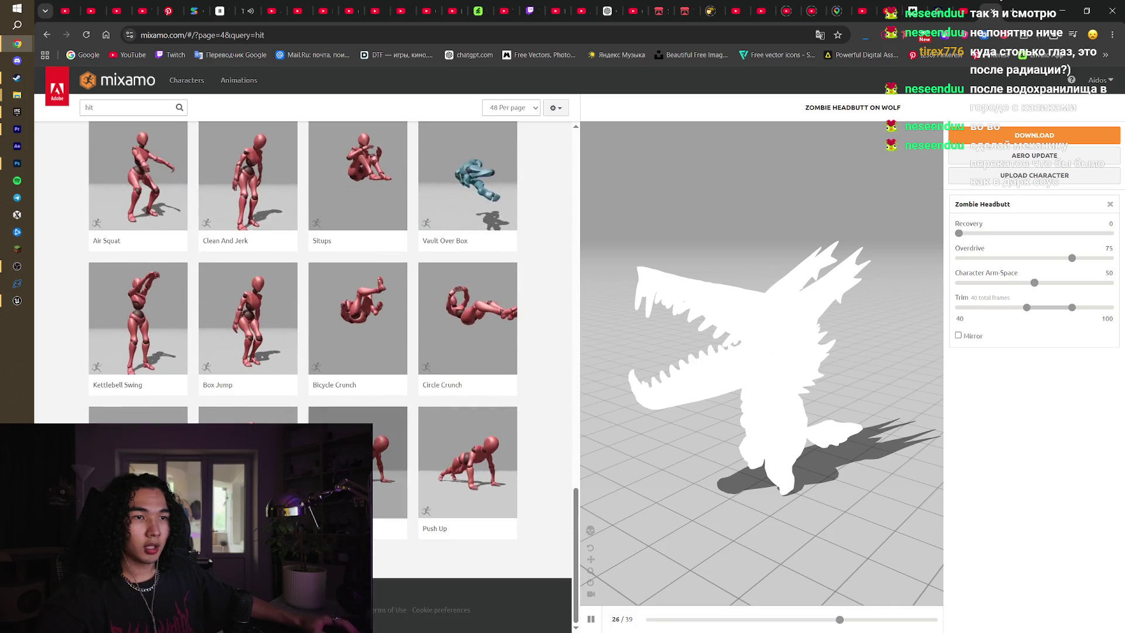
pyautogui.press('Return')
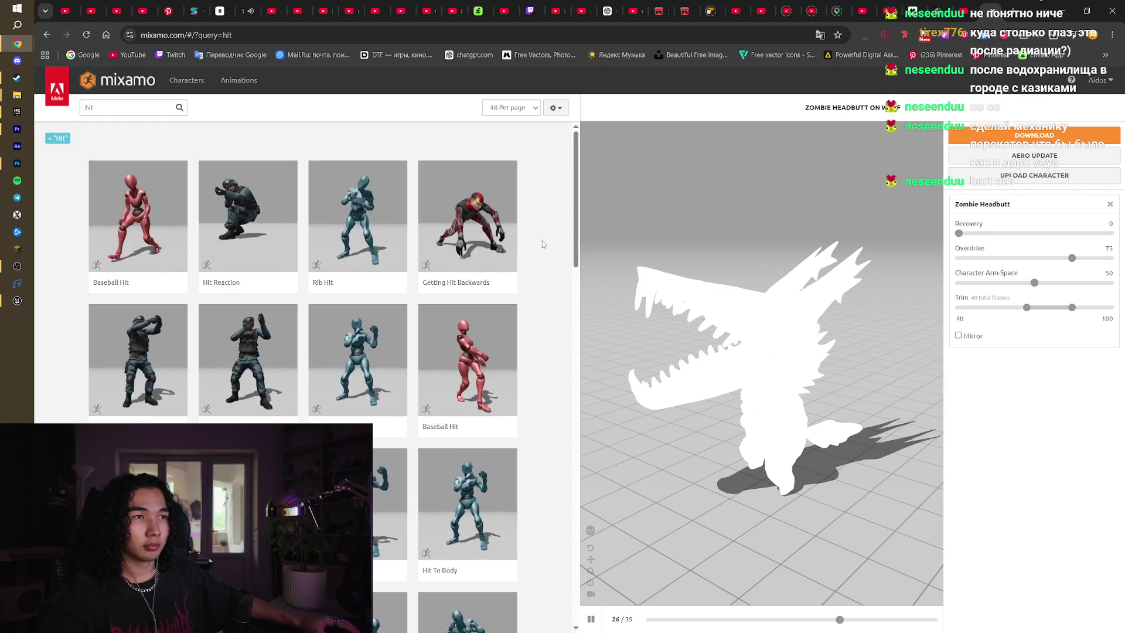
pyautogui.scroll(-3, 543, 244)
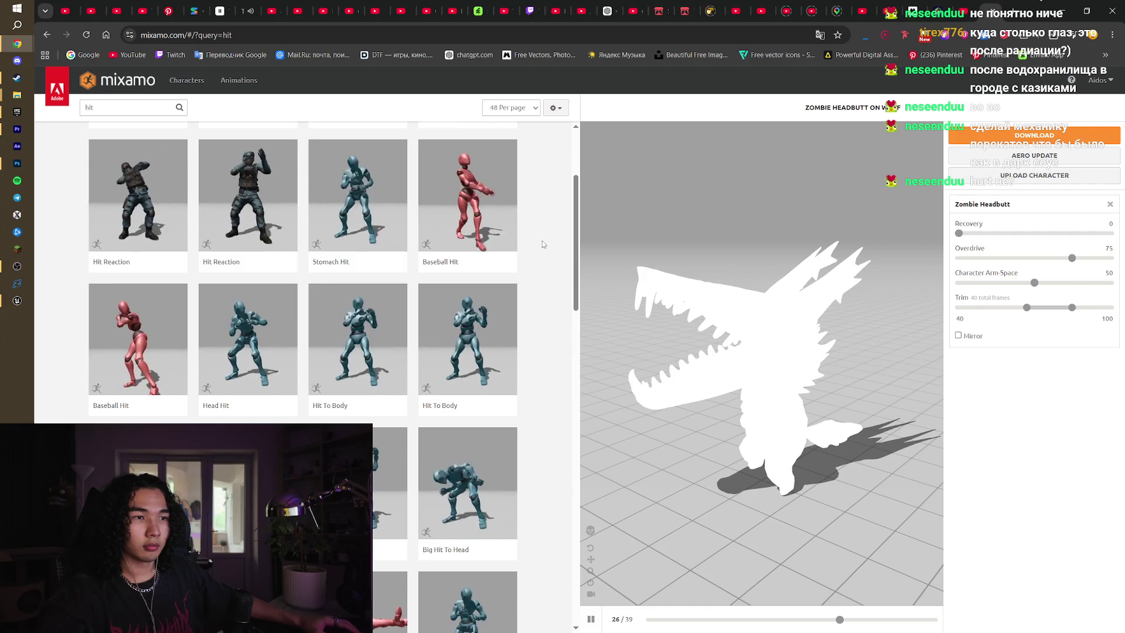
pyautogui.scroll(-3, 543, 244)
pyautogui.click(121, 105)
pyautogui.press('BackSpace')
pyautogui.press('BackSpace')
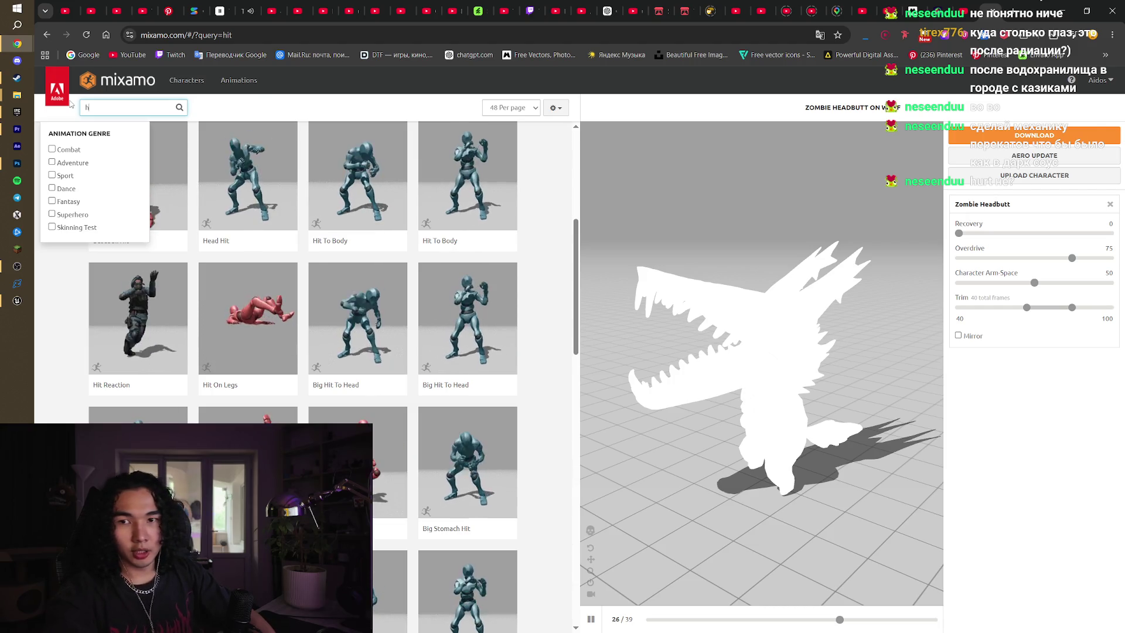
# Search Mixamo for 'hurt' animations and scroll through the results
pyautogui.write('urt')
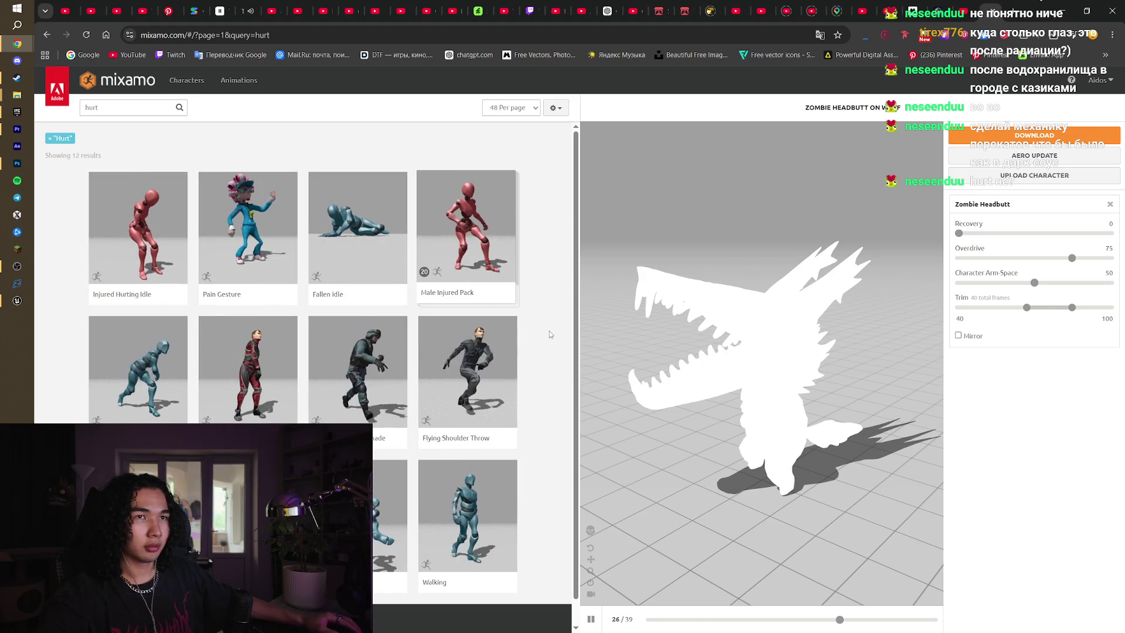
pyautogui.scroll(-1, 550, 334)
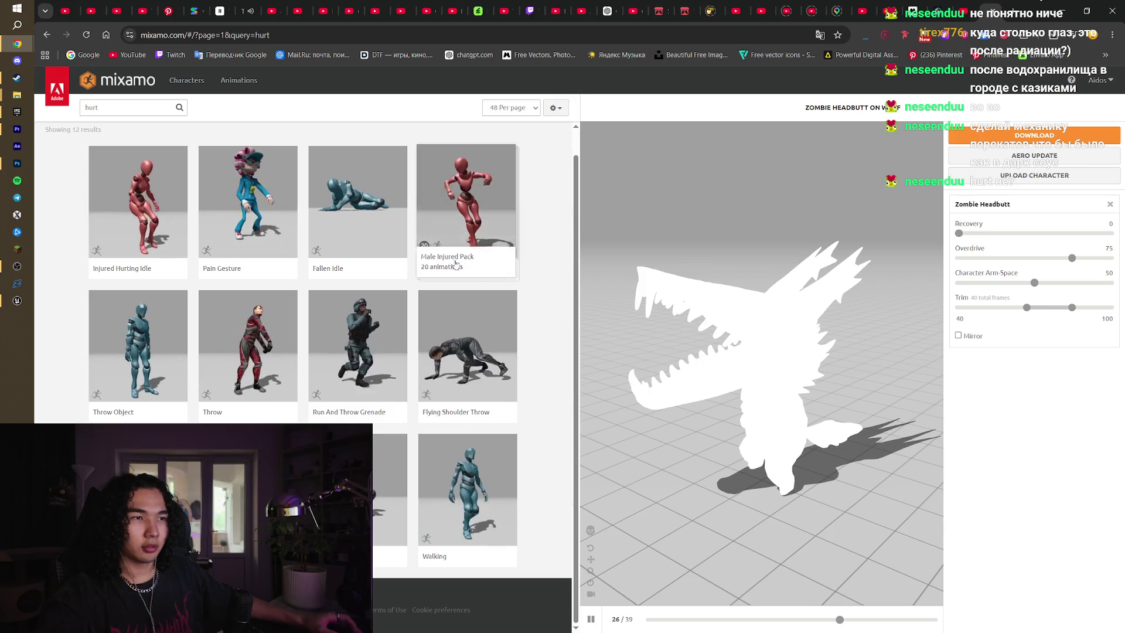
pyautogui.scroll(1, 456, 264)
# Search 'hit' again and apply the Head Hit animation to the wolf
pyautogui.click(126, 107)
pyautogui.write('i')
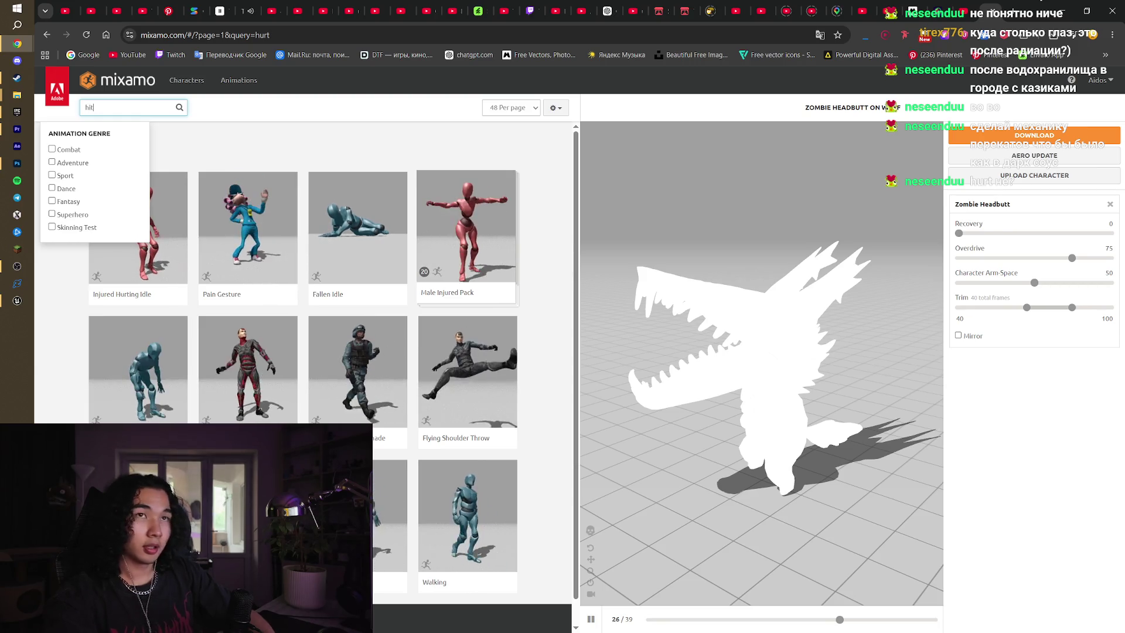
pyautogui.press('Return')
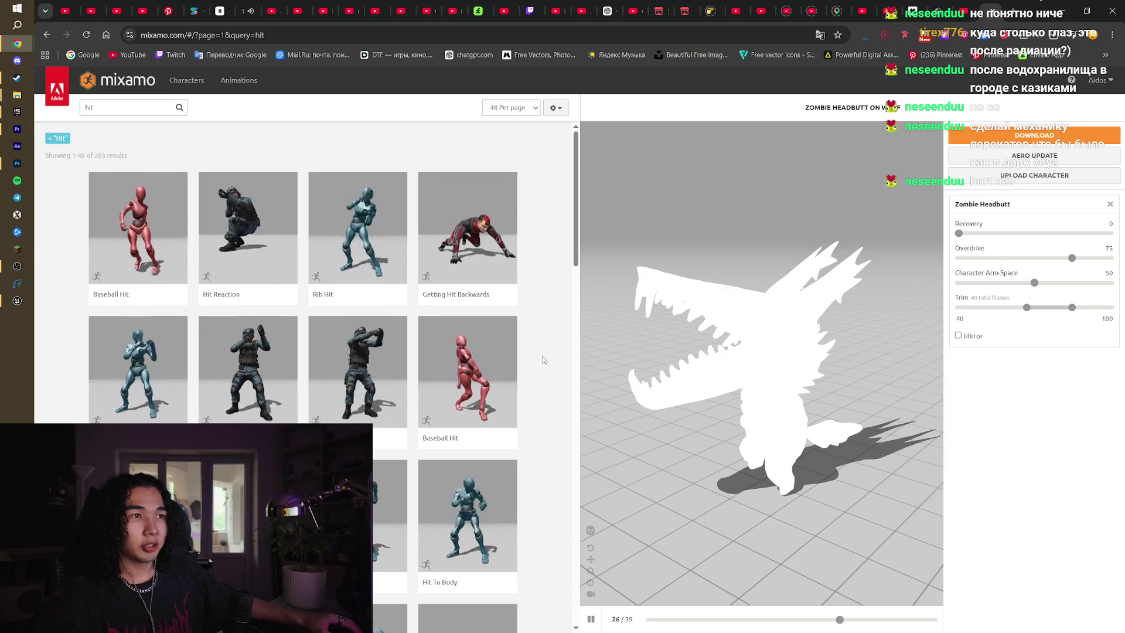
pyautogui.scroll(-2, 544, 360)
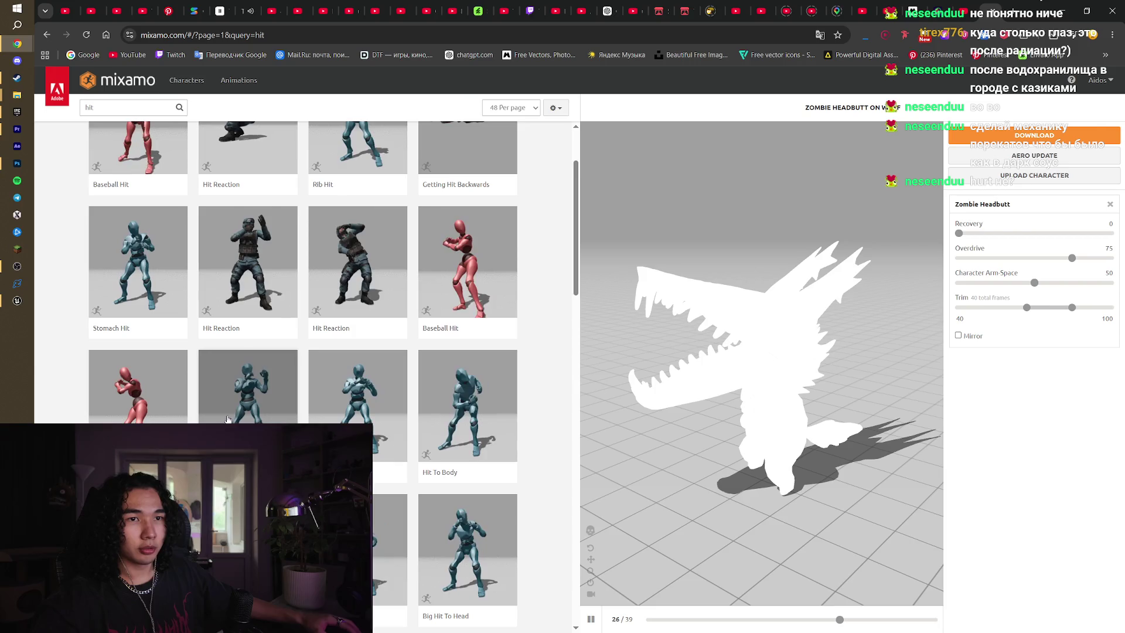
pyautogui.scroll(-3, 388, 433)
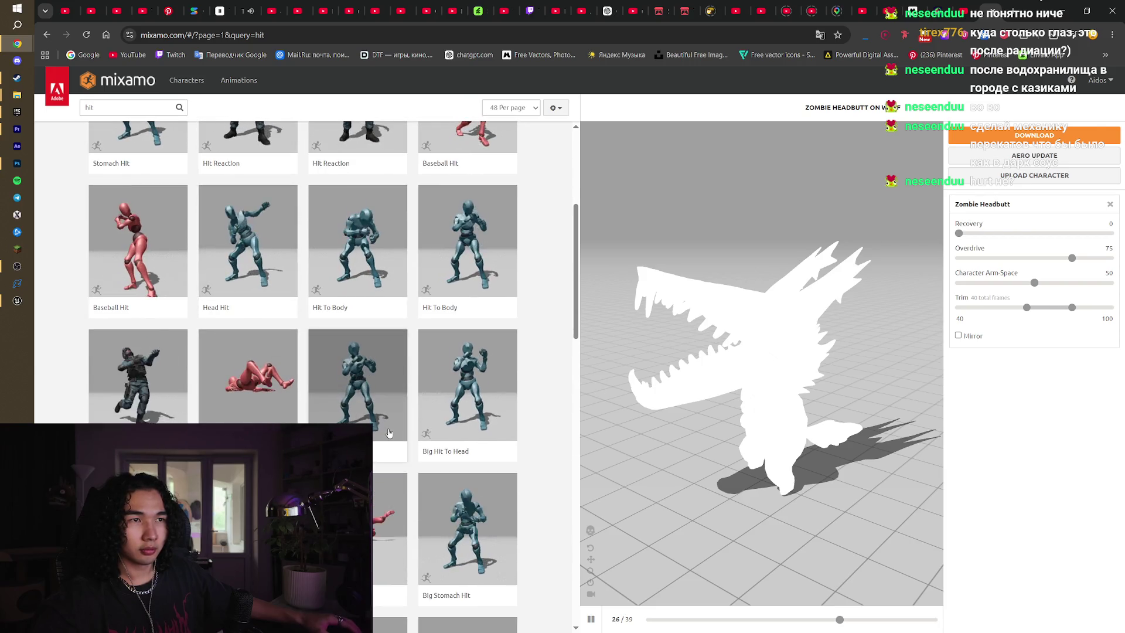
pyautogui.click(247, 246)
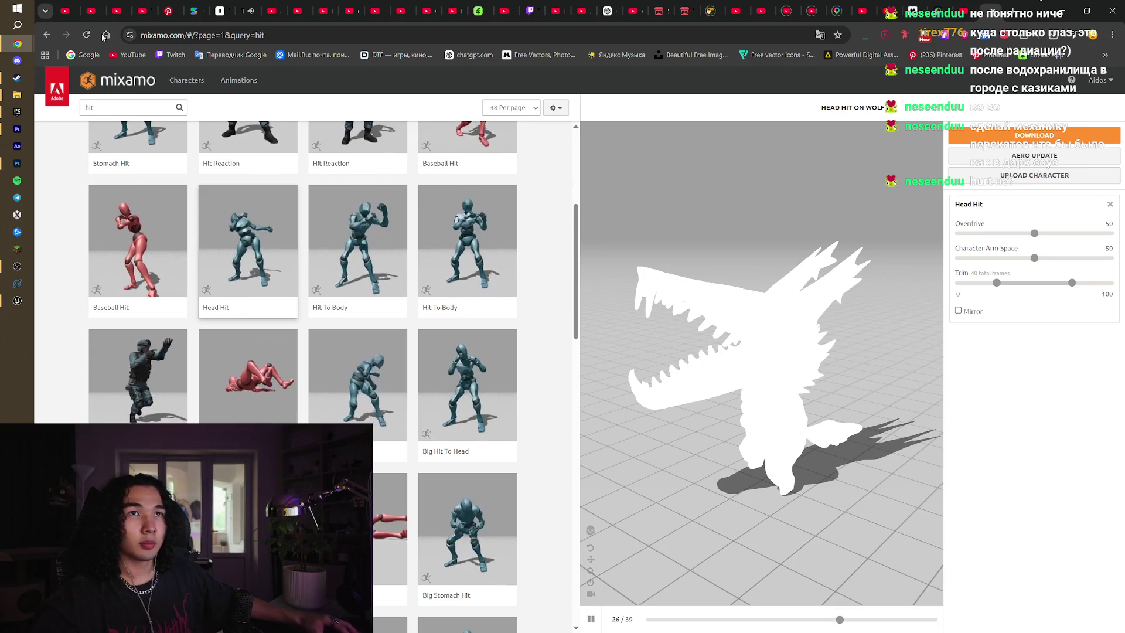
pyautogui.click(915, 9)
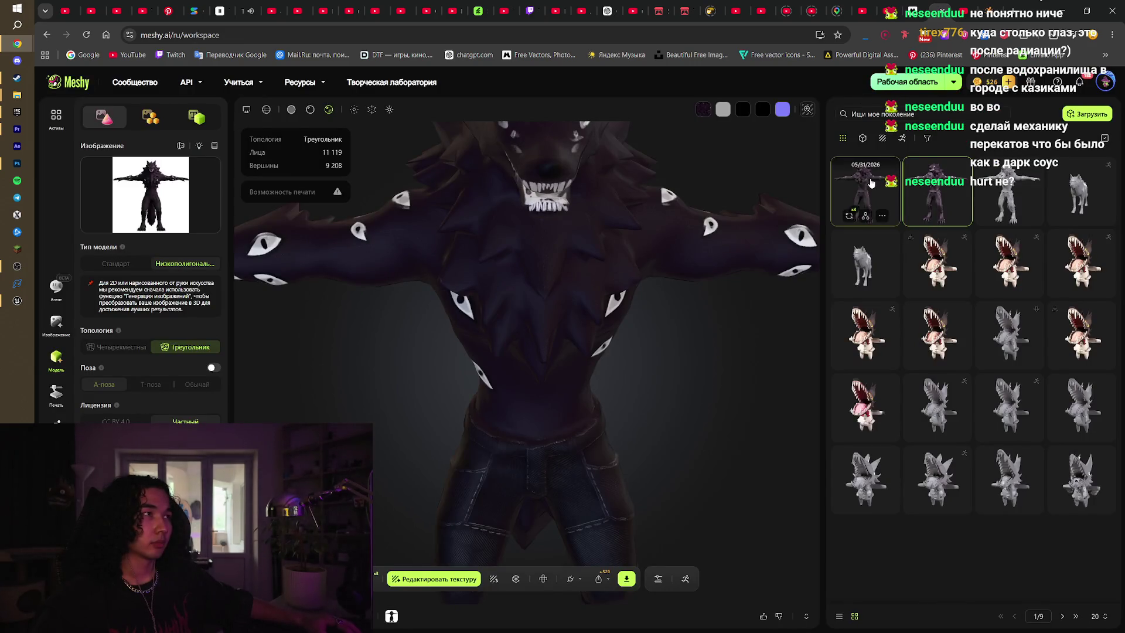
# Load the darker retextured wolf generation (11,119 faces, 9,237 vertices) and orbit around it
pyautogui.click(870, 183)
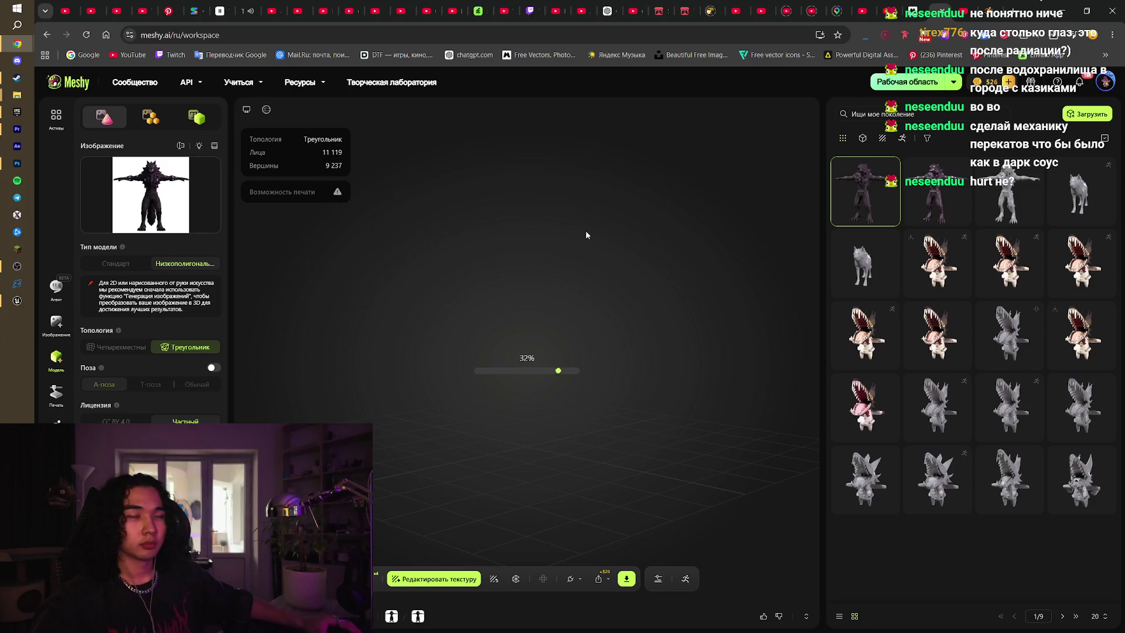
pyautogui.moveTo(585, 235)
pyautogui.mouseDown()
pyautogui.moveTo(524, 249)
pyautogui.moveTo(596, 258)
pyautogui.moveTo(457, 261)
pyautogui.moveTo(572, 262)
pyautogui.moveTo(472, 260)
pyautogui.moveTo(529, 243)
pyautogui.mouseUp()
pyautogui.scroll(3, 529, 265)
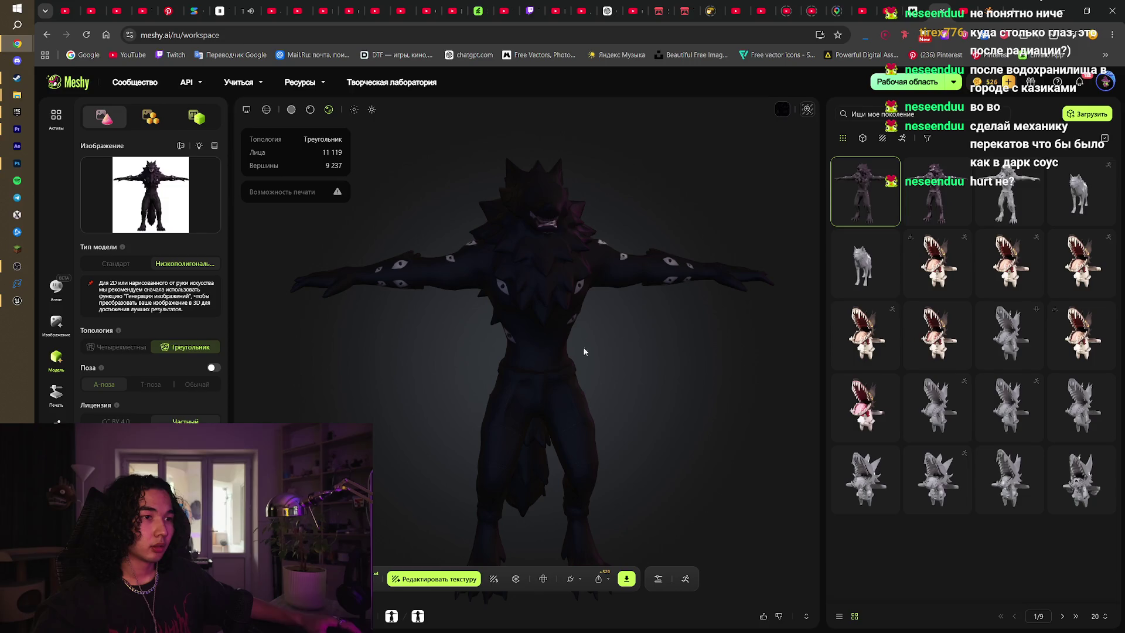
# Auto-rig the wolf in Meshy as a Humanoid, nudging the shoulder and chin markers into place
pyautogui.click(684, 579)
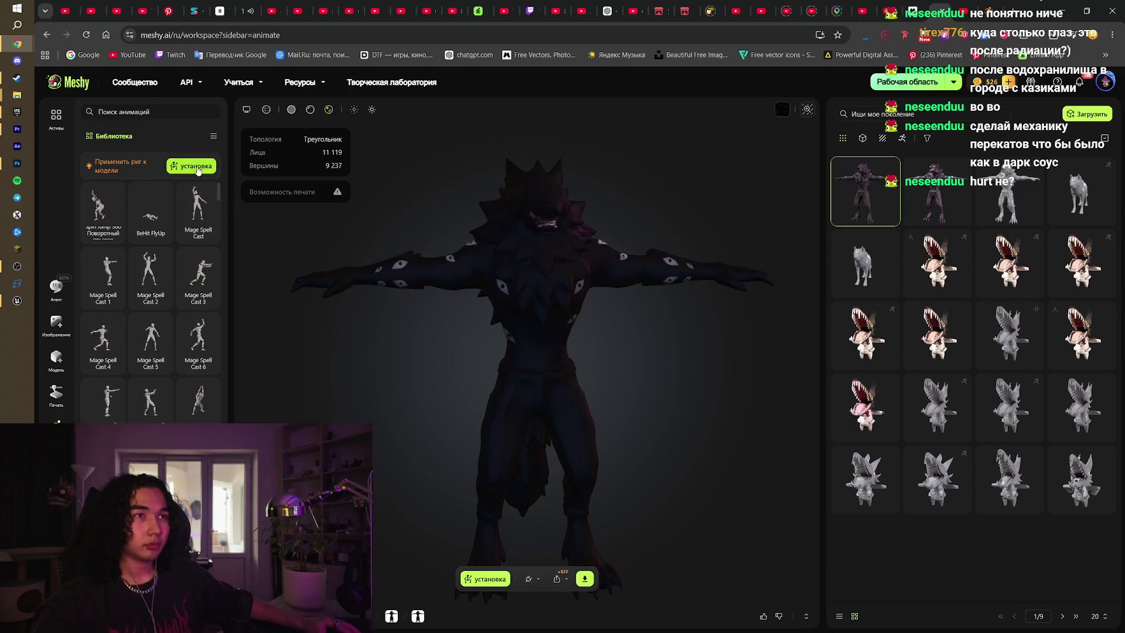
pyautogui.click(192, 166)
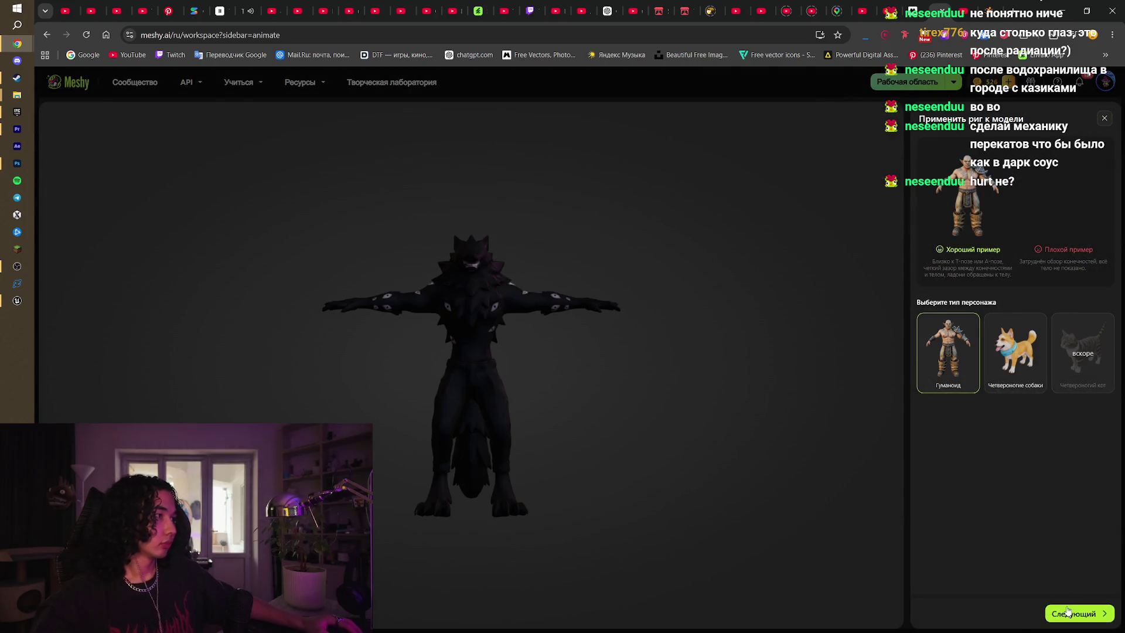
pyautogui.click(1069, 612)
pyautogui.click(1069, 612)
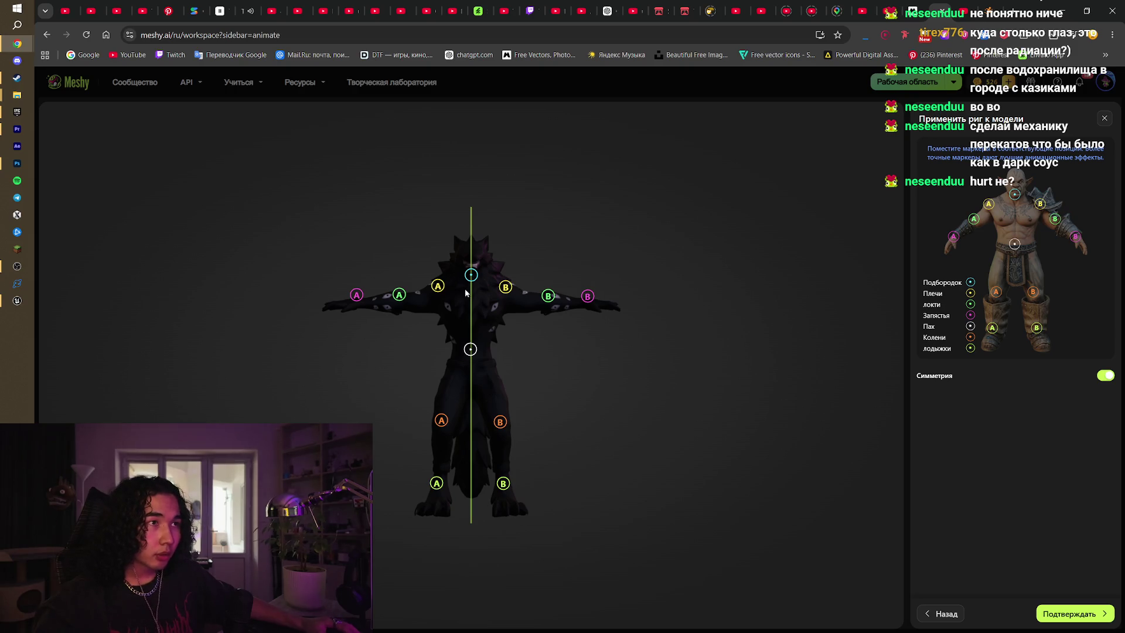
pyautogui.moveTo(437, 287); pyautogui.dragTo(438, 290)
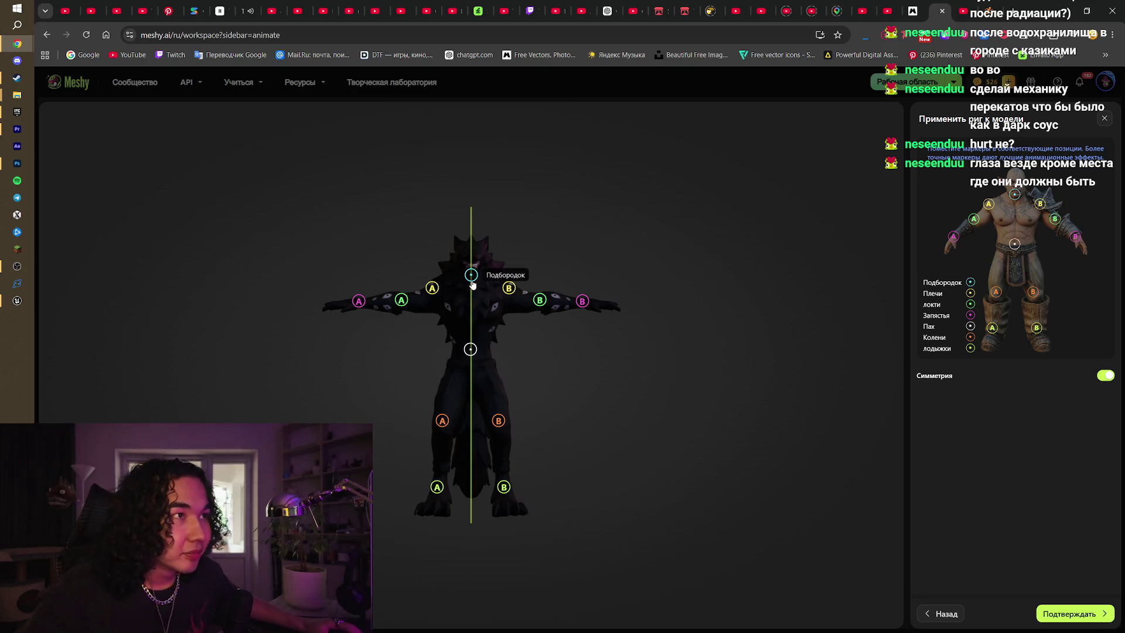
pyautogui.moveTo(472, 282); pyautogui.dragTo(476, 282)
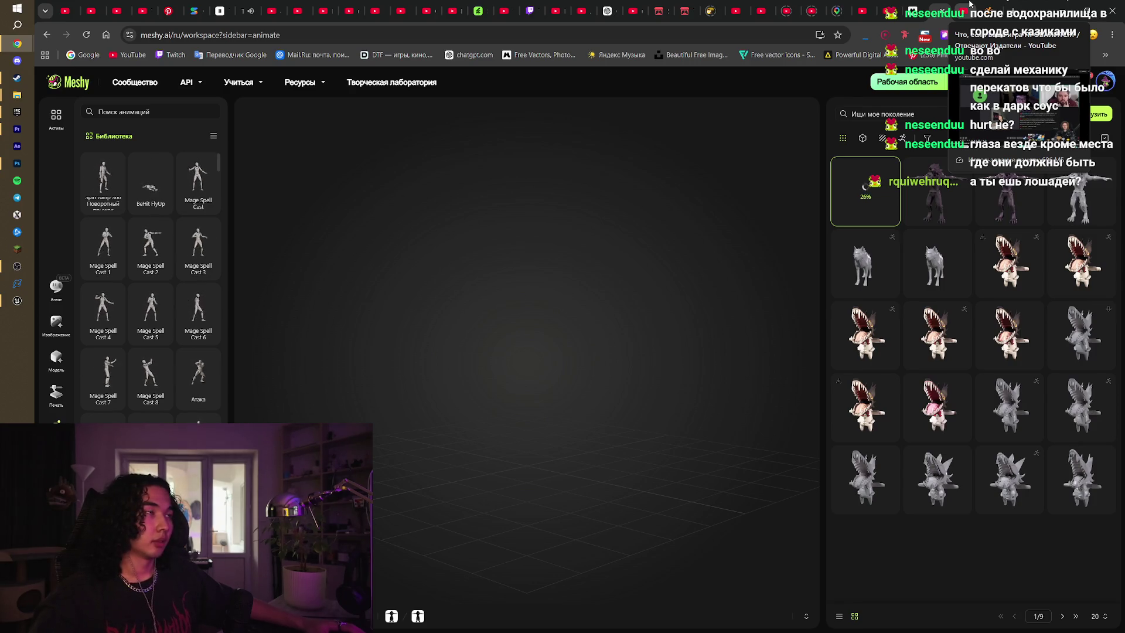
pyautogui.click(994, 5)
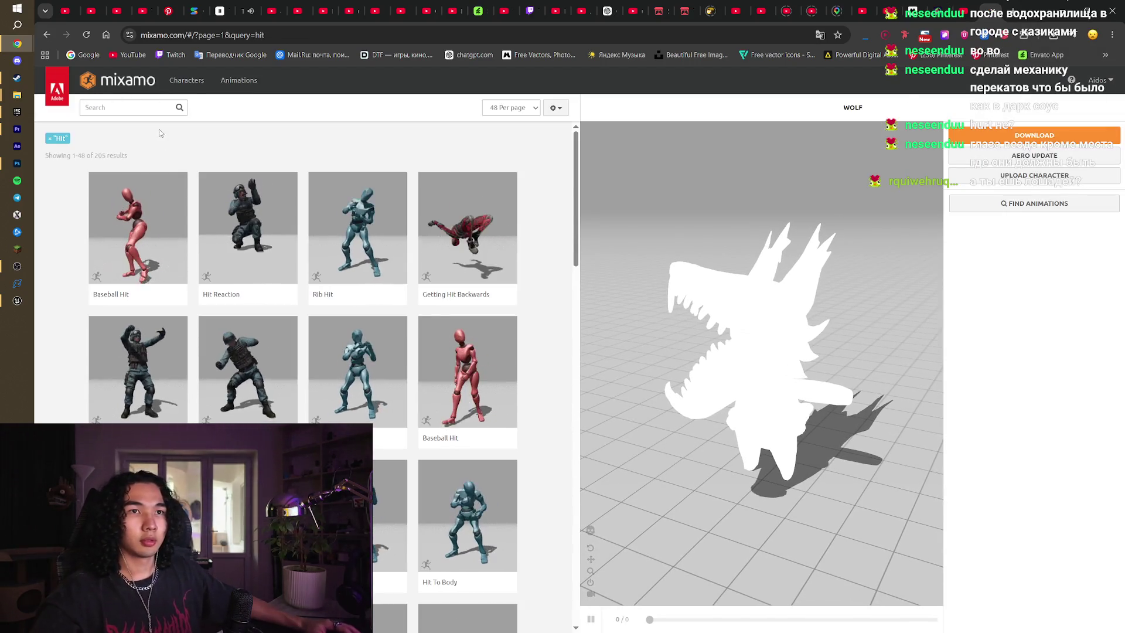
# Preview Hit To Body on the wolf and raise its Overdrive to 58
pyautogui.scroll(-1, 506, 410)
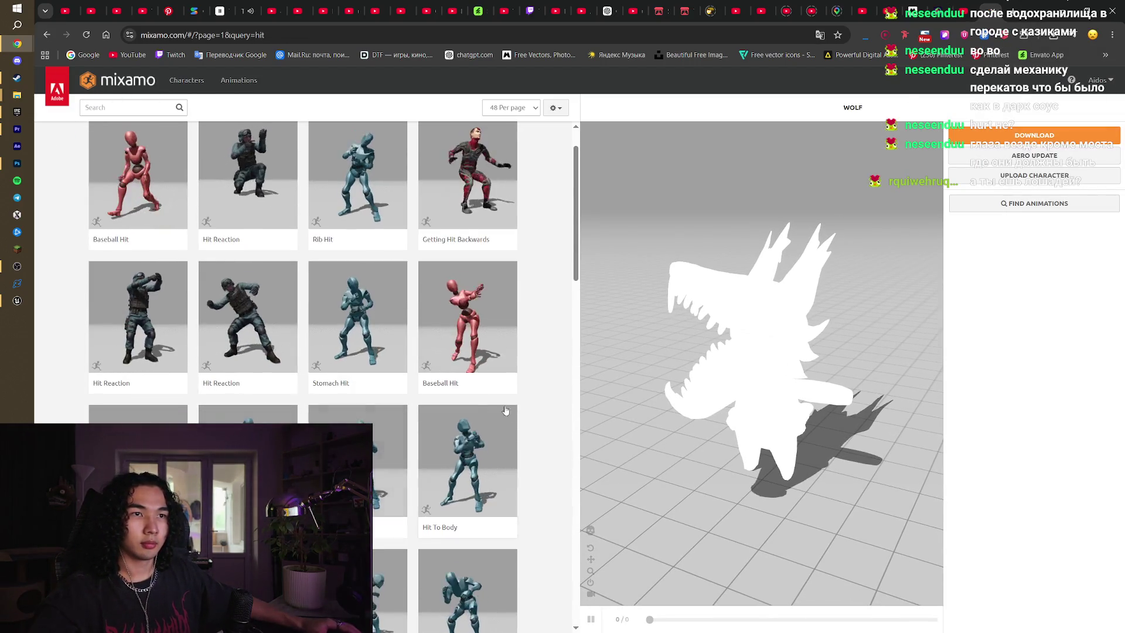
pyautogui.scroll(-8, 505, 410)
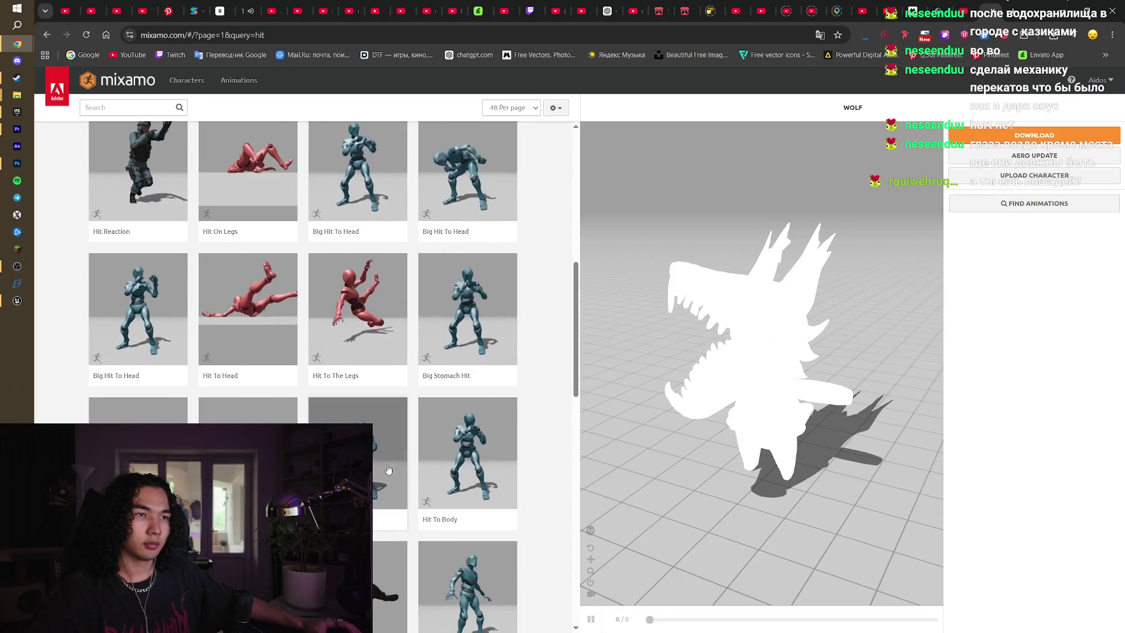
pyautogui.click(451, 458)
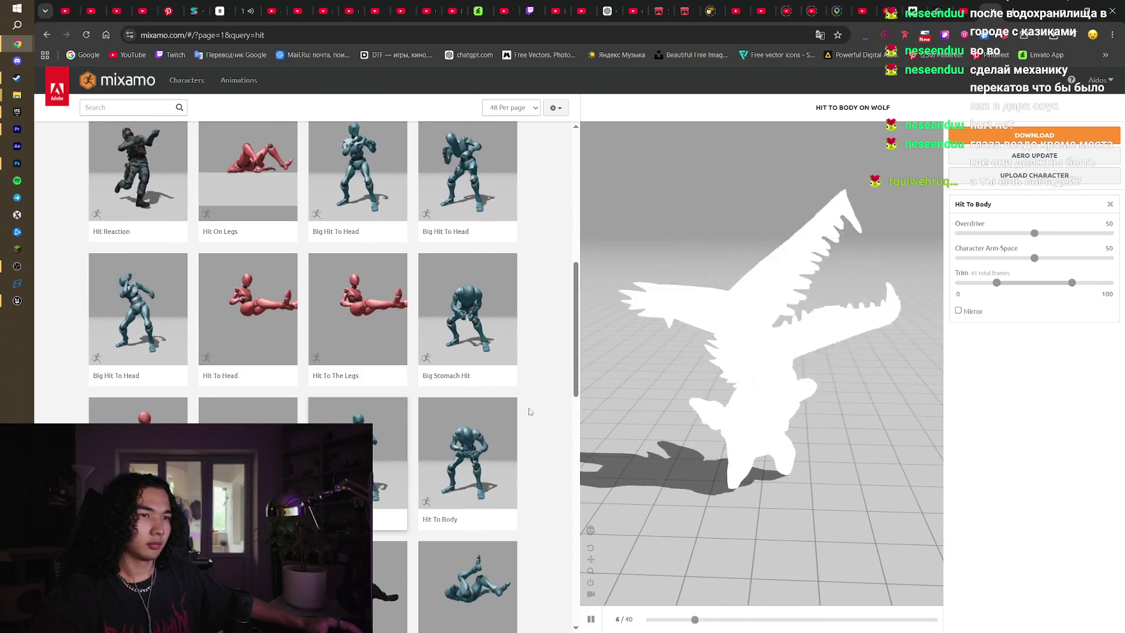
pyautogui.scroll(-2, 529, 412)
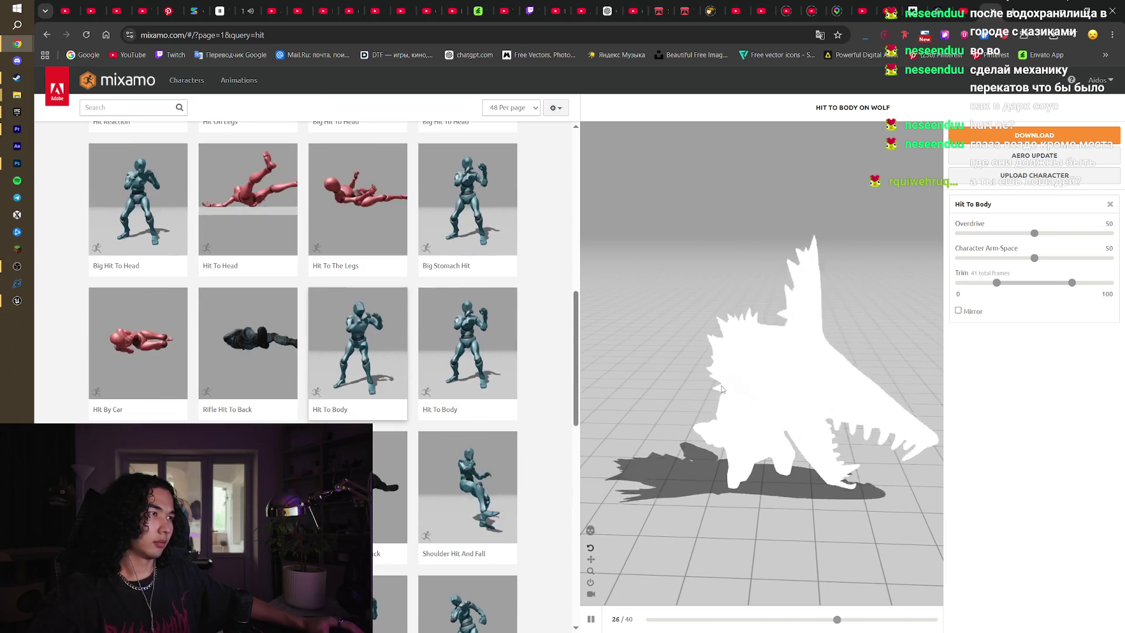
pyautogui.click(1035, 135)
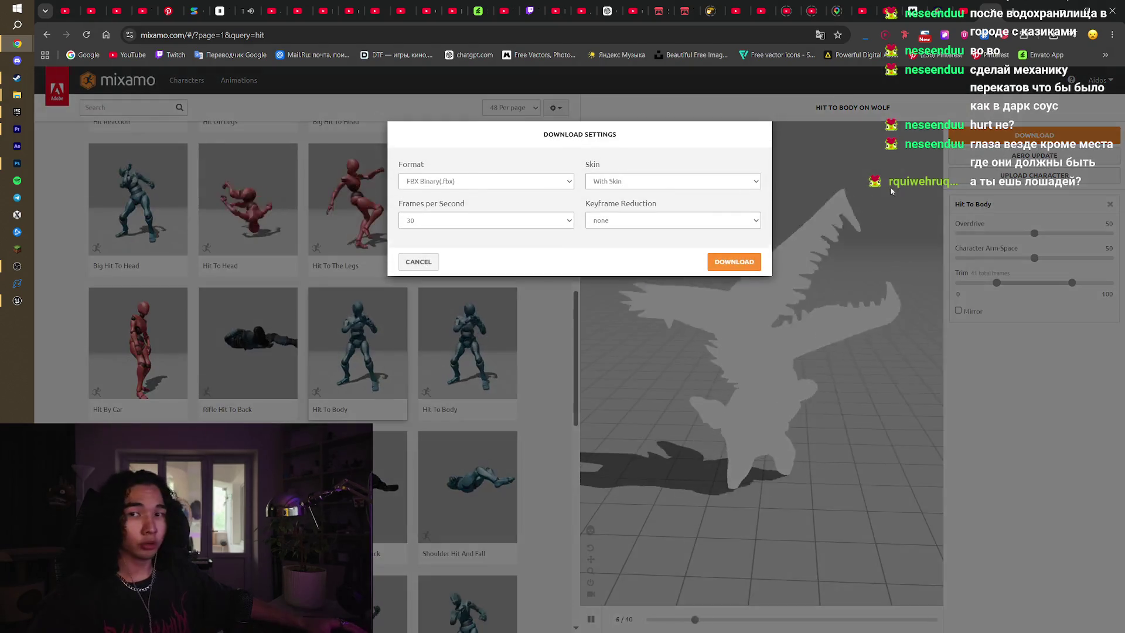
pyautogui.click(419, 261)
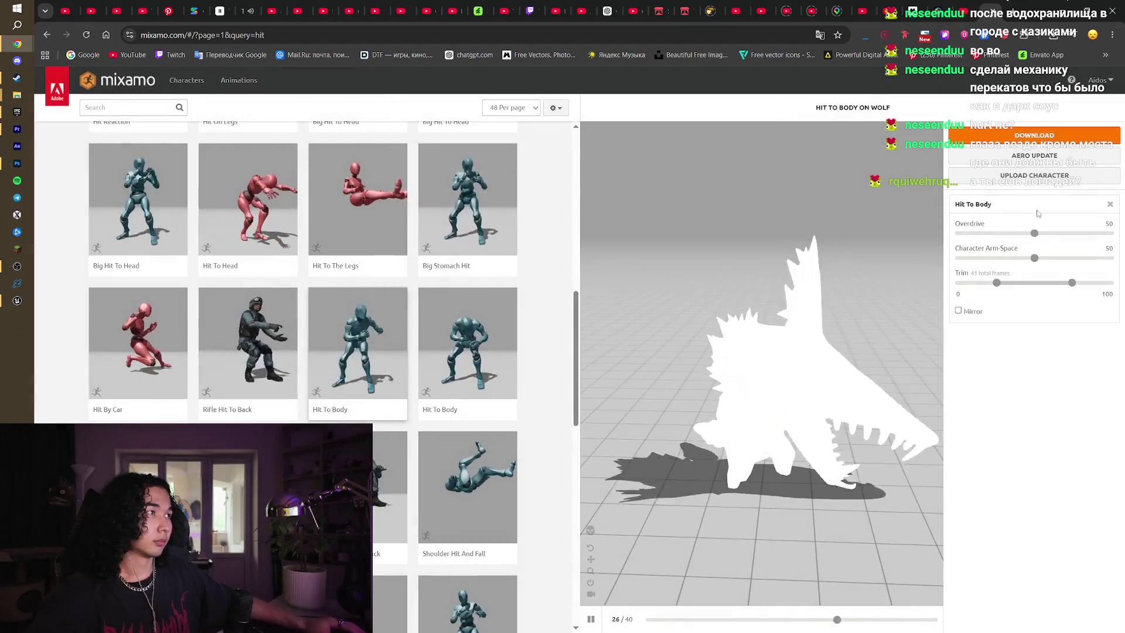
pyautogui.moveTo(1036, 234); pyautogui.dragTo(1046, 233)
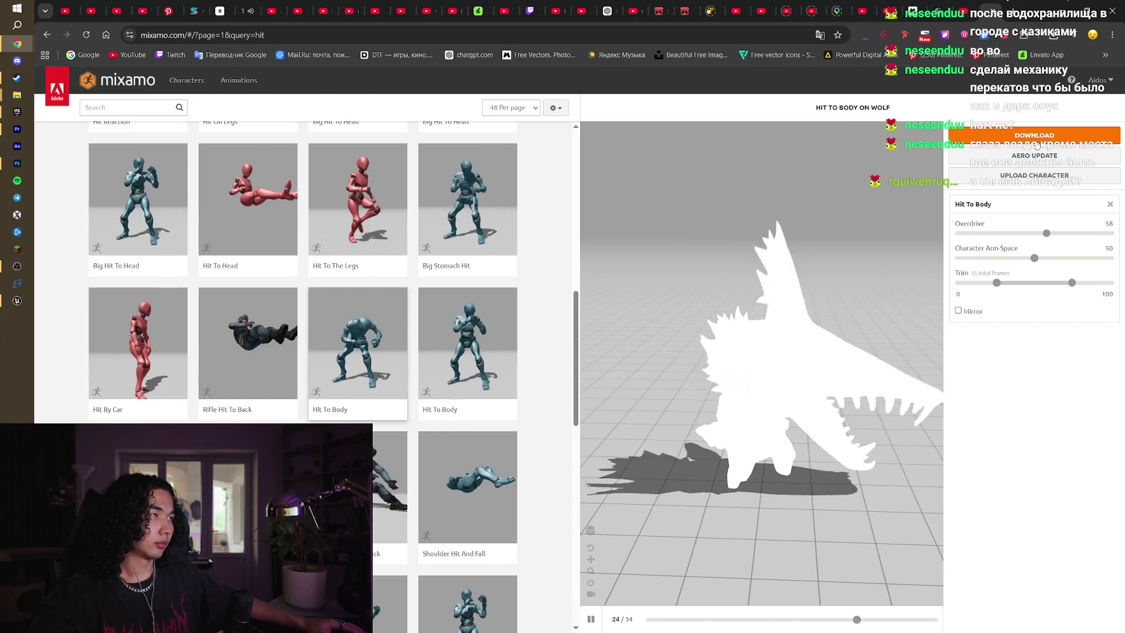
# Download Hit To Body as a Without Skin FBX into the SheepWolf\Wolf folder
pyautogui.click(1037, 140)
pyautogui.click(674, 181)
pyautogui.click(658, 209)
pyautogui.click(725, 267)
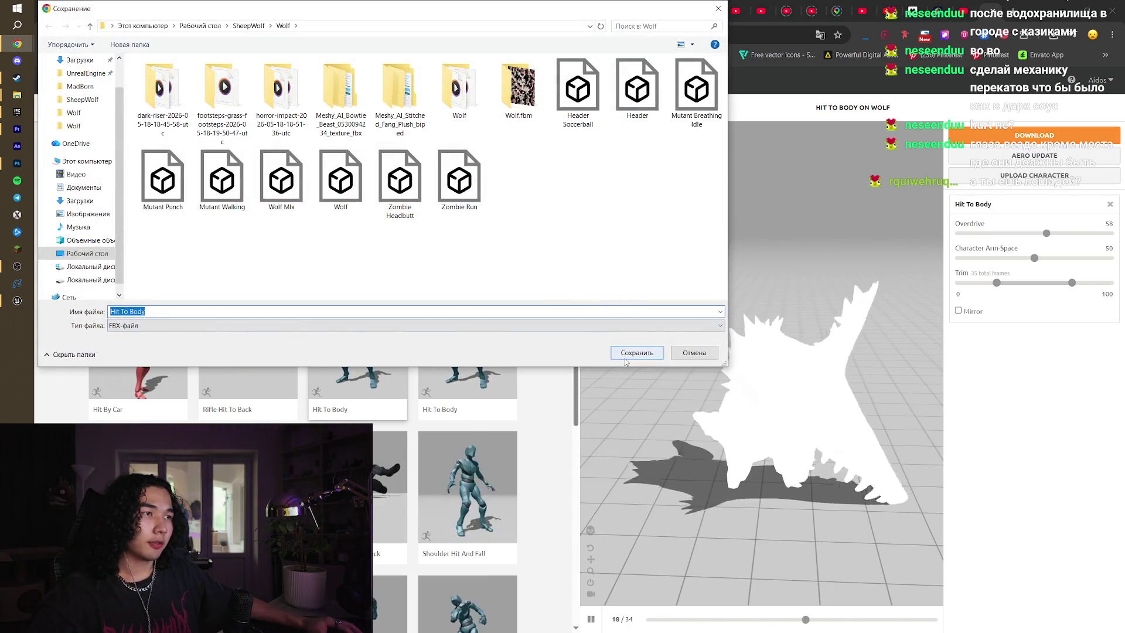
pyautogui.press('Return')
pyautogui.moveTo(575, 372); pyautogui.dragTo(571, 239)
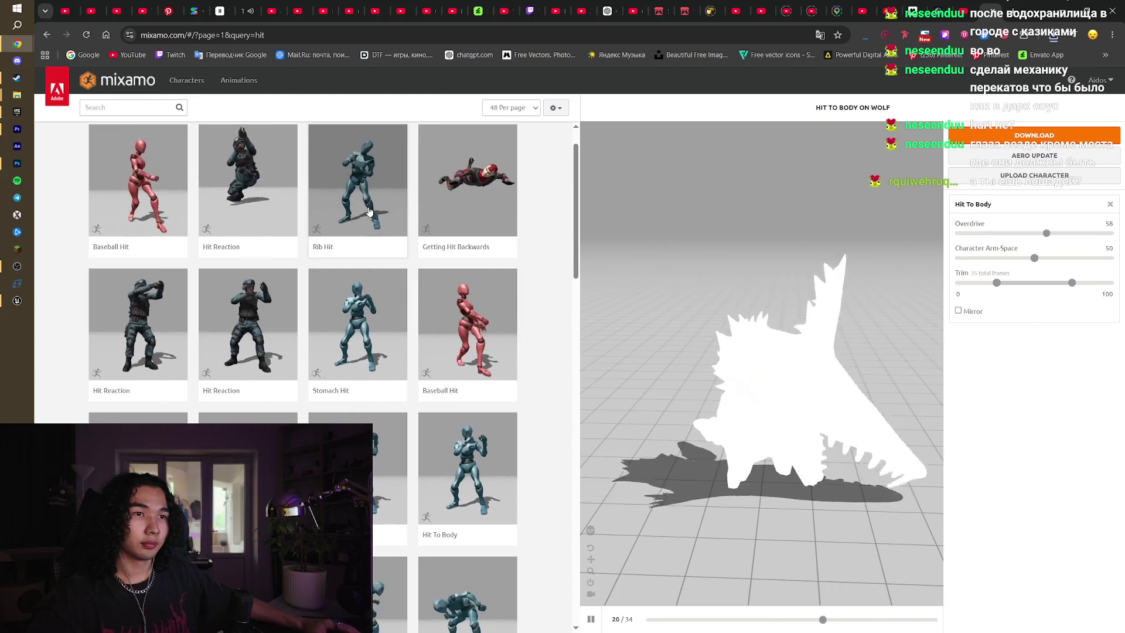
pyautogui.click(248, 463)
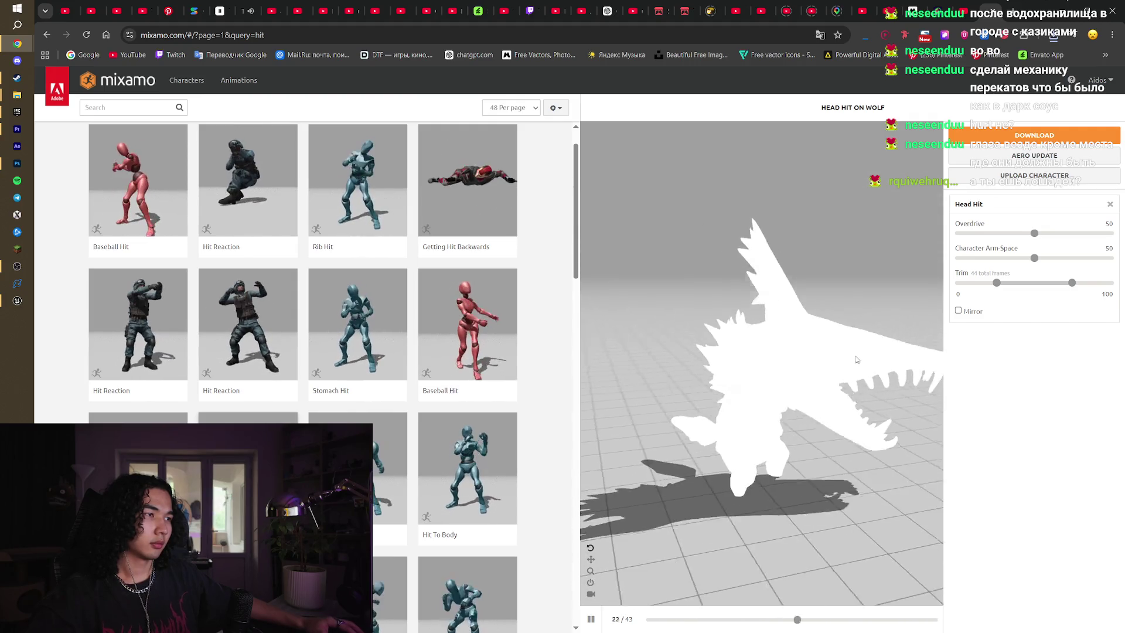
# Download the wolf's Head Hit animation as an FBX without skin and save Head Hit.fbx
pyautogui.click(1034, 135)
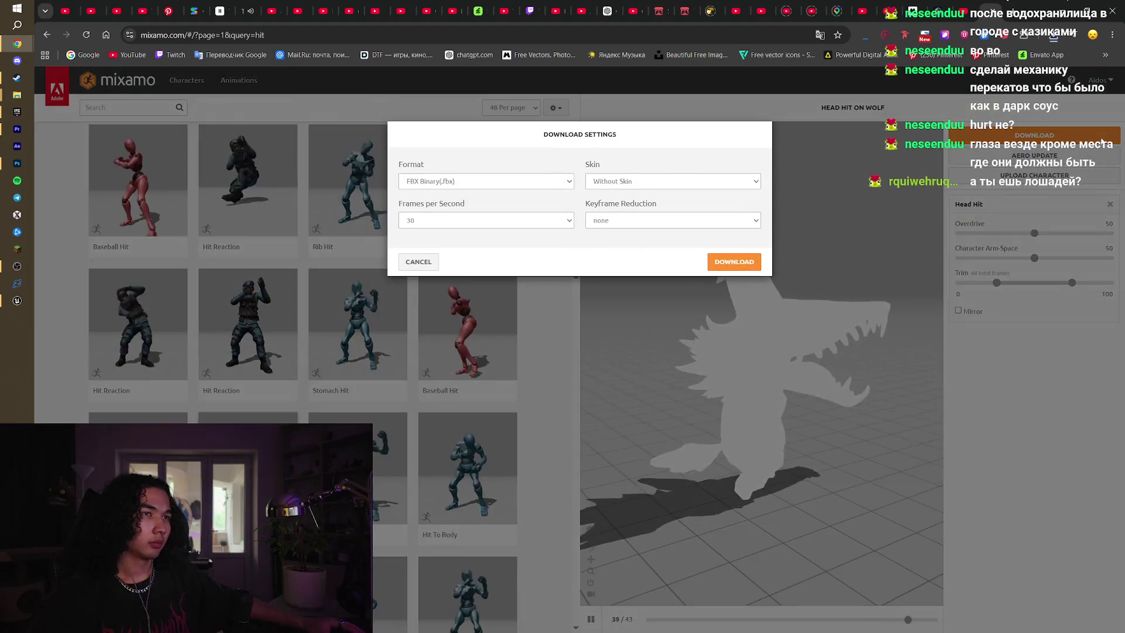
pyautogui.click(722, 260)
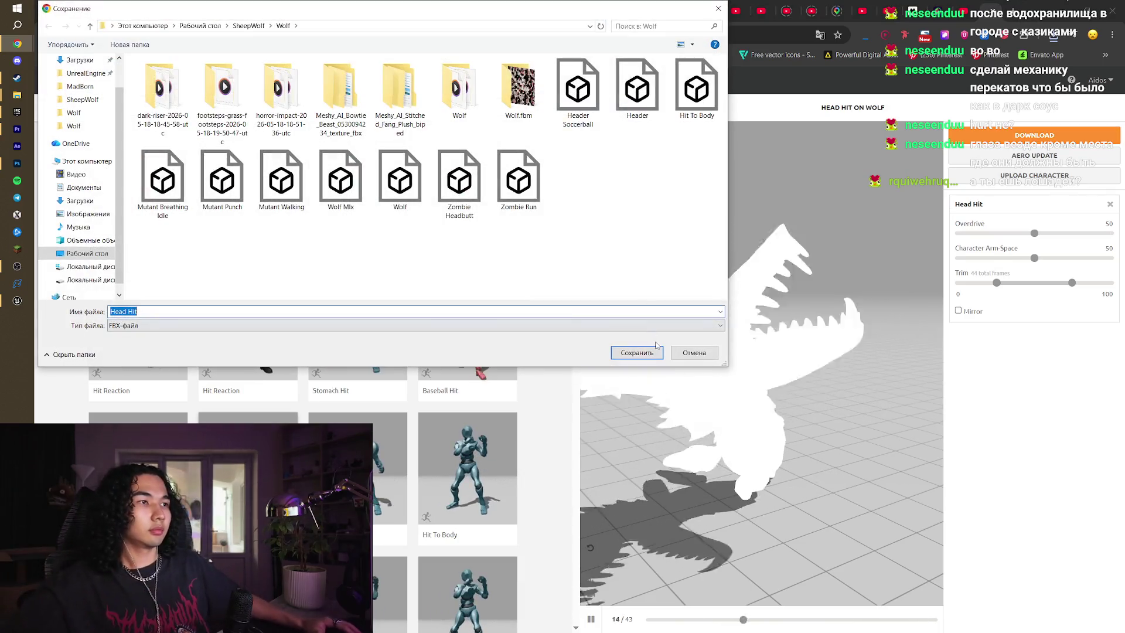
pyautogui.click(637, 347)
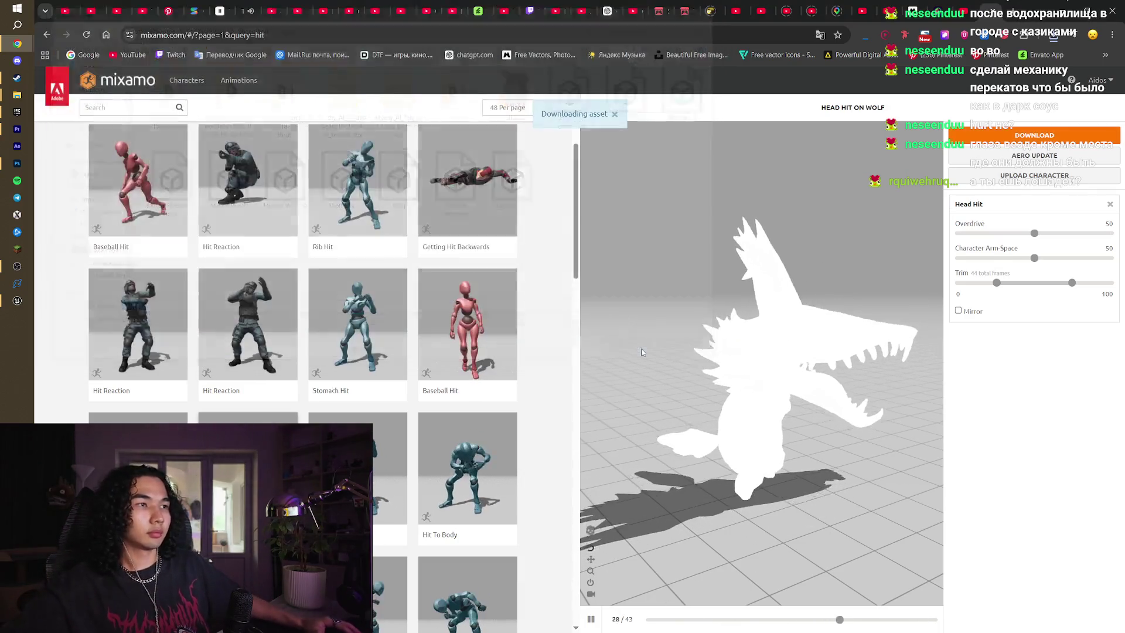
pyautogui.scroll(2, 568, 213)
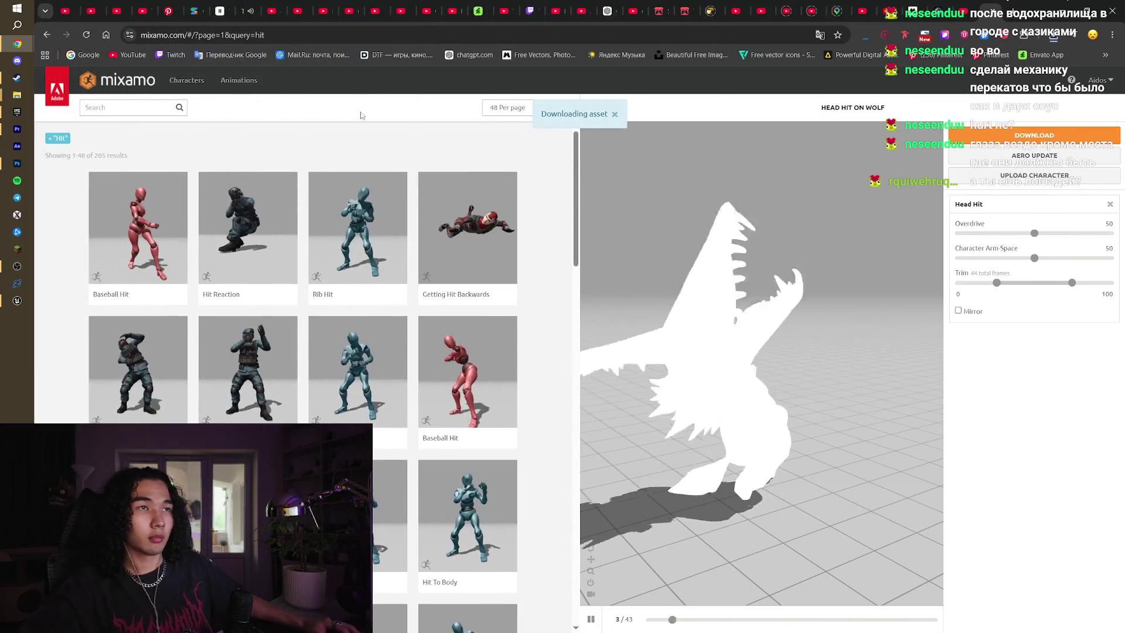
pyautogui.click(1019, 176)
# Upload the Sheep model from the SheepWolf folder and accept the auto-rigged sheep
pyautogui.click(536, 334)
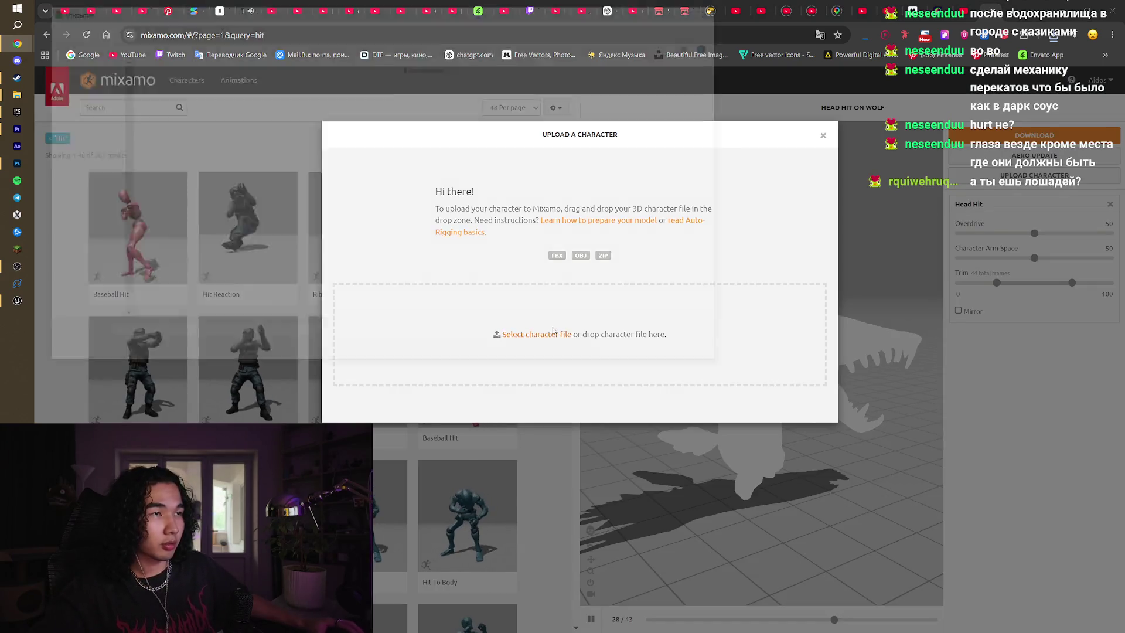
pyautogui.click(82, 135)
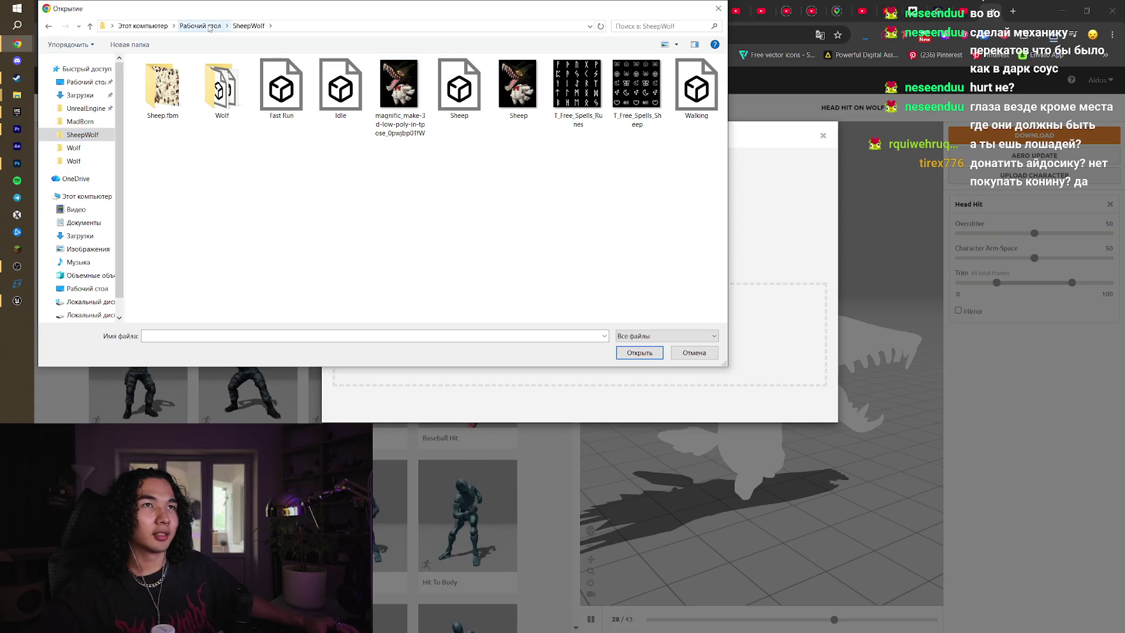
pyautogui.doubleClick(446, 97)
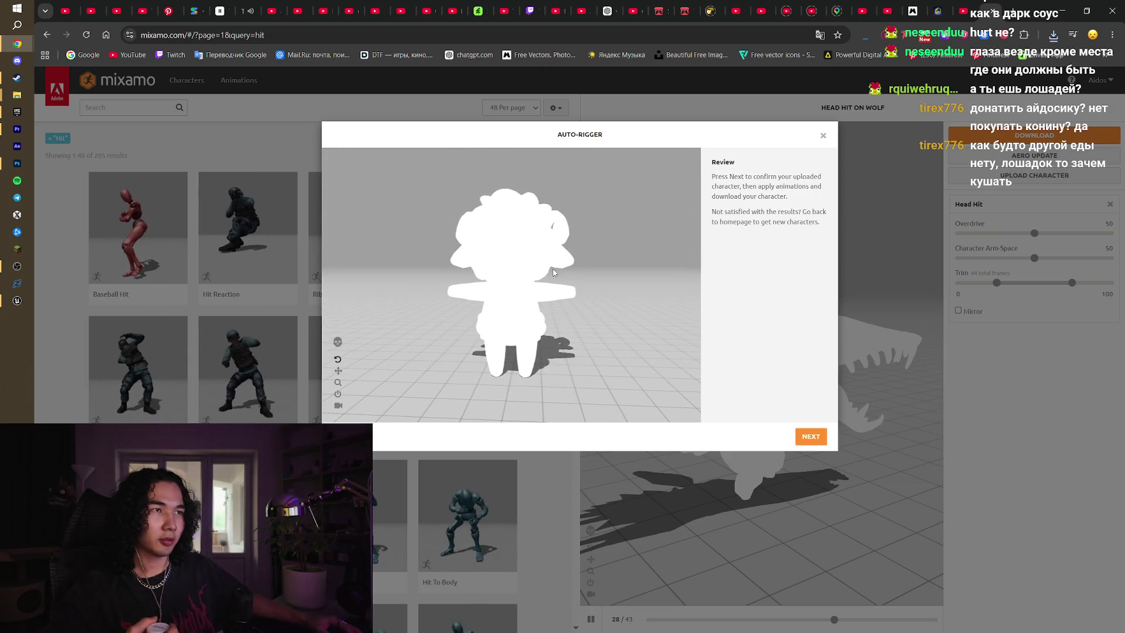
pyautogui.click(808, 436)
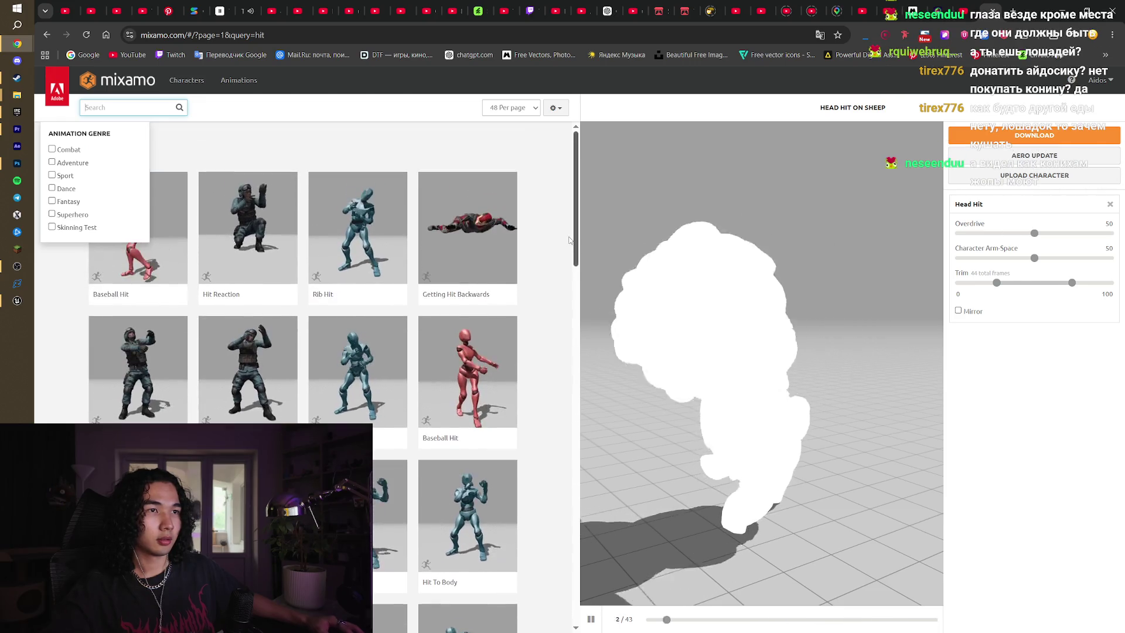
# Close the genre filter, scroll the hit animation results, then open a new browser tab
pyautogui.click(548, 269)
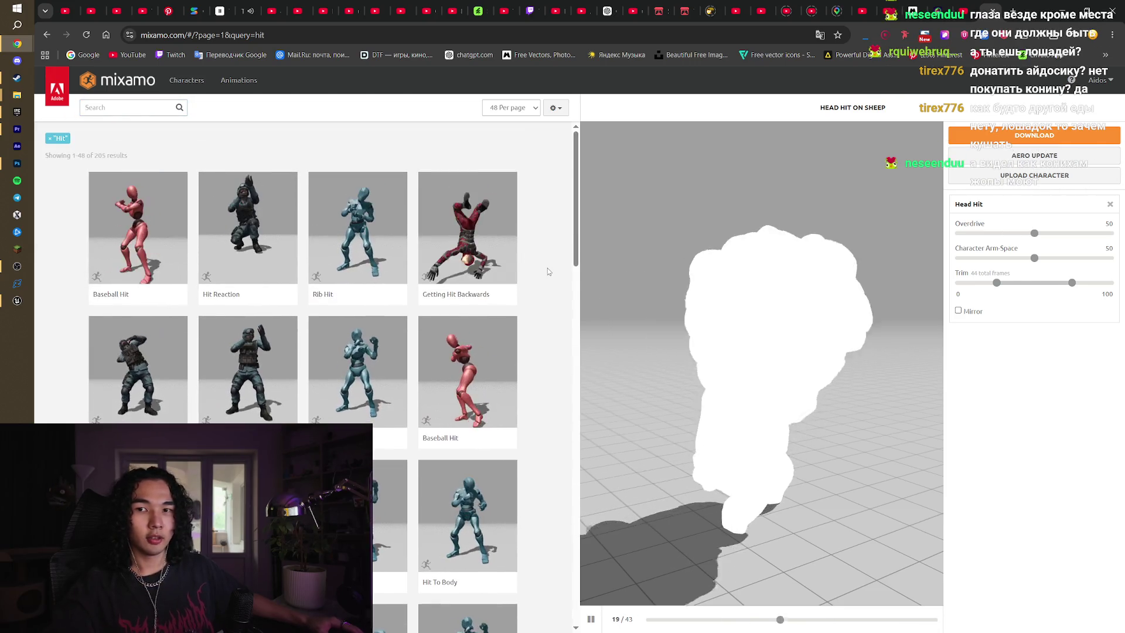
pyautogui.scroll(-5, 548, 269)
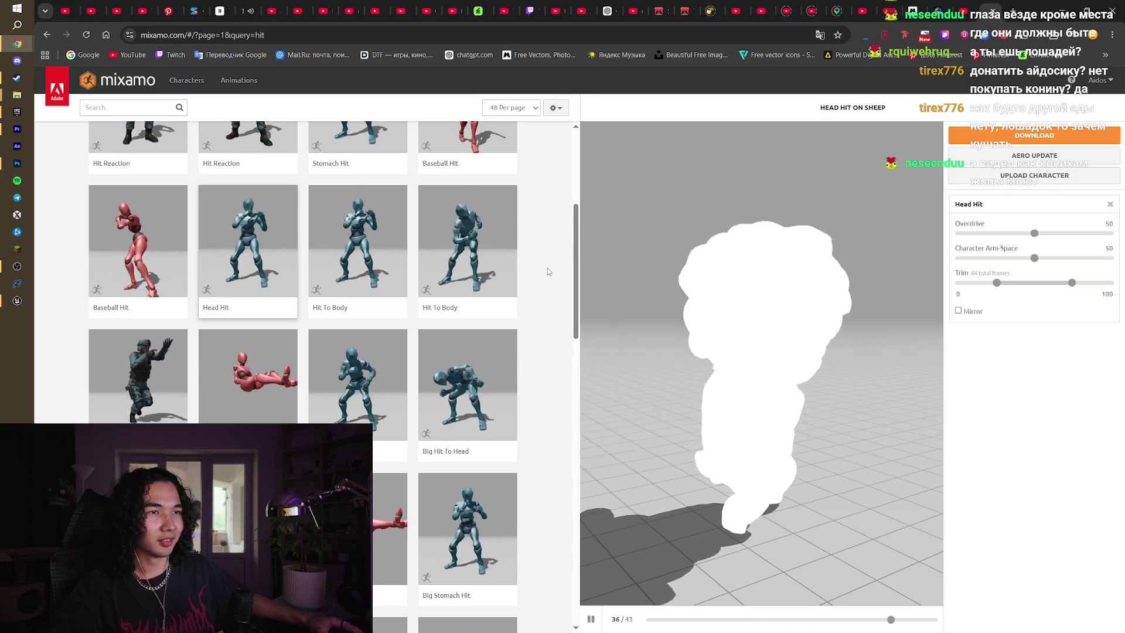
pyautogui.scroll(-5, 547, 268)
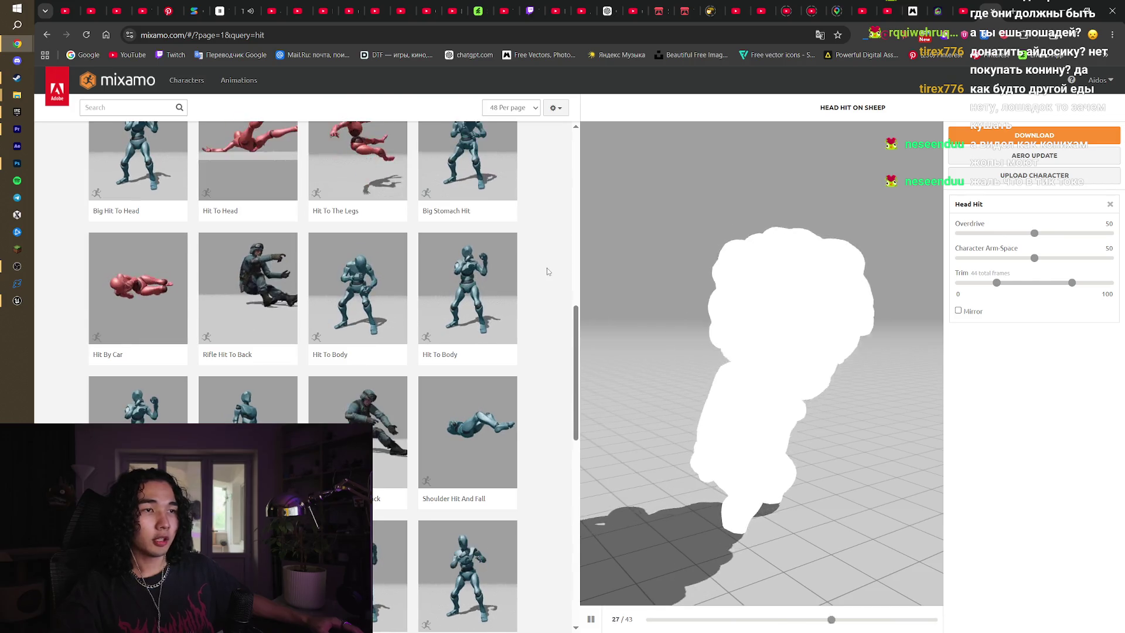
pyautogui.scroll(-4, 547, 268)
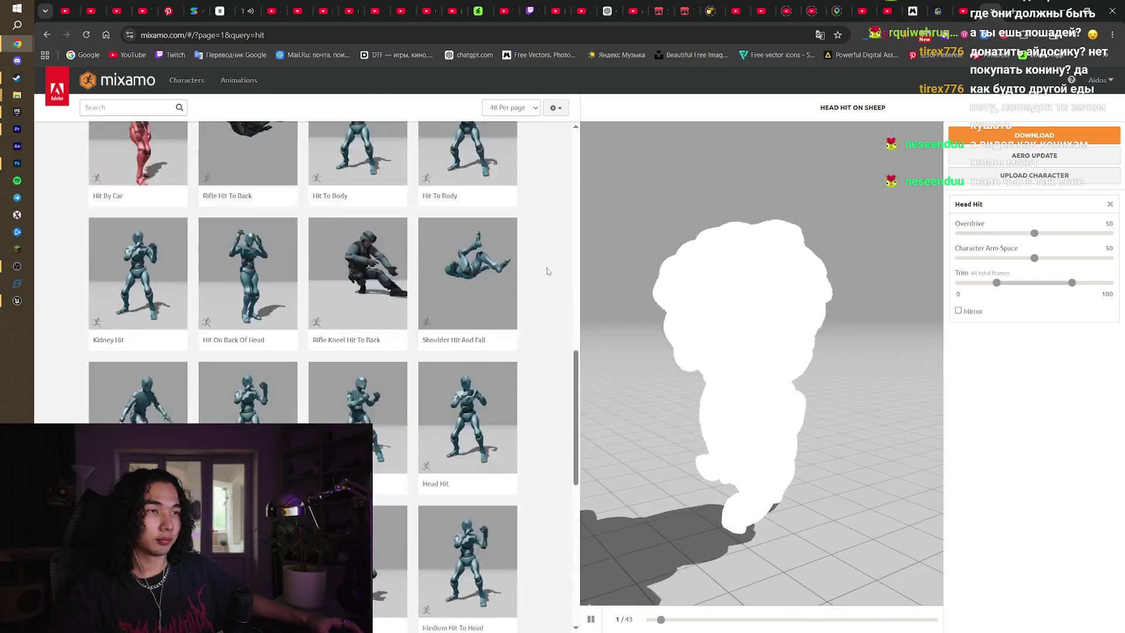
pyautogui.scroll(-4, 547, 269)
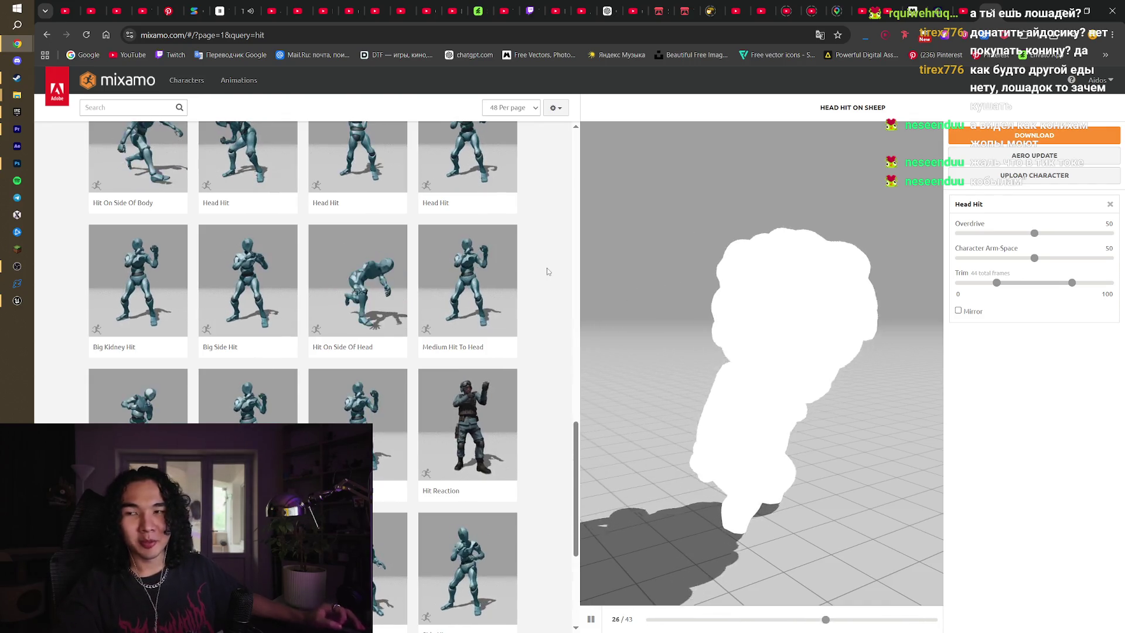
pyautogui.scroll(-3, 543, 347)
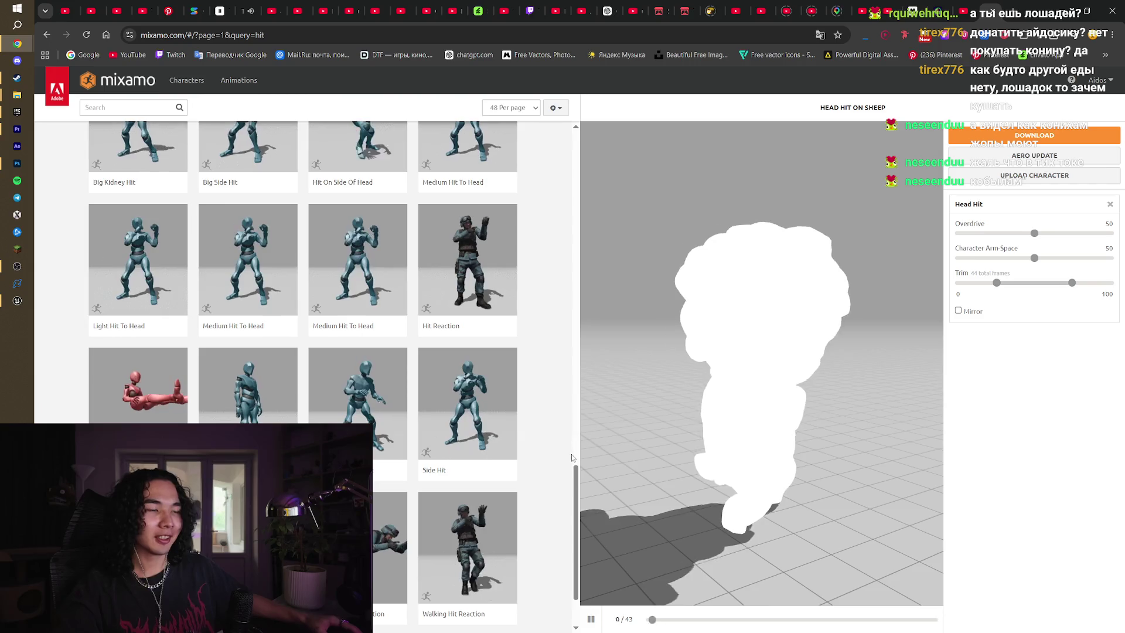
pyautogui.moveTo(576, 491); pyautogui.dragTo(574, 140)
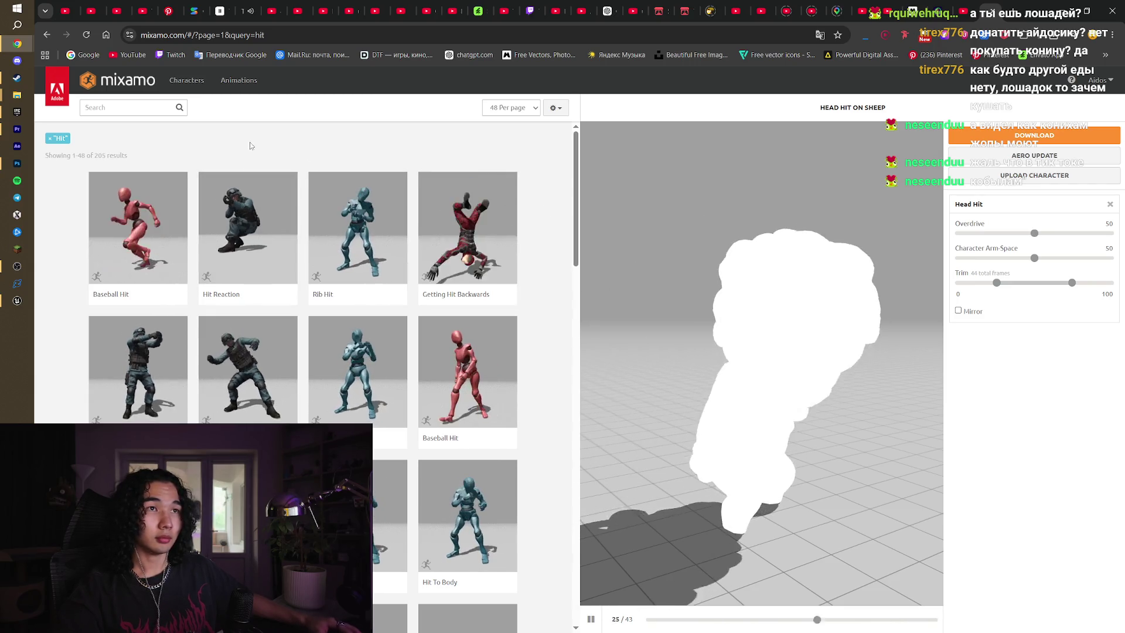
pyautogui.click(166, 108)
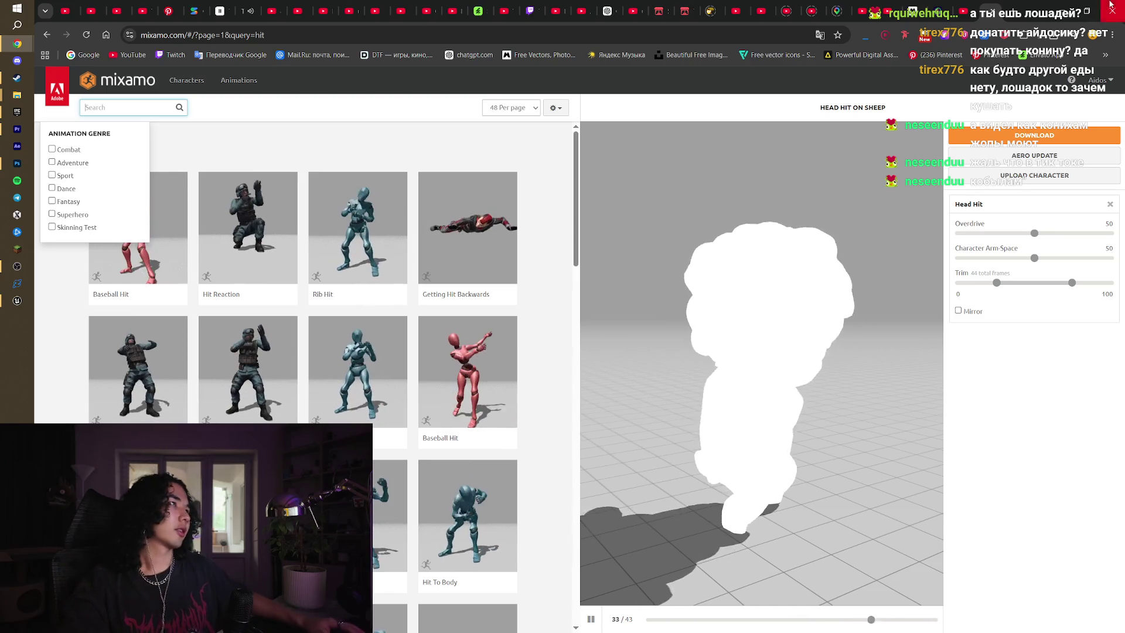
pyautogui.hotkey('ctrl', 't')
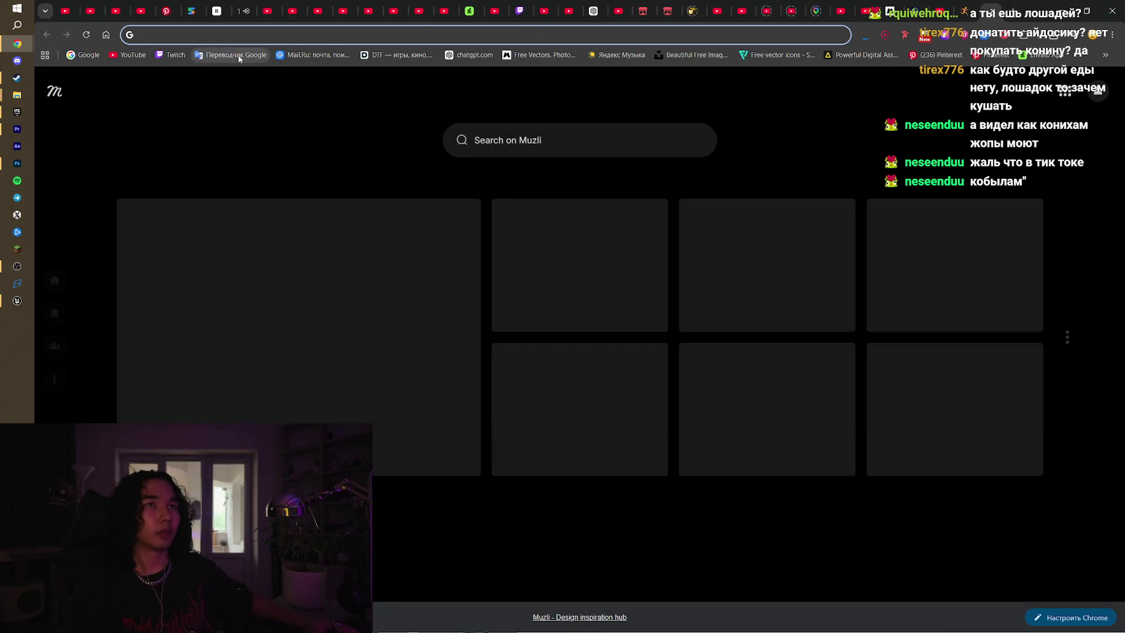
# Translate the Russian word призеслится into English ('will appear') and return to Mixamo
pyautogui.click(238, 56)
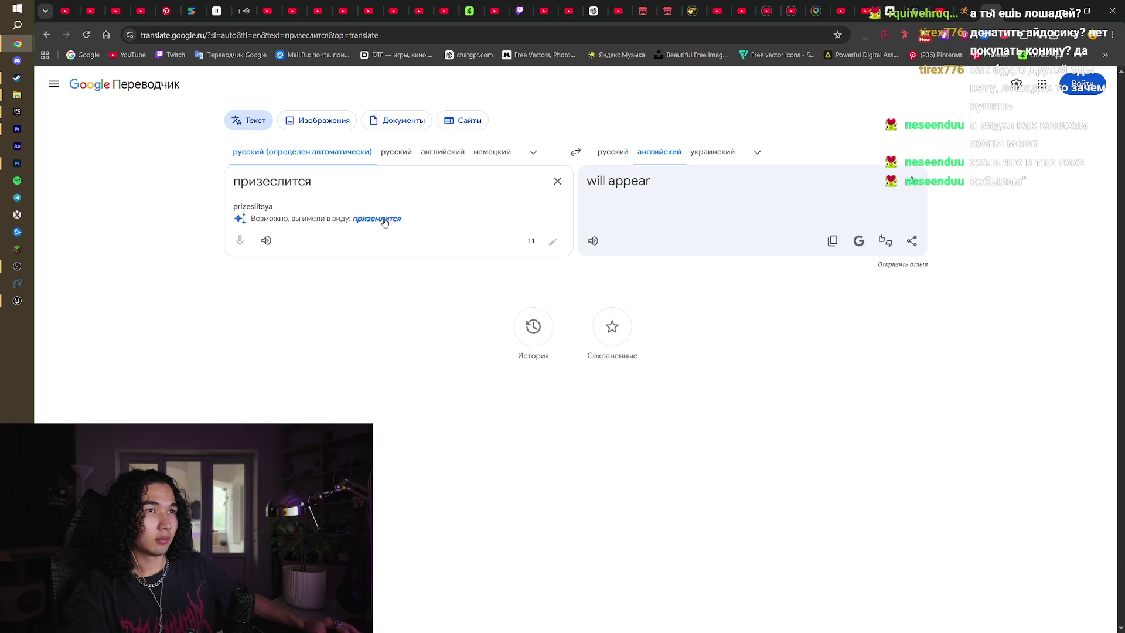
pyautogui.click(952, 9)
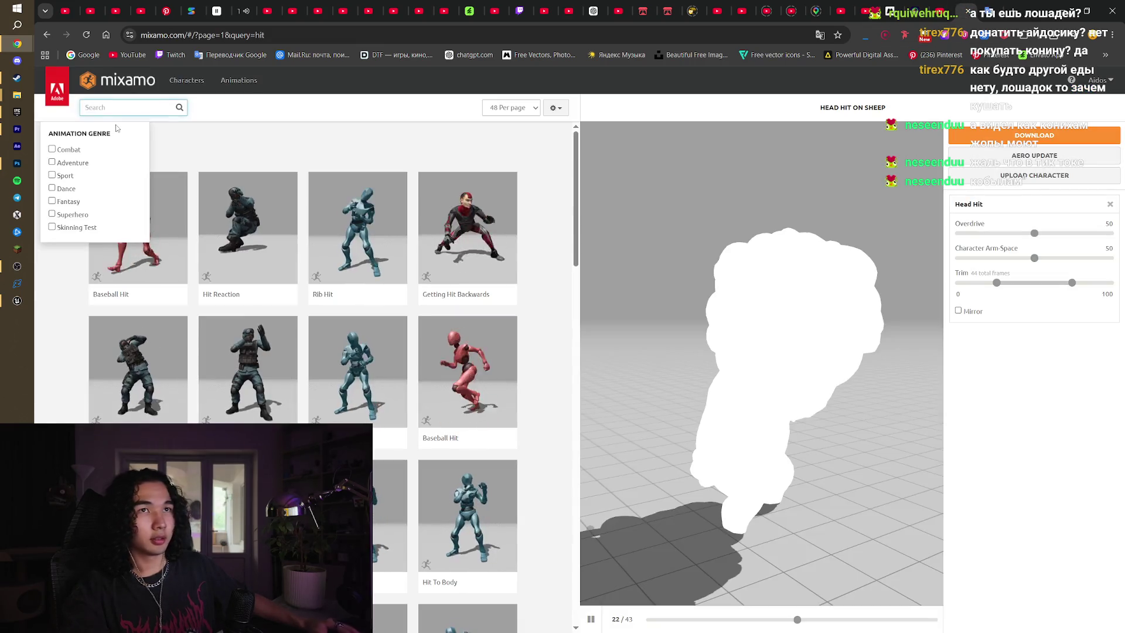
# Search Mixamo for 'land' and preview Hard Landing on the sheep
pyautogui.write('lan')
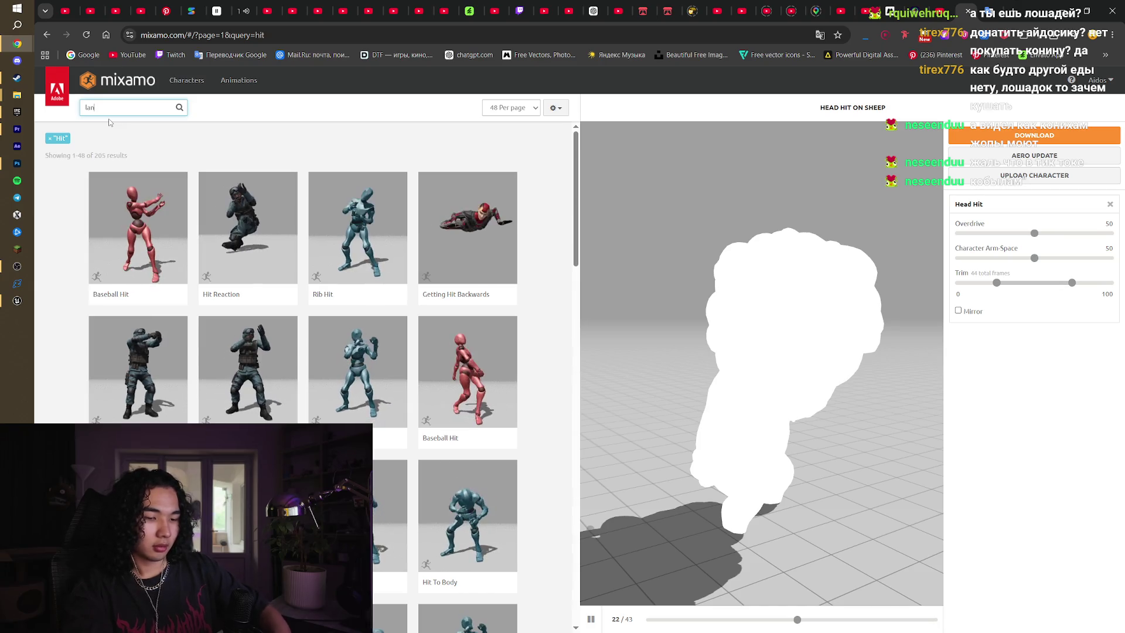
pyautogui.write('d')
pyautogui.press('Return')
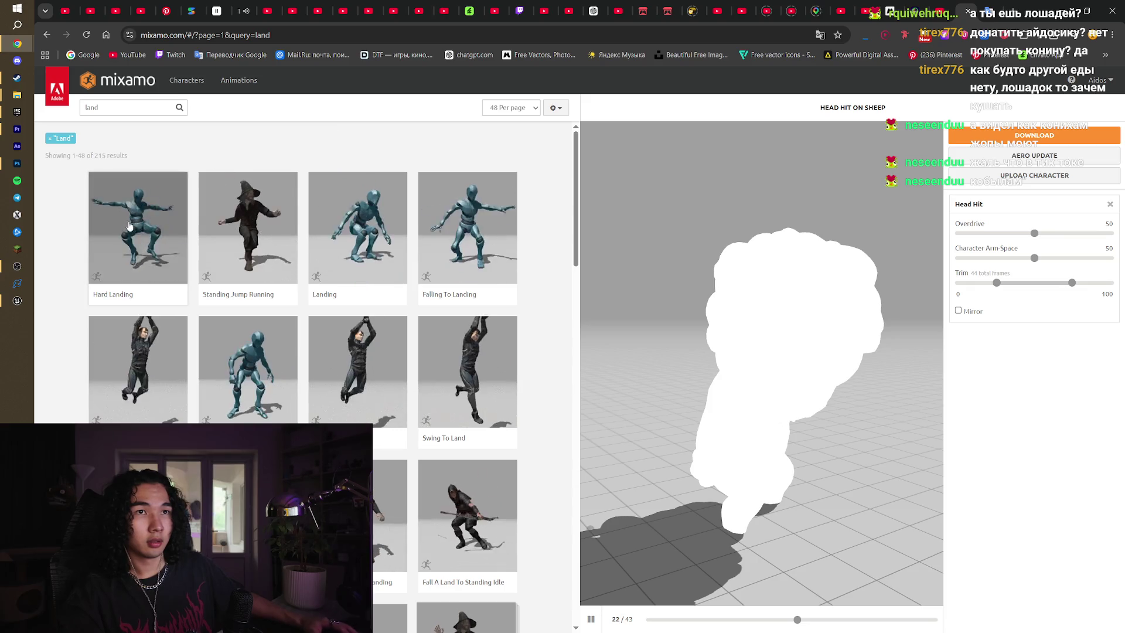
pyautogui.click(159, 233)
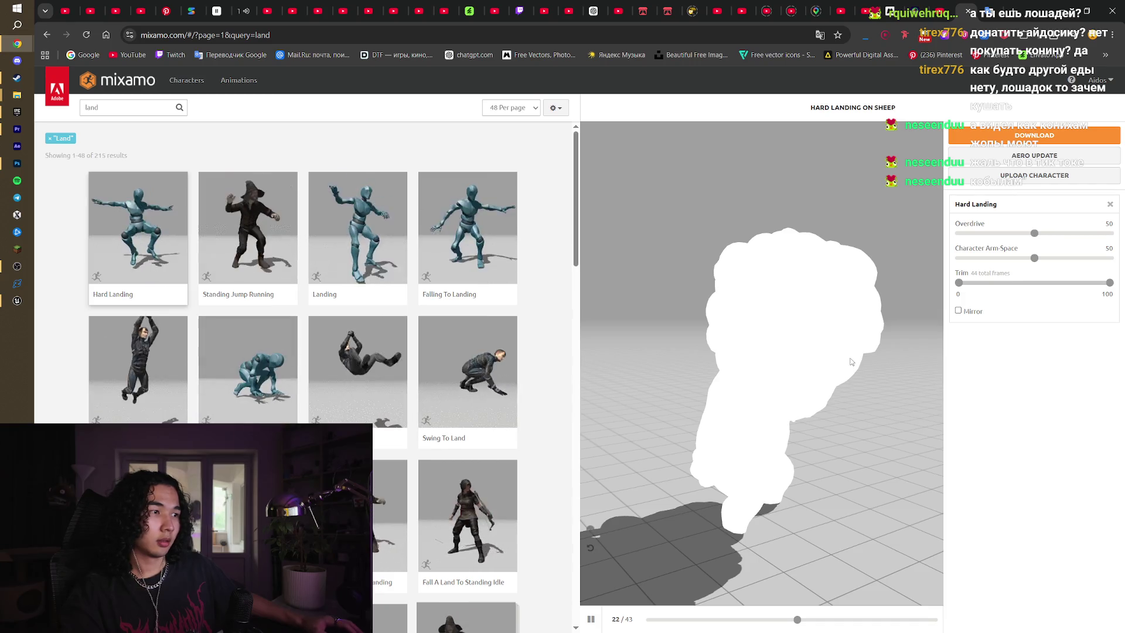
pyautogui.click(919, 5)
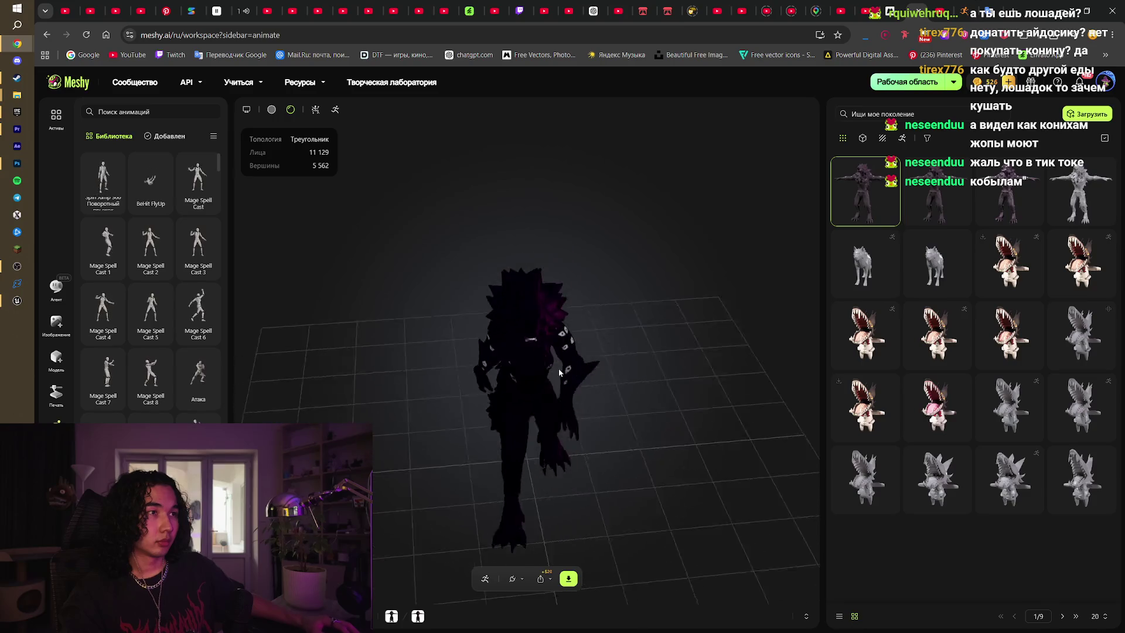
# Toggle clay and textured shading and inspect the second, T-posed werewolf model
pyautogui.scroll(5, 523, 327)
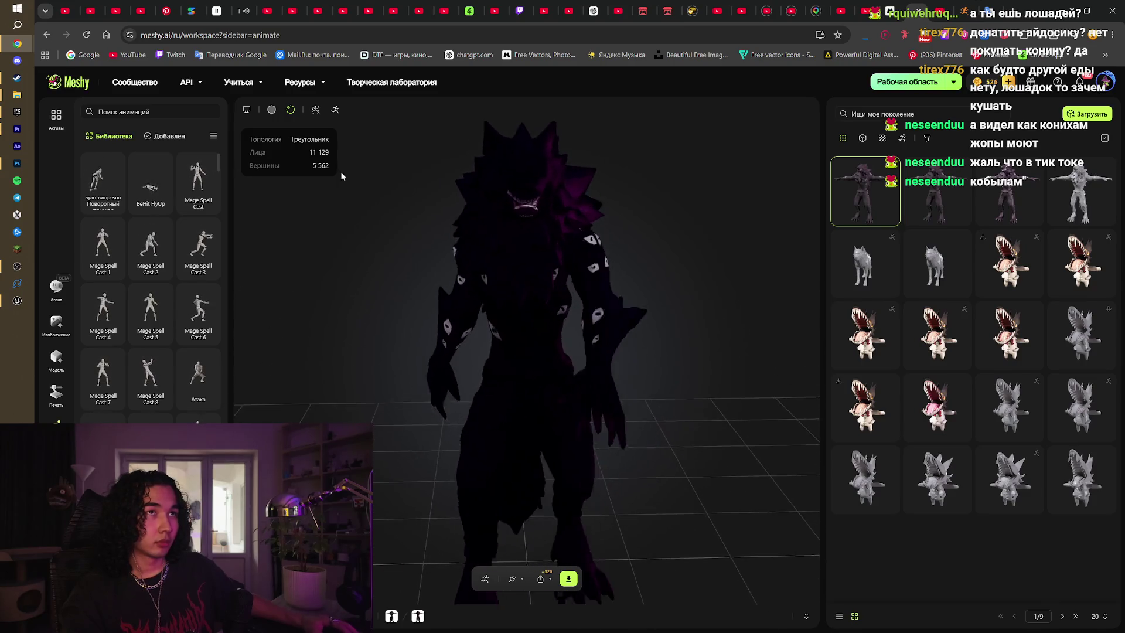
pyautogui.click(272, 110)
pyautogui.click(291, 109)
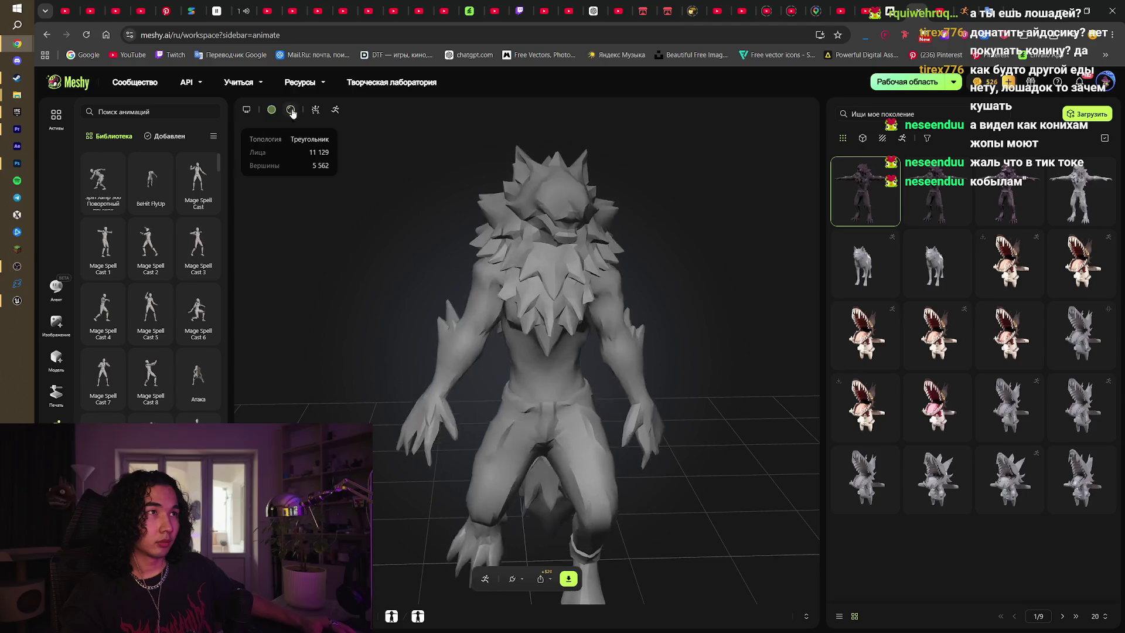
pyautogui.click(936, 191)
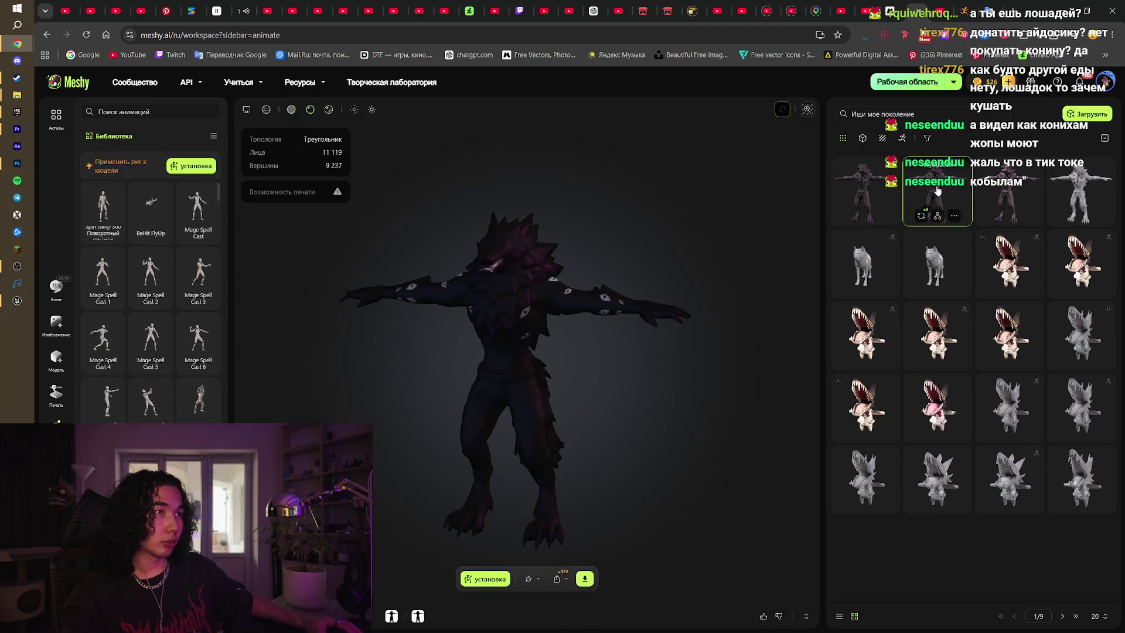
pyautogui.moveTo(515, 266)
pyautogui.mouseDown()
pyautogui.moveTo(599, 255)
pyautogui.moveTo(511, 271)
pyautogui.moveTo(494, 291)
pyautogui.moveTo(526, 310)
pyautogui.moveTo(558, 293)
pyautogui.moveTo(554, 253)
pyautogui.moveTo(531, 244)
pyautogui.moveTo(586, 264)
pyautogui.mouseUp()
pyautogui.scroll(5, 607, 259)
pyautogui.scroll(-3, 531, 244)
# Check the third werewolf, then return to the animated purple werewolf and orbit it
pyautogui.click(1023, 192)
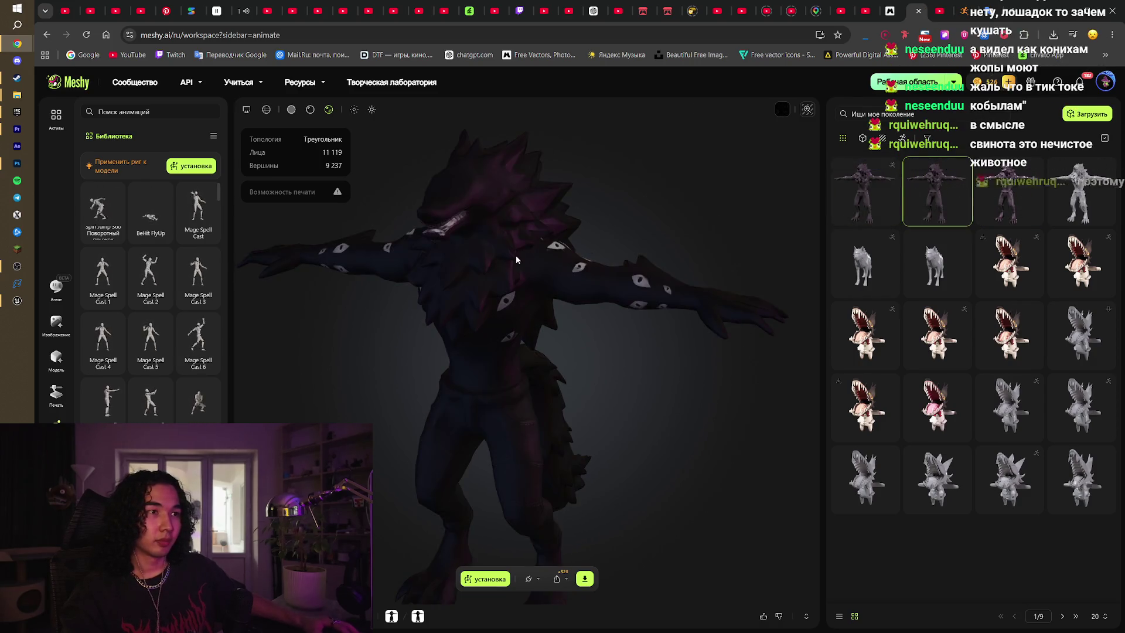
pyautogui.click(878, 193)
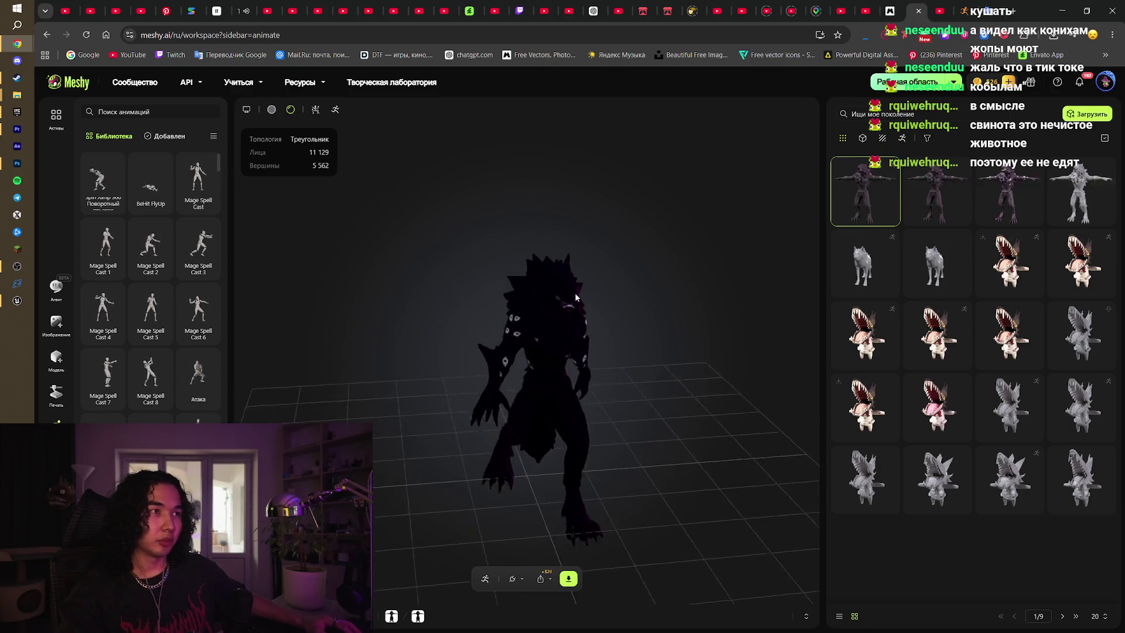
pyautogui.scroll(3, 569, 297)
pyautogui.moveTo(569, 297)
pyautogui.mouseDown()
pyautogui.moveTo(449, 322)
pyautogui.moveTo(442, 340)
pyautogui.moveTo(684, 320)
pyautogui.moveTo(677, 308)
pyautogui.moveTo(596, 310)
pyautogui.moveTo(399, 325)
pyautogui.mouseUp()
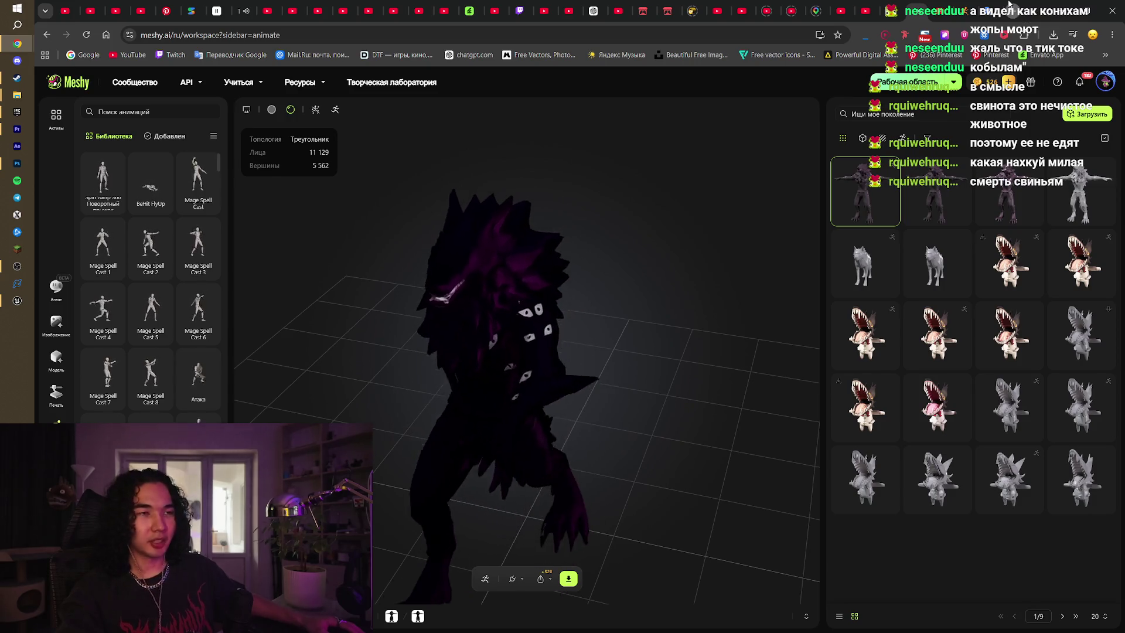
pyautogui.click(1009, 5)
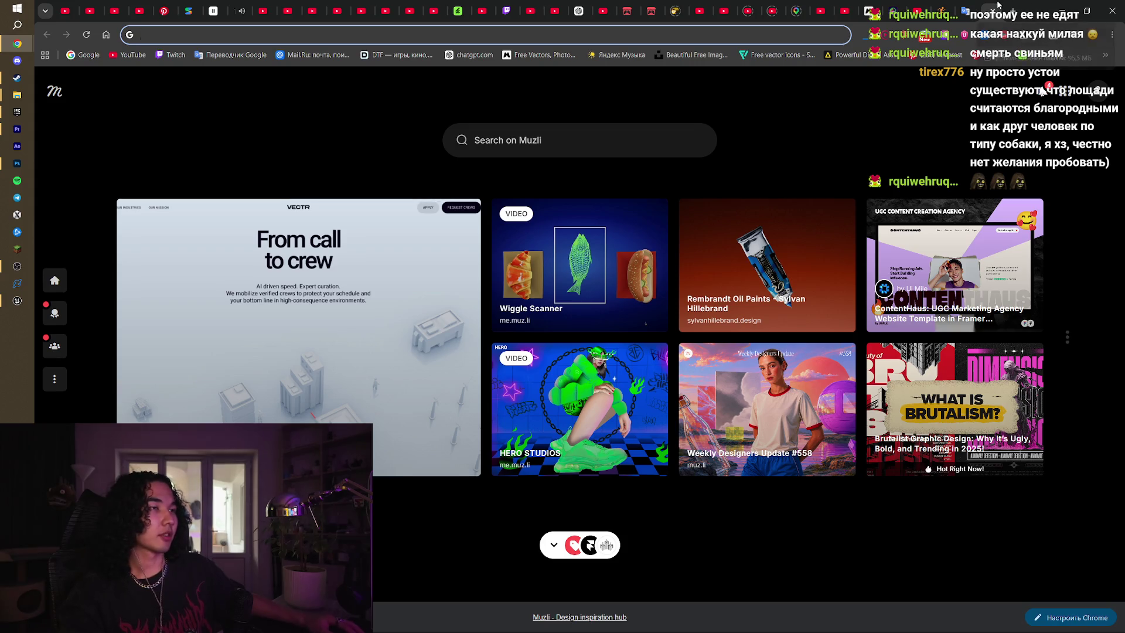
# Close the empty tab, orbit the idle wolf, and visit Magnific before returning to Meshy
pyautogui.hotkey('ctrl', 'w')
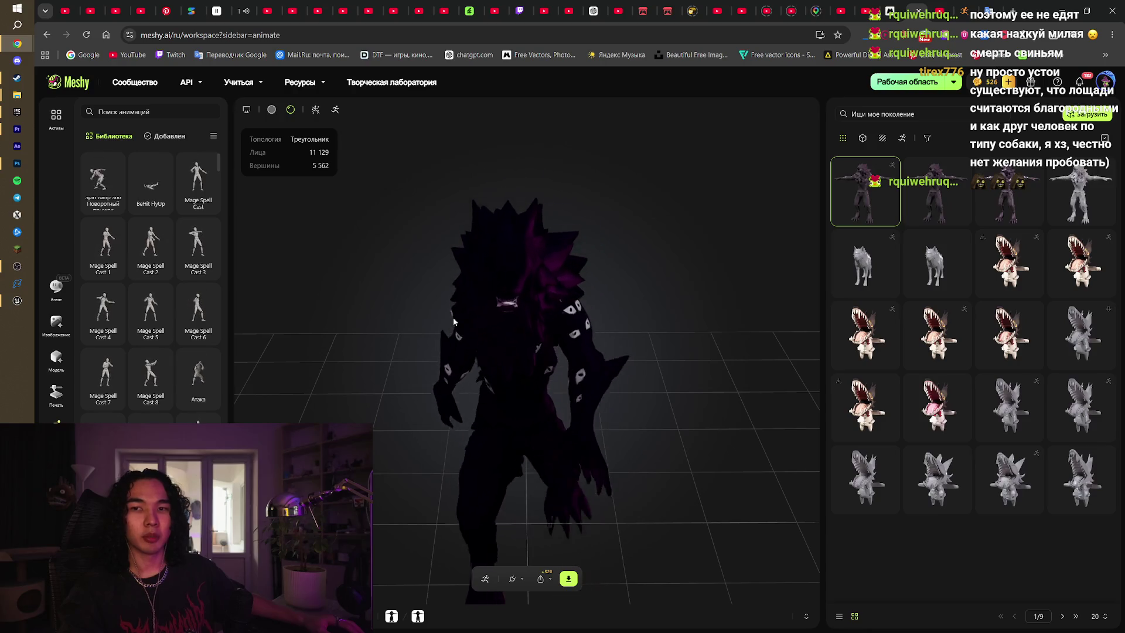
pyautogui.moveTo(452, 317)
pyautogui.mouseDown()
pyautogui.moveTo(480, 380)
pyautogui.moveTo(546, 356)
pyautogui.moveTo(649, 375)
pyautogui.moveTo(547, 395)
pyautogui.moveTo(447, 389)
pyautogui.moveTo(410, 372)
pyautogui.mouseUp()
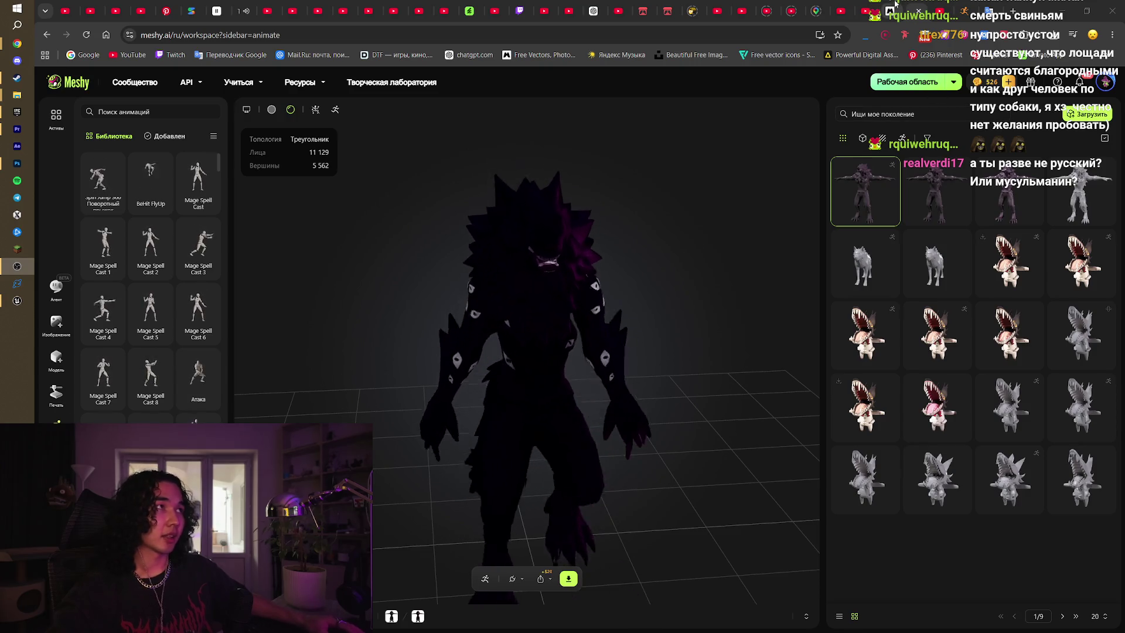
pyautogui.click(893, 4)
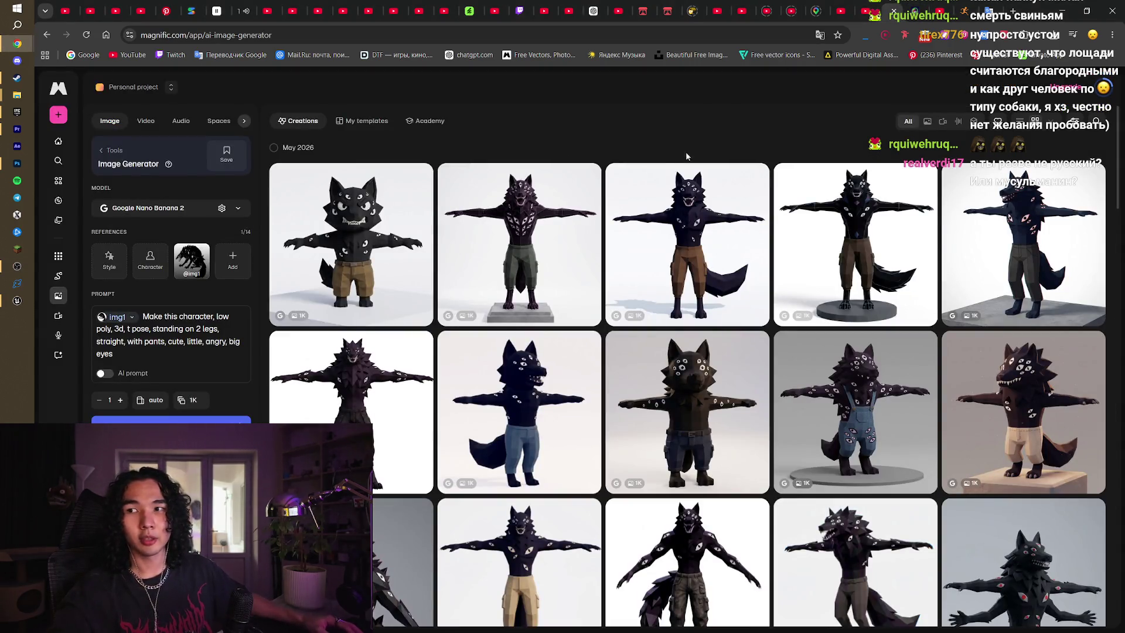
pyautogui.hotkey('alt', 'Tab')
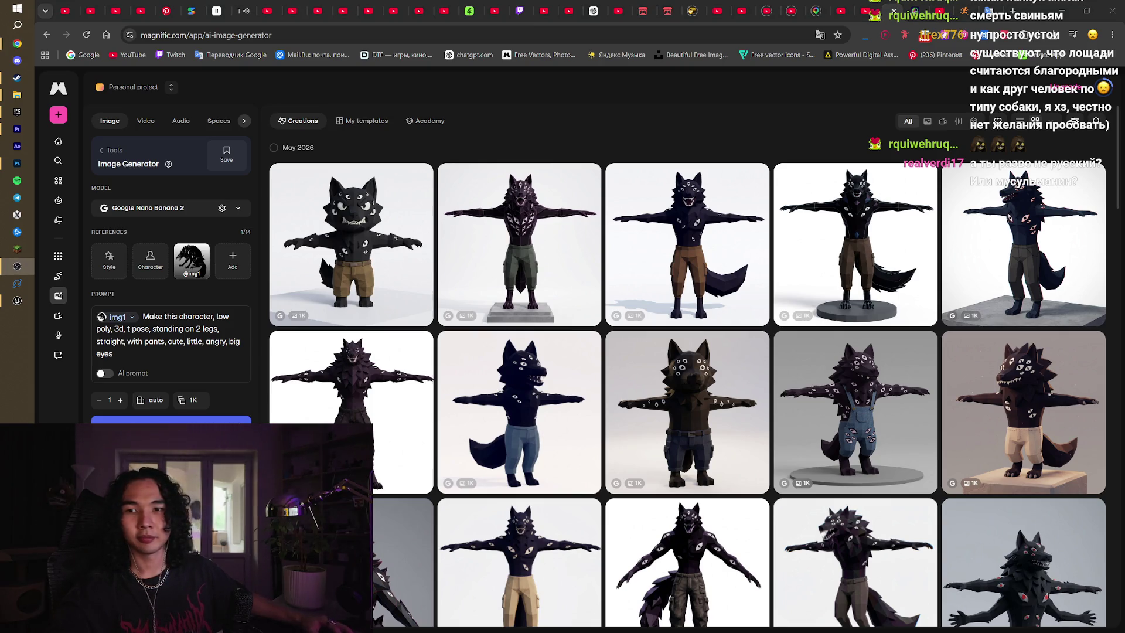
pyautogui.click(912, 10)
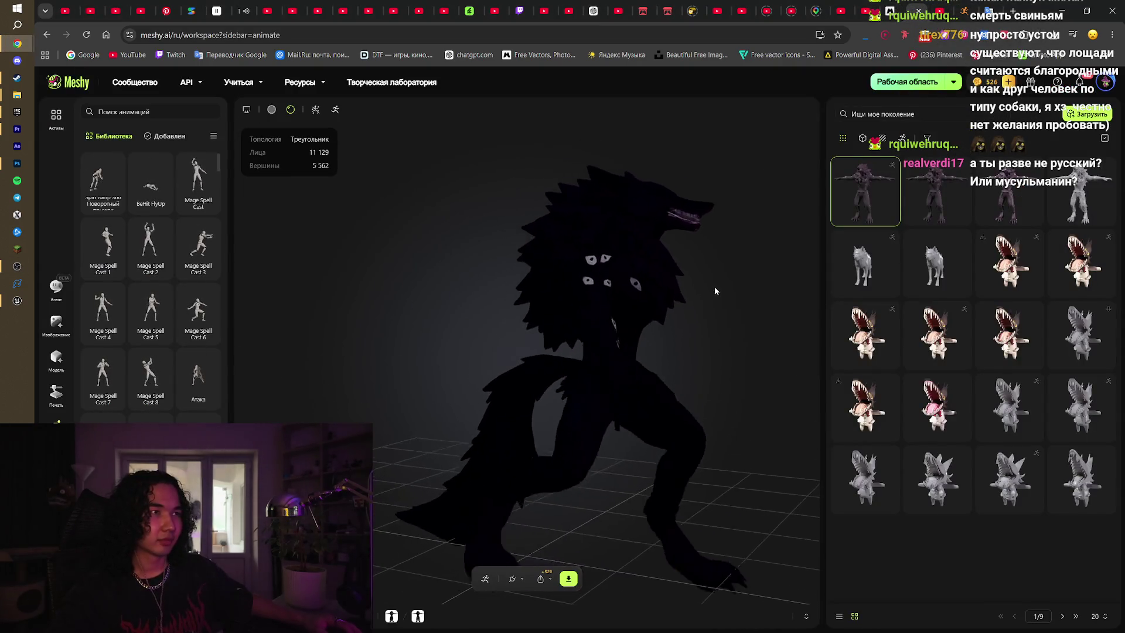
# Orbit the wolf from several angles and stop its animation to show the T-pose
pyautogui.moveTo(715, 286); pyautogui.dragTo(648, 339)
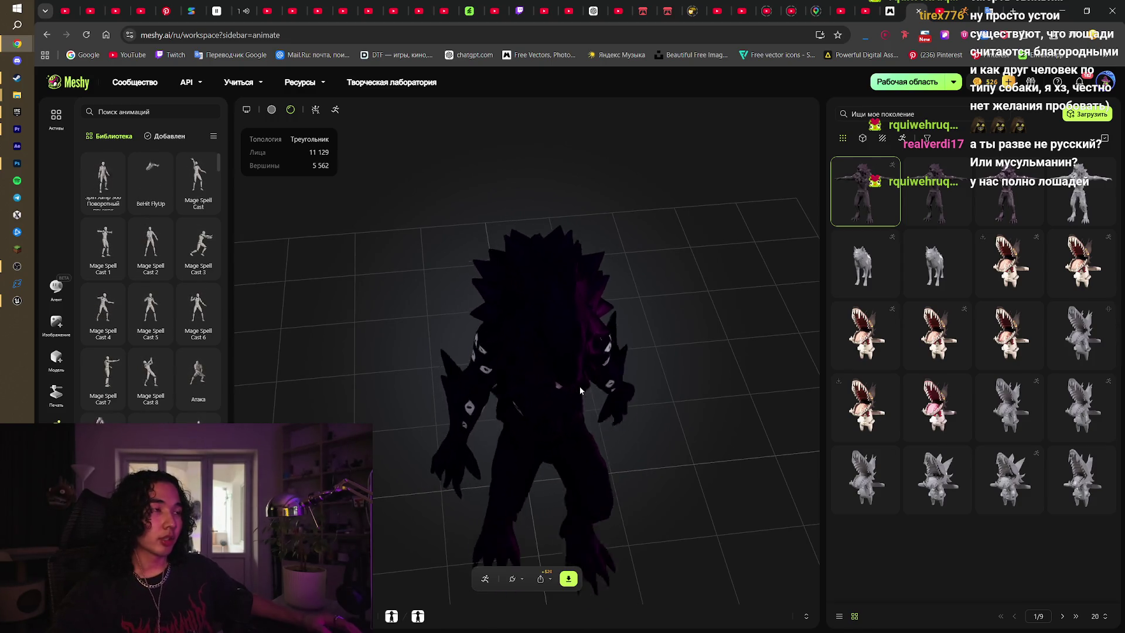
pyautogui.moveTo(551, 416); pyautogui.dragTo(551, 375)
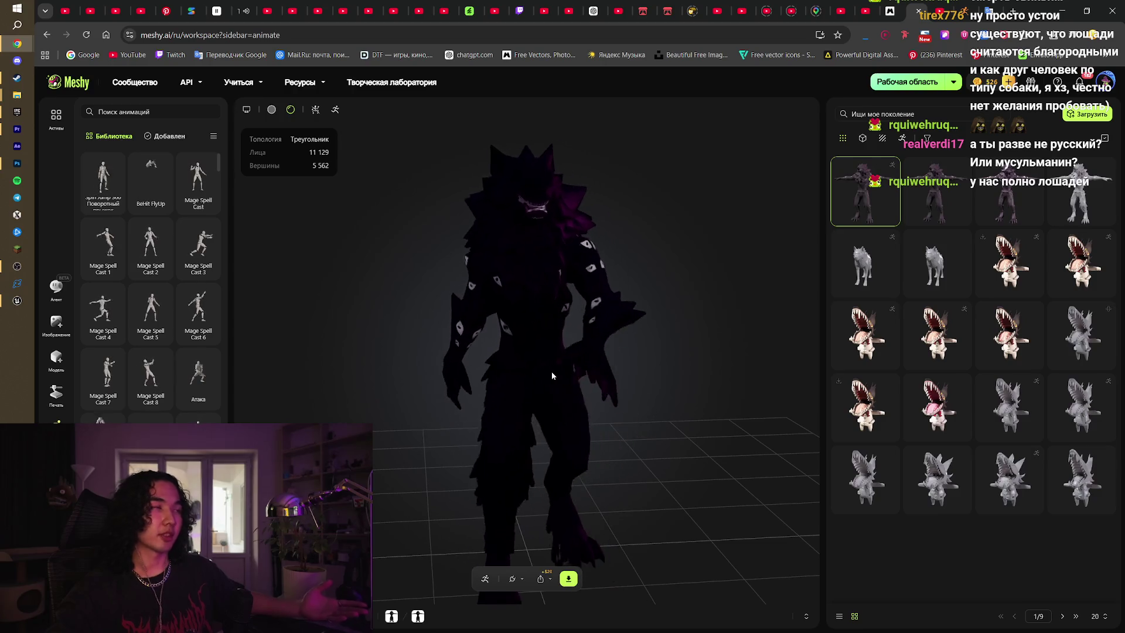
pyautogui.moveTo(551, 371); pyautogui.dragTo(574, 360)
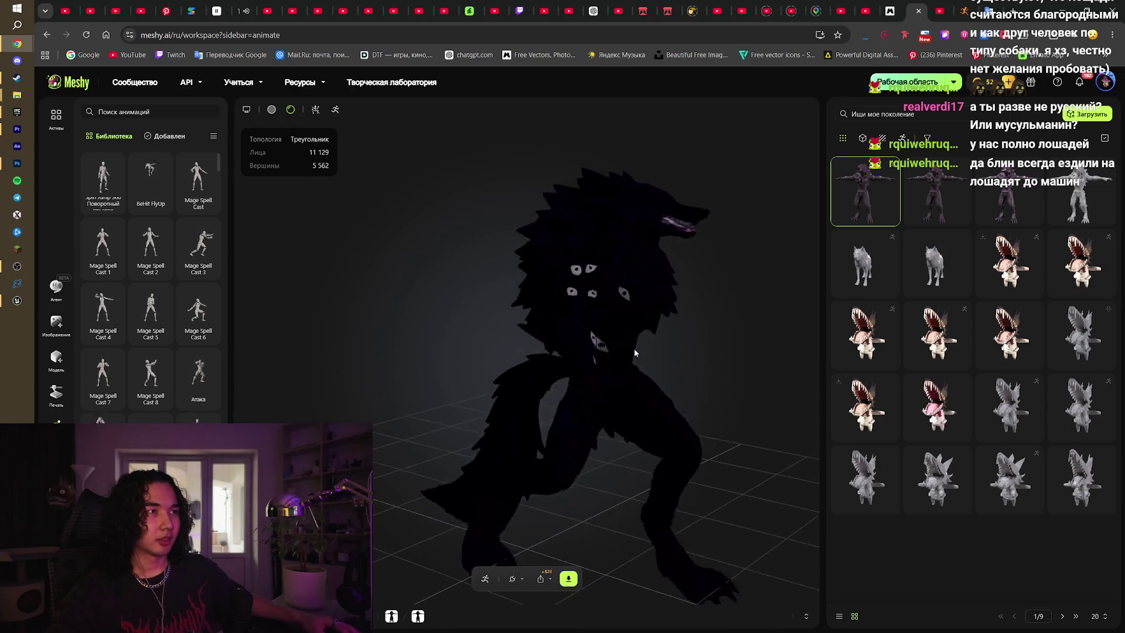
pyautogui.moveTo(697, 347)
pyautogui.mouseDown()
pyautogui.moveTo(540, 354)
pyautogui.moveTo(507, 367)
pyautogui.moveTo(544, 305)
pyautogui.moveTo(560, 325)
pyautogui.mouseUp()
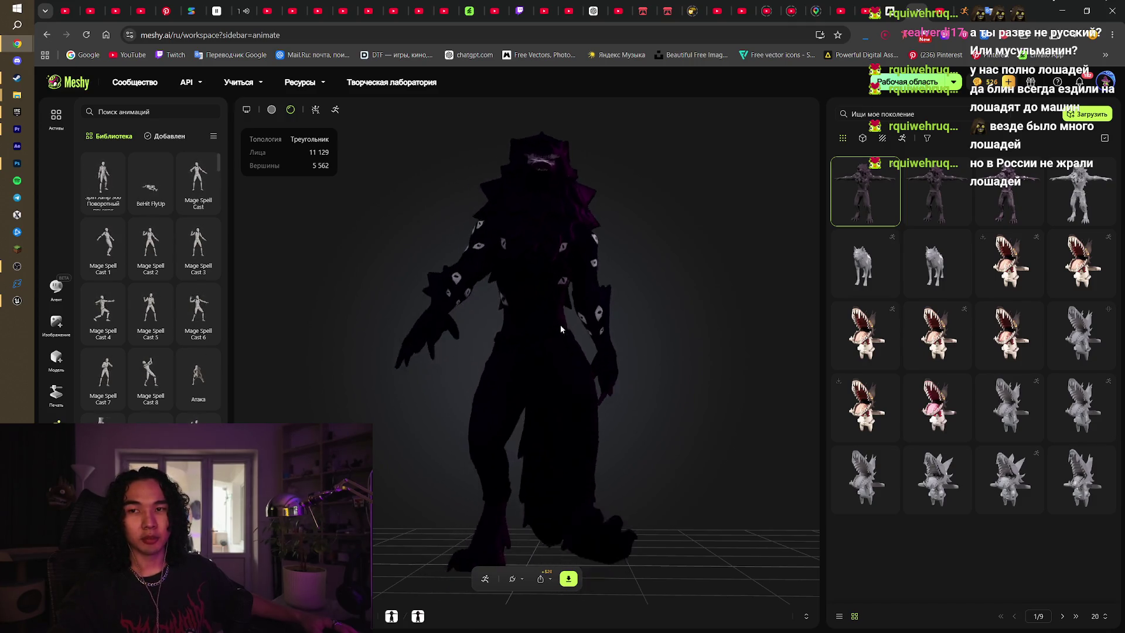
pyautogui.moveTo(574, 380)
pyautogui.mouseDown()
pyautogui.moveTo(712, 349)
pyautogui.moveTo(621, 378)
pyautogui.moveTo(572, 365)
pyautogui.mouseUp()
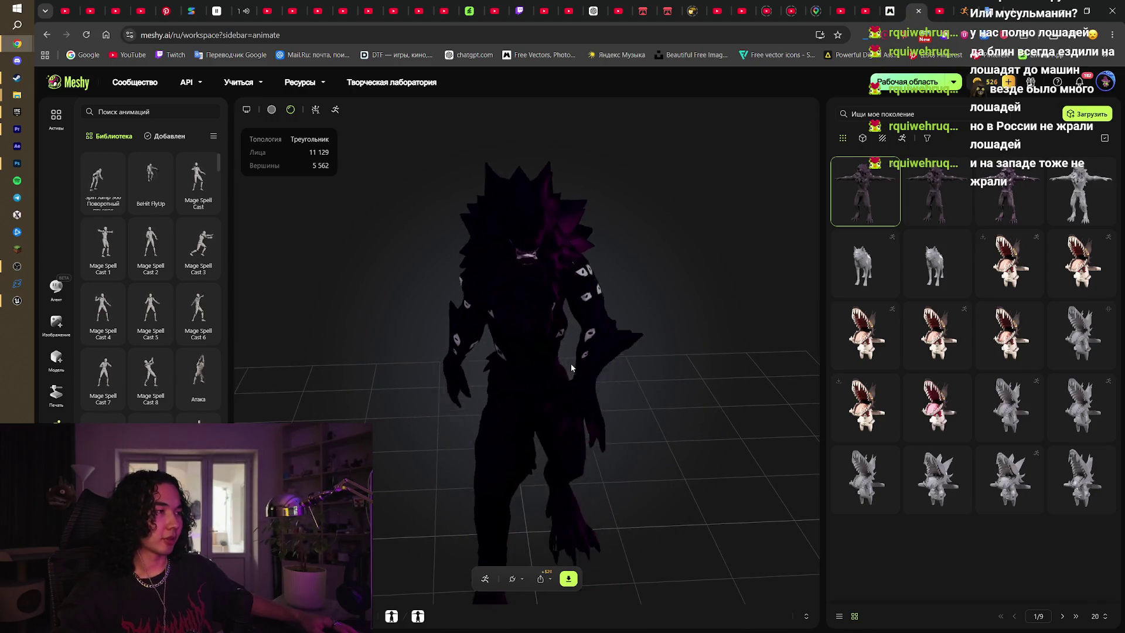
pyautogui.moveTo(569, 367)
pyautogui.mouseDown()
pyautogui.moveTo(527, 353)
pyautogui.moveTo(552, 354)
pyautogui.mouseUp()
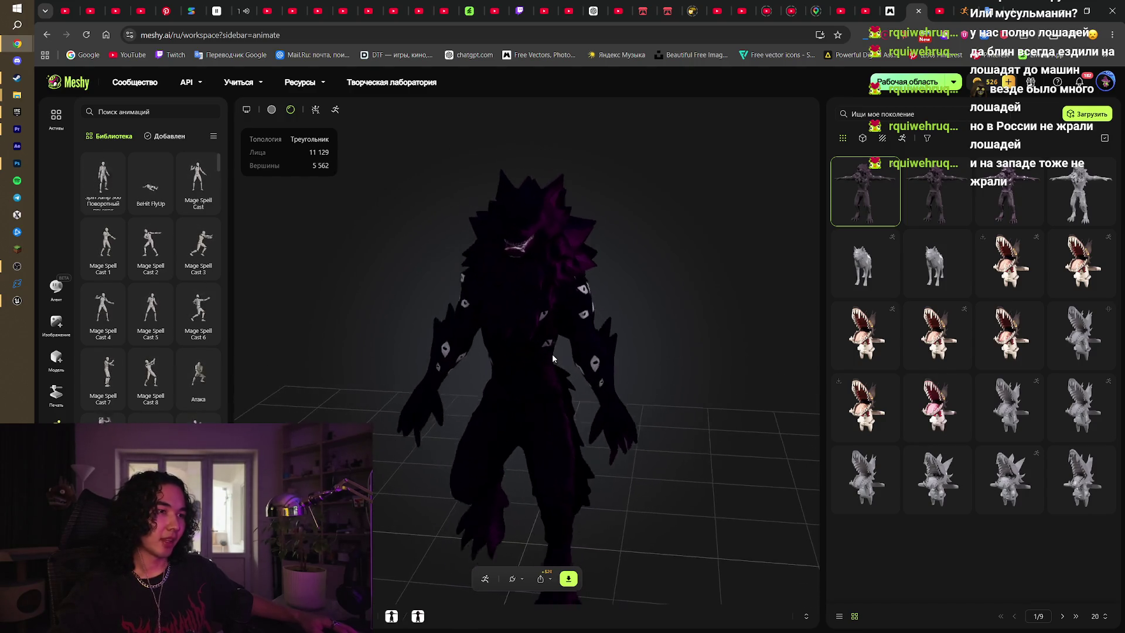
pyautogui.click(334, 111)
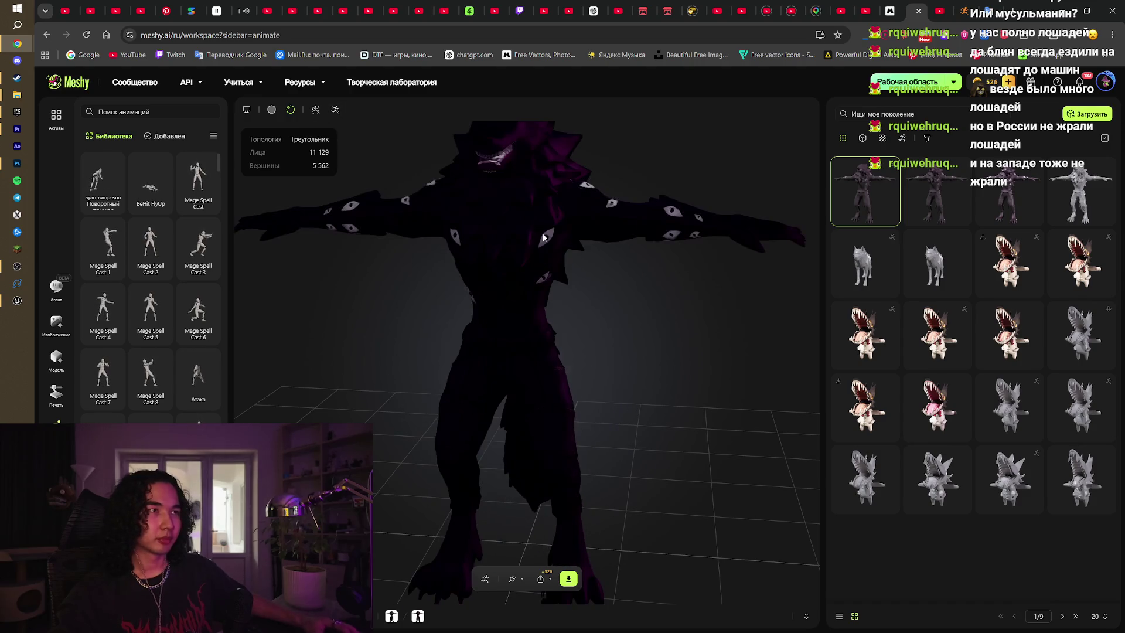
pyautogui.moveTo(583, 256); pyautogui.dragTo(570, 253)
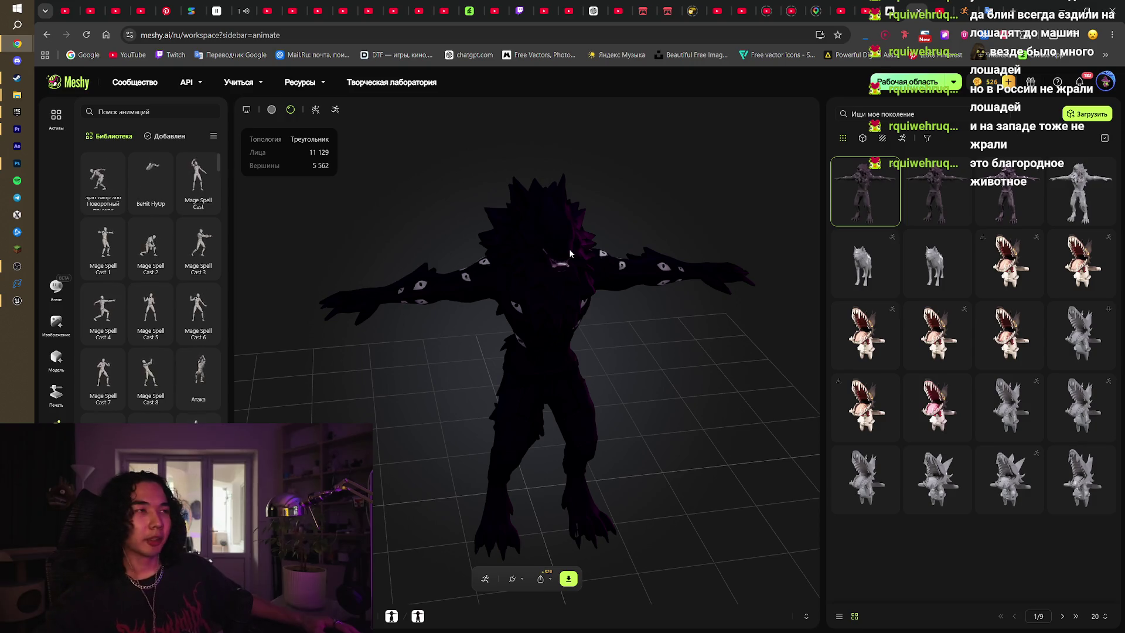
pyautogui.click(945, 5)
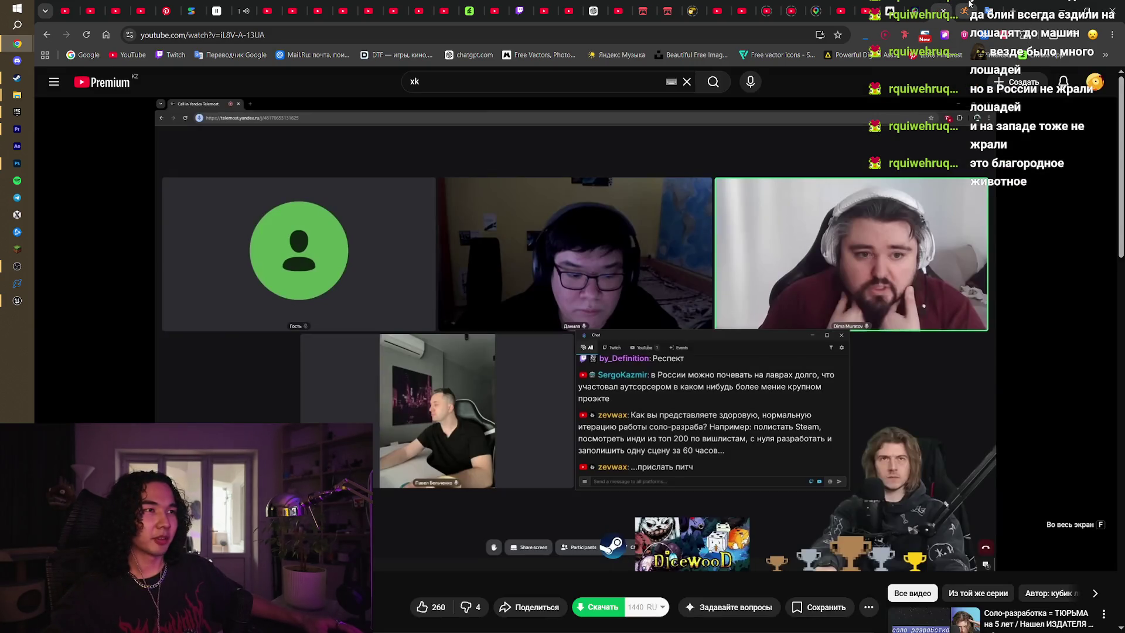
pyautogui.click(971, 4)
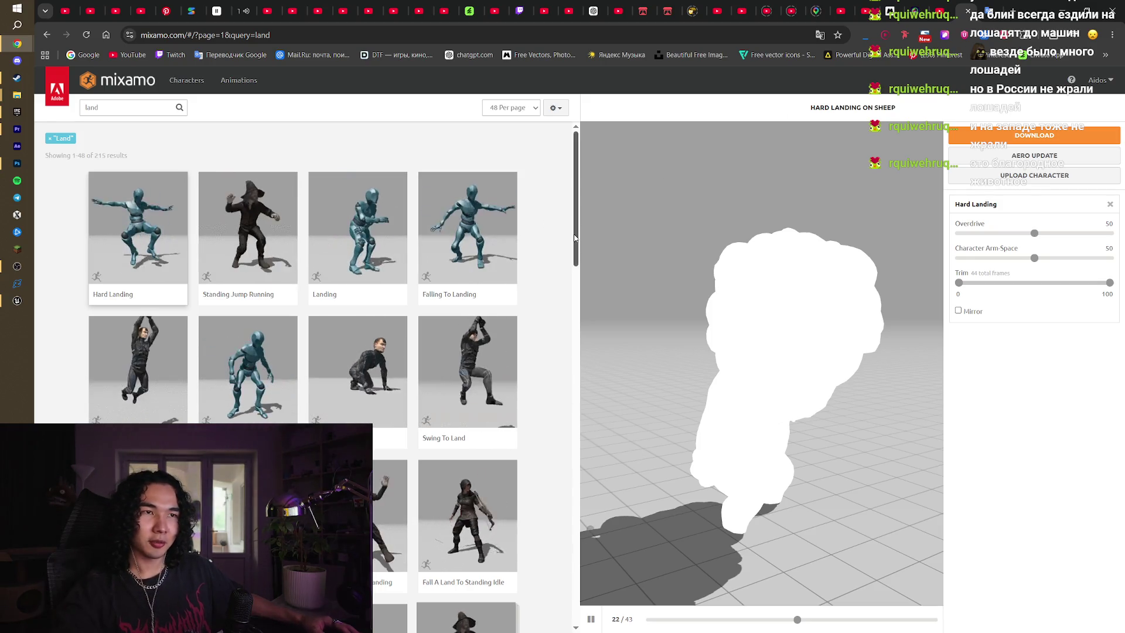
pyautogui.scroll(-10, 575, 237)
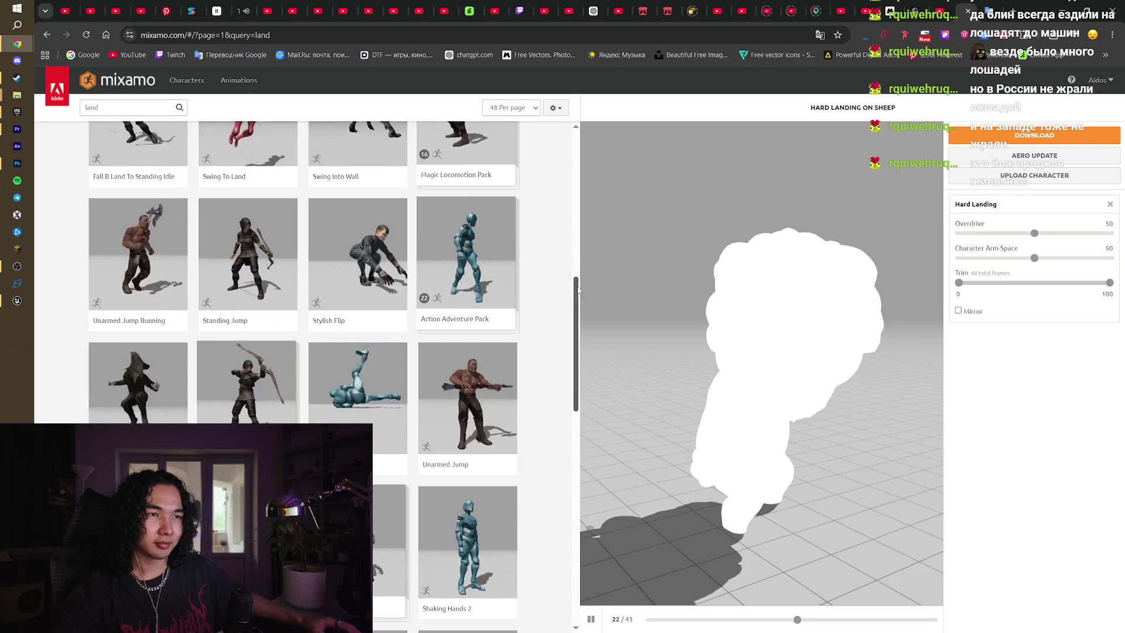
pyautogui.scroll(-5, 562, 352)
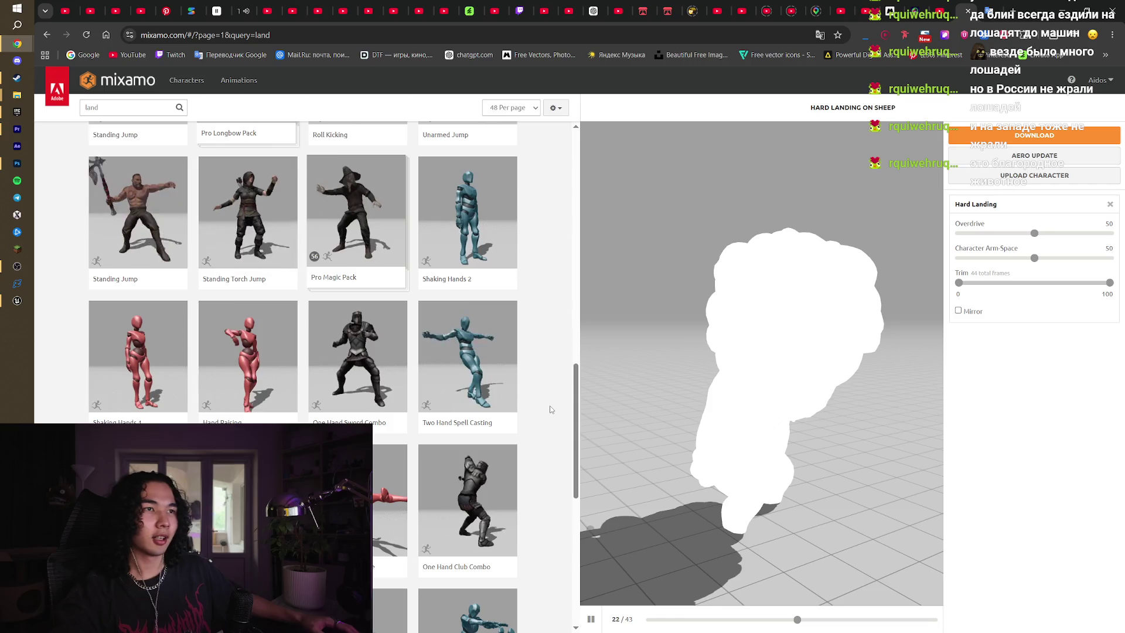
pyautogui.scroll(-7, 551, 410)
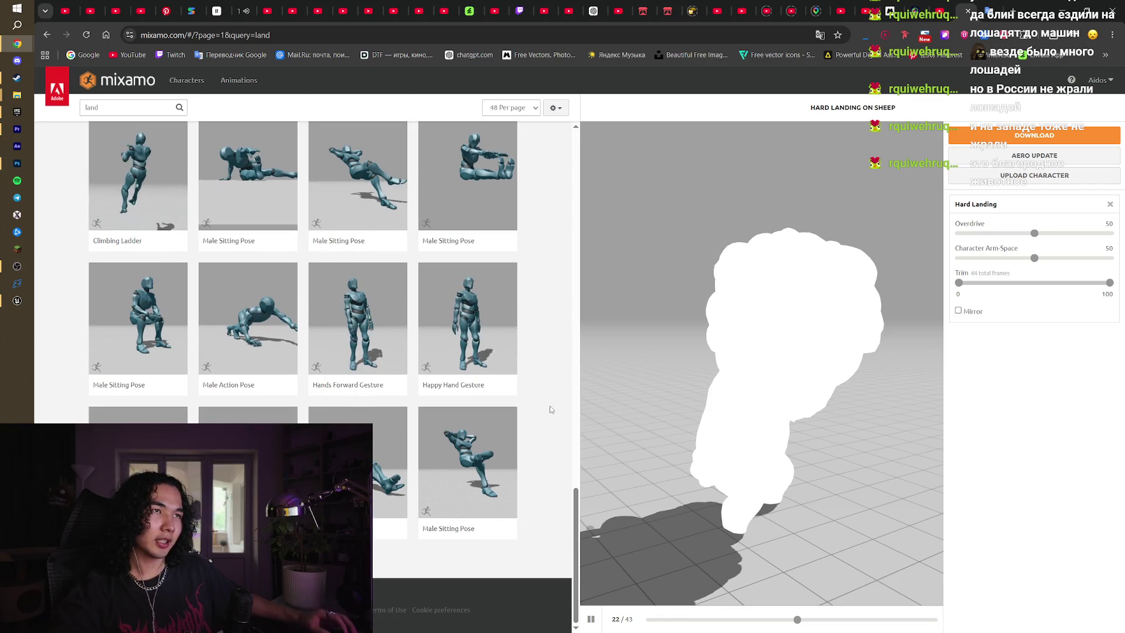
pyautogui.scroll(20, 551, 410)
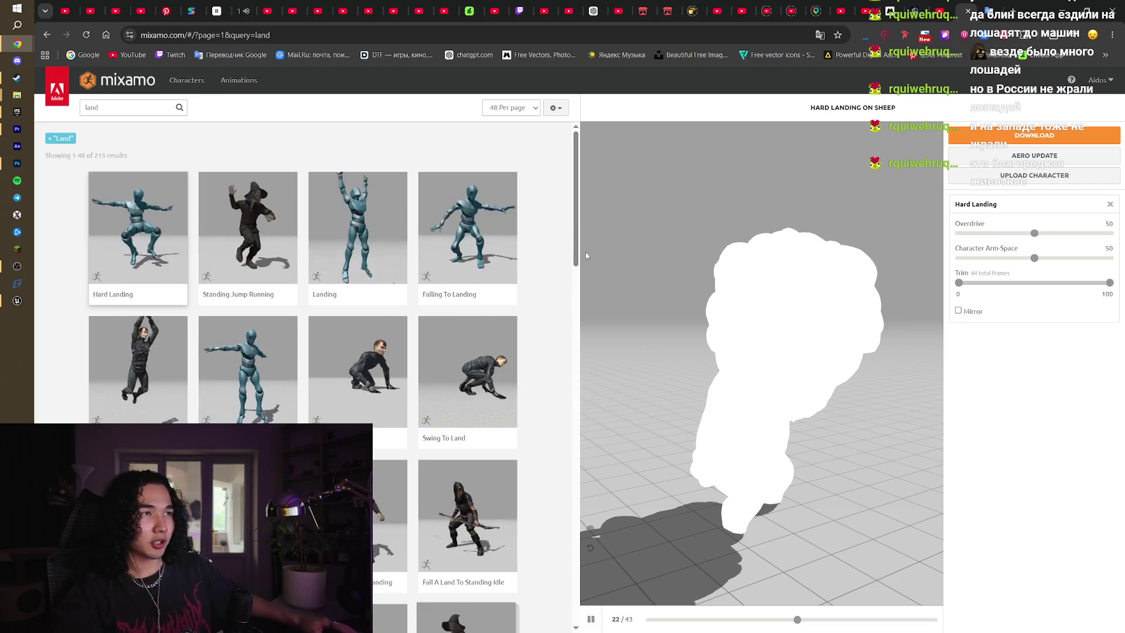
pyautogui.moveTo(576, 258); pyautogui.dragTo(576, 291)
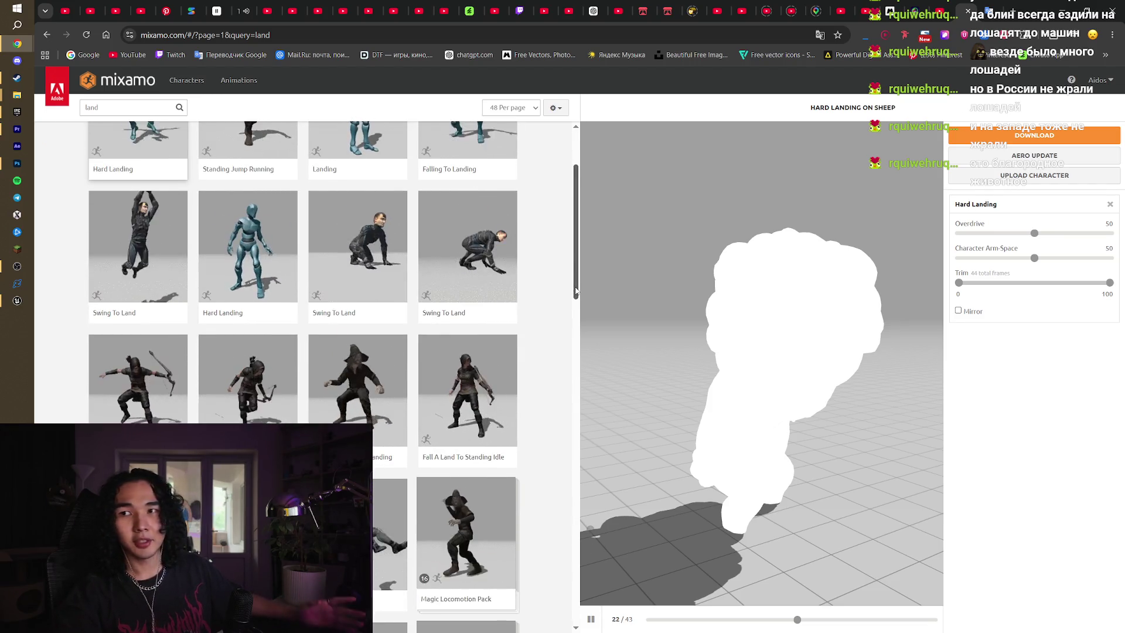
pyautogui.scroll(-7, 550, 319)
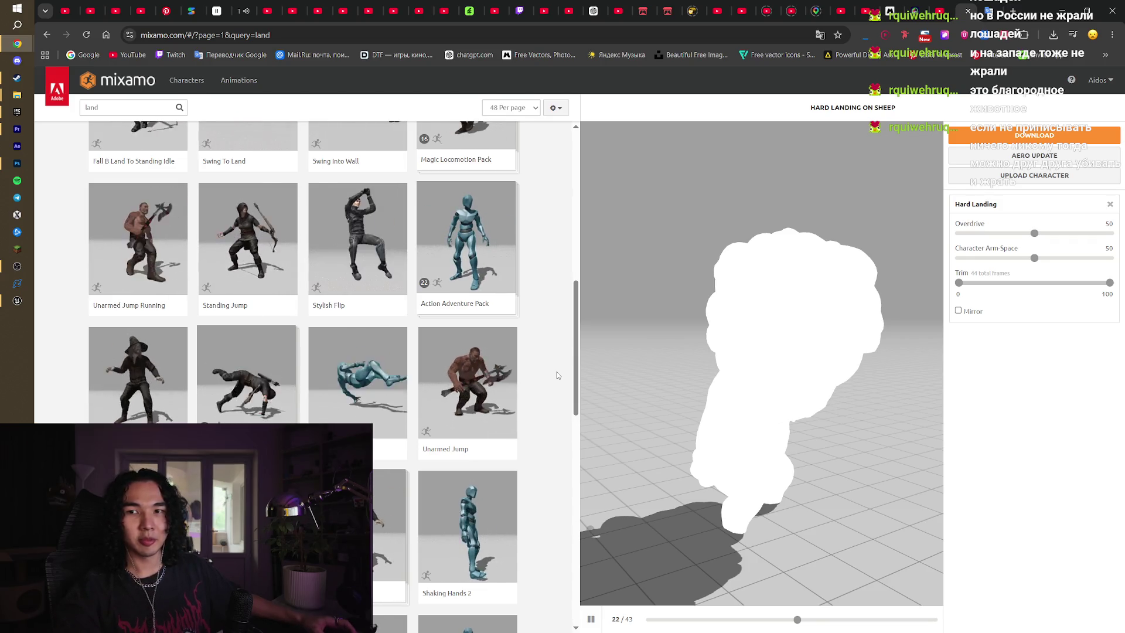
pyautogui.scroll(7, 558, 375)
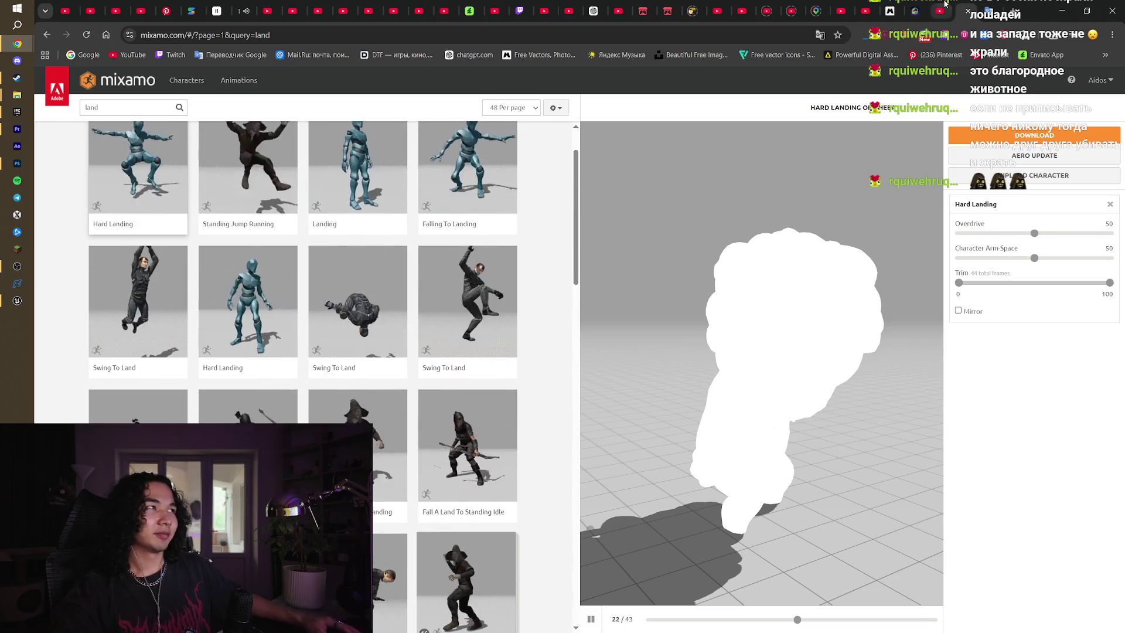
pyautogui.click(945, 3)
pyautogui.click(944, 8)
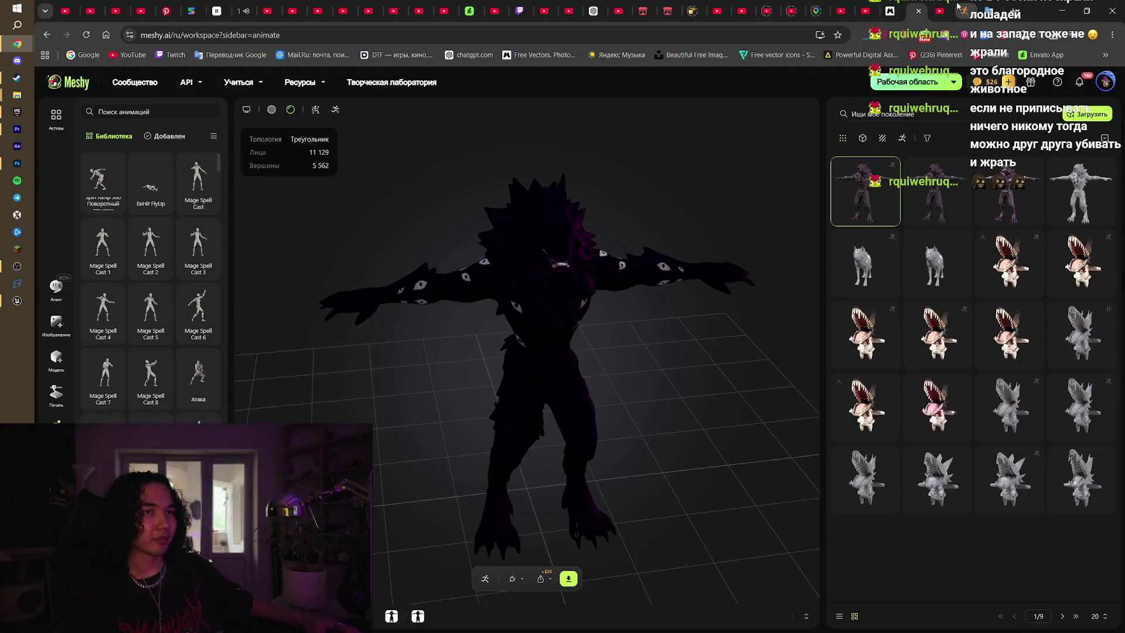
pyautogui.moveTo(653, 257)
pyautogui.mouseDown()
pyautogui.moveTo(778, 268)
pyautogui.moveTo(644, 288)
pyautogui.mouseUp()
pyautogui.click(956, 6)
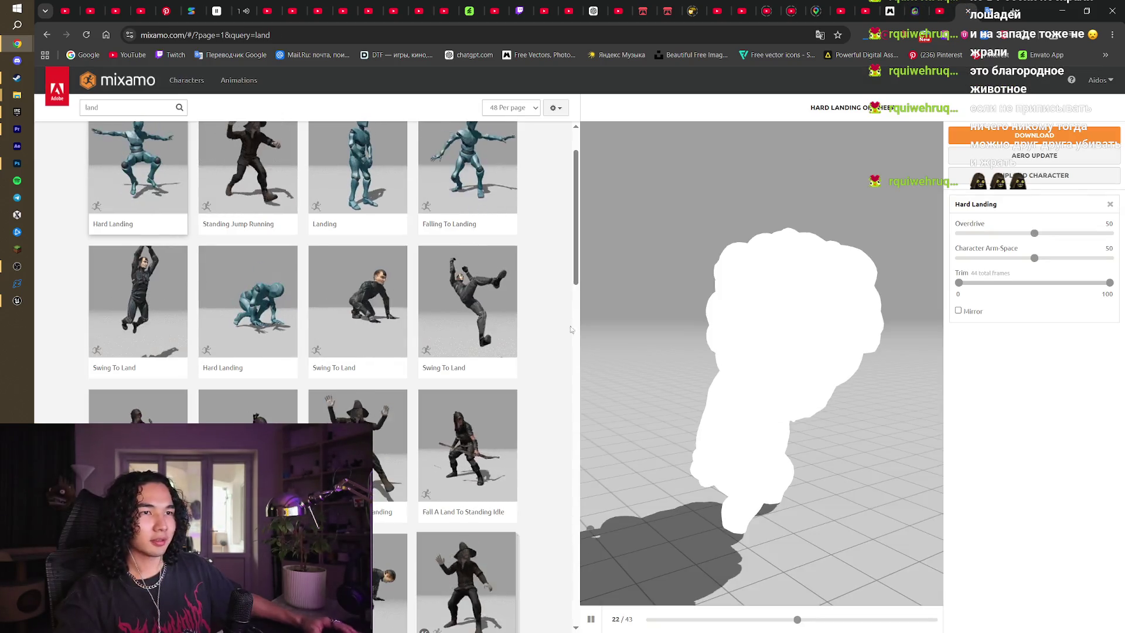
pyautogui.scroll(2, 554, 460)
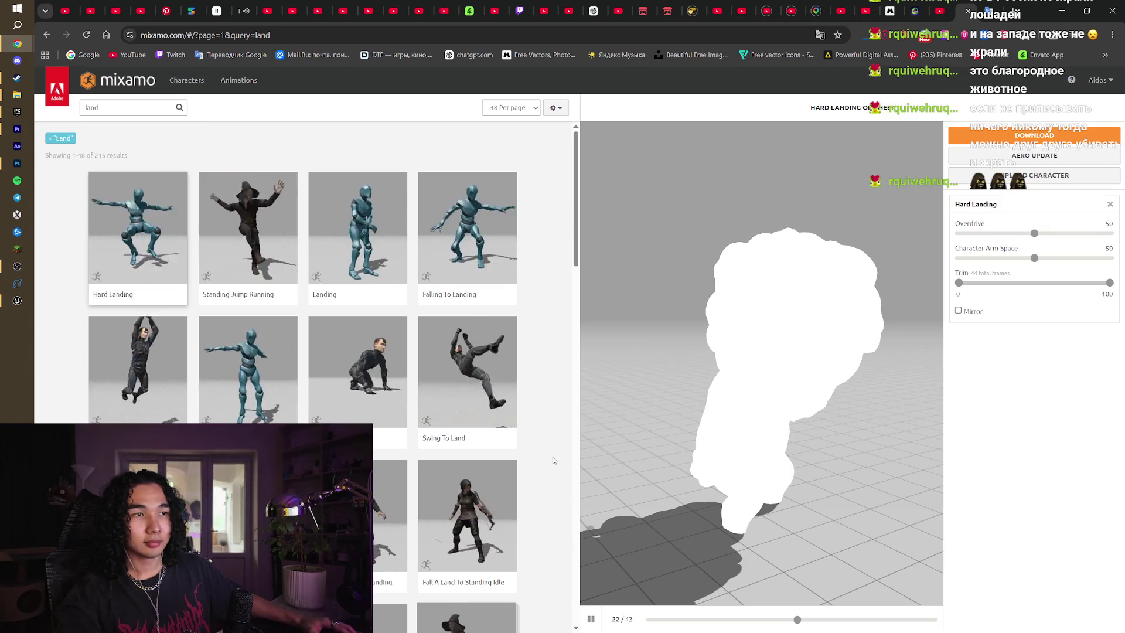
pyautogui.click(932, 5)
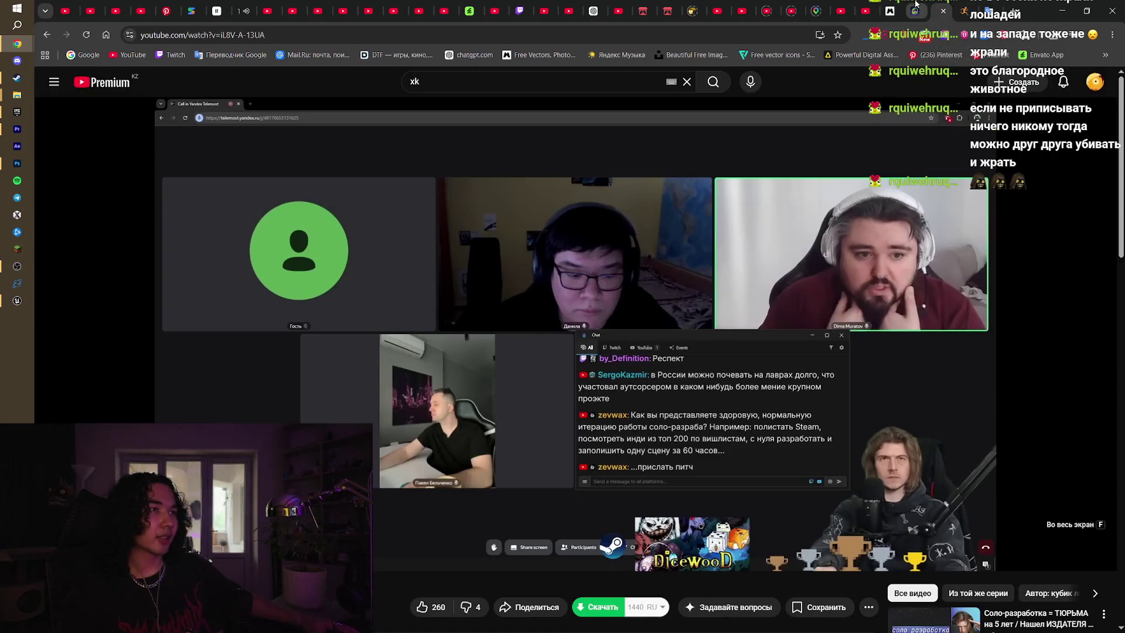
pyautogui.click(897, 8)
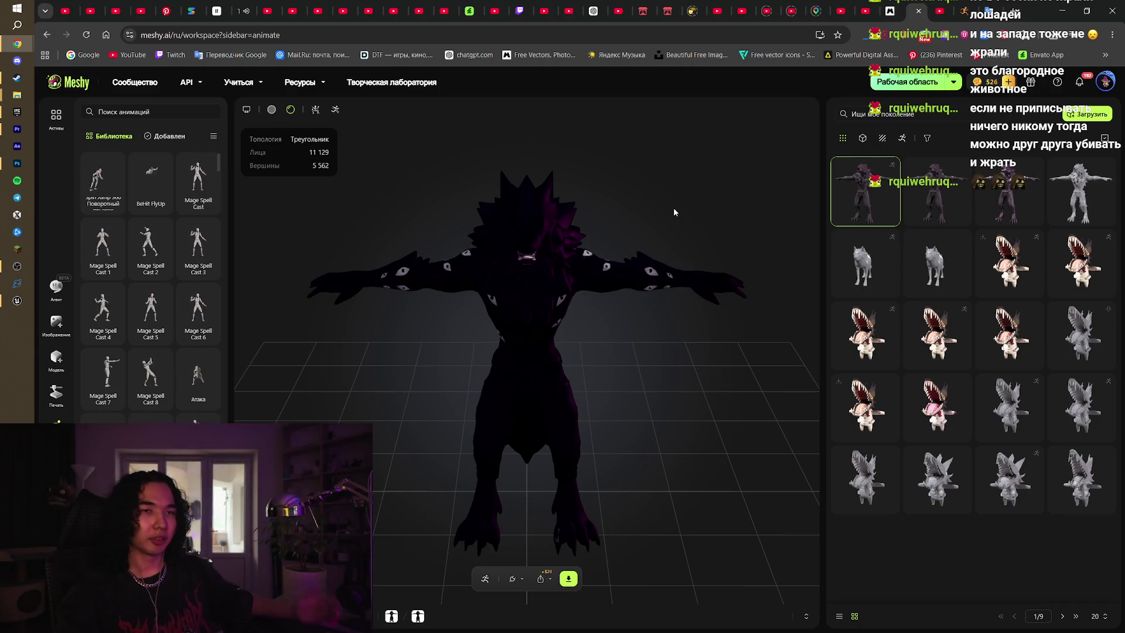
pyautogui.moveTo(706, 185); pyautogui.dragTo(600, 229)
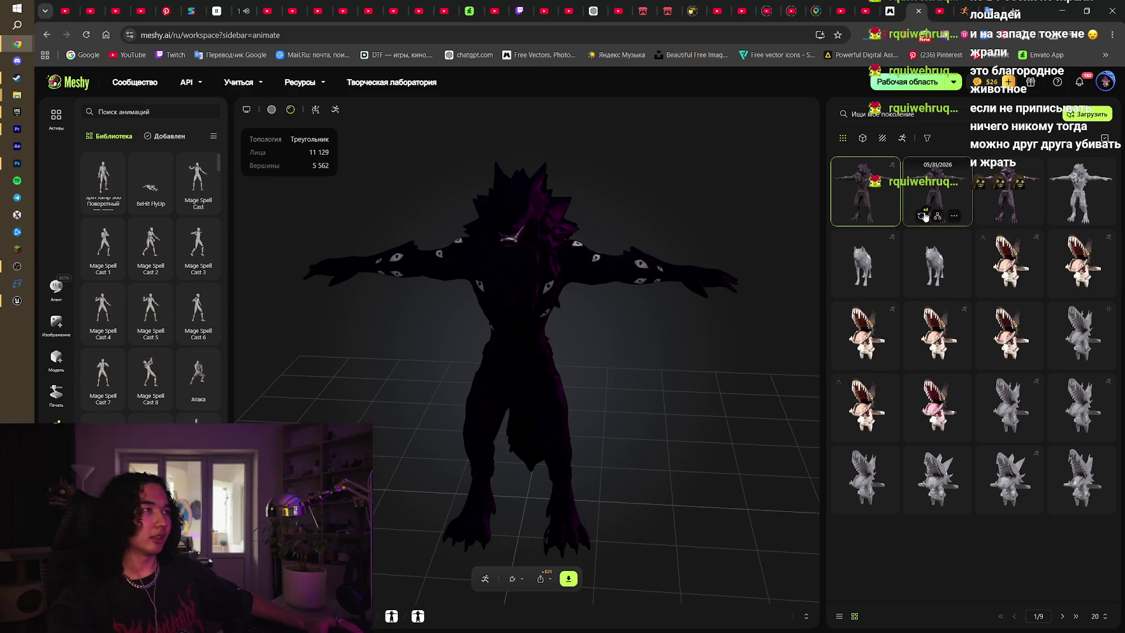
pyautogui.click(936, 9)
pyautogui.click(964, 11)
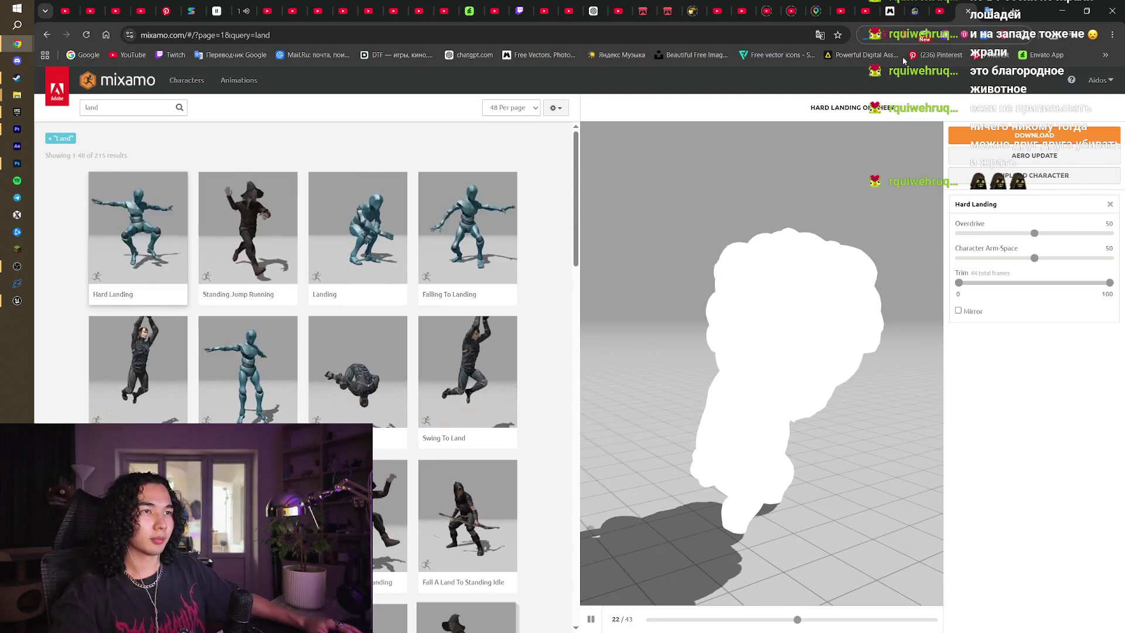
pyautogui.scroll(-10, 566, 234)
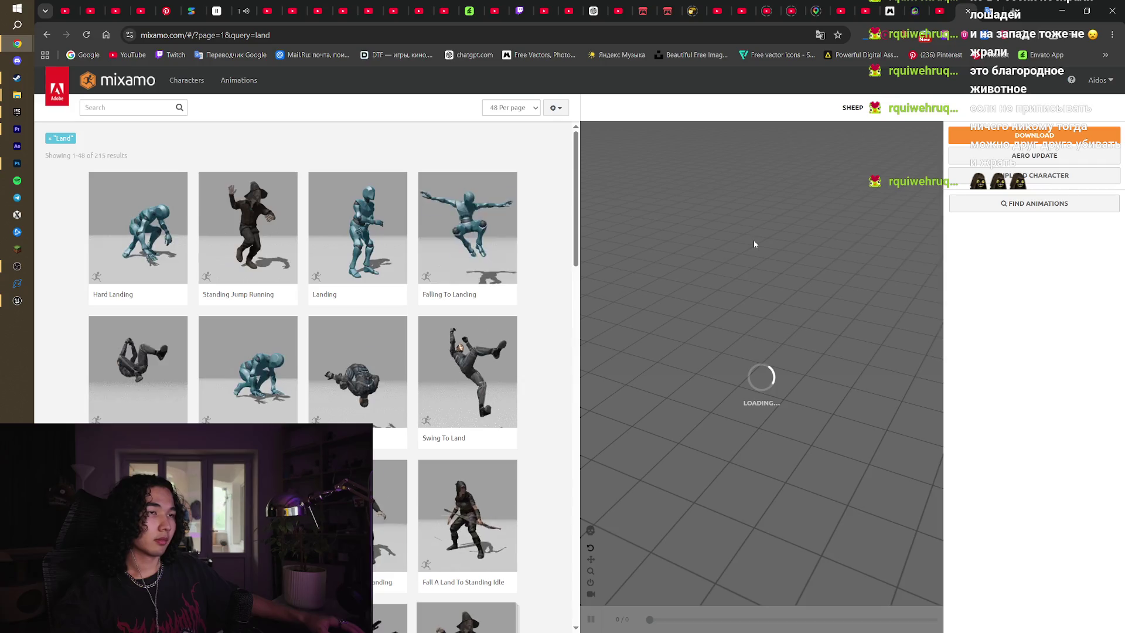
pyautogui.click(181, 252)
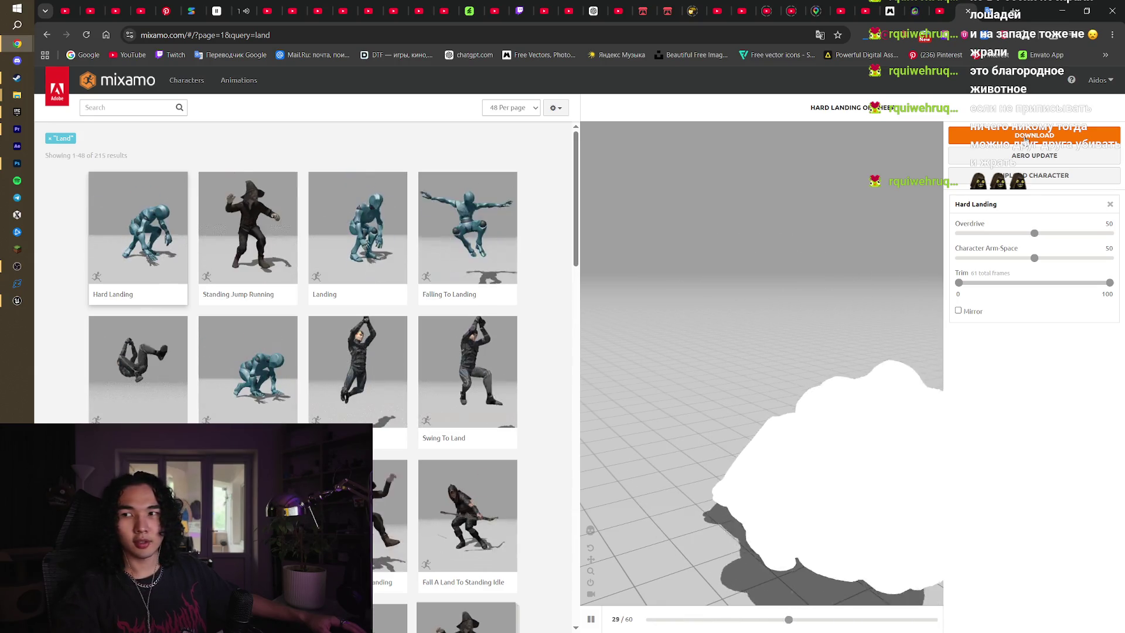
# Download Hard Landing as a Without Skin FBX and save it into the SheepWolf folder
pyautogui.click(1026, 139)
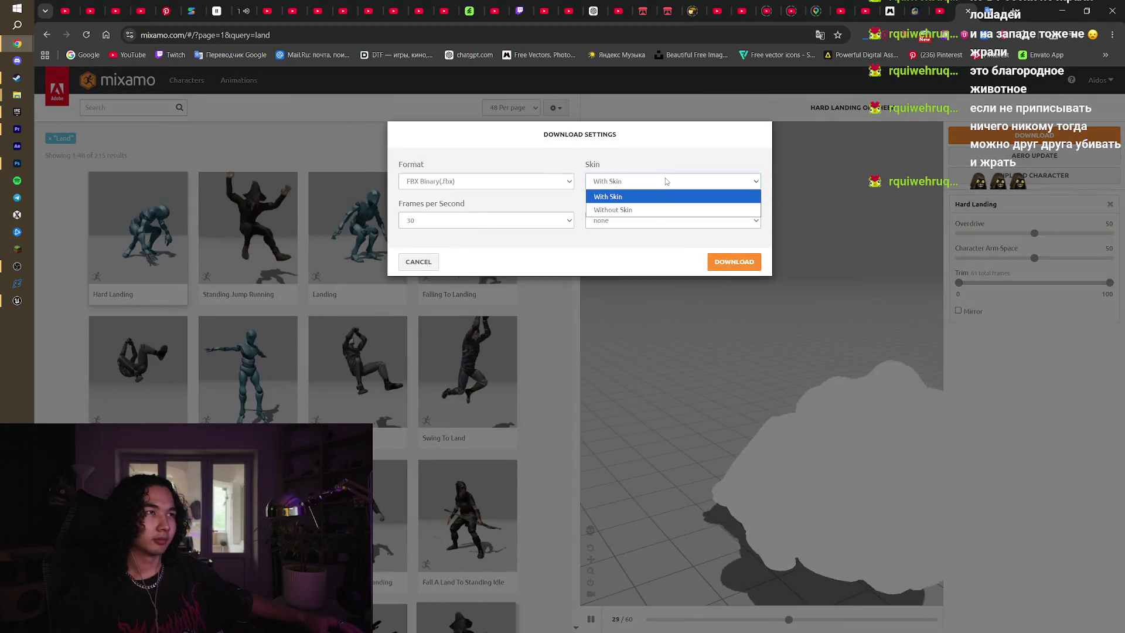
pyautogui.click(644, 210)
pyautogui.click(733, 262)
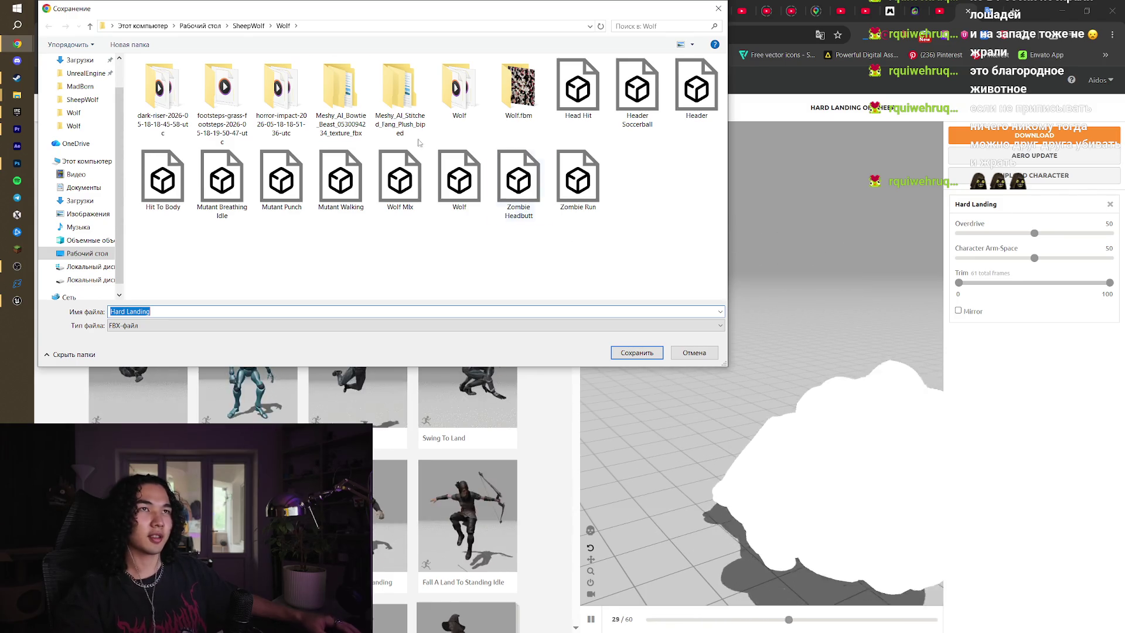
pyautogui.hotkey('alt', 'Up')
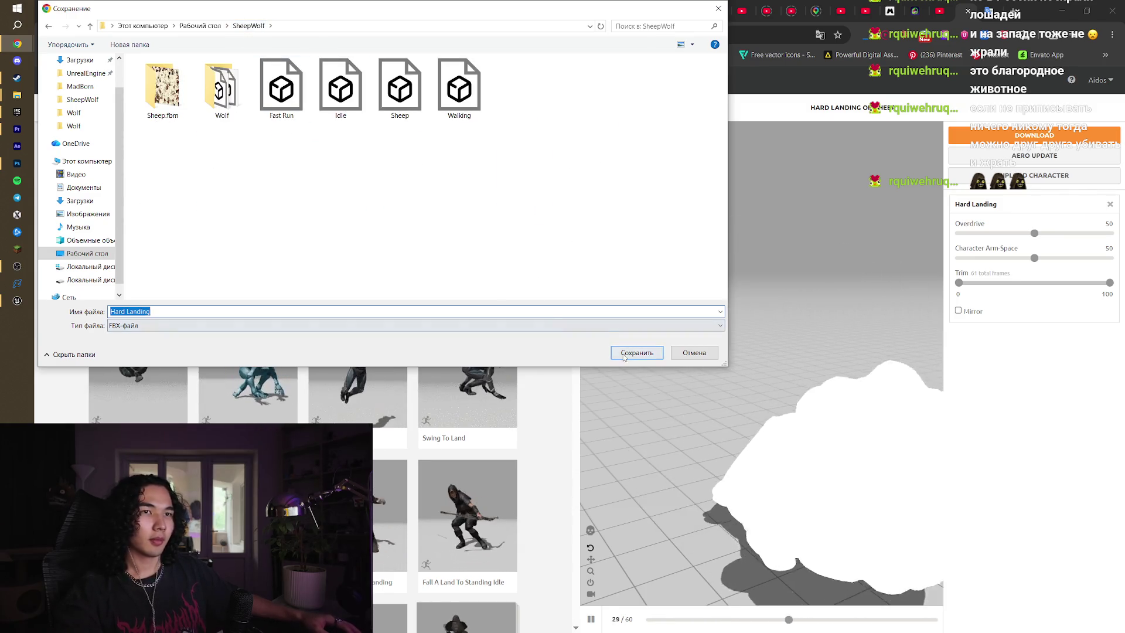
pyautogui.click(624, 354)
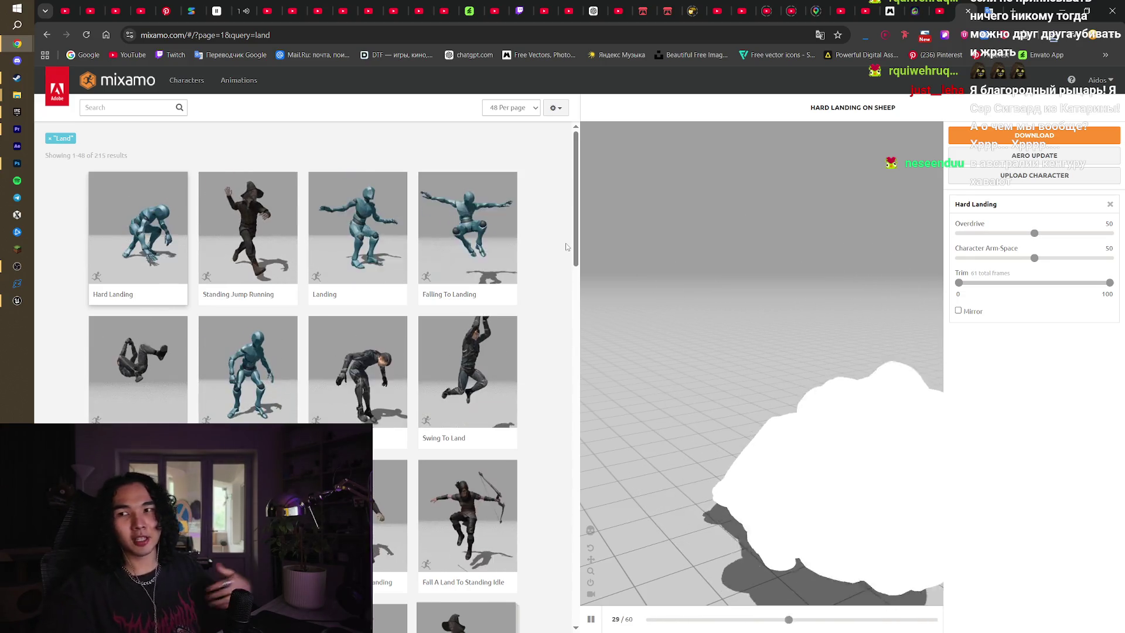
pyautogui.scroll(-2, 566, 247)
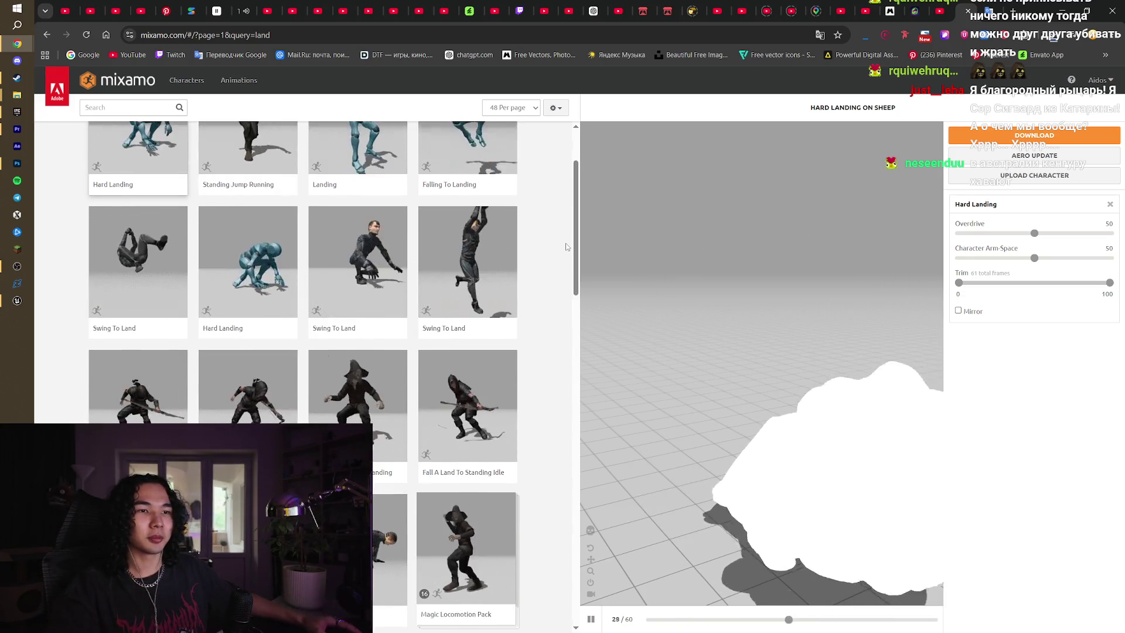
pyautogui.scroll(-8, 566, 246)
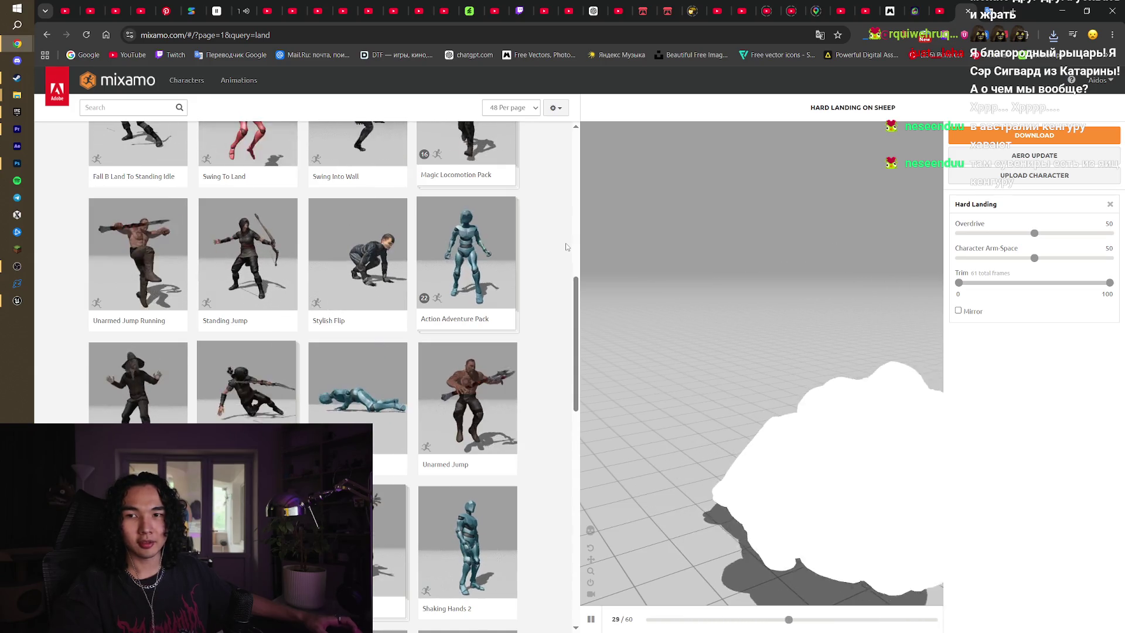
pyautogui.scroll(10, 566, 246)
pyautogui.moveTo(733, 410)
pyautogui.mouseDown()
pyautogui.moveTo(821, 363)
pyautogui.moveTo(853, 389)
pyautogui.mouseUp()
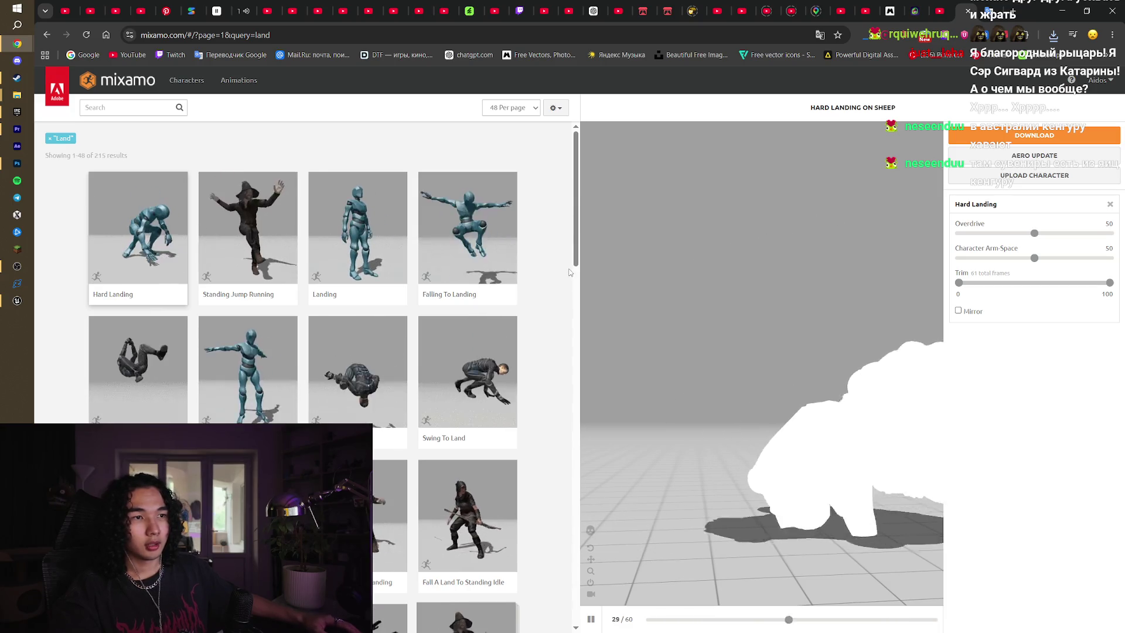
pyautogui.scroll(-5, 536, 315)
pyautogui.scroll(5, 537, 314)
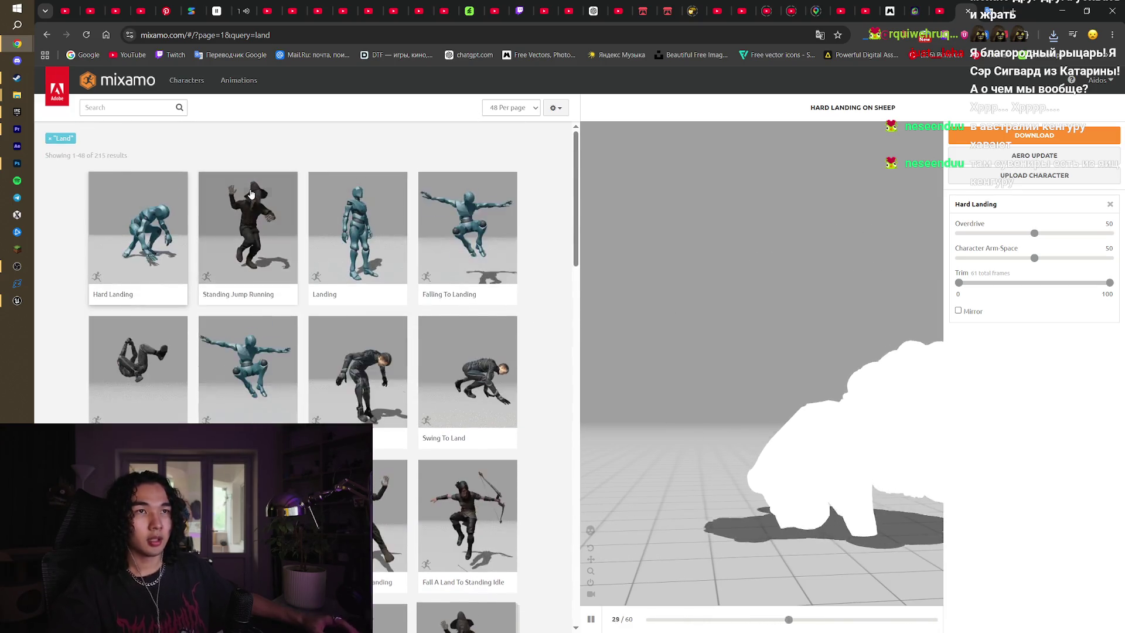
pyautogui.scroll(-15, 446, 383)
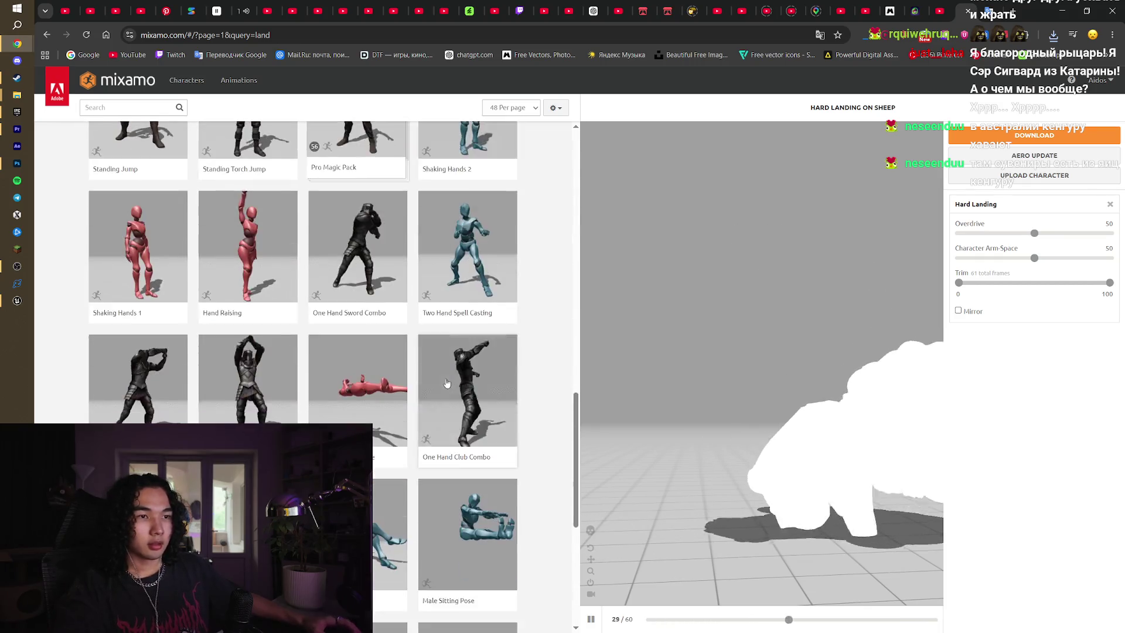
pyautogui.scroll(-5, 447, 383)
pyautogui.scroll(7, 447, 383)
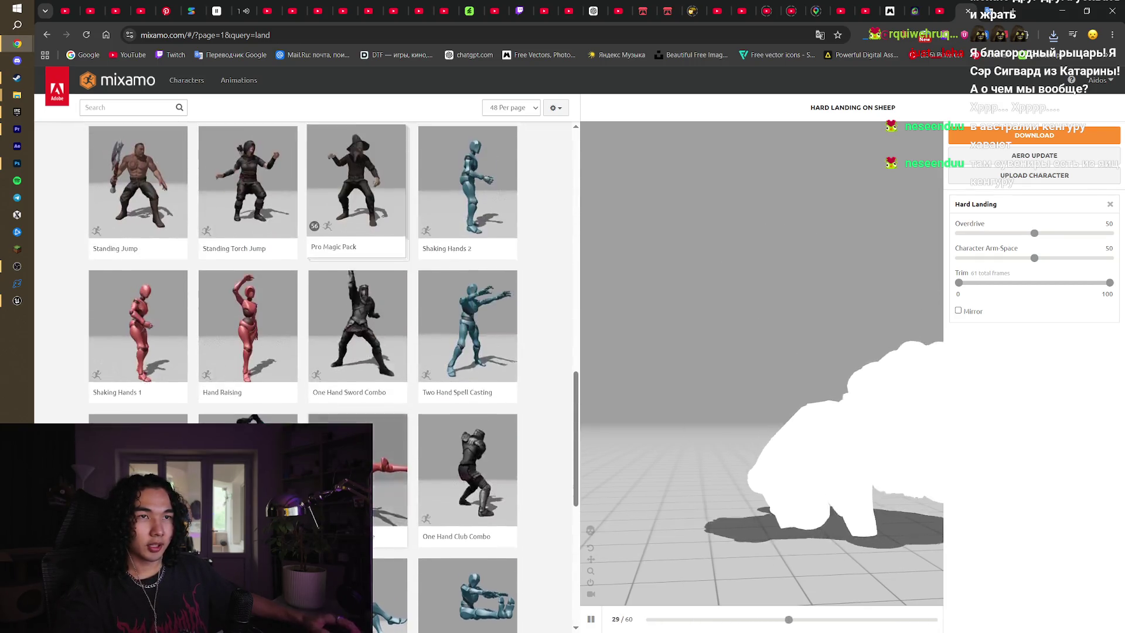
pyautogui.scroll(10, 356, 188)
pyautogui.click(154, 108)
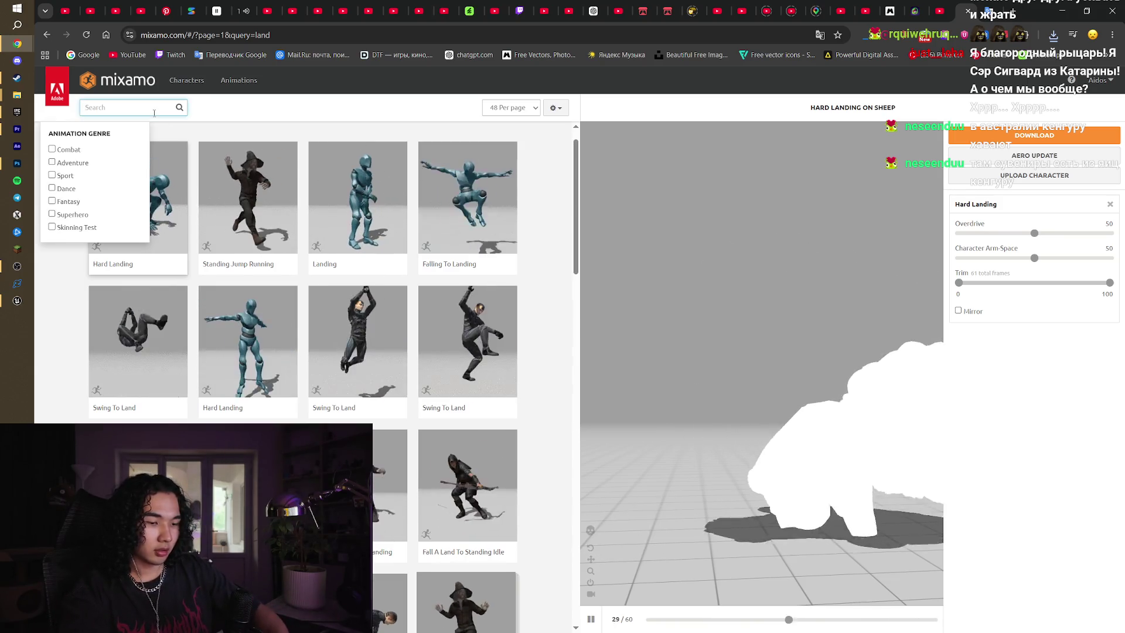
# Search Mixamo for 'jump' and scroll through the jump animation results
pyautogui.write('jump')
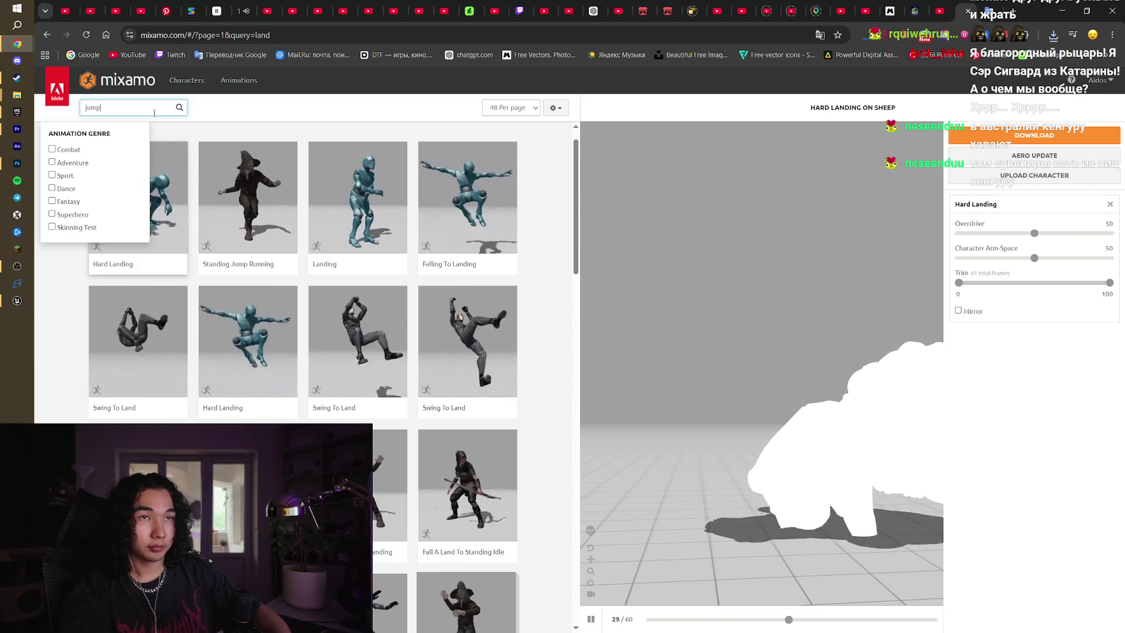
pyautogui.press('Return')
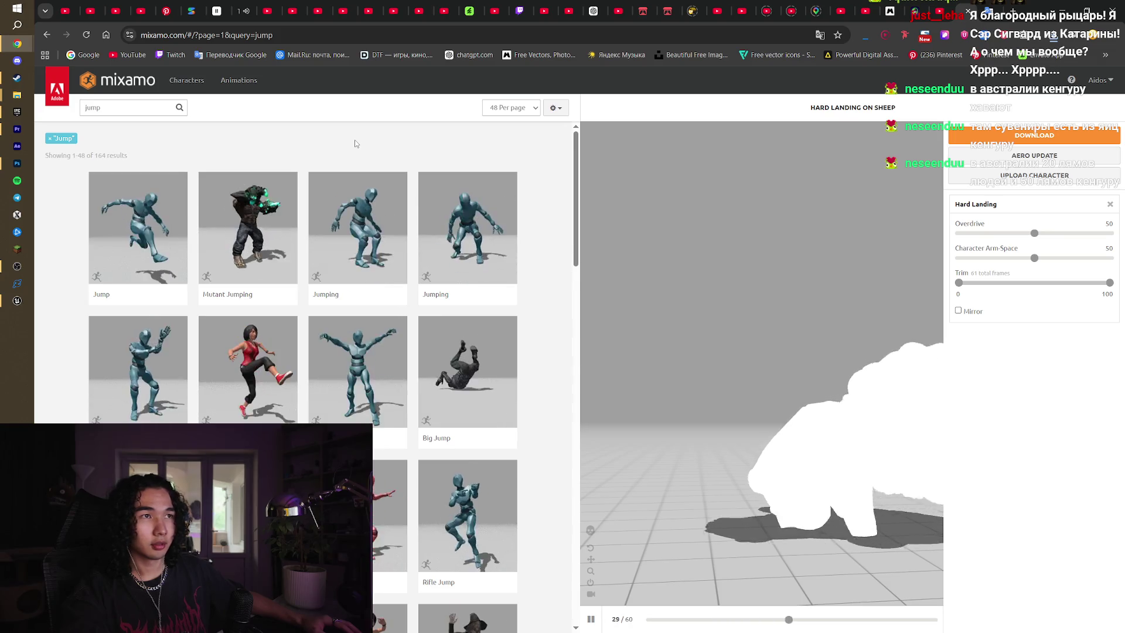
pyautogui.scroll(-10, 130, 170)
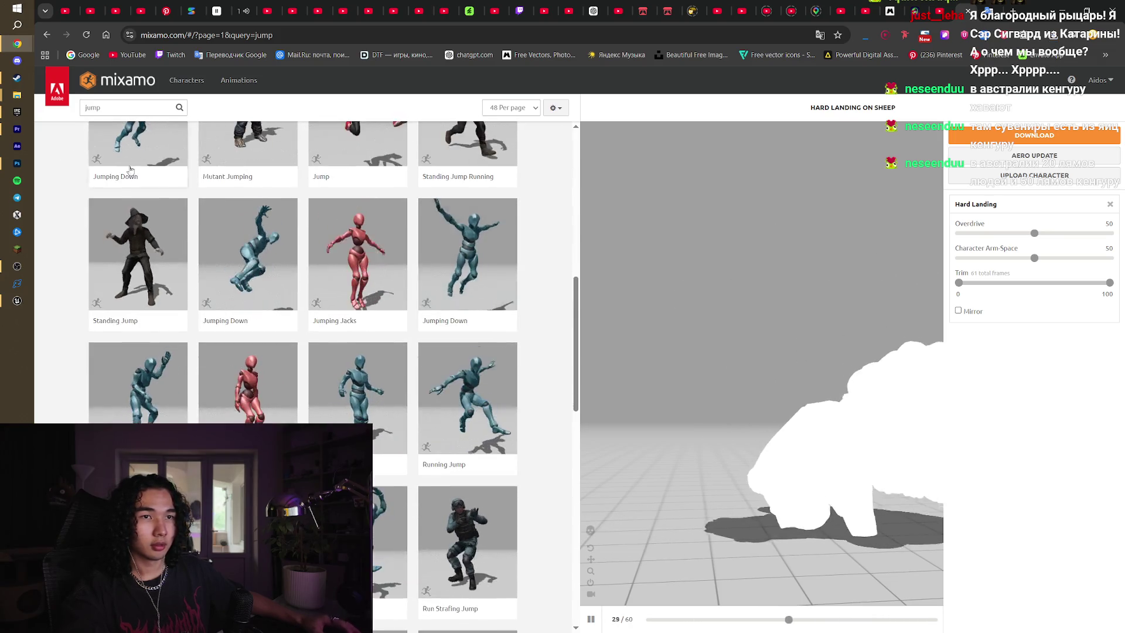
pyautogui.scroll(-5, 130, 170)
# Replace the search with 'fly' and browse the 97 fly results
pyautogui.moveTo(102, 107); pyautogui.dragTo(67, 110)
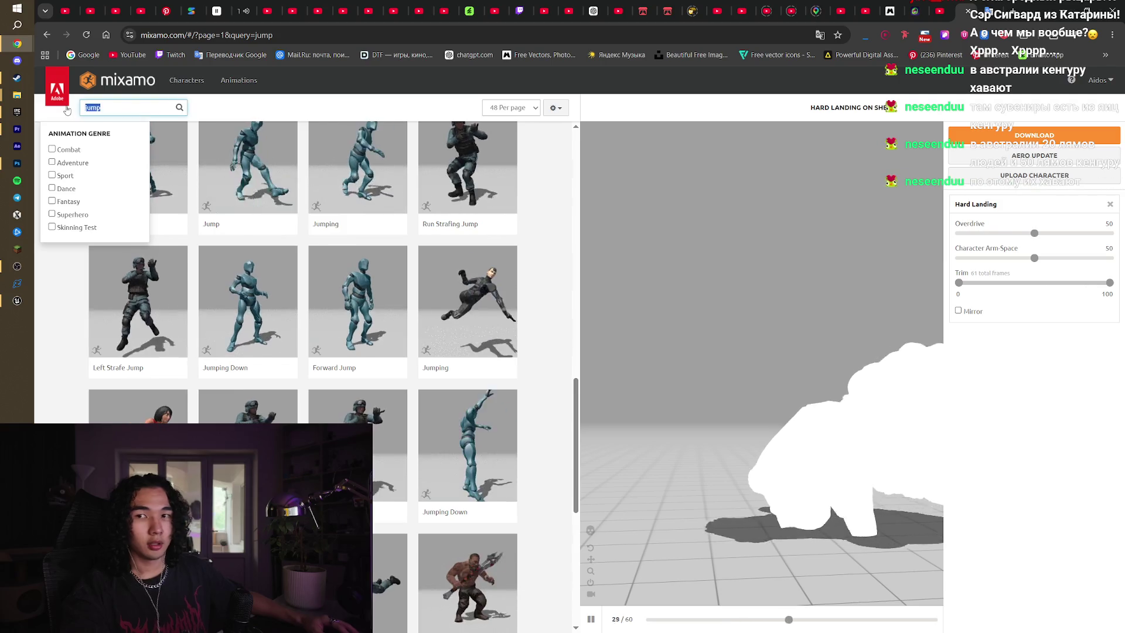
pyautogui.write('fly')
pyautogui.press('Return')
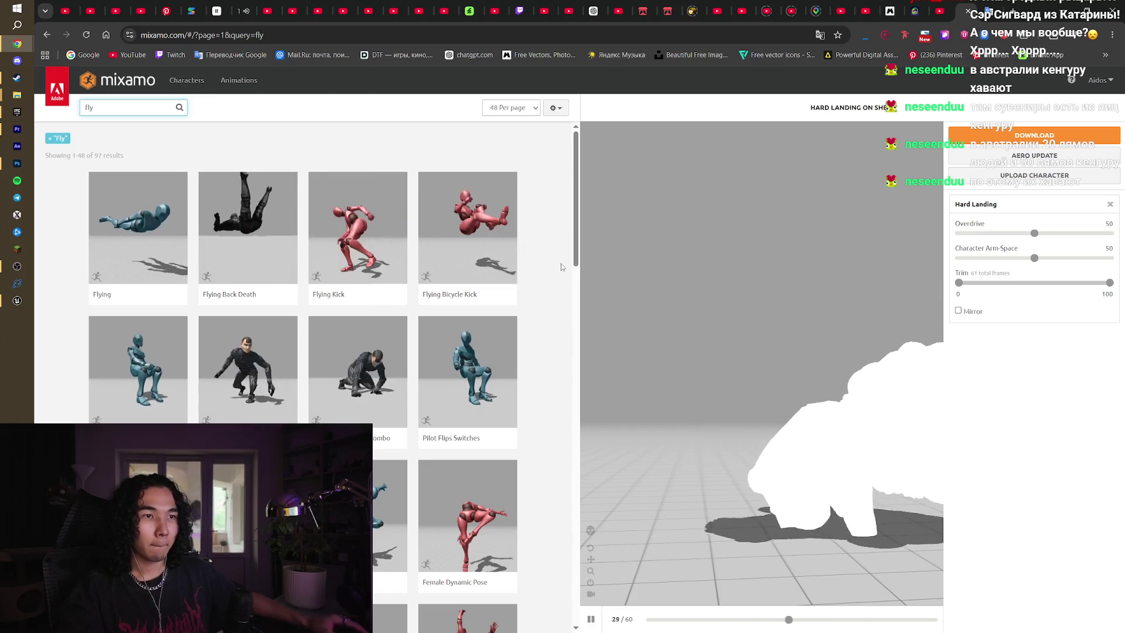
pyautogui.scroll(-10, 396, 382)
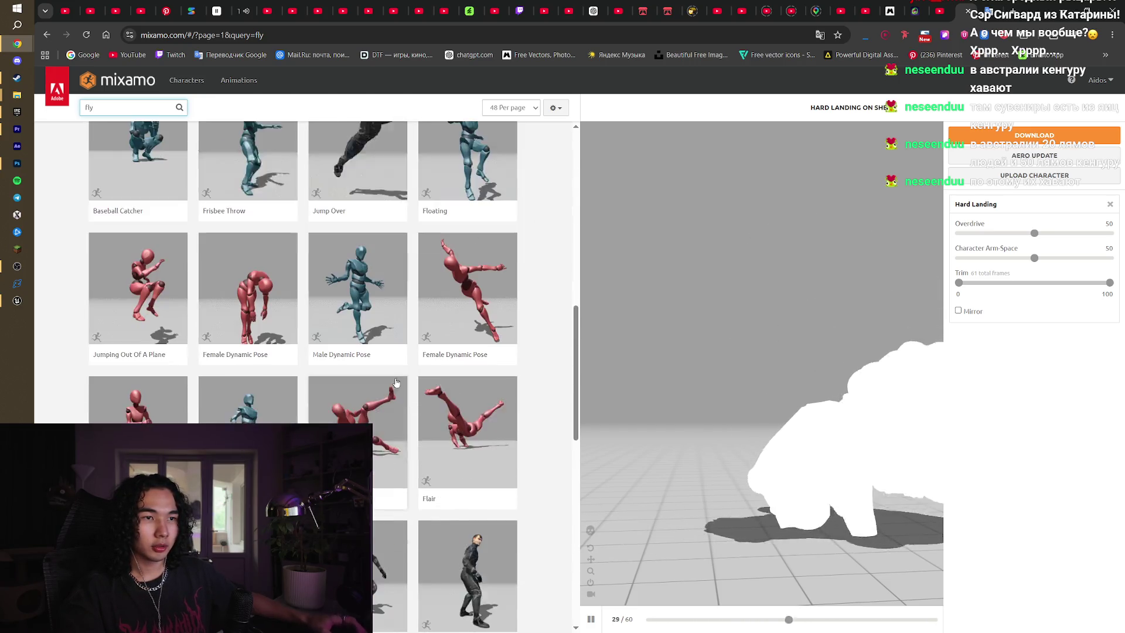
pyautogui.scroll(-10, 396, 383)
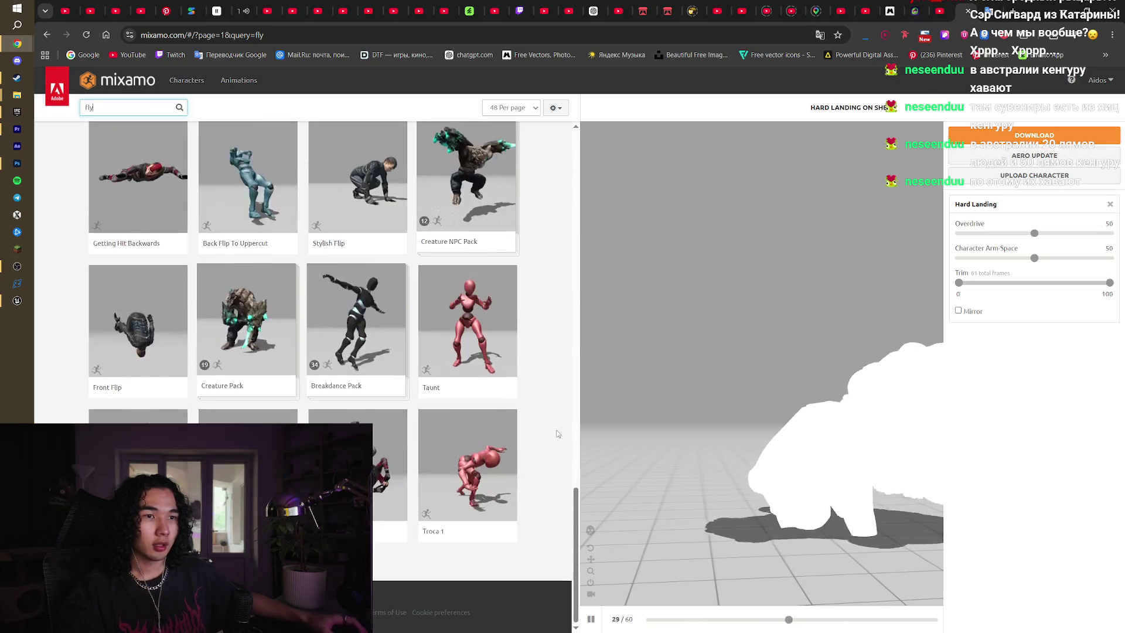
pyautogui.scroll(5, 558, 434)
pyautogui.scroll(-3, 559, 366)
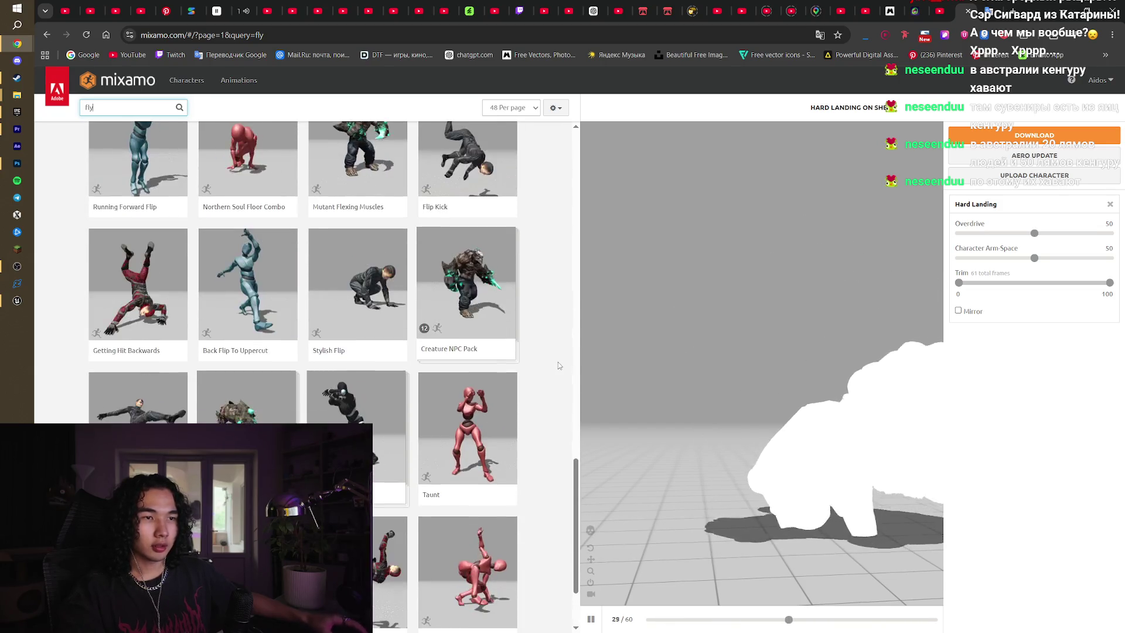
# Search for 'fall' and preview Falling Idle on the sheep
pyautogui.moveTo(100, 108); pyautogui.dragTo(57, 108)
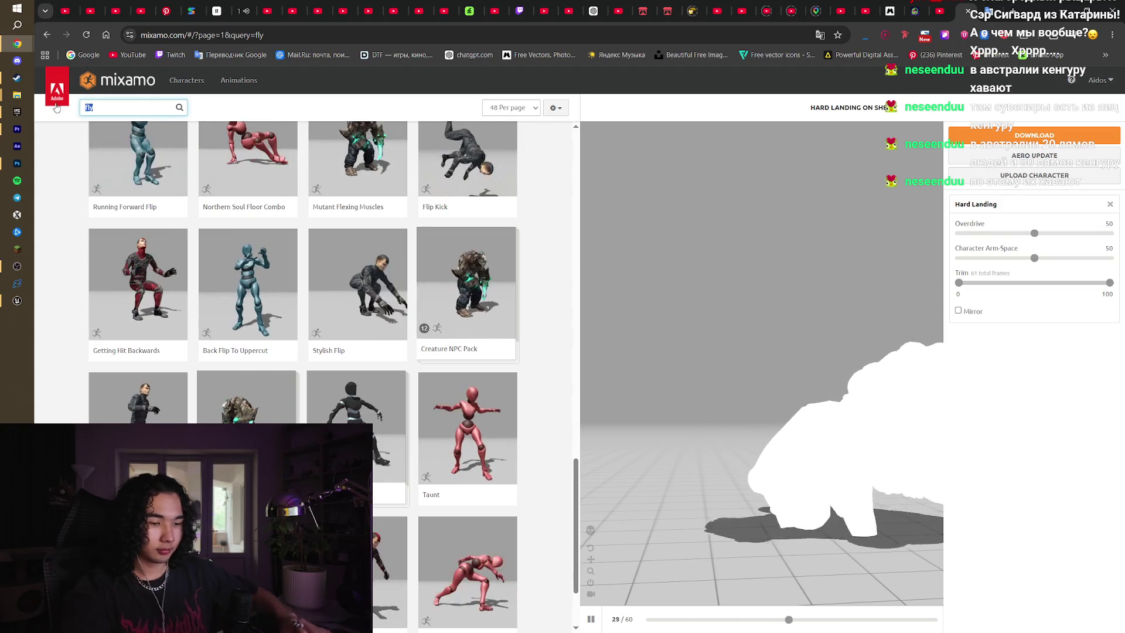
pyautogui.write('fall')
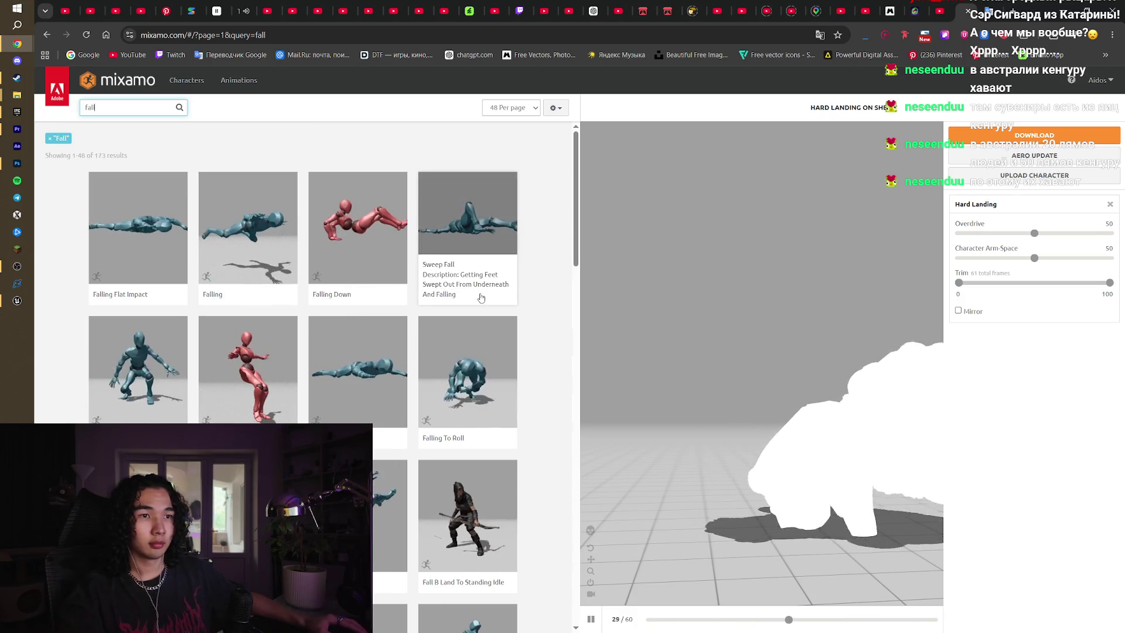
pyautogui.click(137, 369)
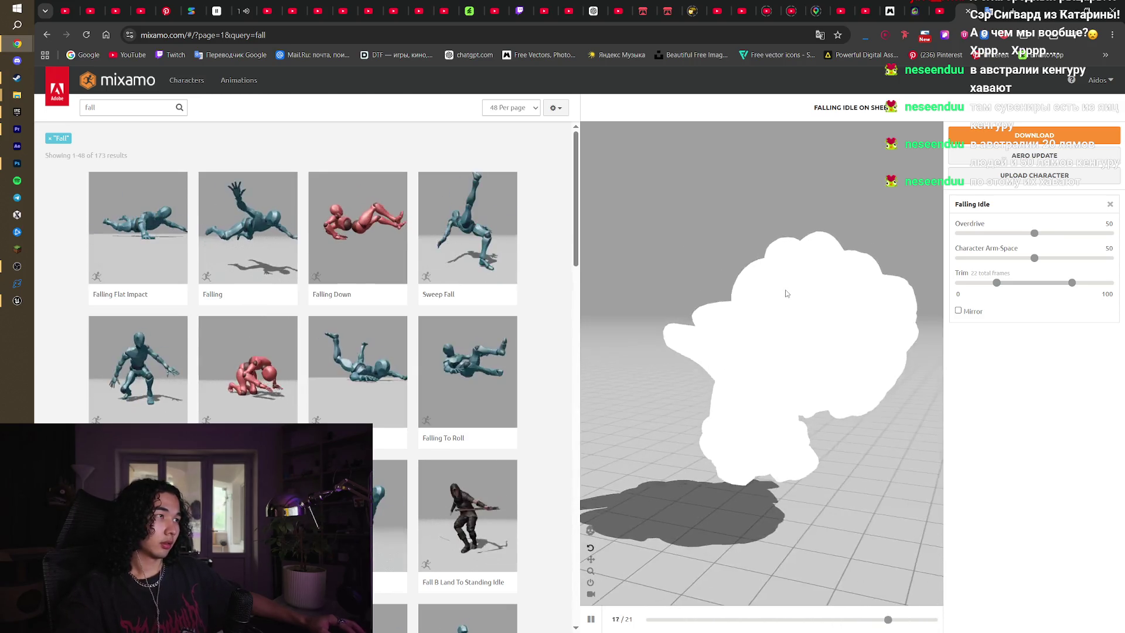
# Download Falling Idle as FBX Binary without skin and check it in the downloads list
pyautogui.click(995, 135)
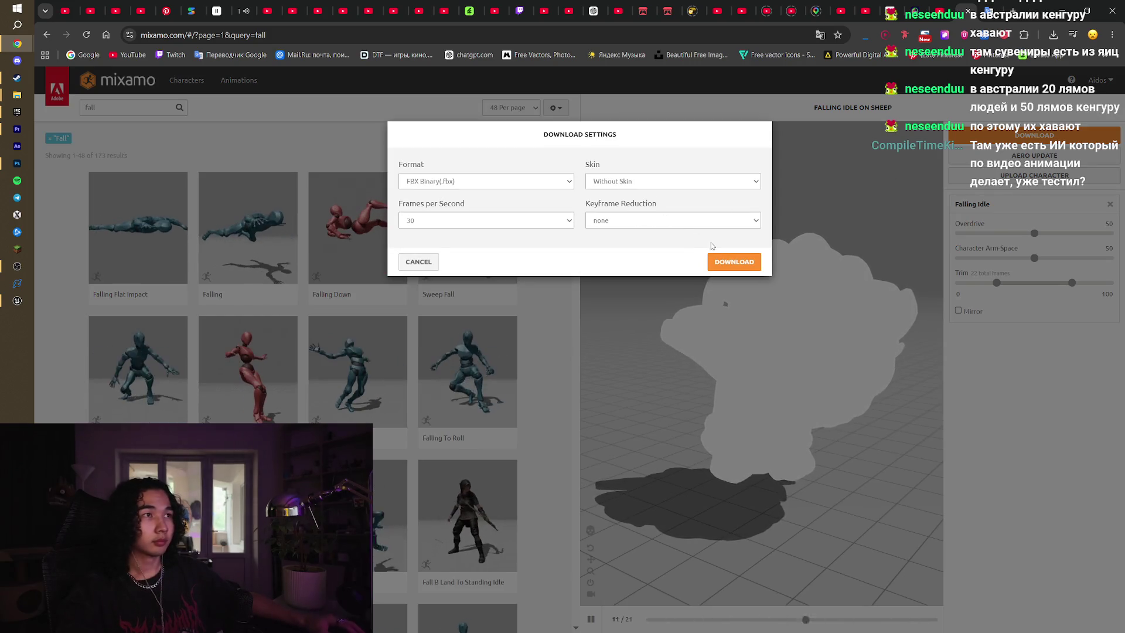
pyautogui.click(718, 262)
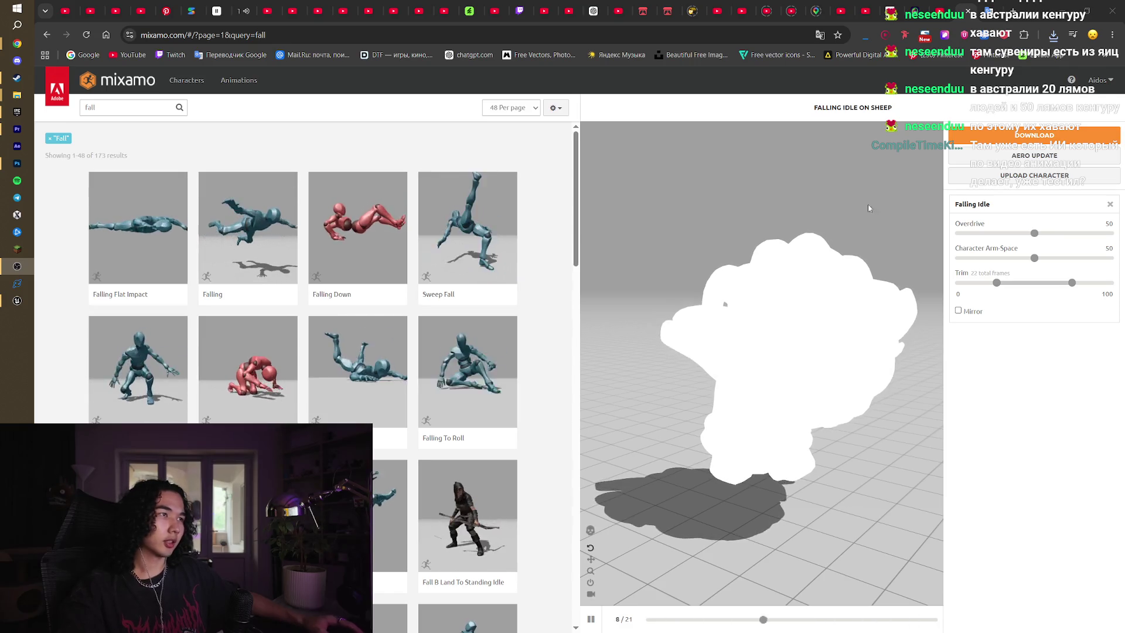
pyautogui.click(1053, 36)
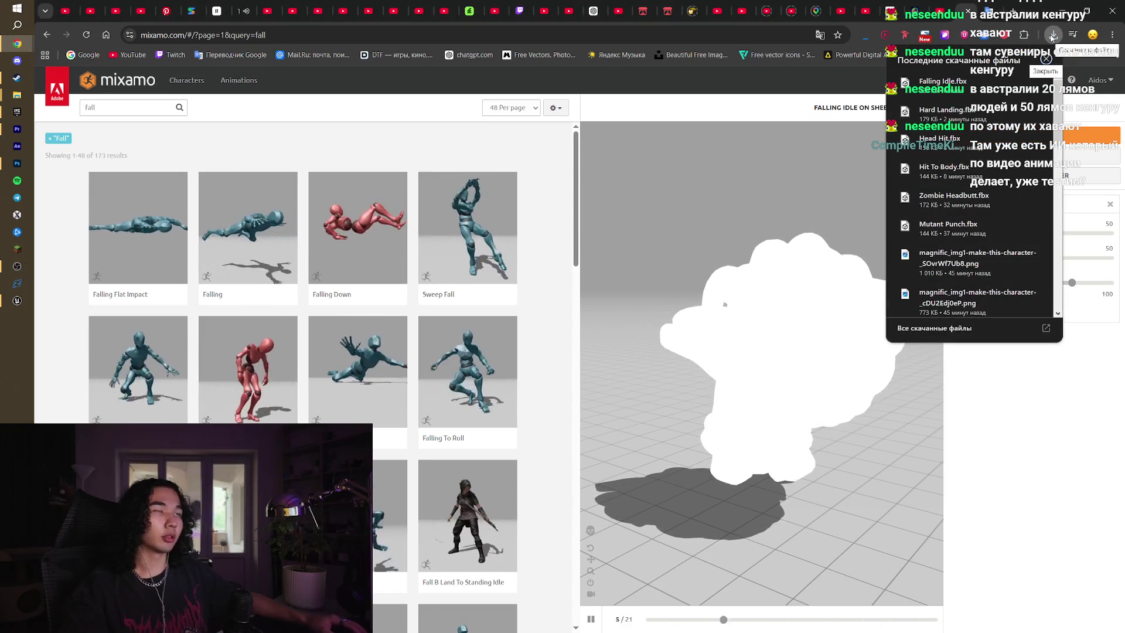
# Close the downloads list, orbit the wolf model in Meshy, then return to Mixamo's fall results
pyautogui.click(1053, 37)
pyautogui.click(975, 5)
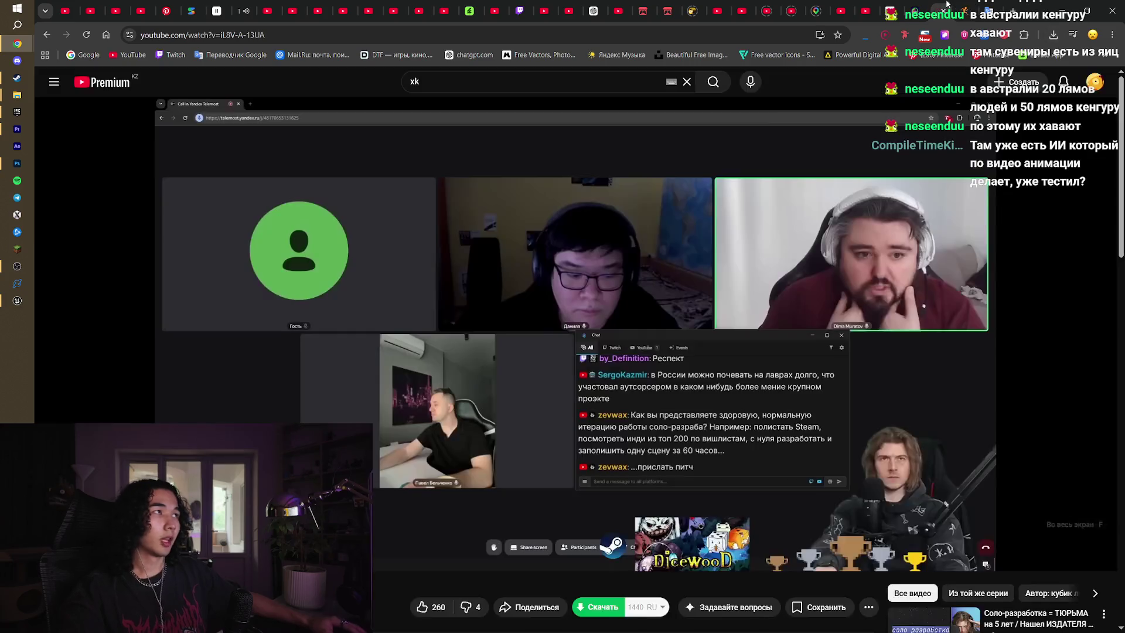
pyautogui.click(952, 6)
pyautogui.click(919, 5)
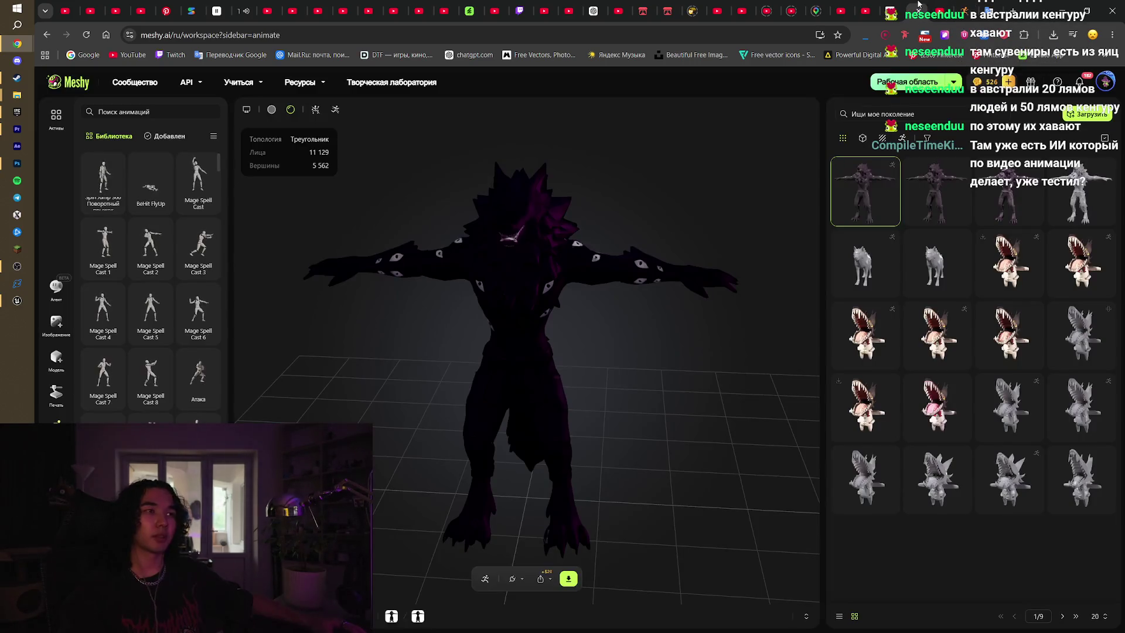
pyautogui.moveTo(539, 248)
pyautogui.mouseDown()
pyautogui.moveTo(614, 250)
pyautogui.moveTo(585, 256)
pyautogui.moveTo(535, 231)
pyautogui.moveTo(560, 227)
pyautogui.mouseUp()
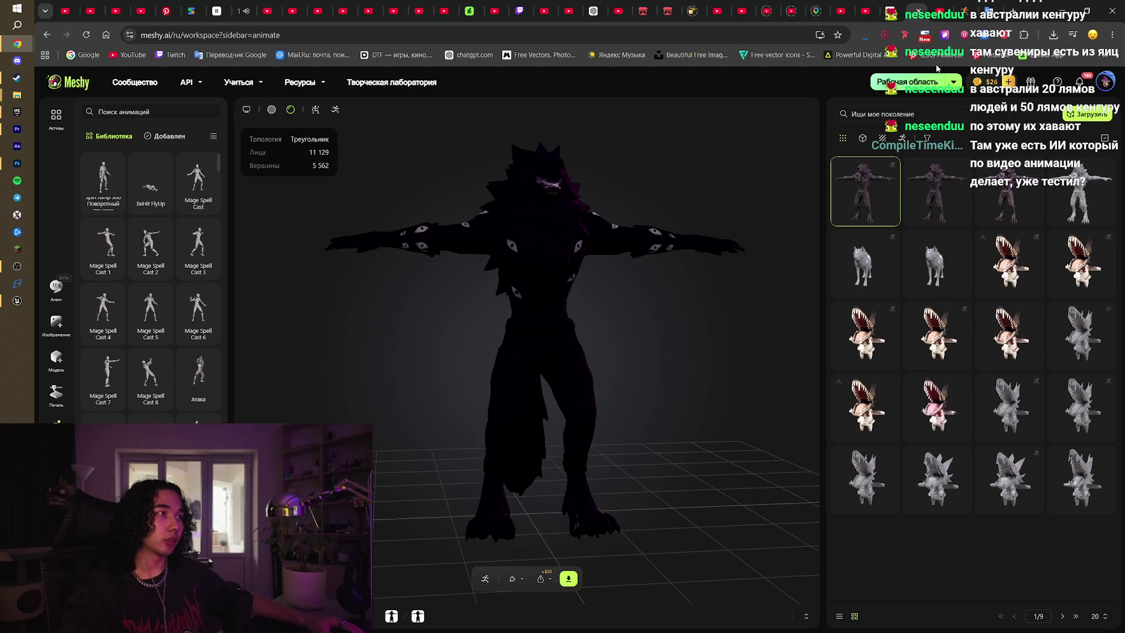
pyautogui.click(967, 11)
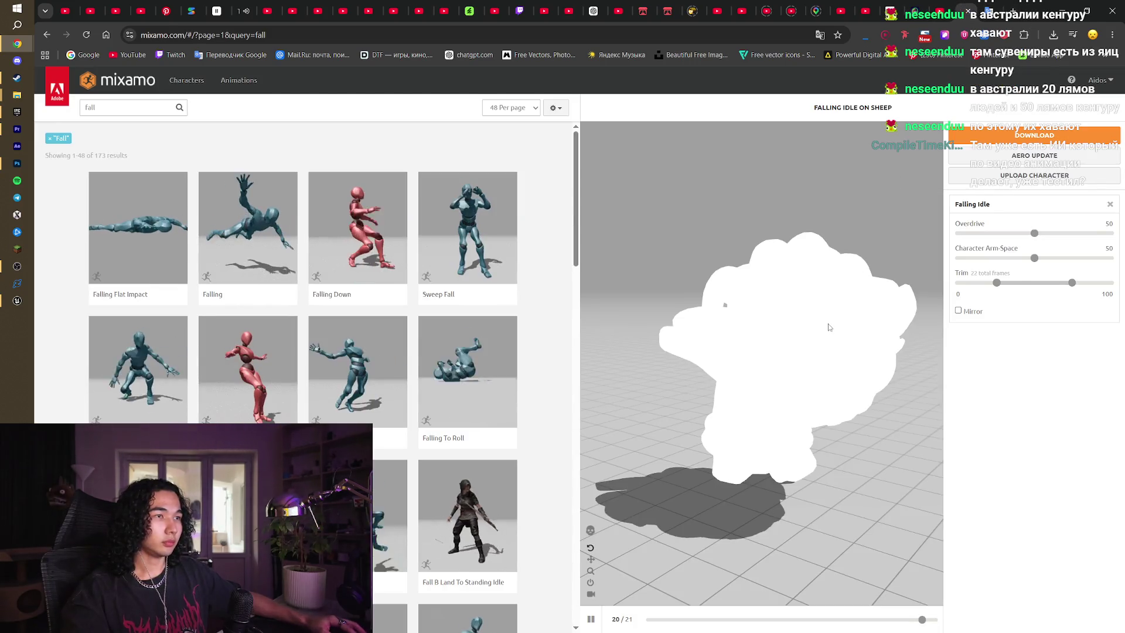
# Search for 'stand' and preview Stand Up on the sheep
pyautogui.moveTo(576, 176)
pyautogui.mouseDown()
pyautogui.moveTo(576, 270)
pyautogui.moveTo(591, 173)
pyautogui.mouseUp()
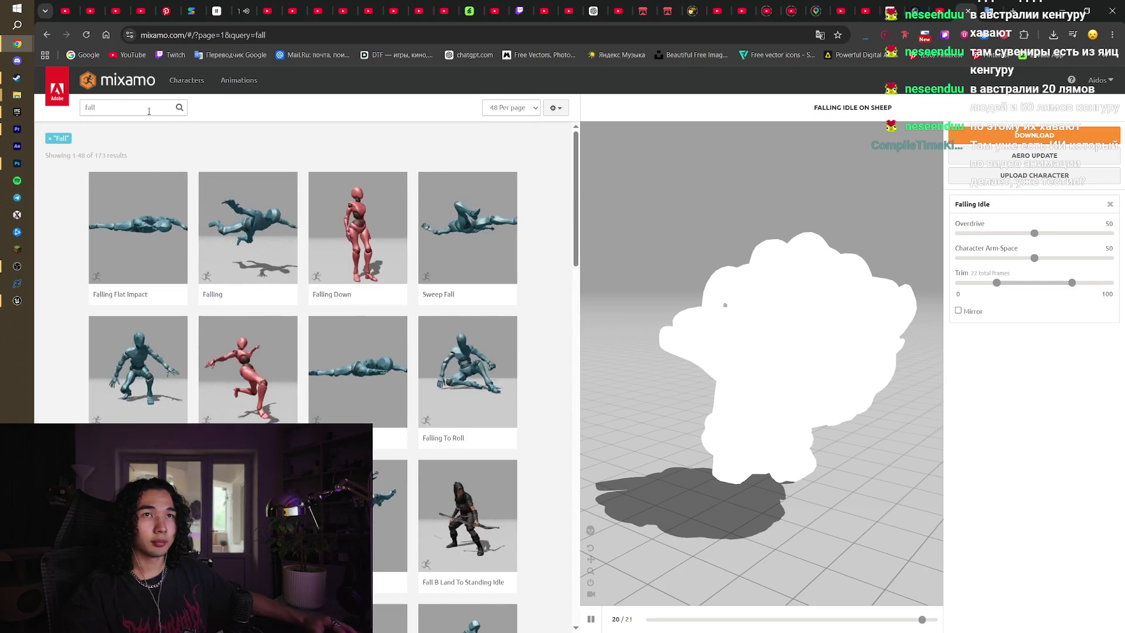
pyautogui.moveTo(99, 107); pyautogui.dragTo(75, 110)
pyautogui.write('stand')
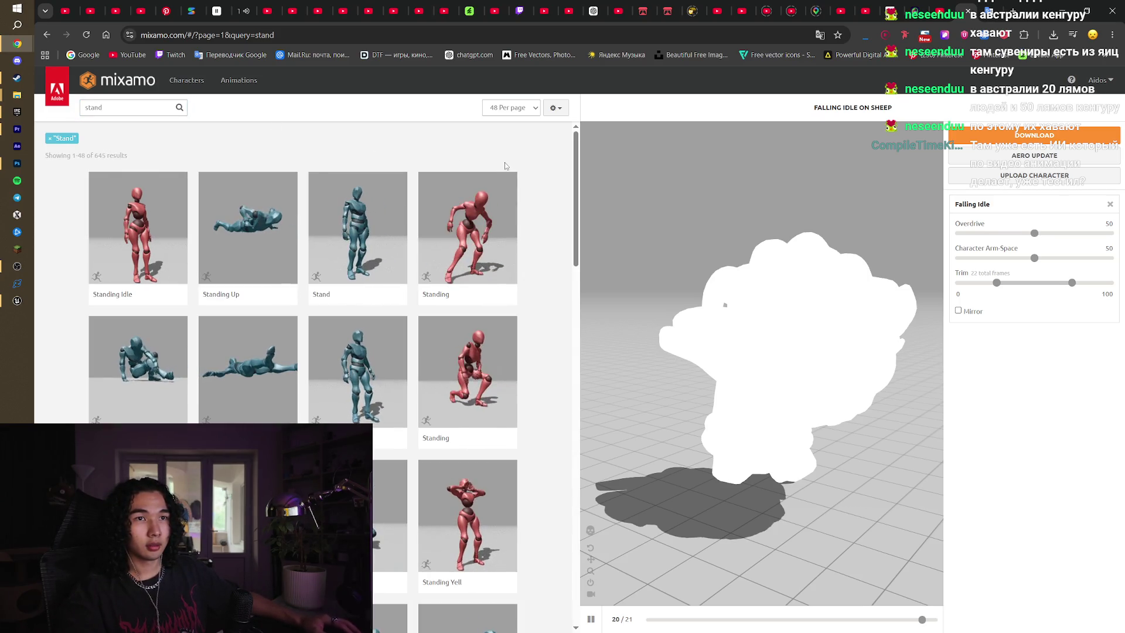
pyautogui.click(148, 370)
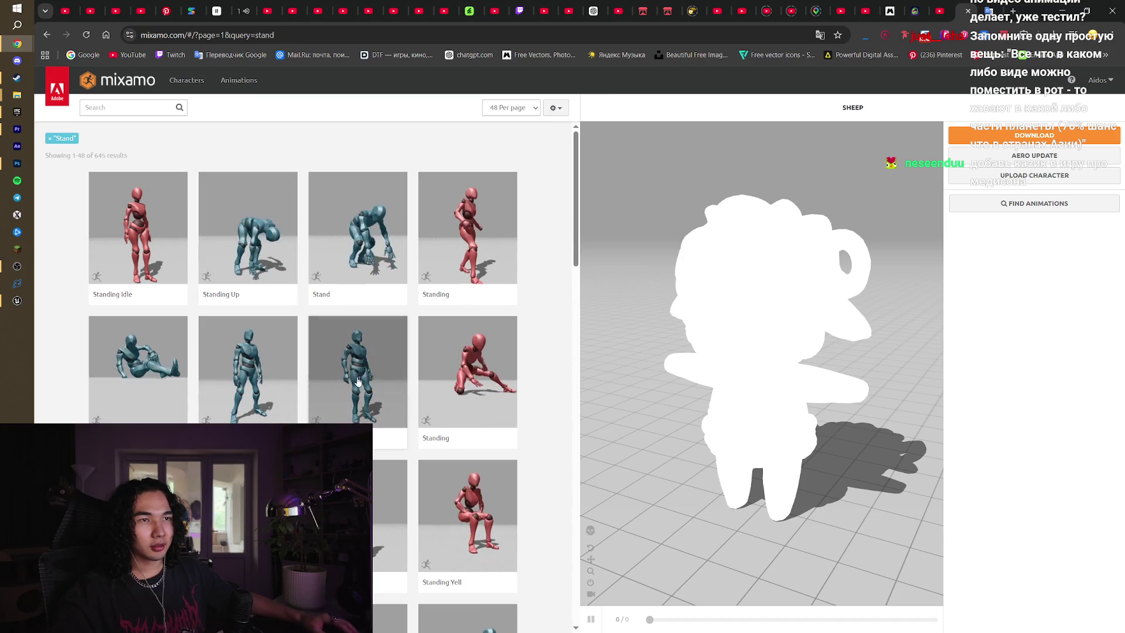
pyautogui.click(244, 385)
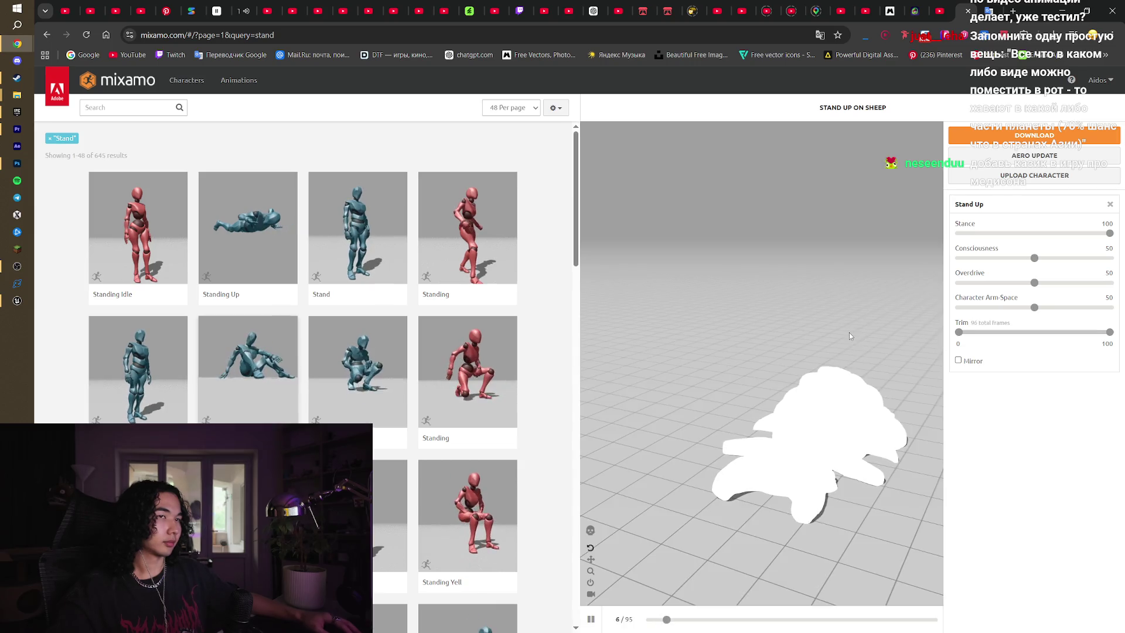
pyautogui.moveTo(860, 375)
pyautogui.mouseDown()
pyautogui.moveTo(898, 360)
pyautogui.moveTo(846, 333)
pyautogui.mouseUp()
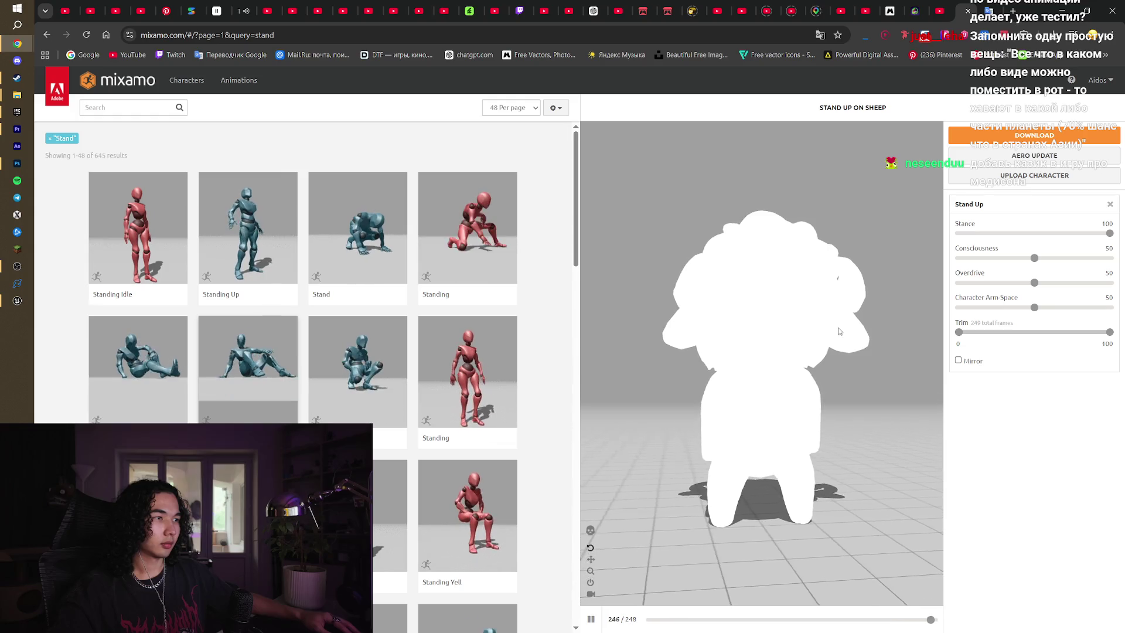
# Compare Standing and two Standing Up variants, then return to Stand Up
pyautogui.click(394, 372)
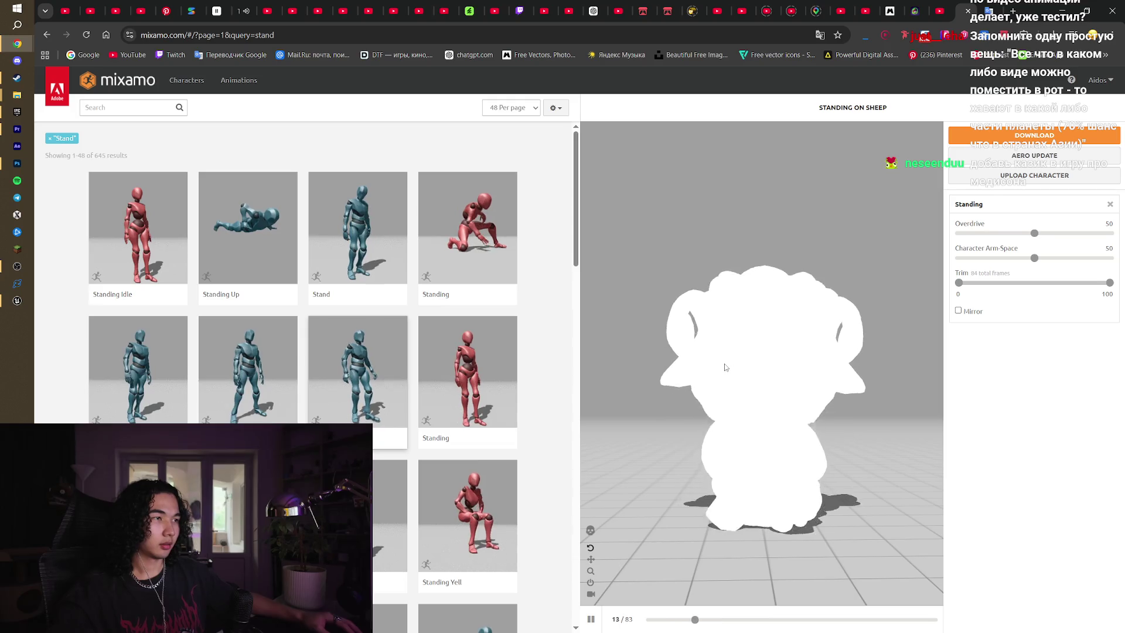
pyautogui.click(248, 234)
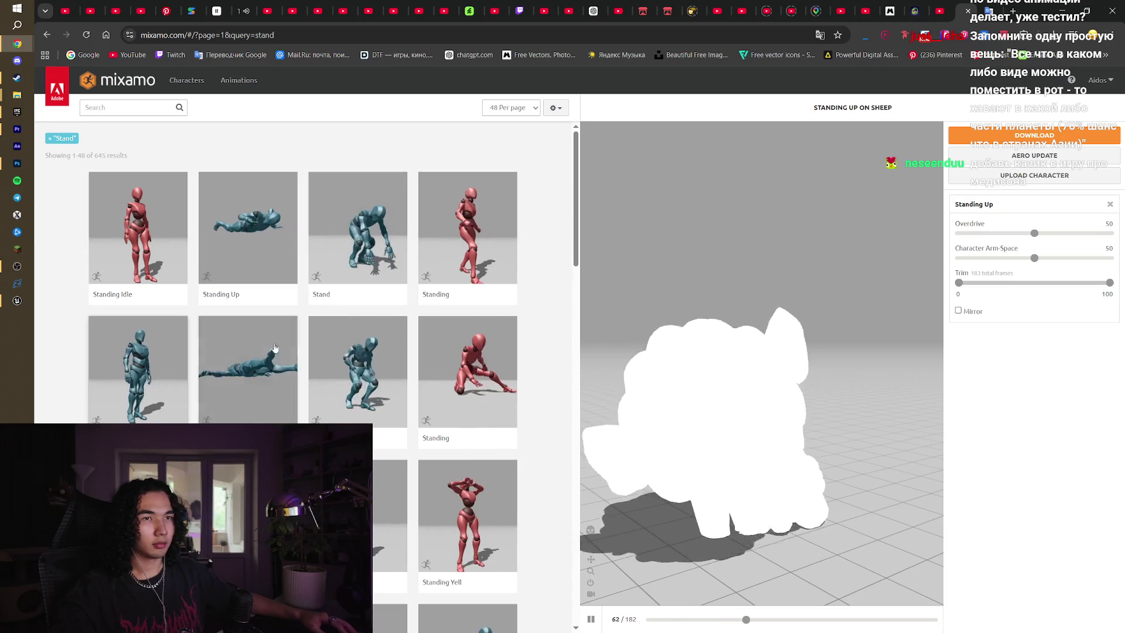
pyautogui.click(276, 223)
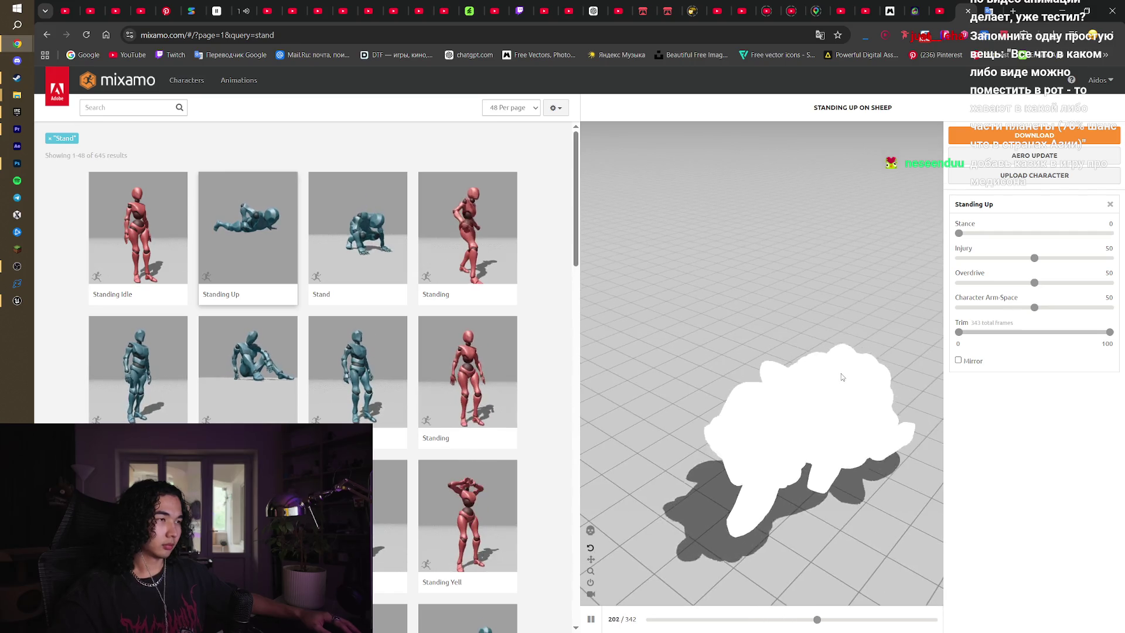
pyautogui.moveTo(765, 361); pyautogui.dragTo(675, 333)
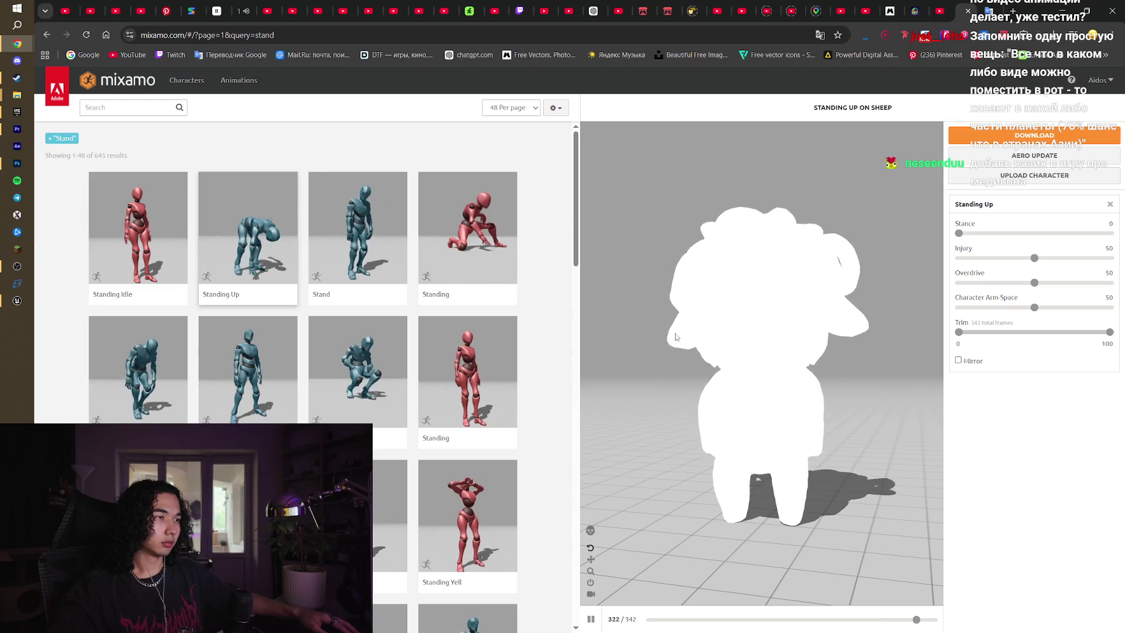
pyautogui.click(289, 358)
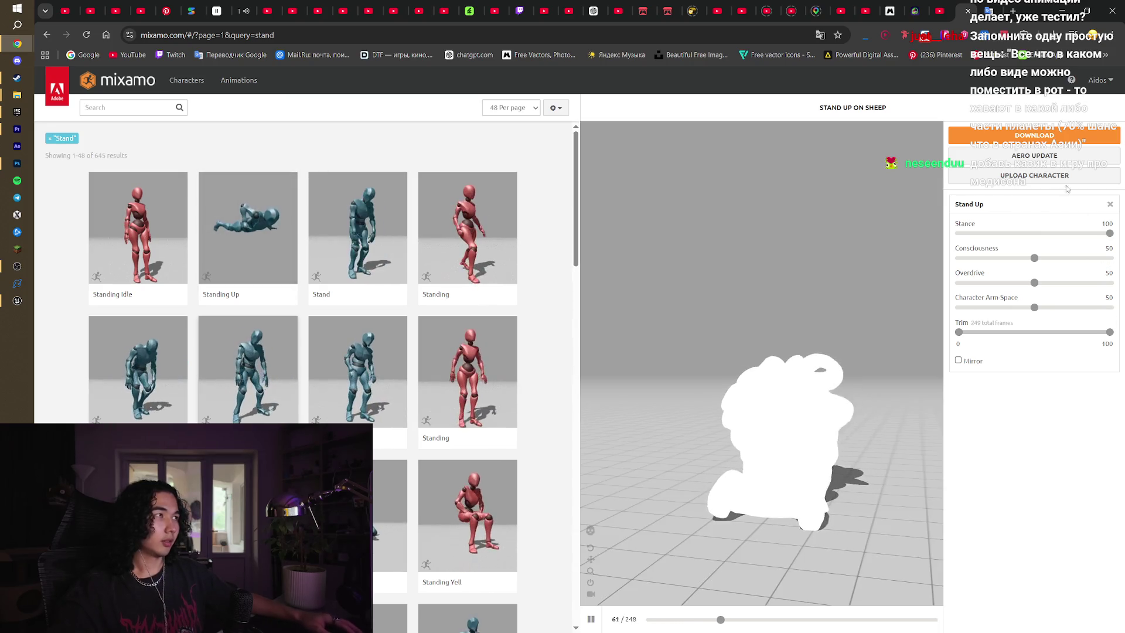
pyautogui.click(1034, 135)
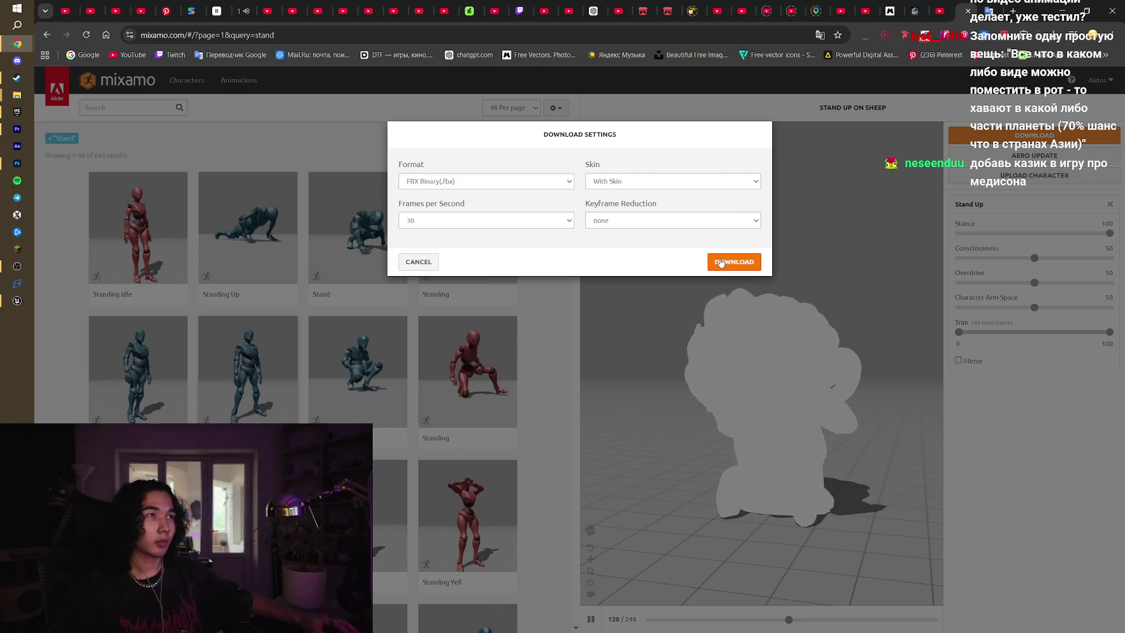
# Download Stand Up as FBX without skin and save it as 'Stand Up' in SheepWolf
pyautogui.click(692, 181)
pyautogui.click(692, 208)
pyautogui.click(723, 266)
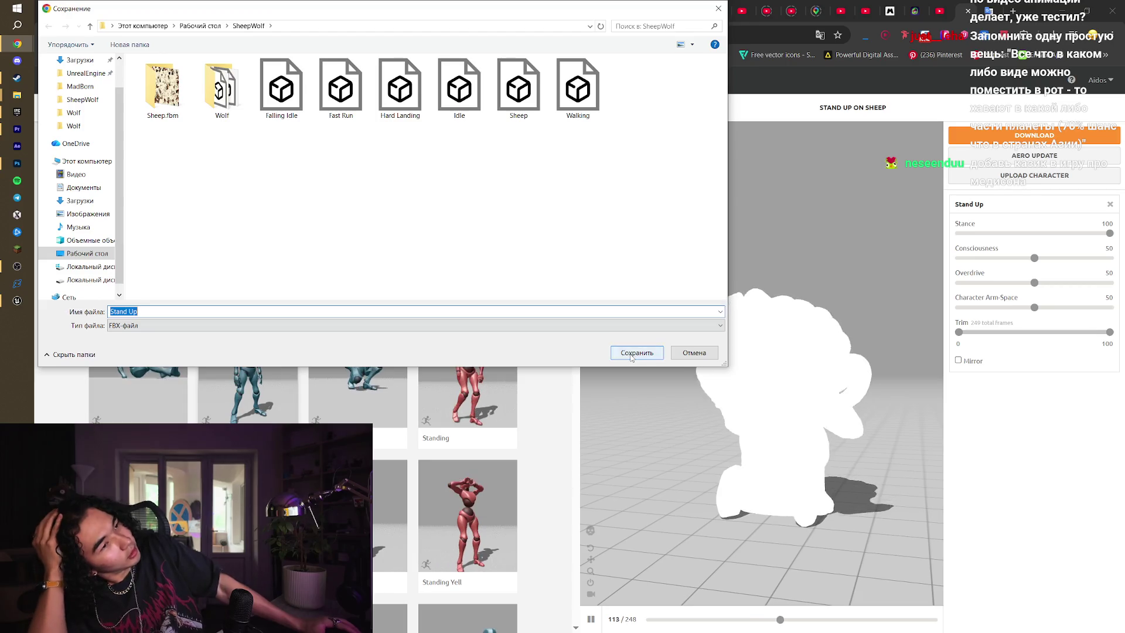
pyautogui.click(637, 352)
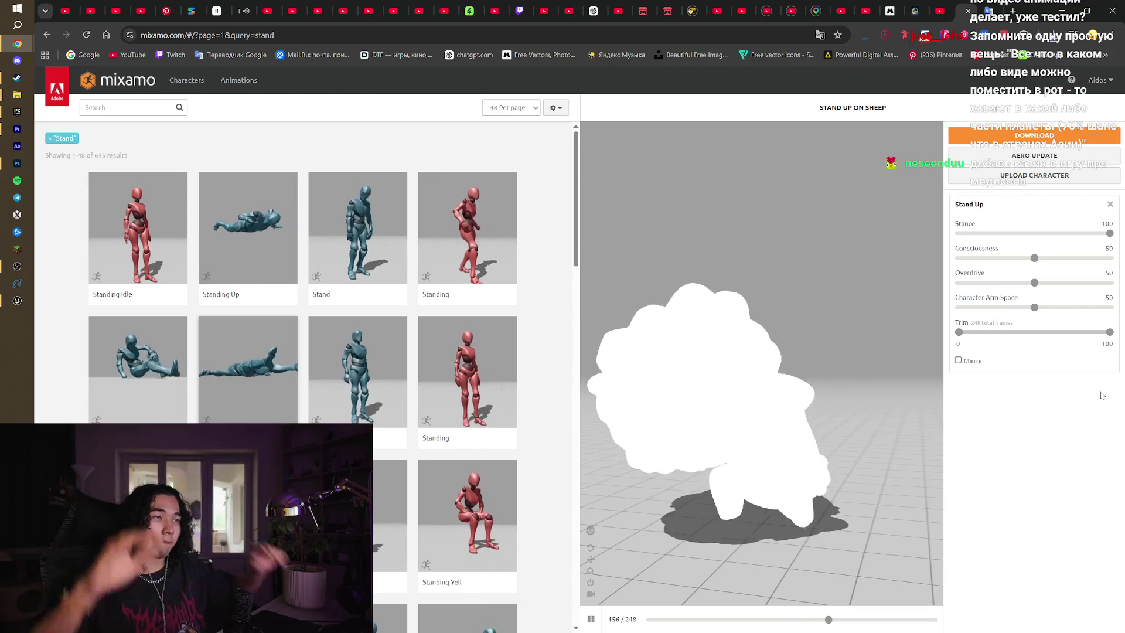
# Search 'roll', preview roll animations with In Place on, and pause on Sprinting Forward Roll
pyautogui.scroll(-15, 558, 354)
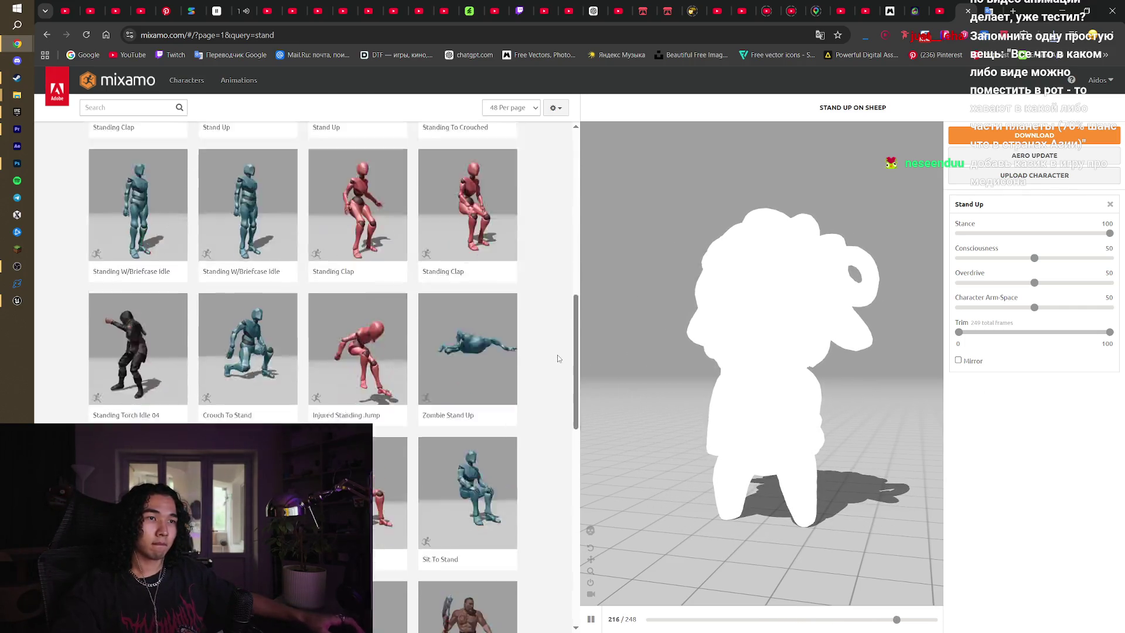
pyautogui.scroll(15, 557, 354)
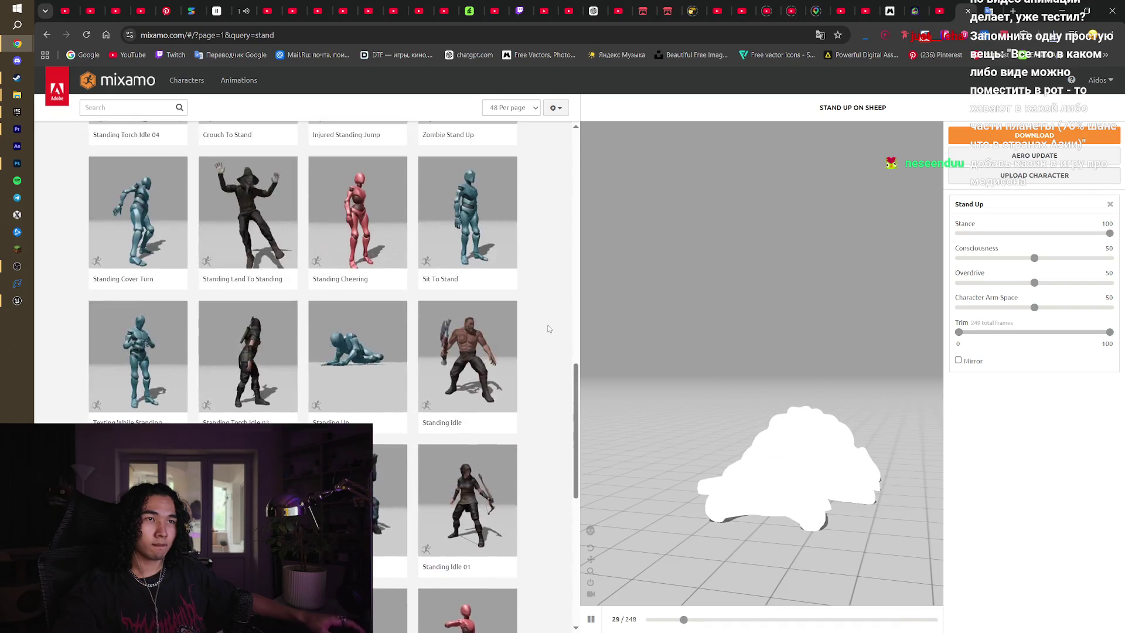
pyautogui.click(142, 108)
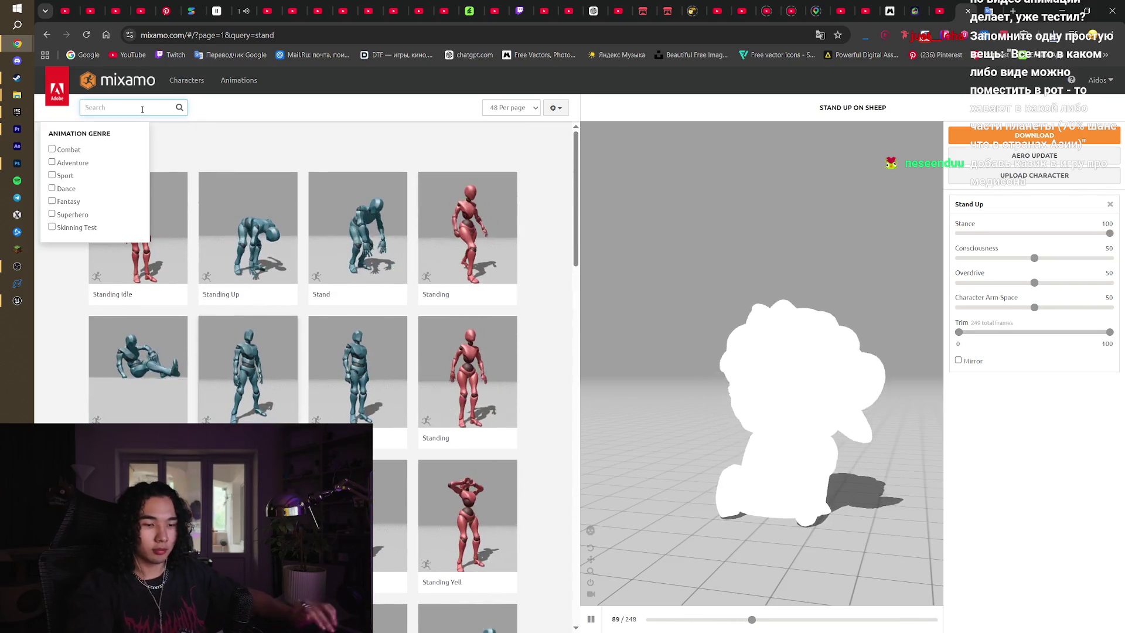
pyautogui.write('roll')
pyautogui.press('Return')
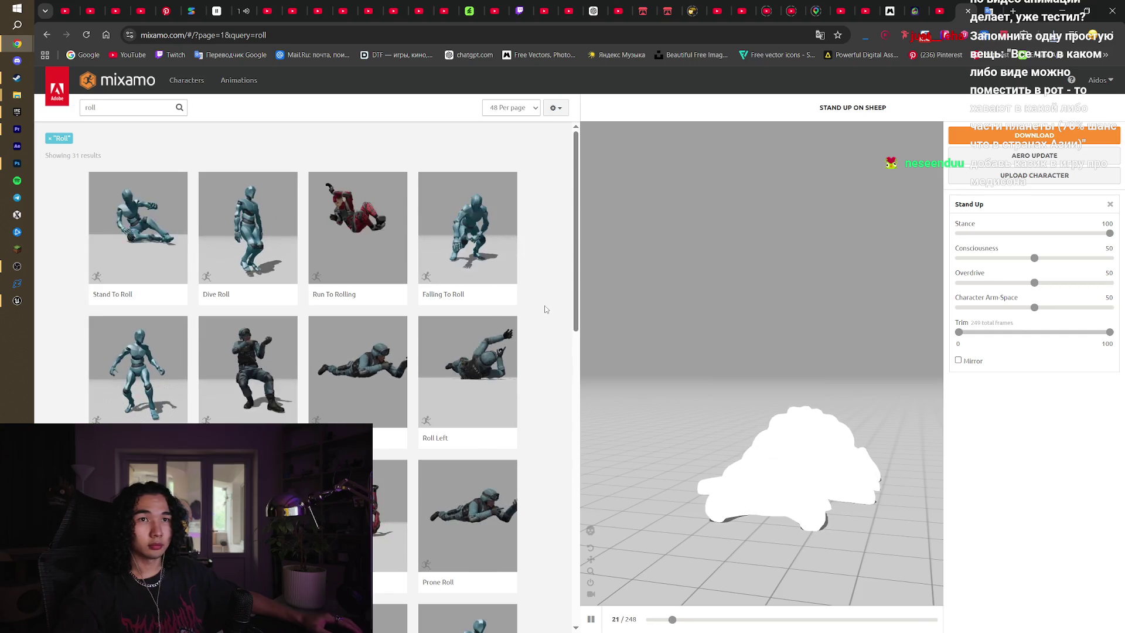
pyautogui.click(148, 223)
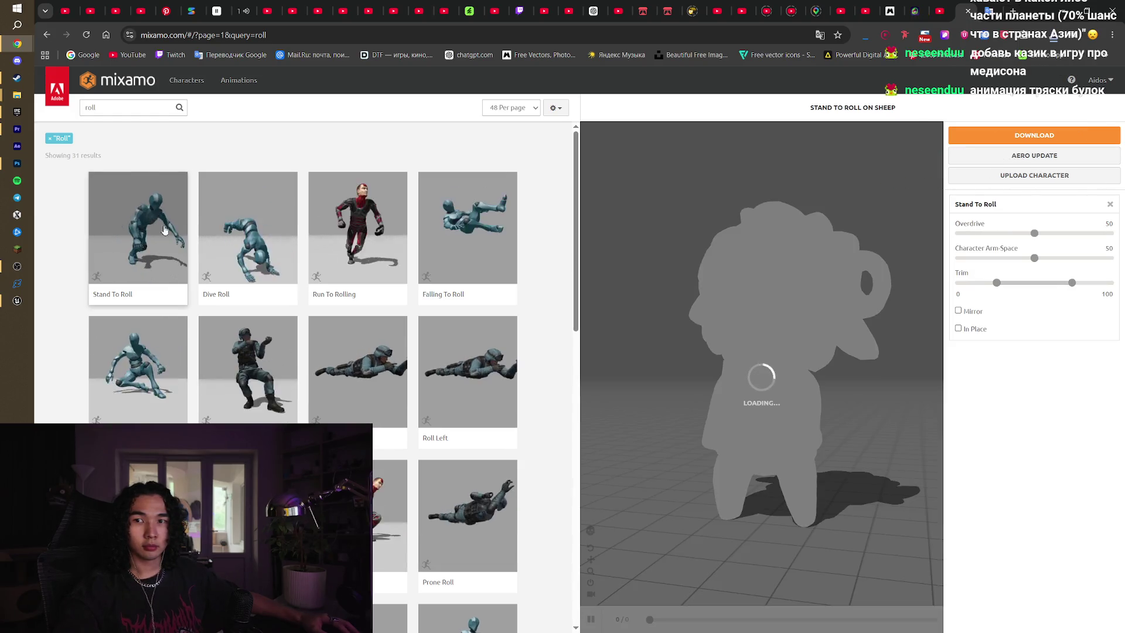
pyautogui.click(959, 328)
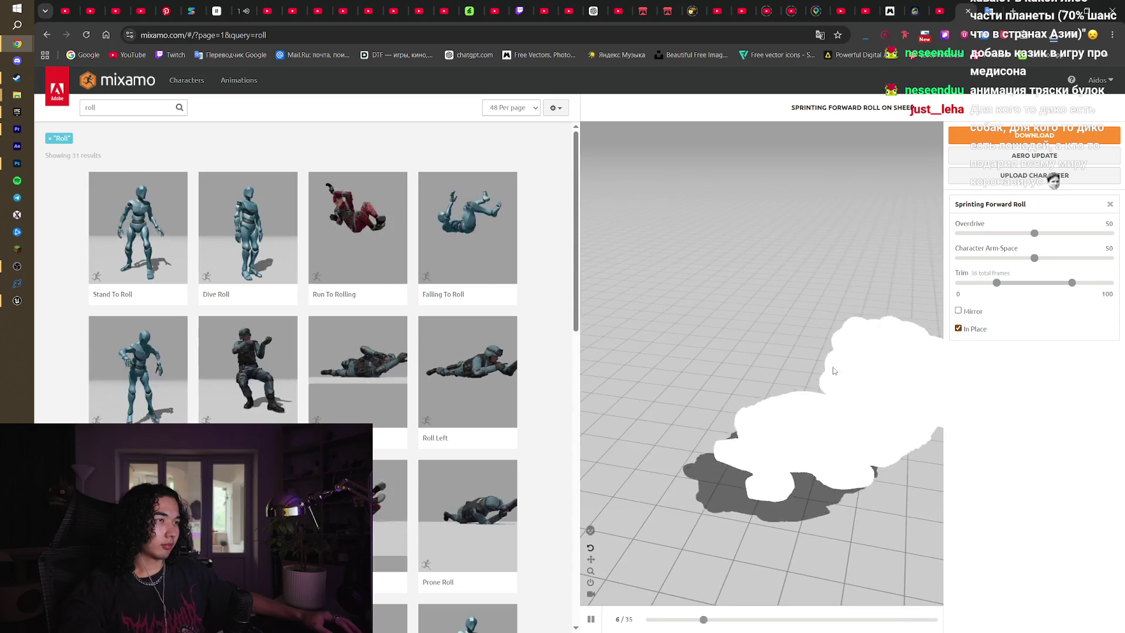
pyautogui.click(592, 620)
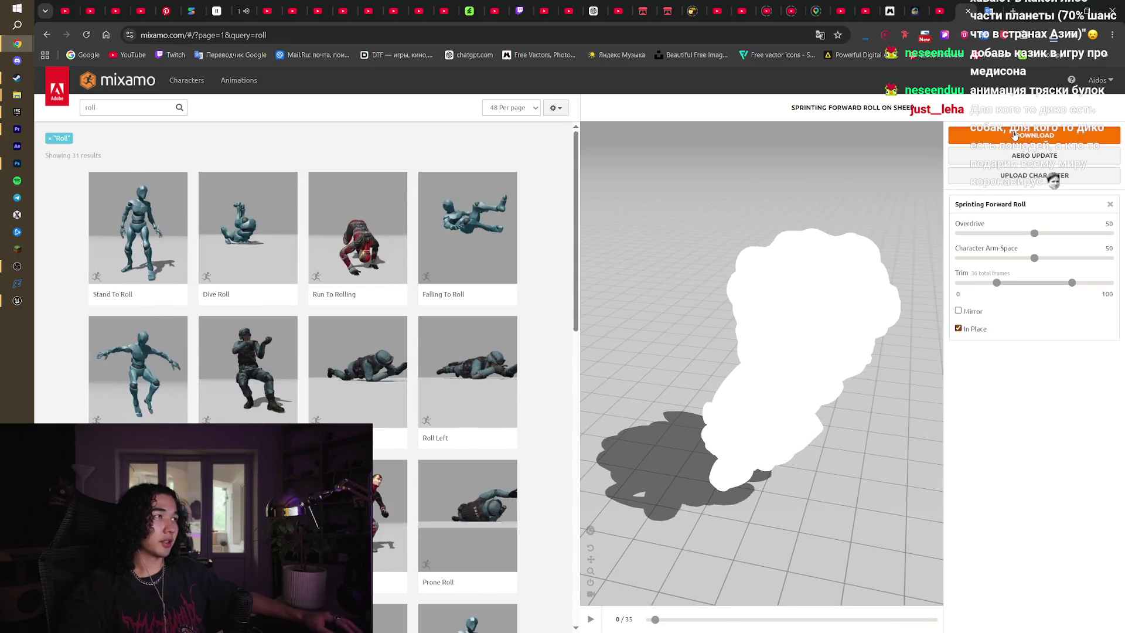
# Download Sprinting Forward Roll as FBX without skin and save it to SheepWolf
pyautogui.click(1016, 136)
pyautogui.click(635, 182)
pyautogui.click(635, 182)
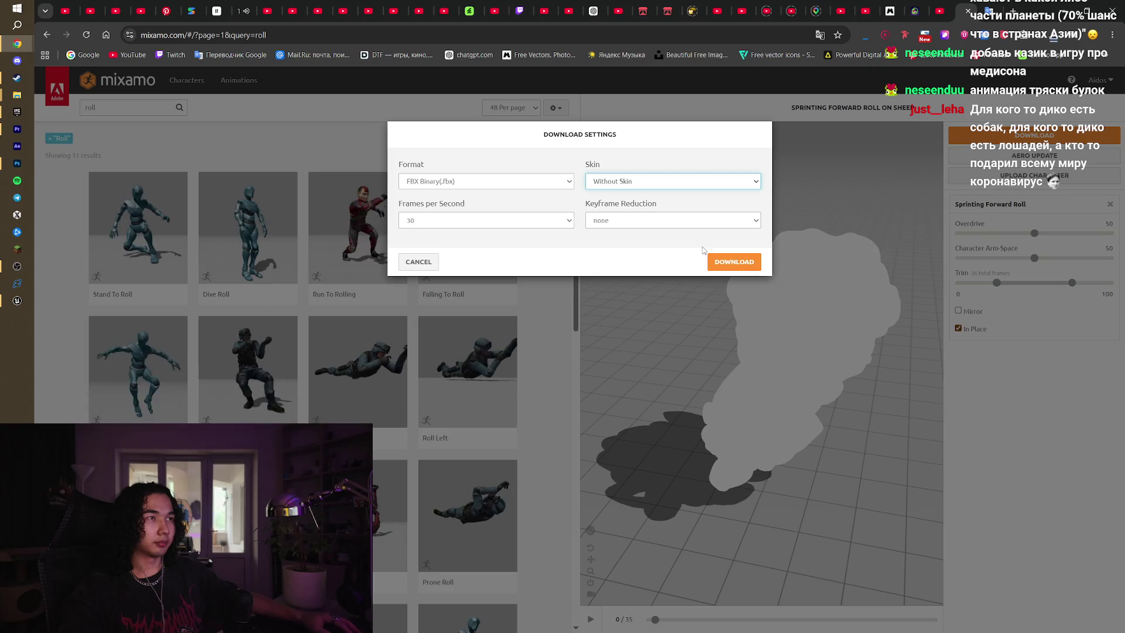
pyautogui.click(712, 262)
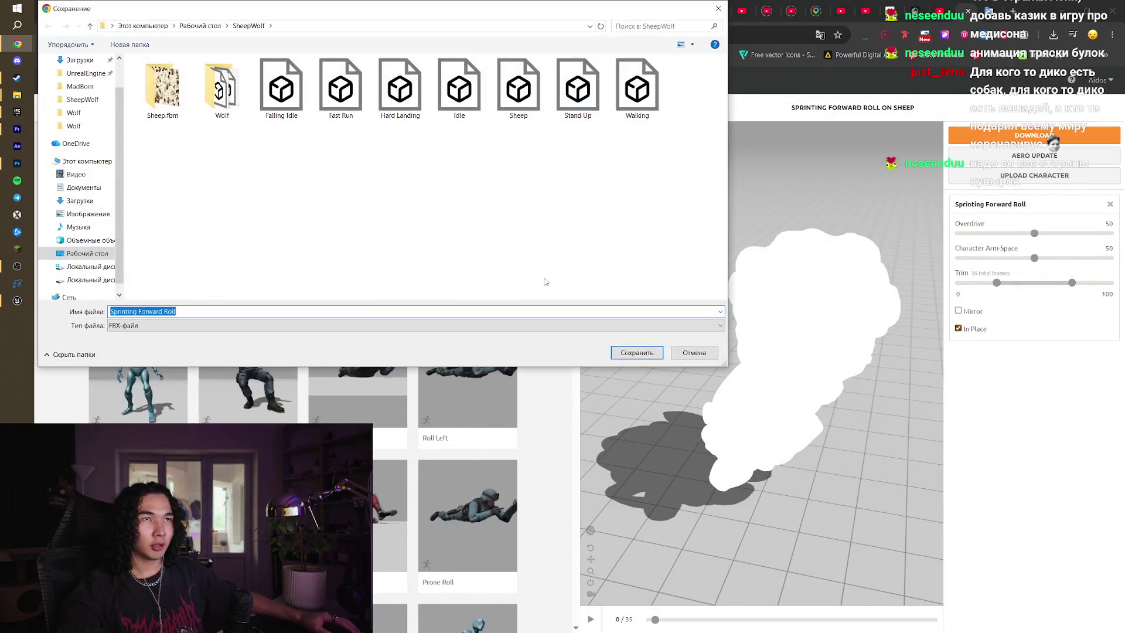
pyautogui.click(638, 353)
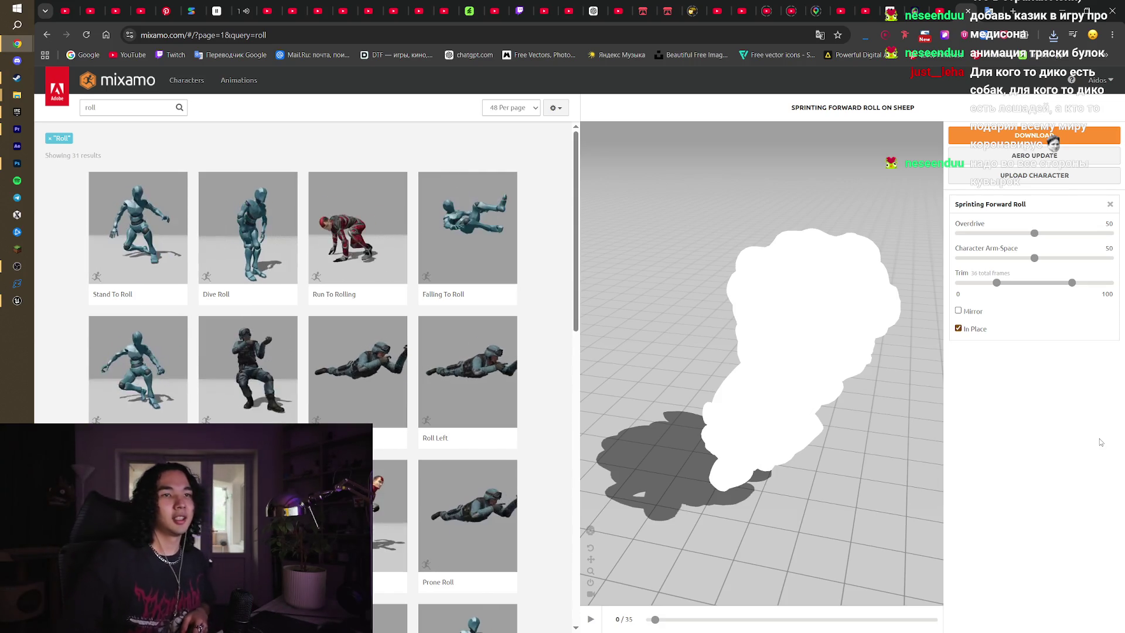
# Scroll through the roll results and bring up the Upload Character dialog
pyautogui.scroll(-7, 565, 281)
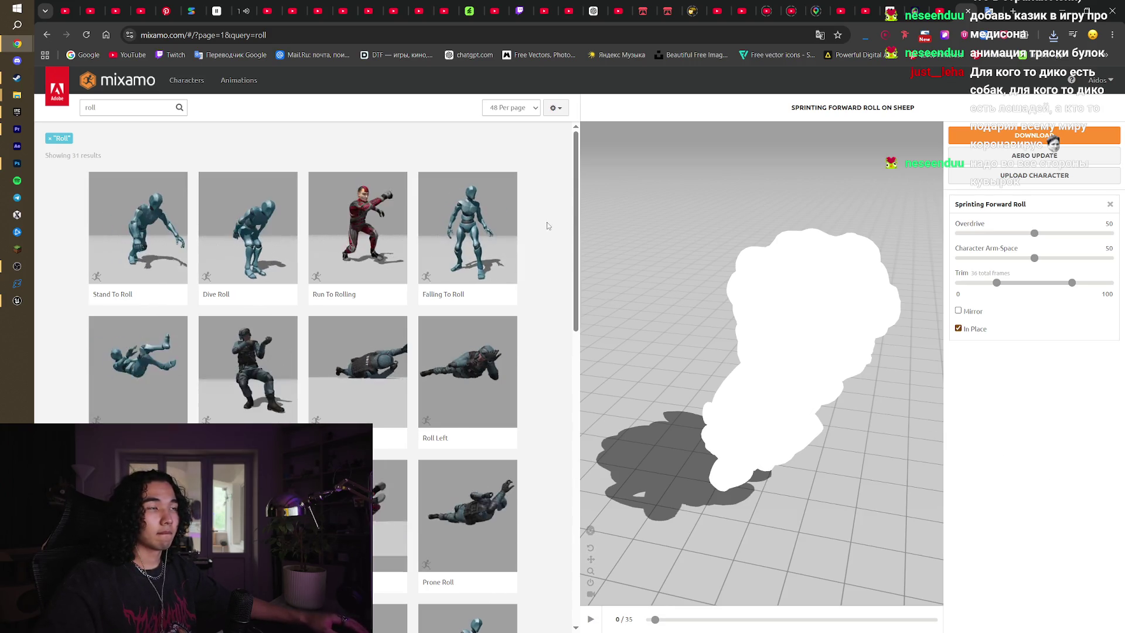
pyautogui.scroll(-3, 536, 370)
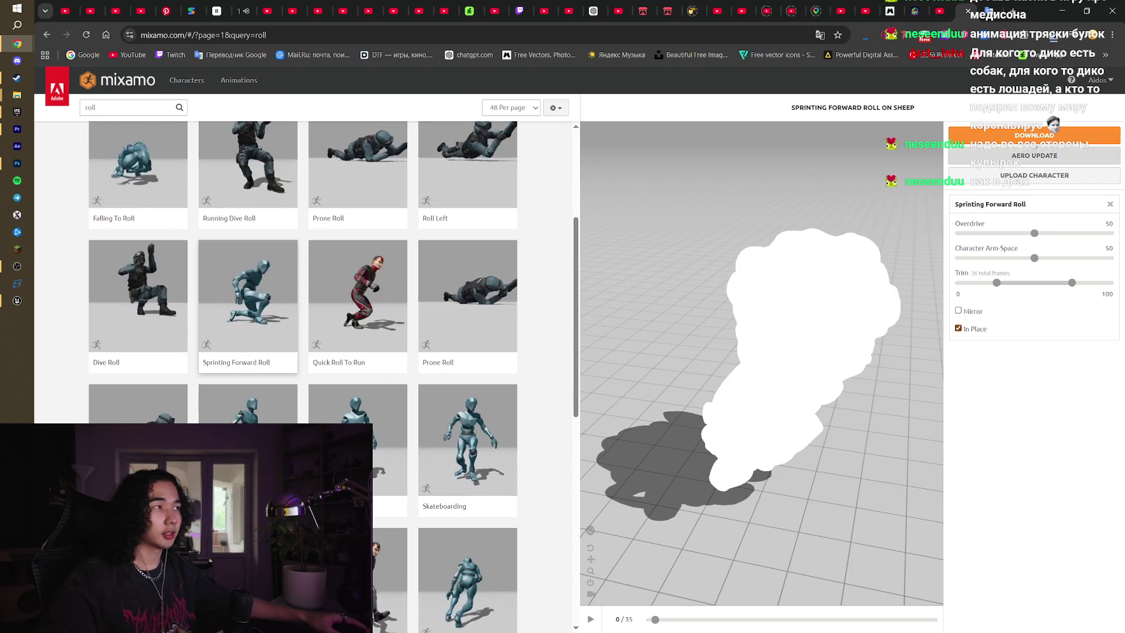
pyautogui.scroll(2, 635, 328)
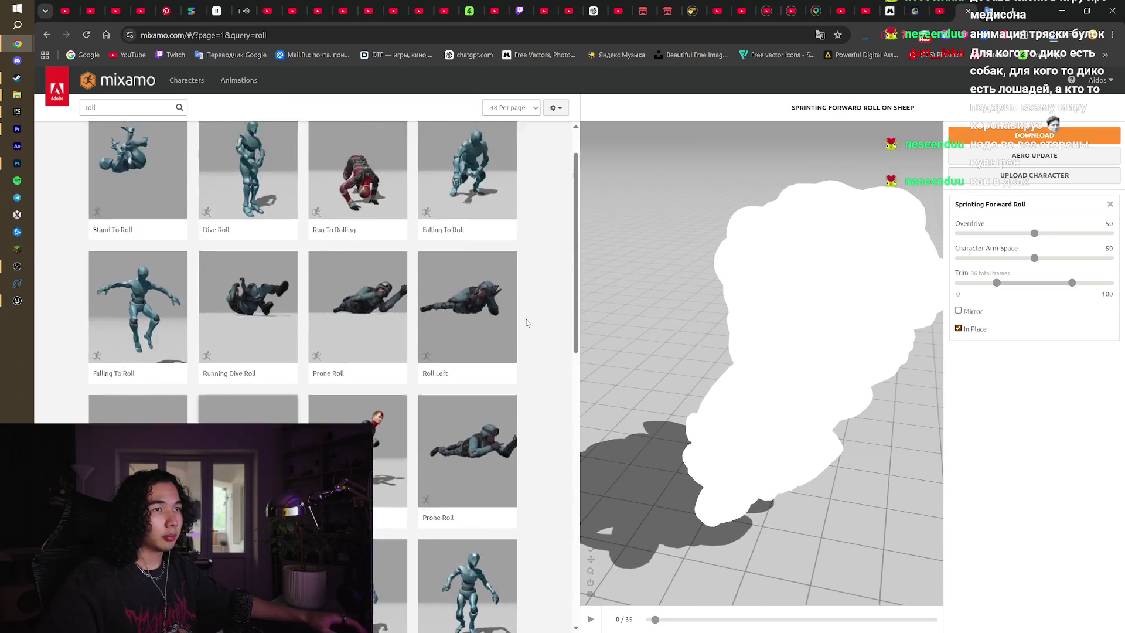
pyautogui.scroll(2, 526, 323)
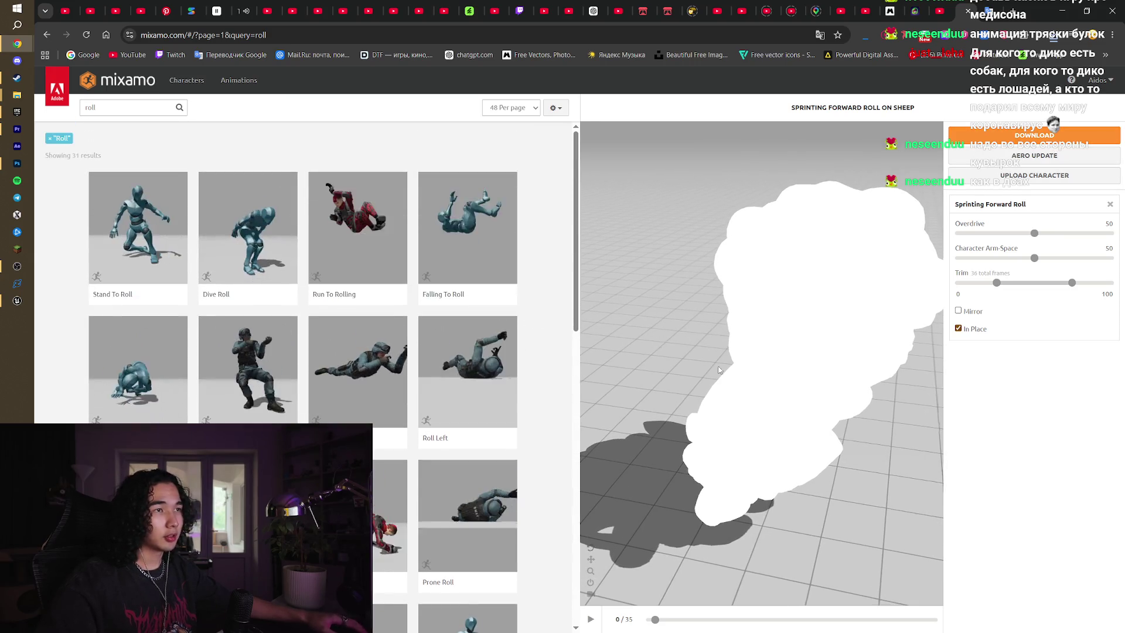
pyautogui.click(1033, 175)
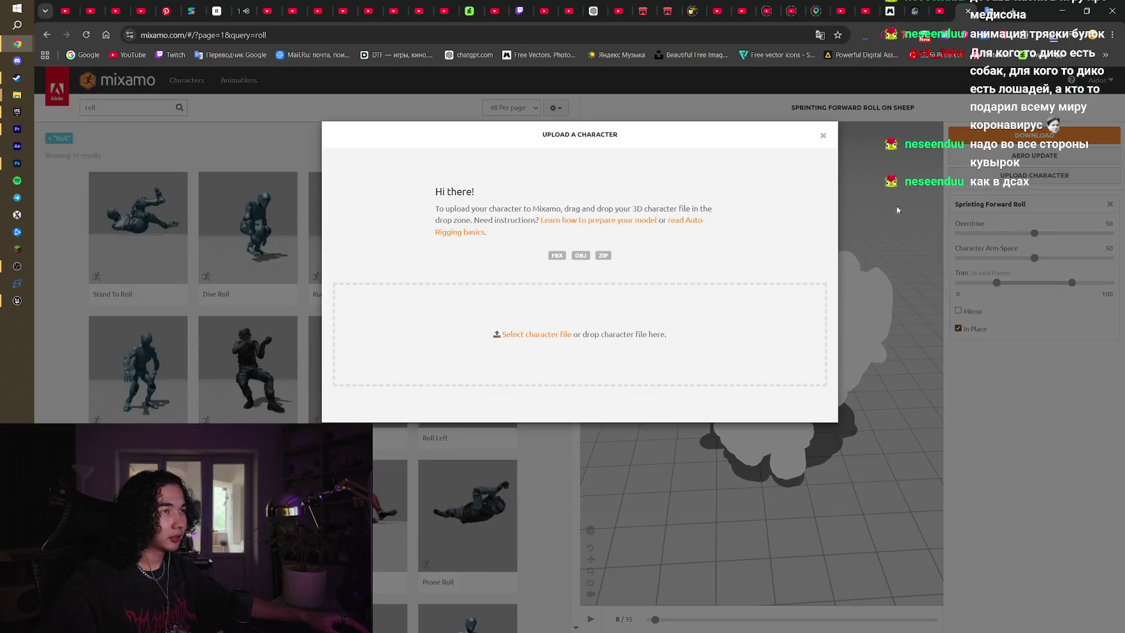
# Upload the Wolf FBX from SheepWolf's Wolf folder, then view the itch.io Spark Game Jam page
pyautogui.click(565, 336)
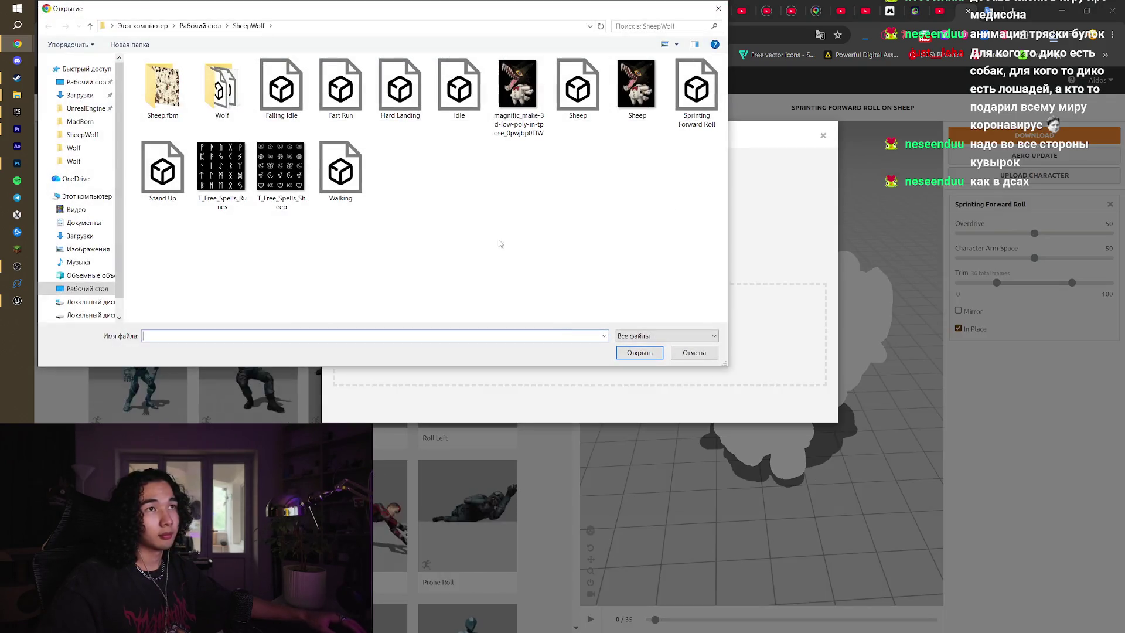
pyautogui.doubleClick(237, 100)
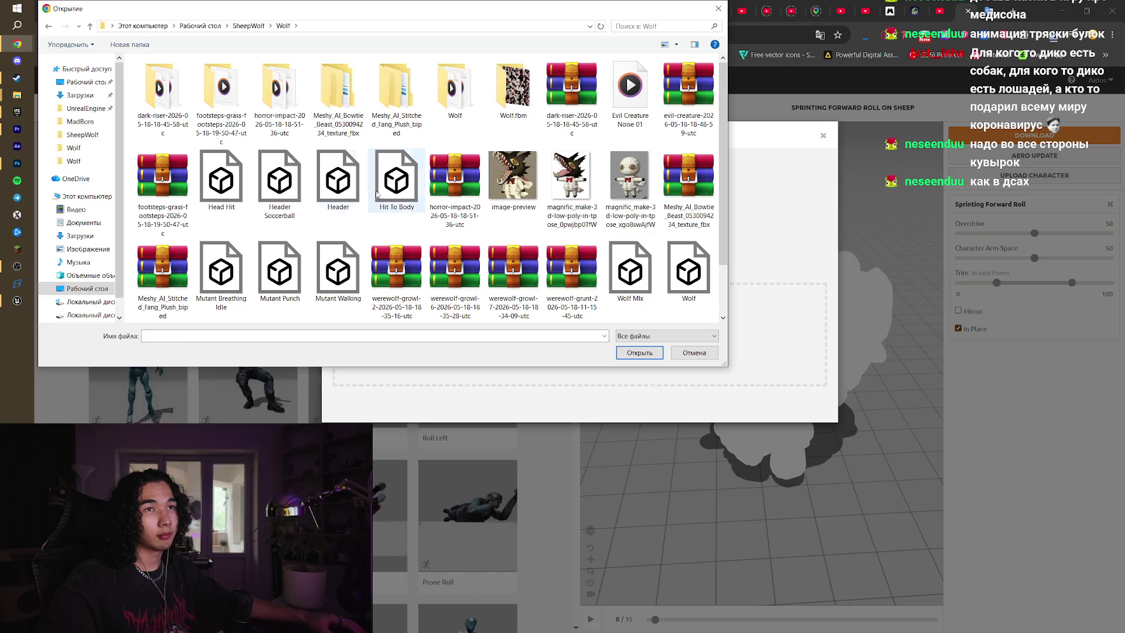
pyautogui.scroll(-2, 328, 240)
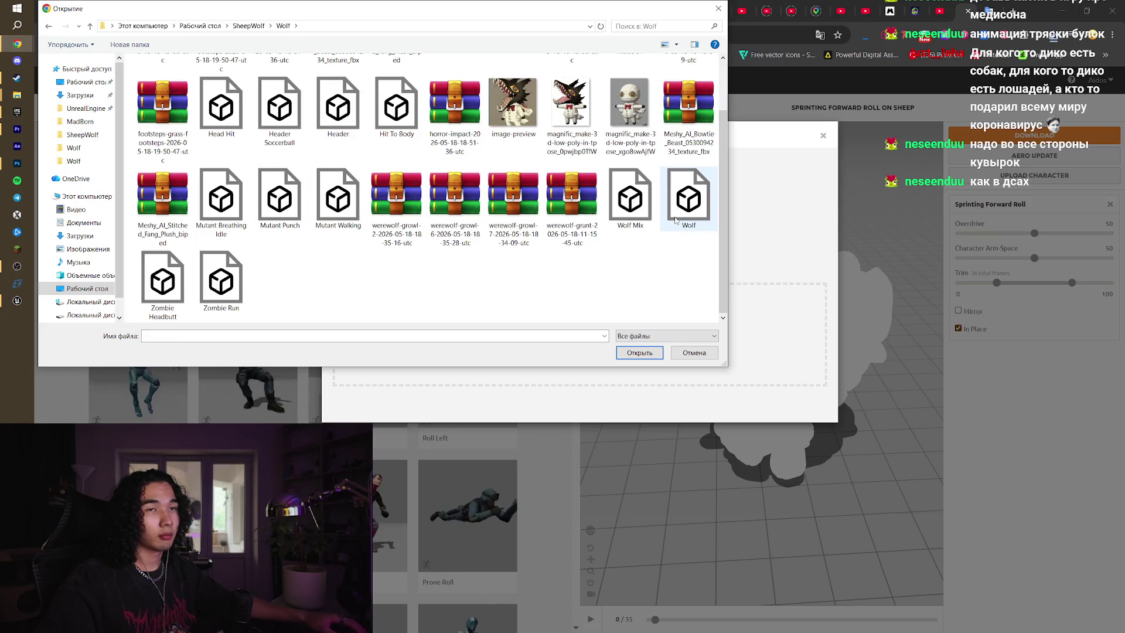
pyautogui.doubleClick(675, 221)
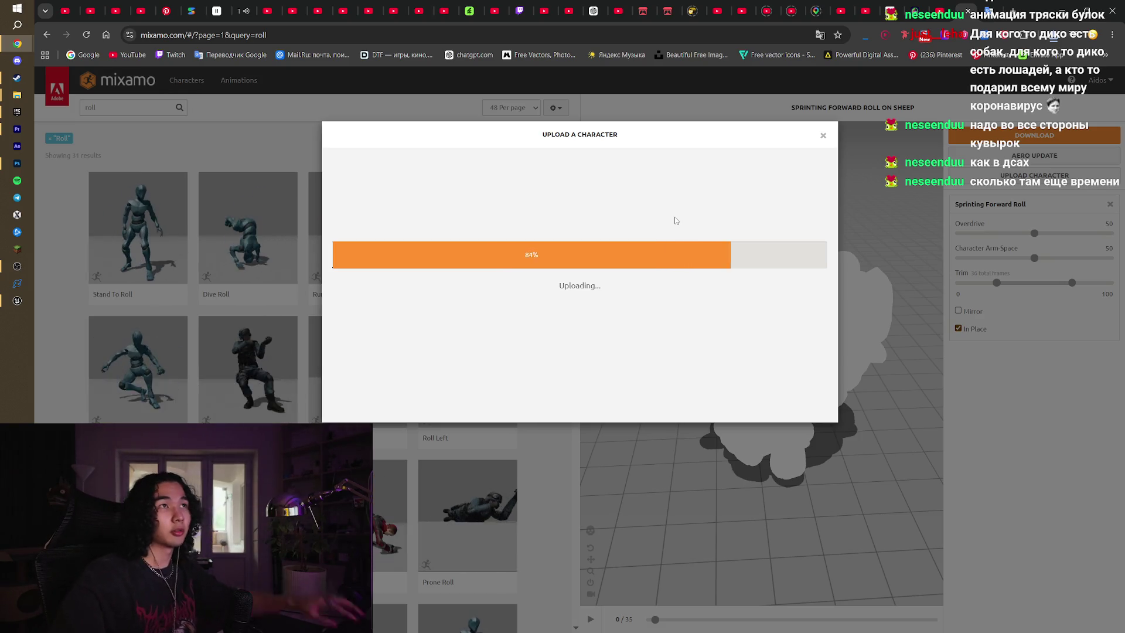
pyautogui.click(644, 11)
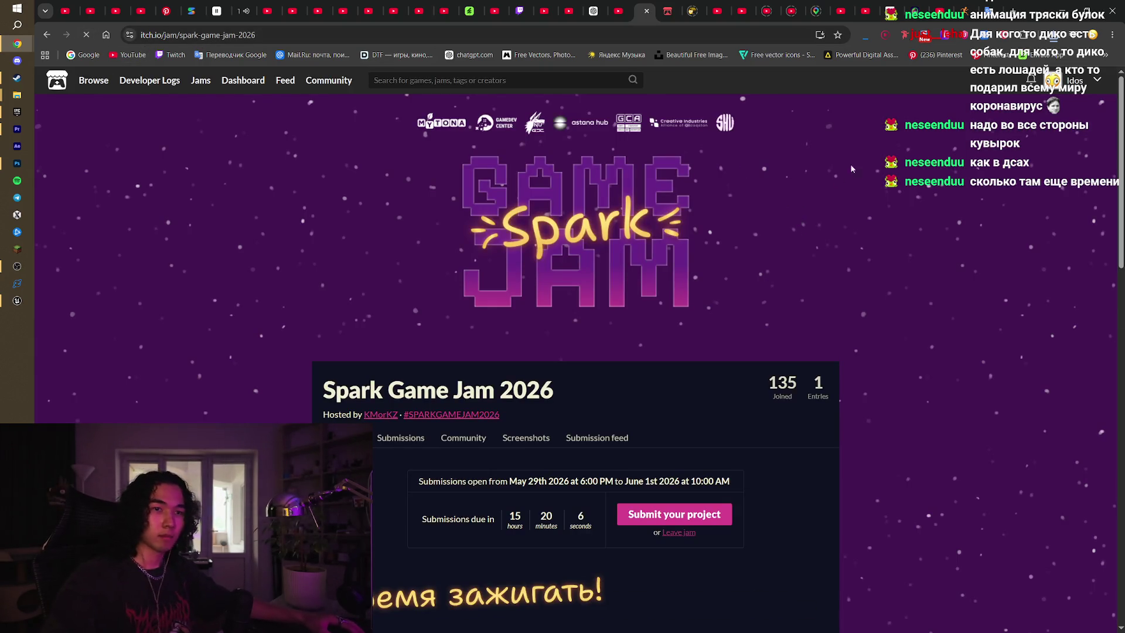
# Go from the itch.io tab back to Mixamo's Auto-Rigger review of the wolf
pyautogui.click(987, 11)
pyautogui.click(964, 10)
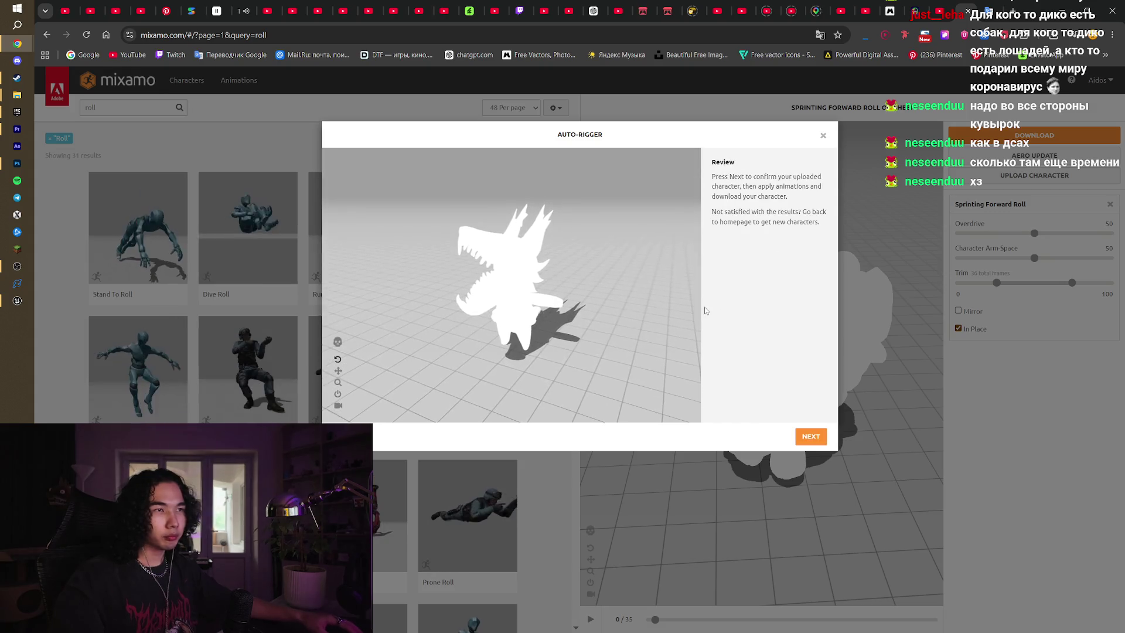
# Confirm the auto-rigged wolf as the character and search for 'dash' animations
pyautogui.click(808, 436)
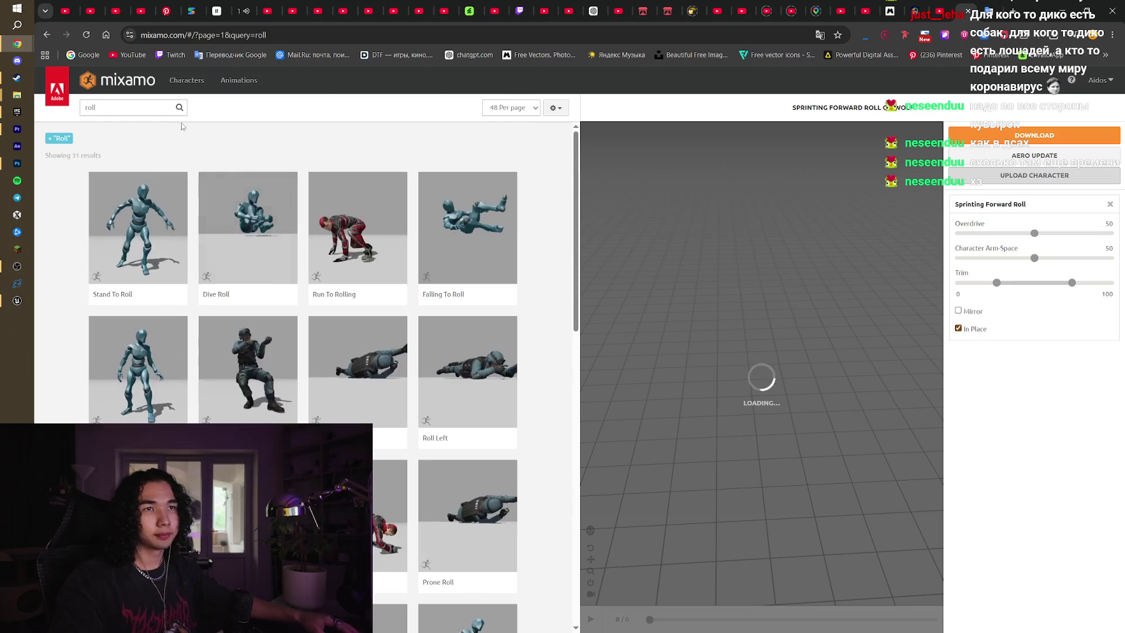
pyautogui.scroll(-5, 175, 128)
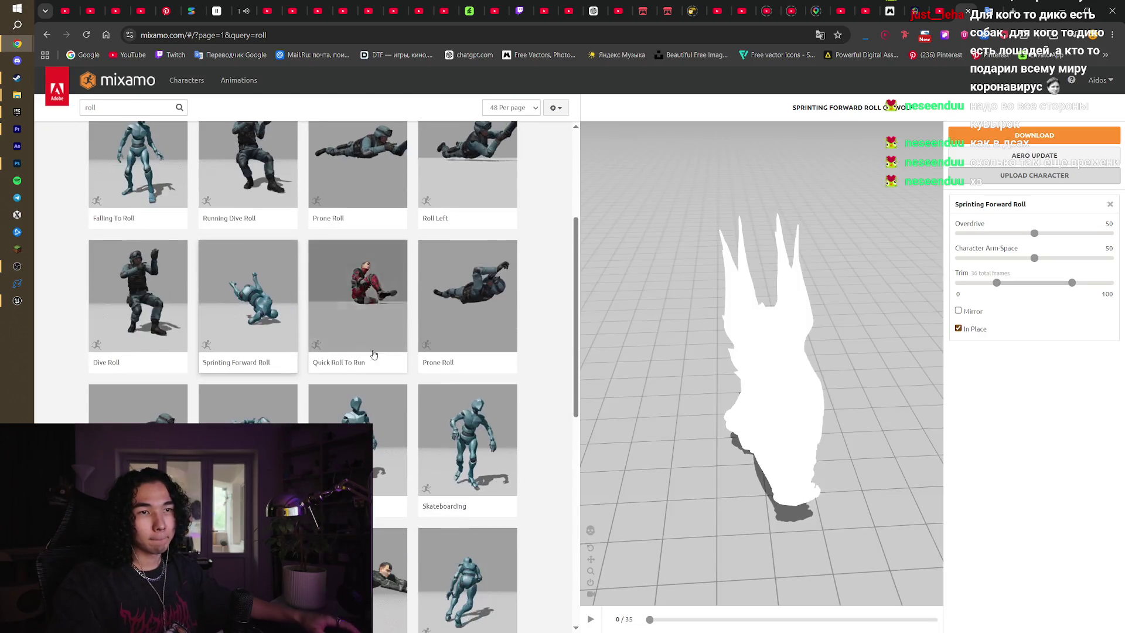
pyautogui.tripleClick(85, 104)
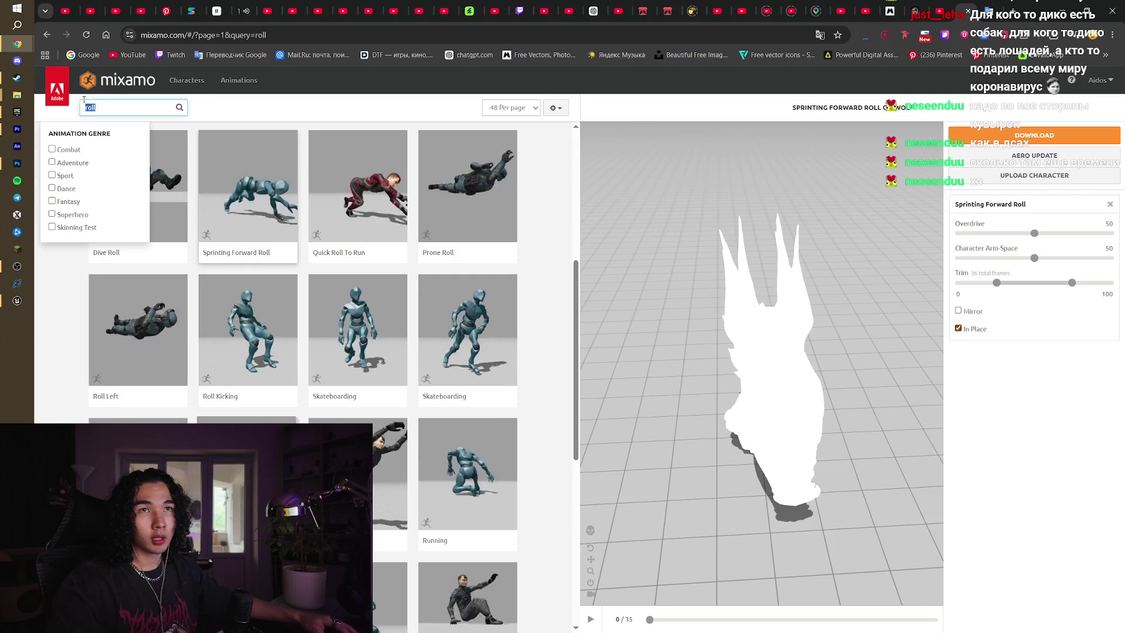
pyautogui.write('dash')
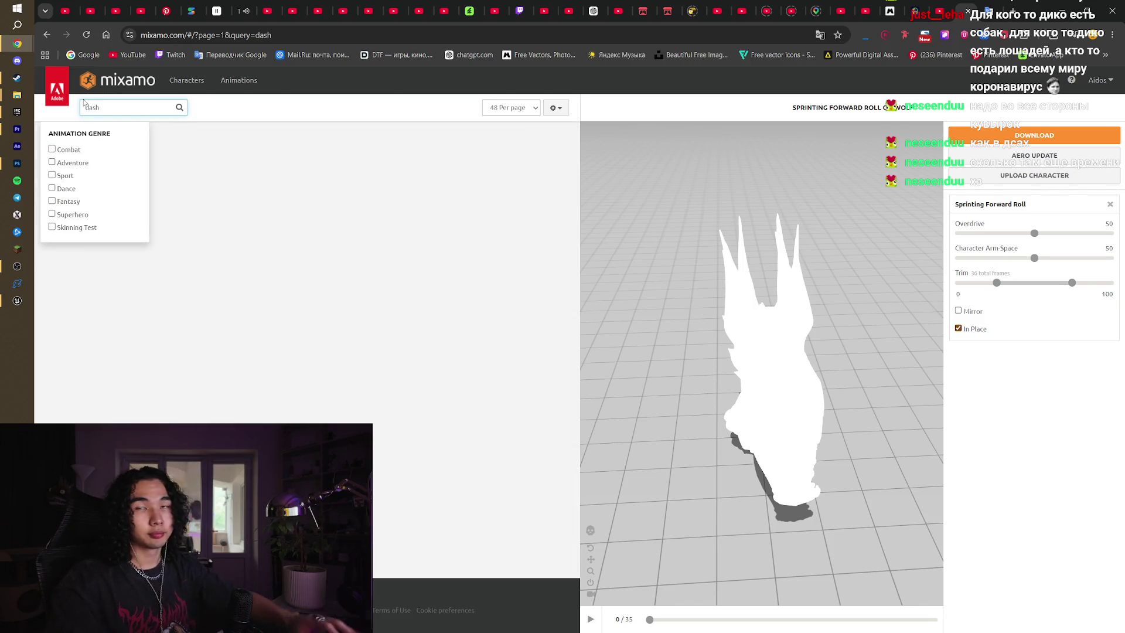
pyautogui.click(377, 138)
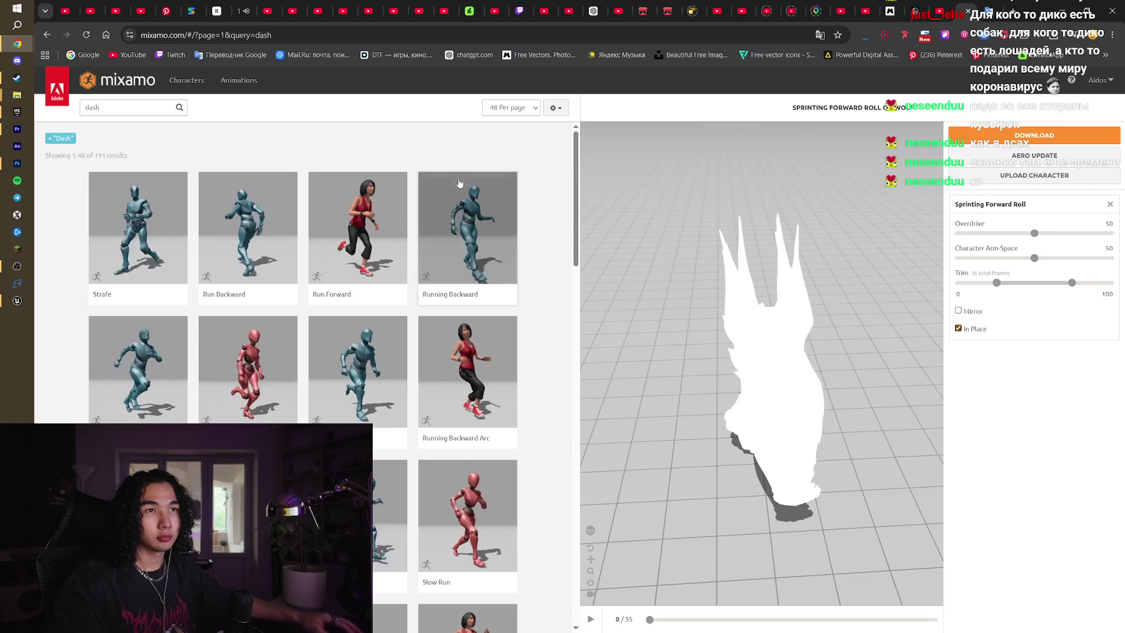
# Scroll through page 1 of the dash results and go to page 2
pyautogui.scroll(-7, 540, 281)
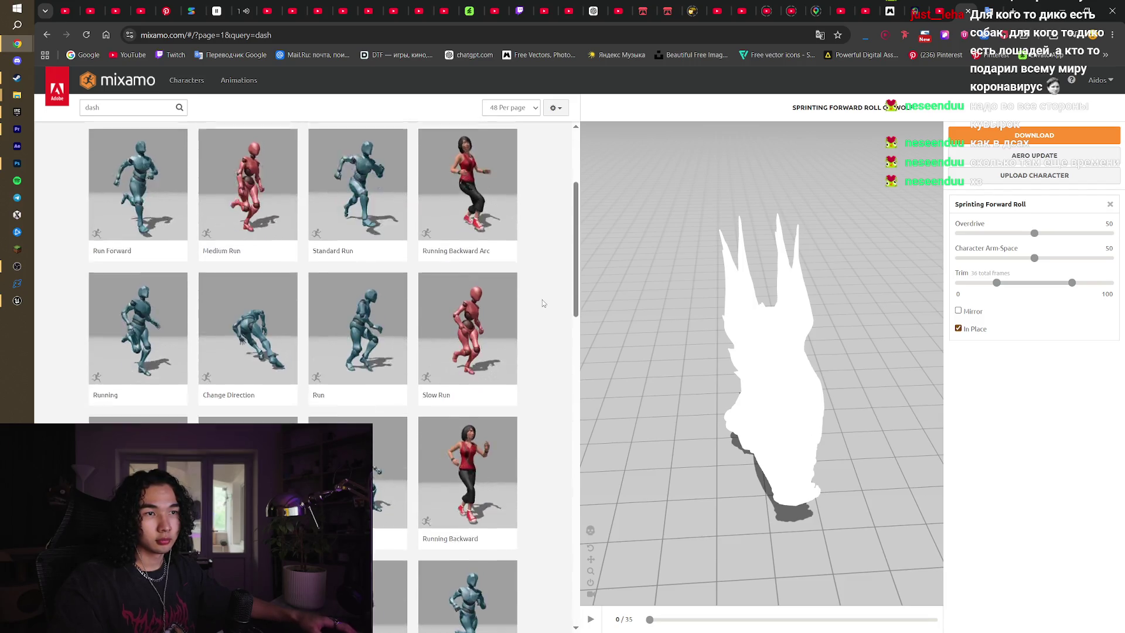
pyautogui.scroll(-7, 543, 303)
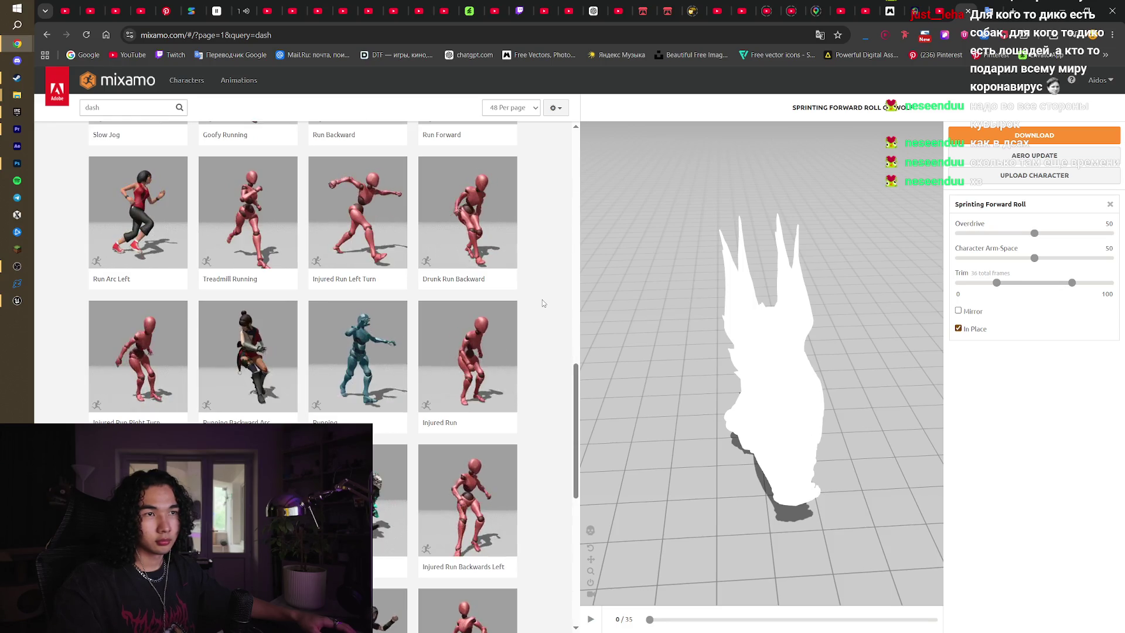
pyautogui.scroll(-3, 542, 303)
pyautogui.scroll(-4, 542, 303)
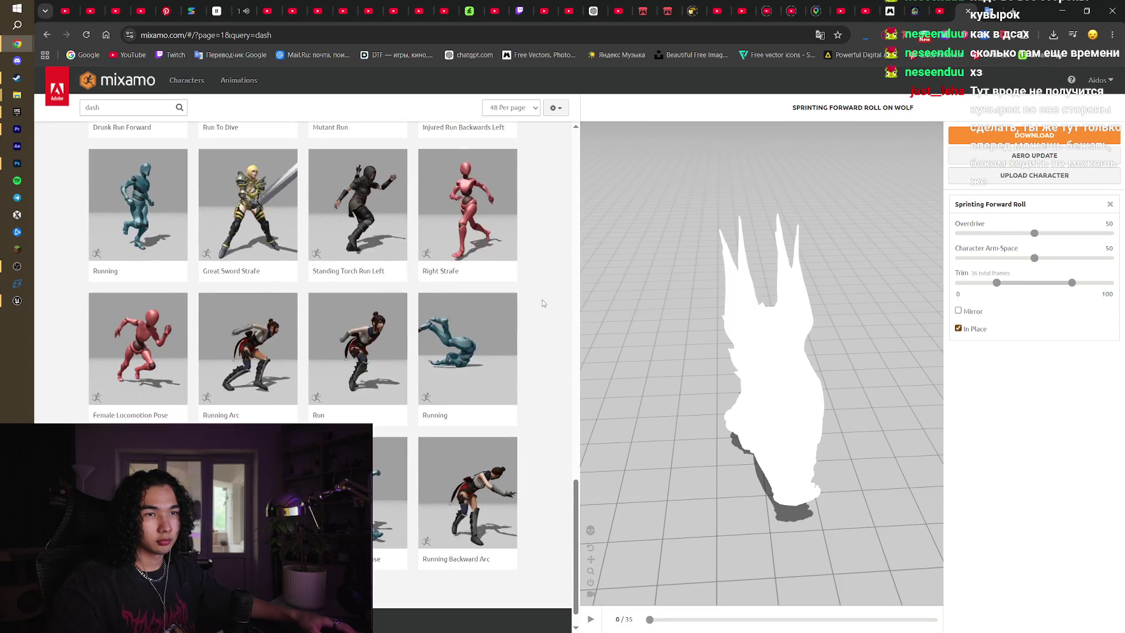
pyautogui.click(328, 586)
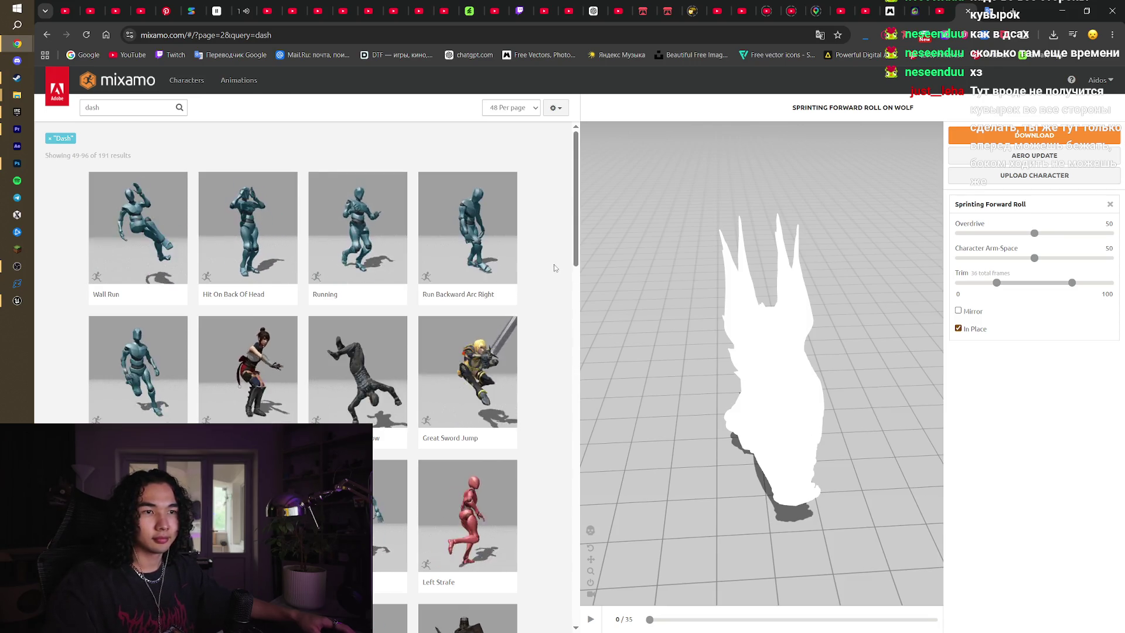
# Scroll through page 2 of the dash results and go to page 3
pyautogui.scroll(-2, 555, 268)
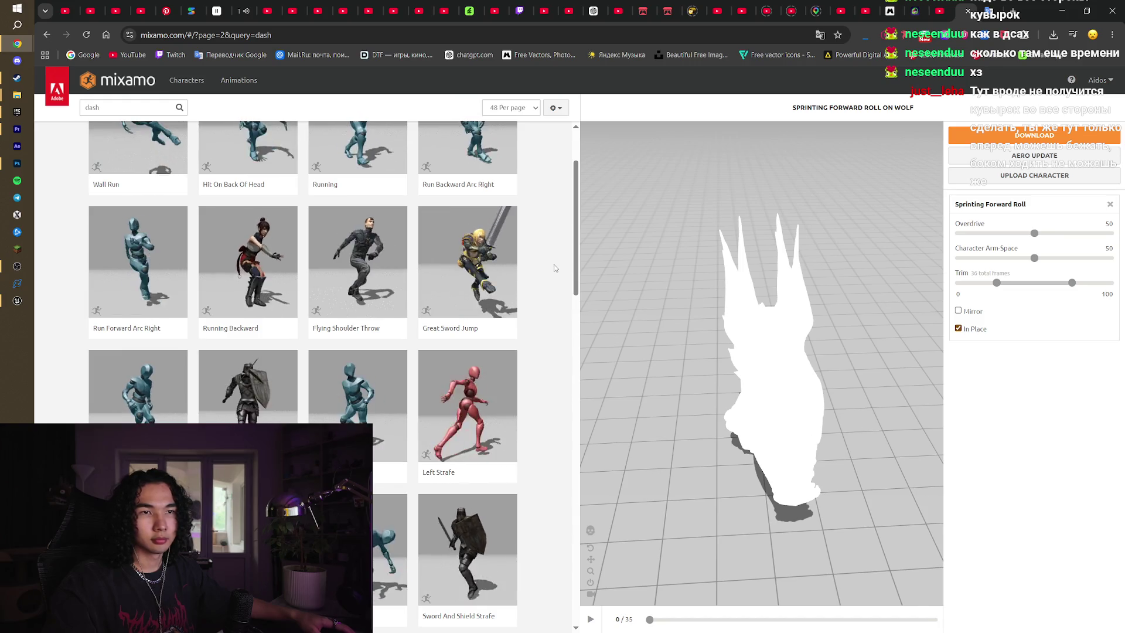
pyautogui.scroll(-6, 553, 265)
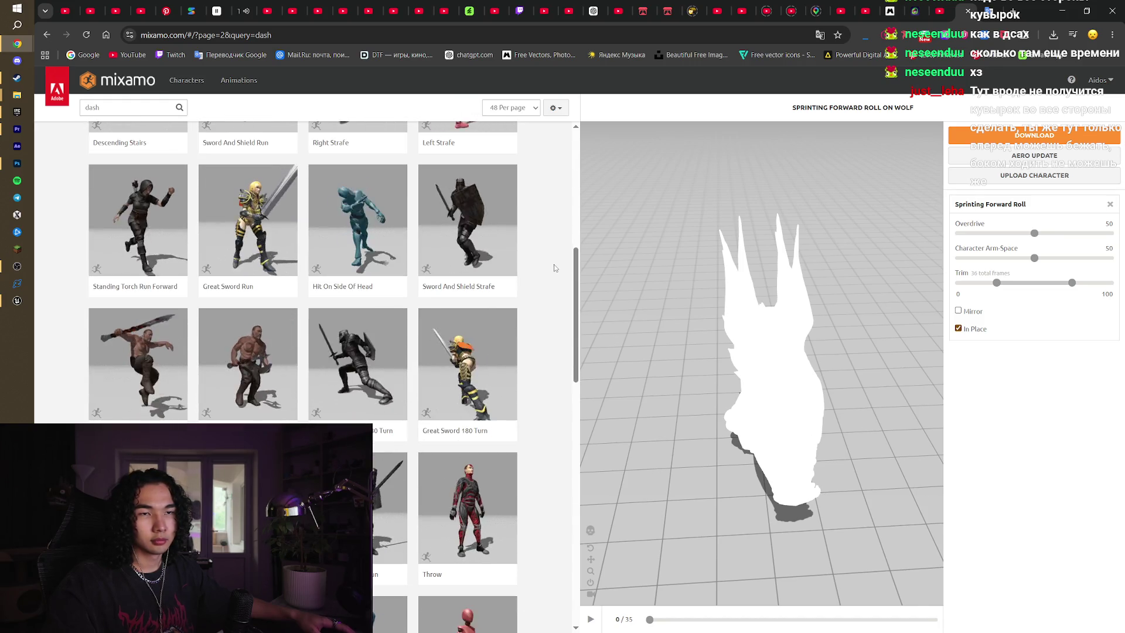
pyautogui.scroll(-6, 554, 264)
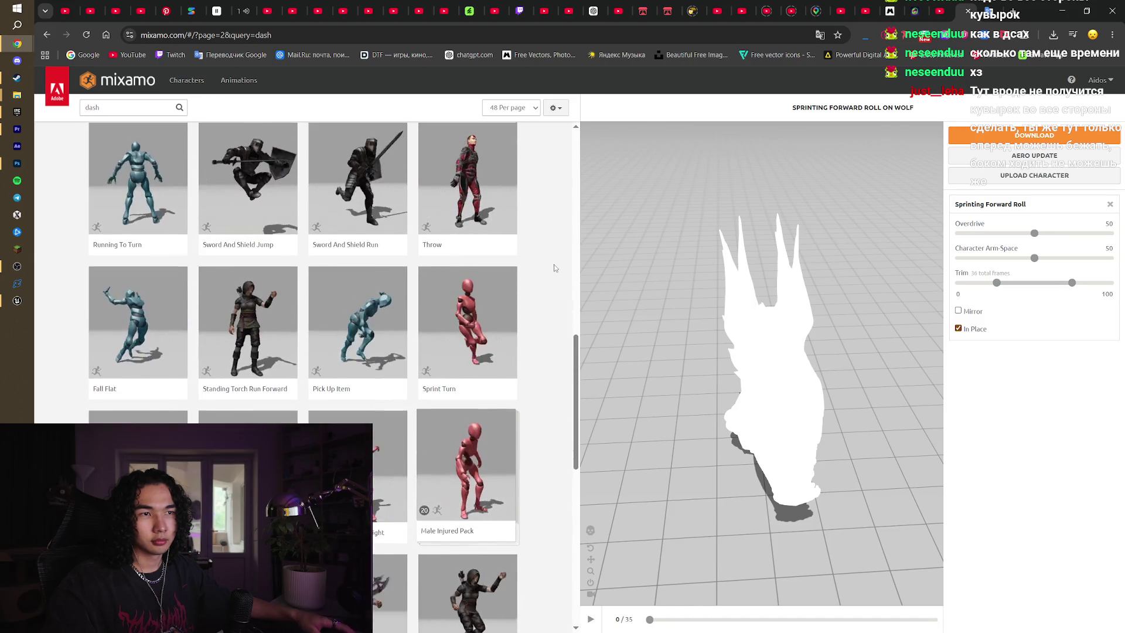
pyautogui.scroll(-6, 554, 265)
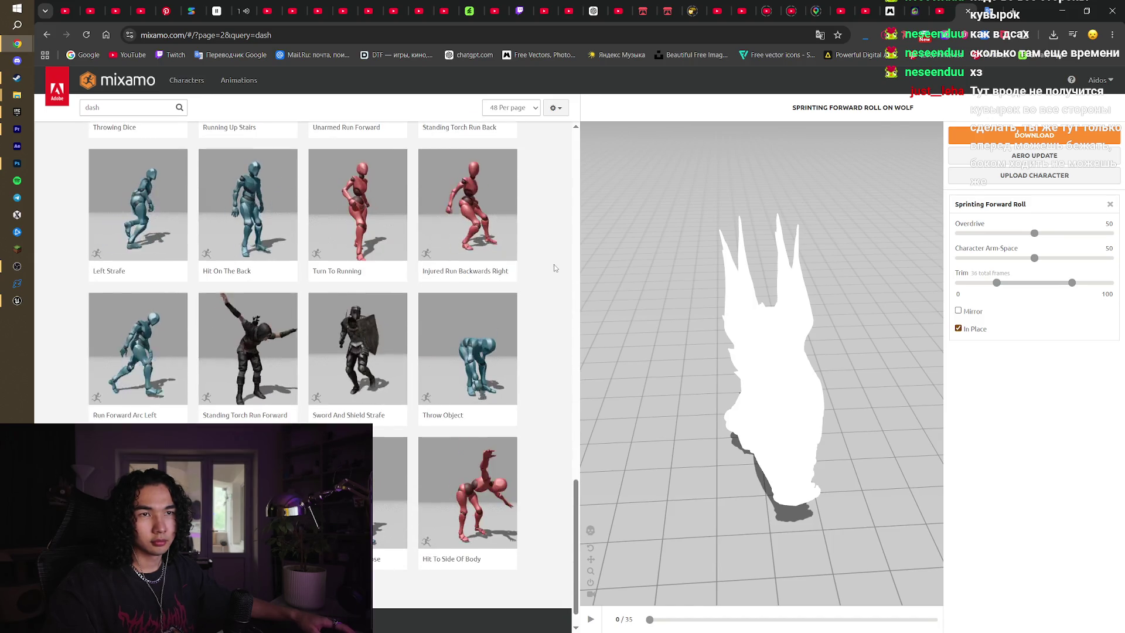
pyautogui.click(328, 589)
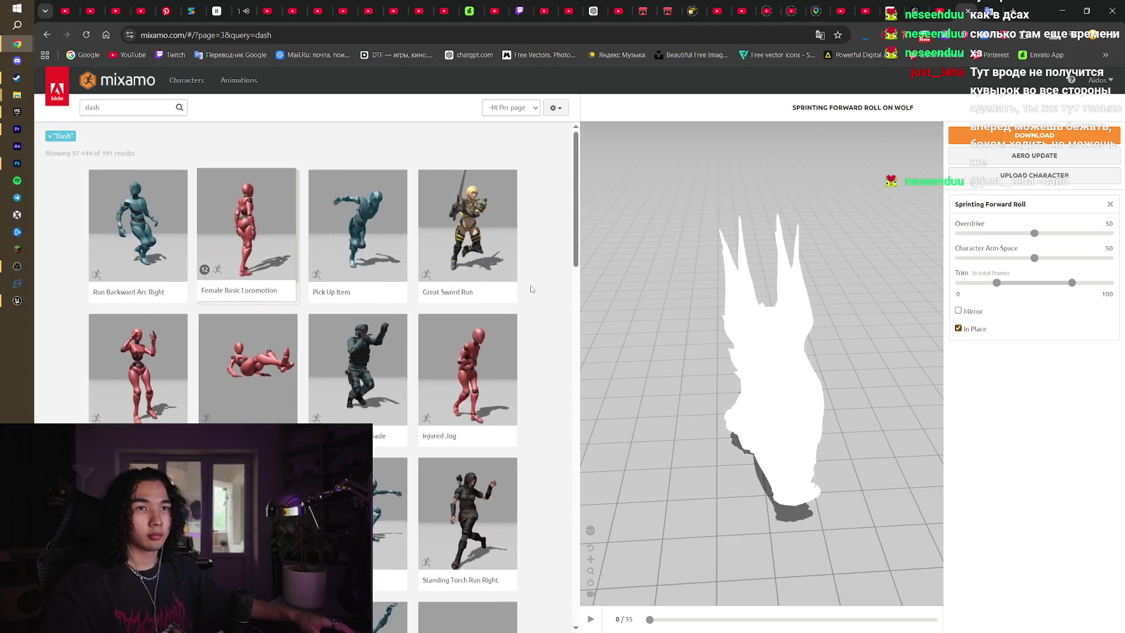
# Browse the last page of the 191 dash results and orbit the wolf
pyautogui.scroll(-4, 529, 304)
pyautogui.scroll(-11, 553, 294)
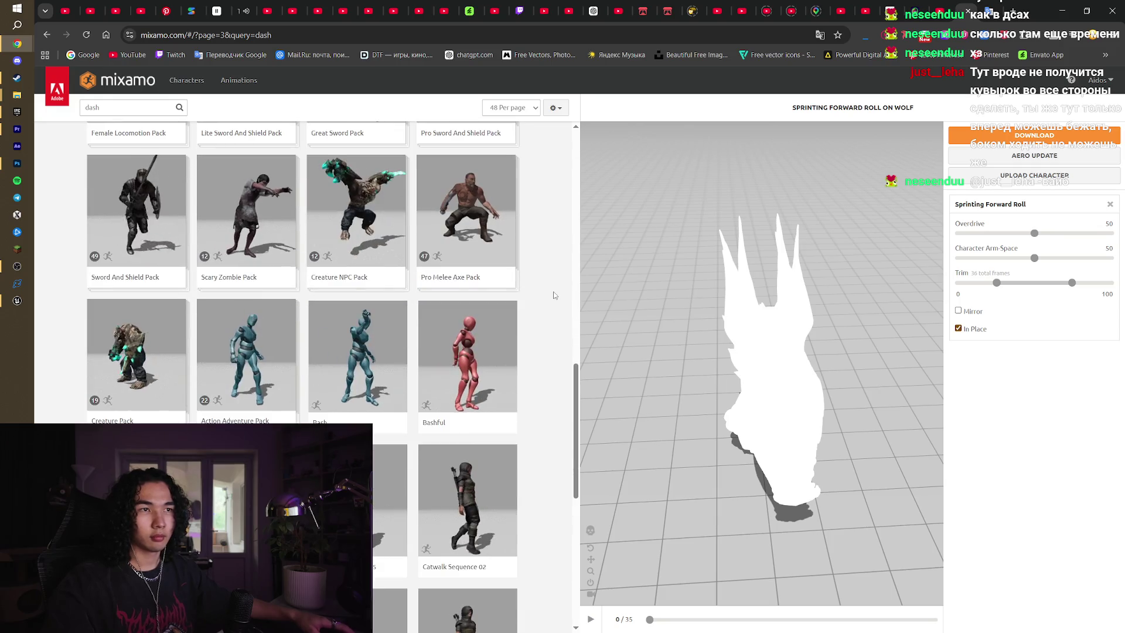
pyautogui.scroll(-7, 553, 296)
pyautogui.scroll(-3, 551, 303)
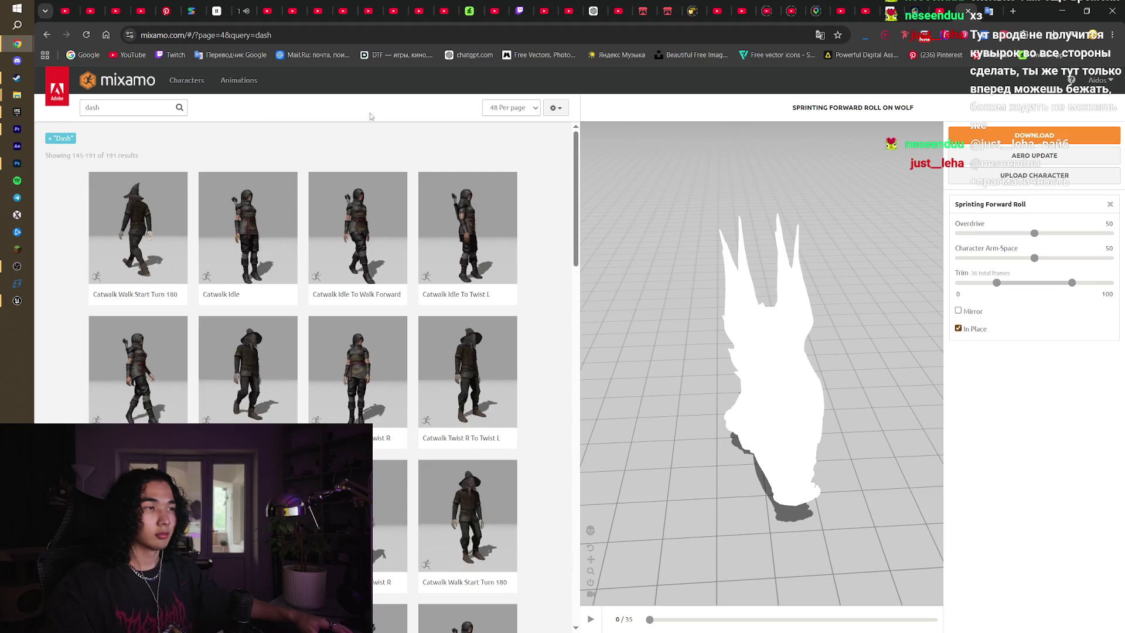
pyautogui.moveTo(835, 244); pyautogui.dragTo(769, 258)
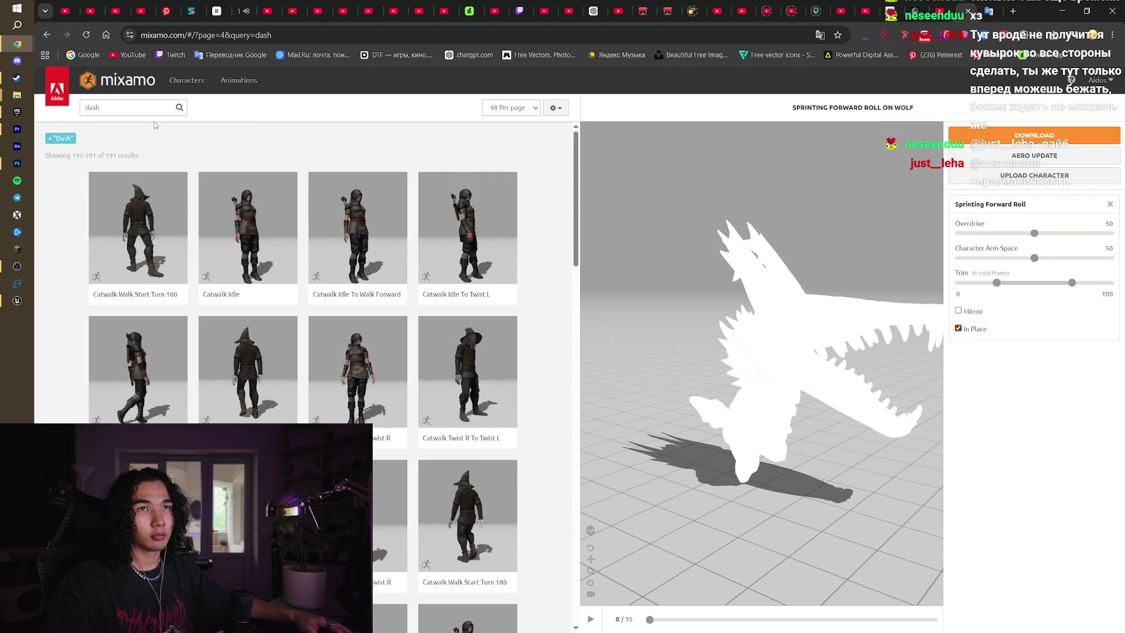
pyautogui.click(106, 107)
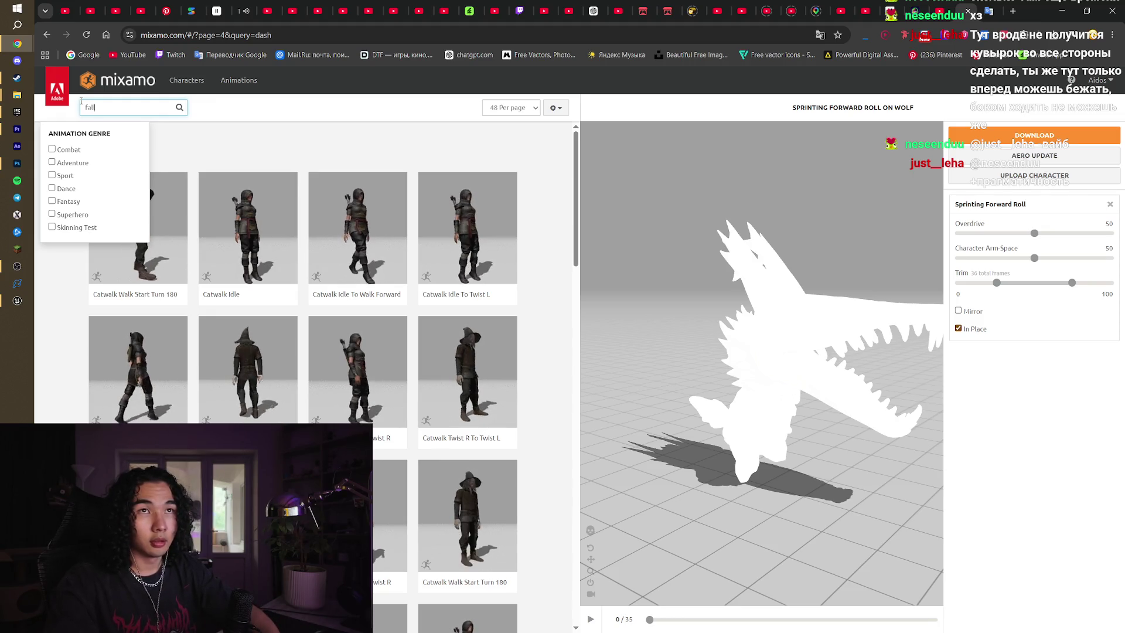
# Search Mixamo for 'fall' and preview Falling Idle, then Fall A Loop, on the wolf
pyautogui.press('Return')
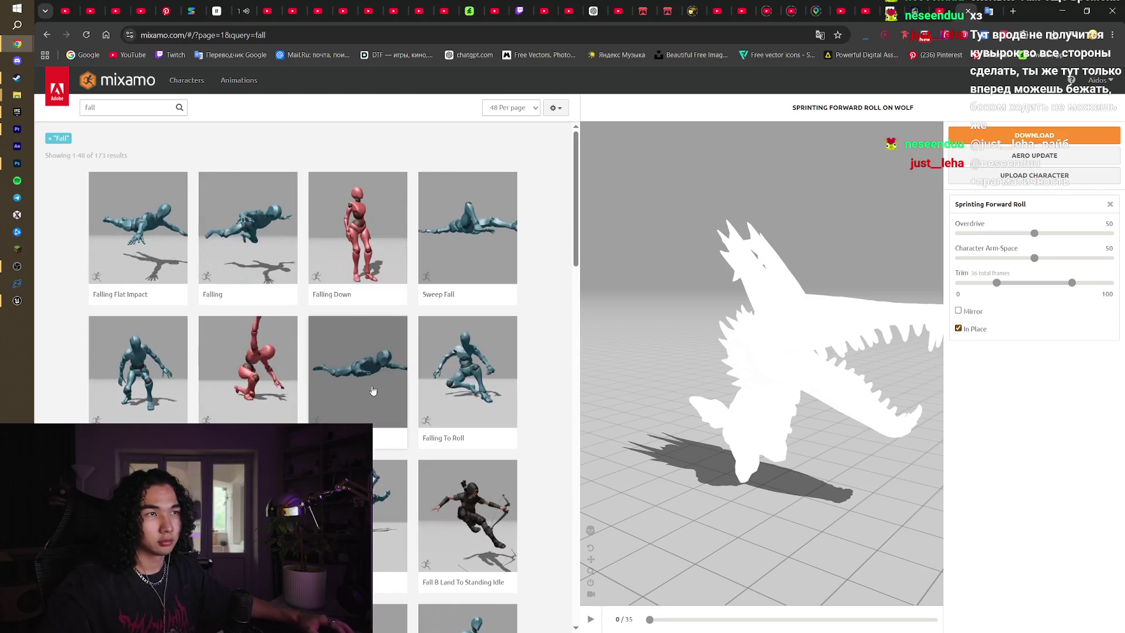
pyautogui.scroll(-3, 363, 326)
pyautogui.click(248, 337)
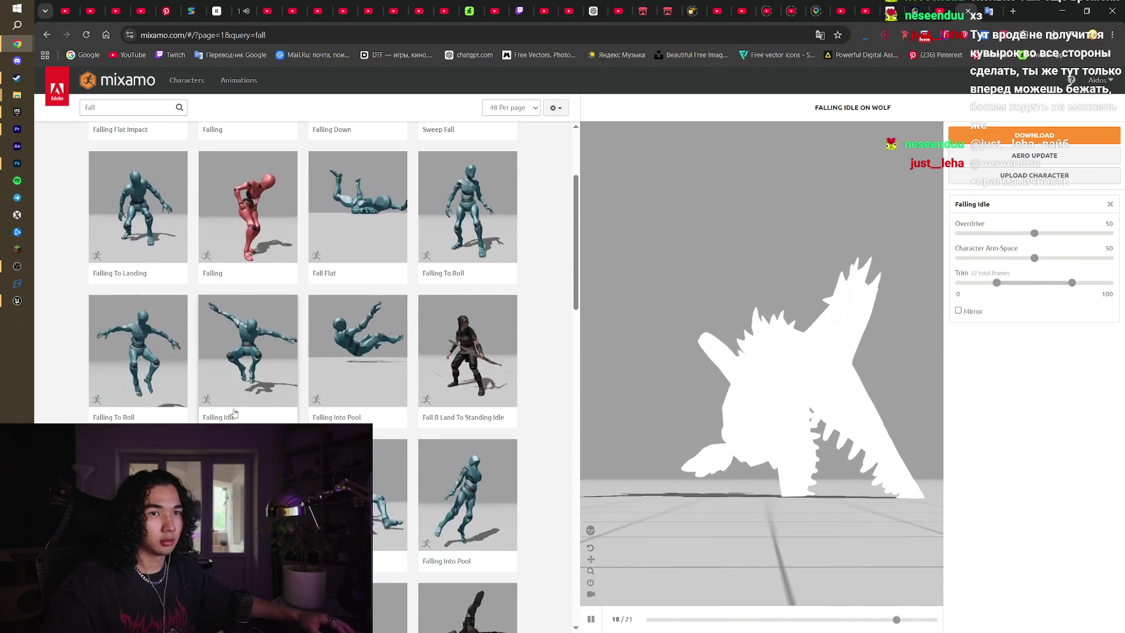
pyautogui.click(249, 495)
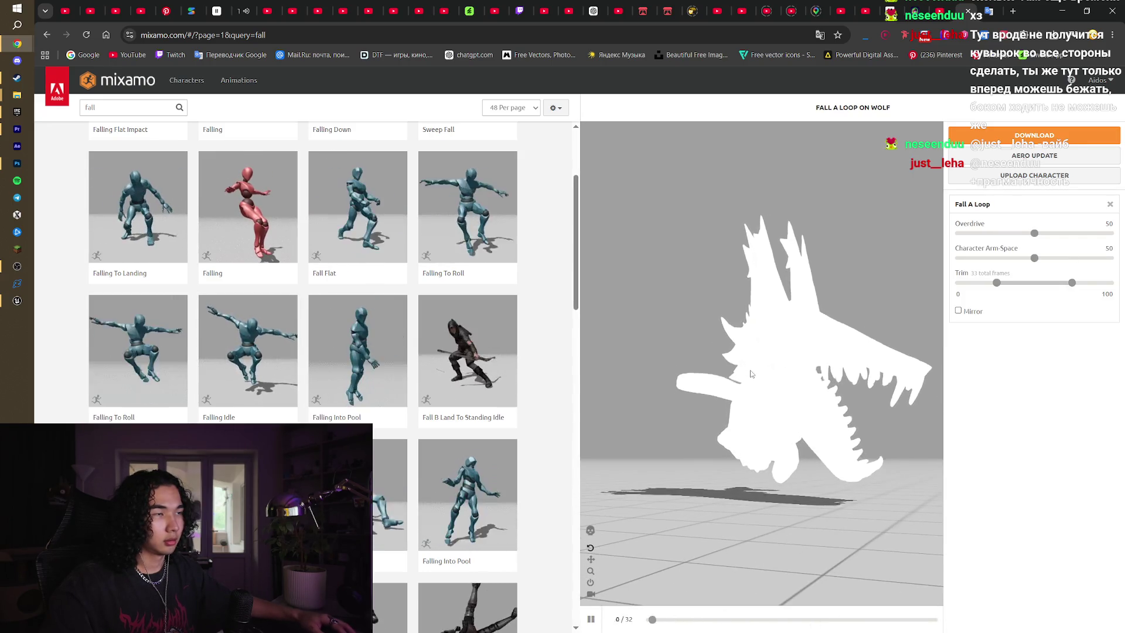
pyautogui.scroll(-5, 476, 420)
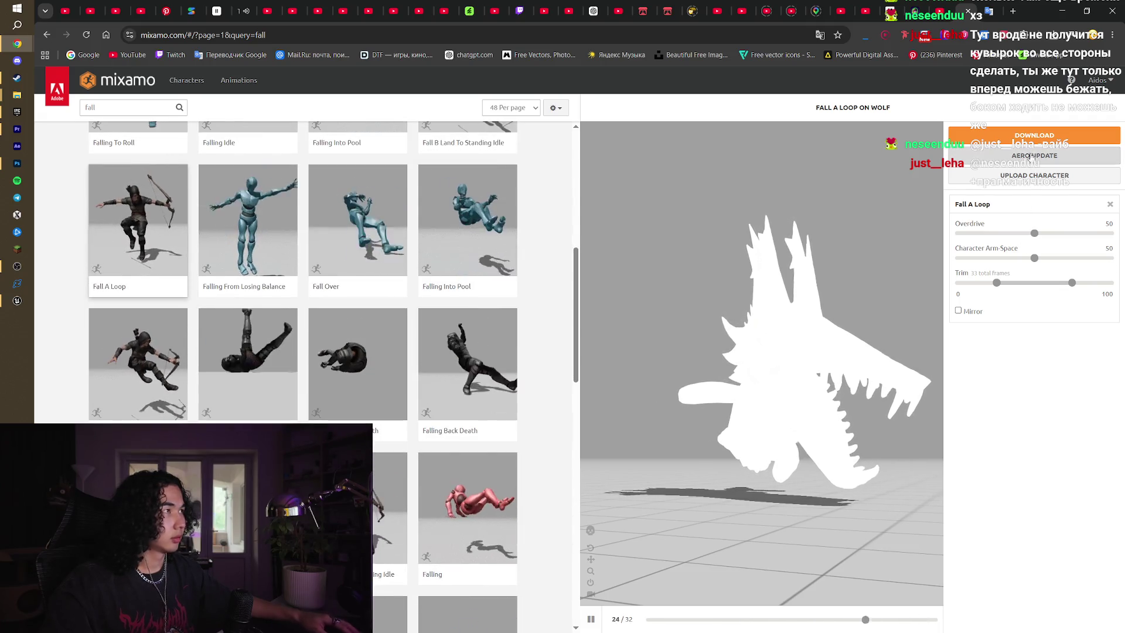
# Save Fall A Loop as FBX Binary without skin into the Wolf folder, then select the search text
pyautogui.click(1034, 134)
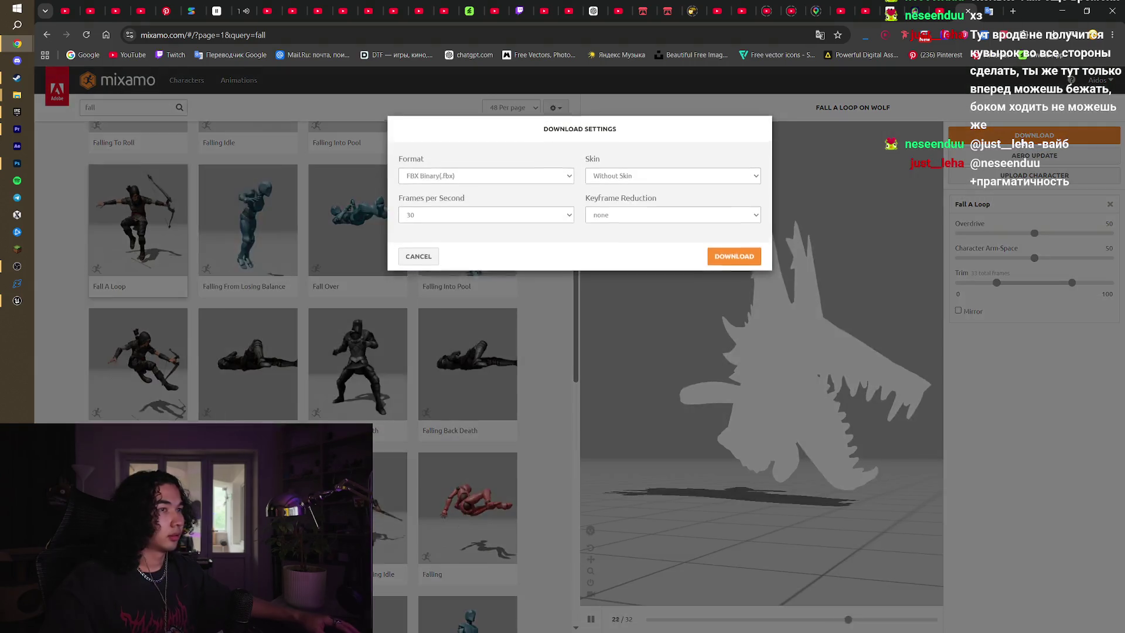
pyautogui.click(729, 259)
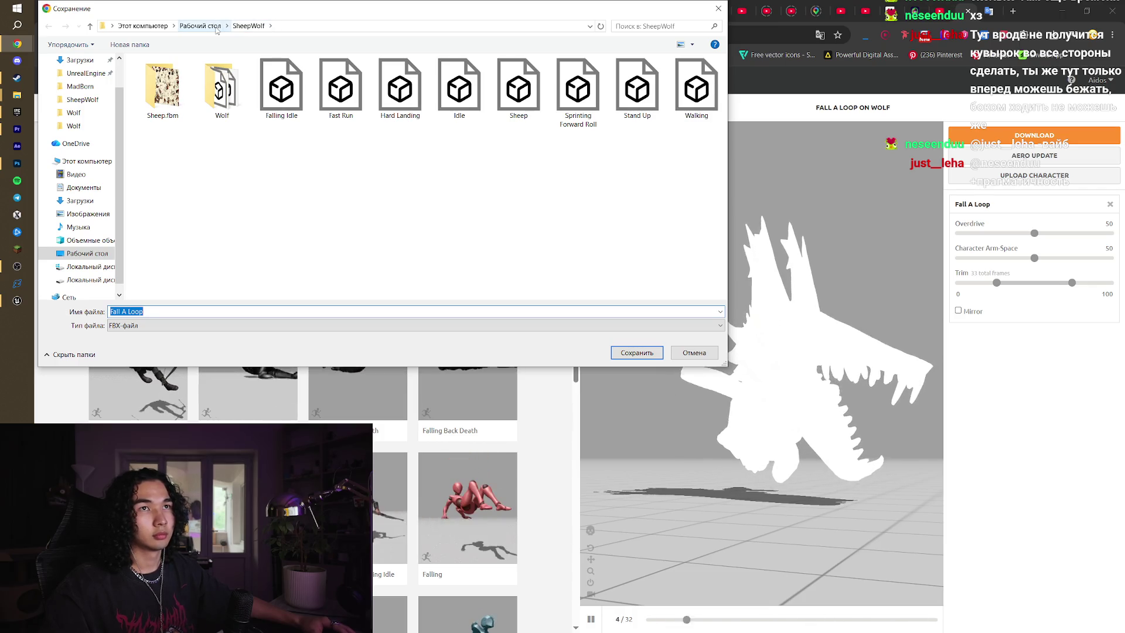
pyautogui.doubleClick(221, 88)
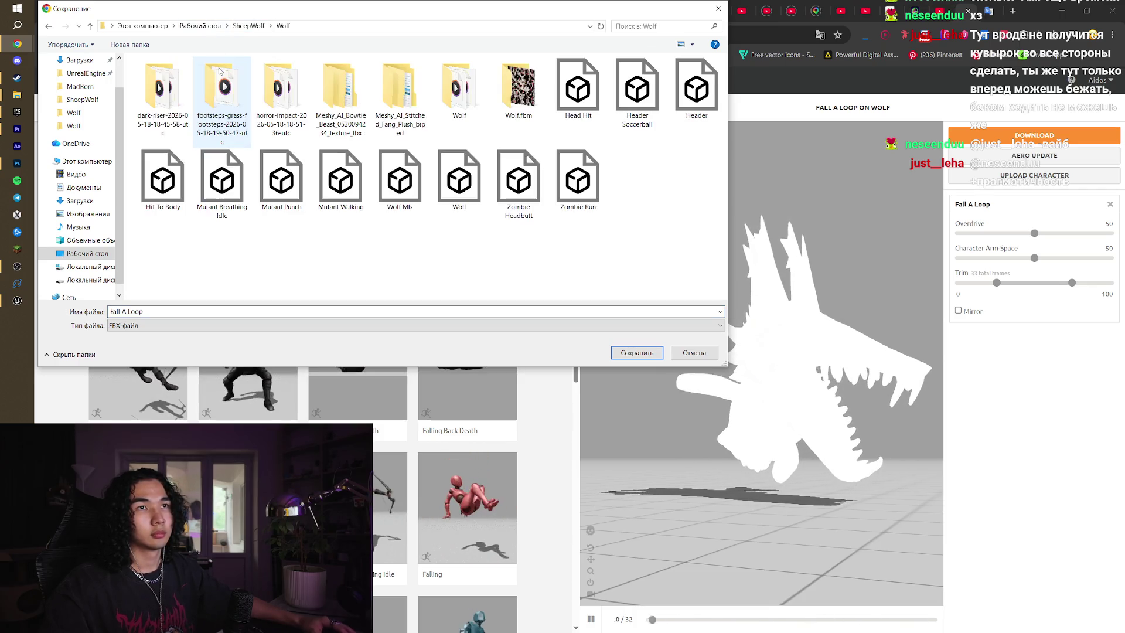
pyautogui.click(637, 352)
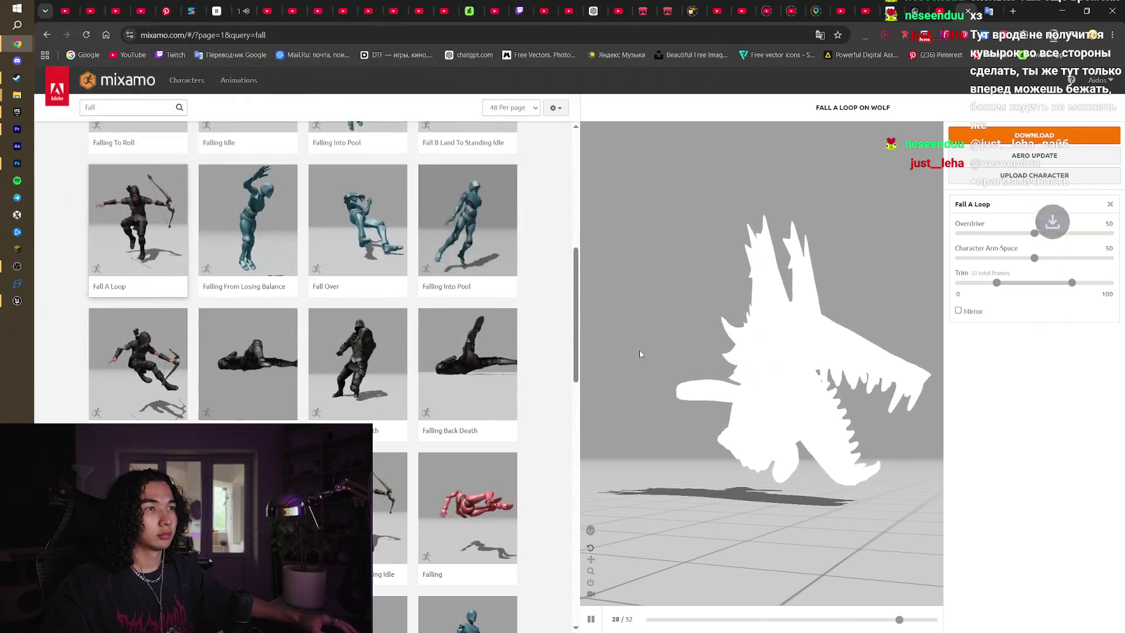
pyautogui.scroll(5, 293, 264)
pyautogui.doubleClick(129, 107)
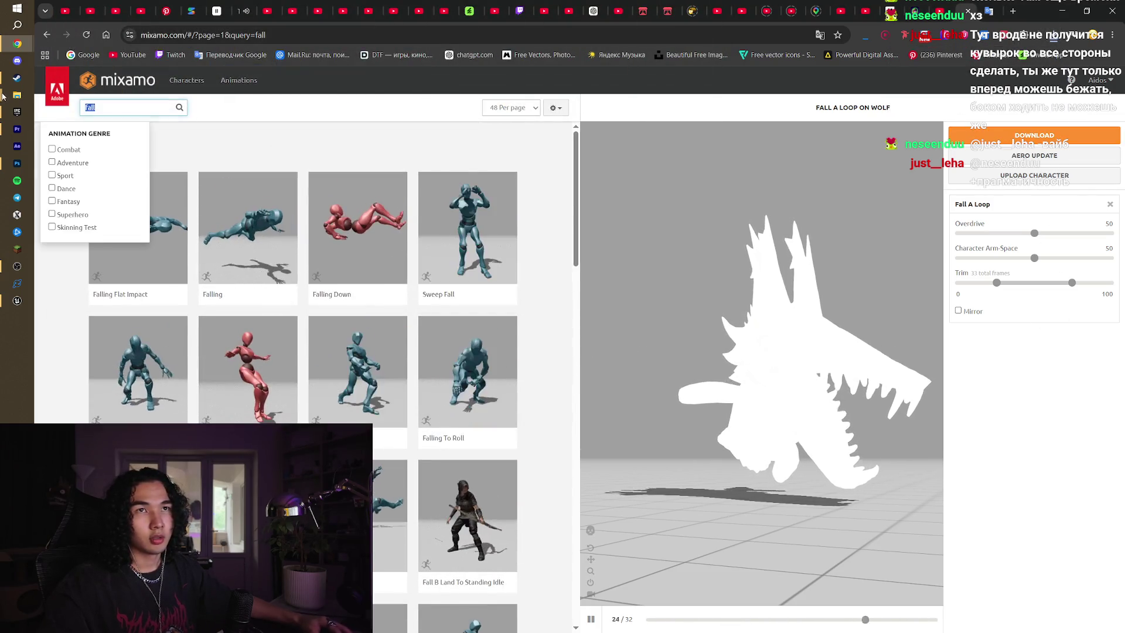
# Search Mixamo for 'jump' and browse the 164 jump results
pyautogui.write('jump')
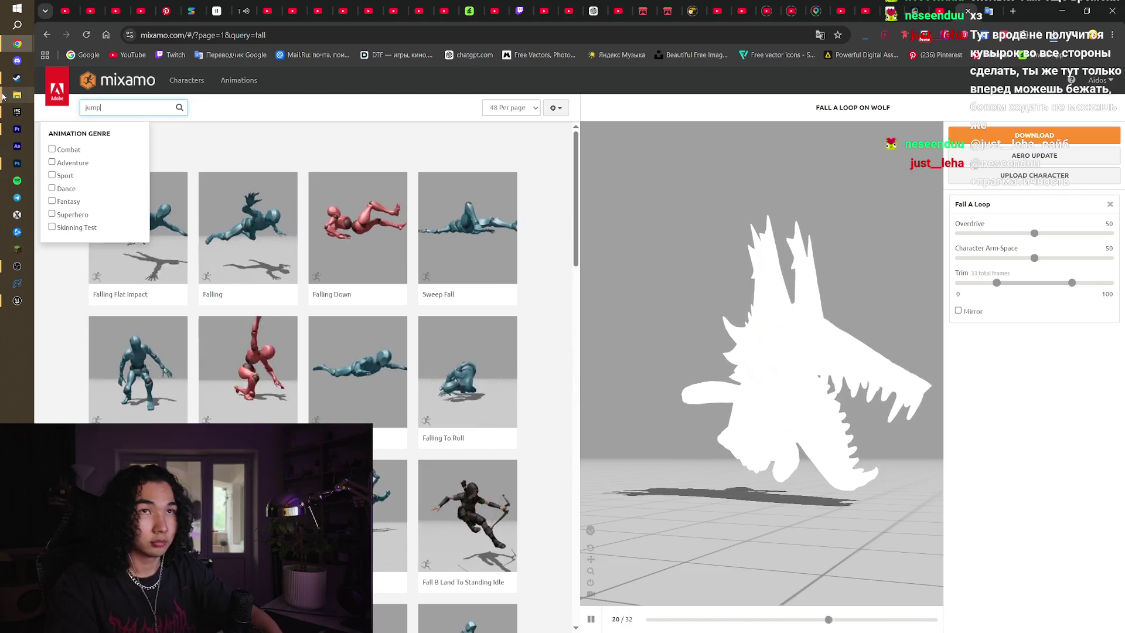
pyautogui.press('Return')
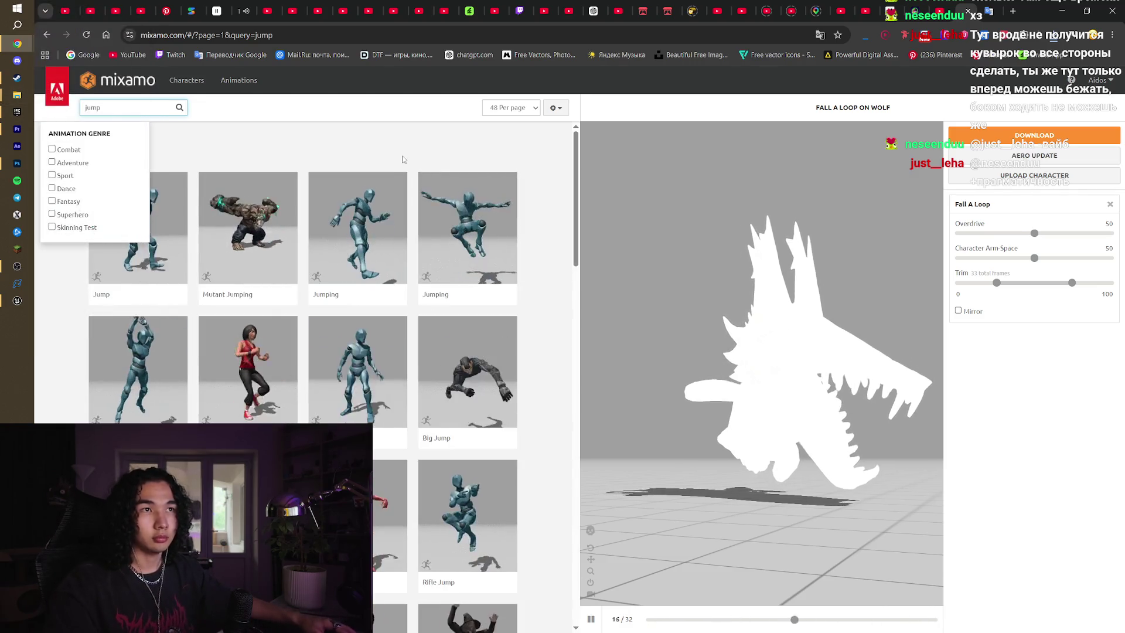
pyautogui.click(402, 156)
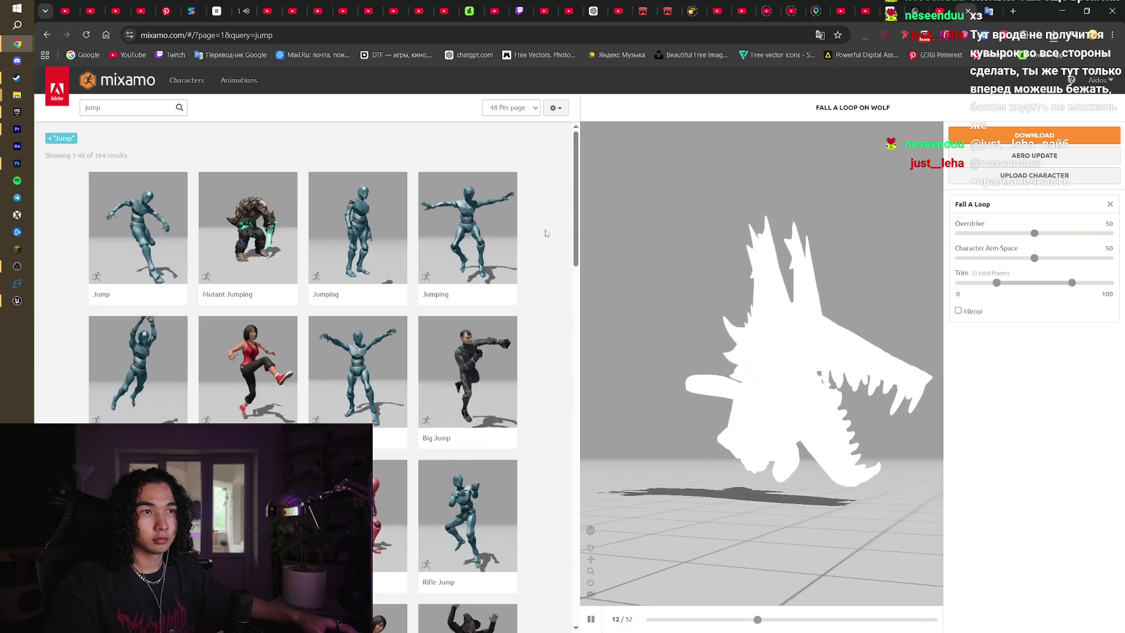
pyautogui.scroll(-1, 545, 233)
pyautogui.scroll(-2, 545, 233)
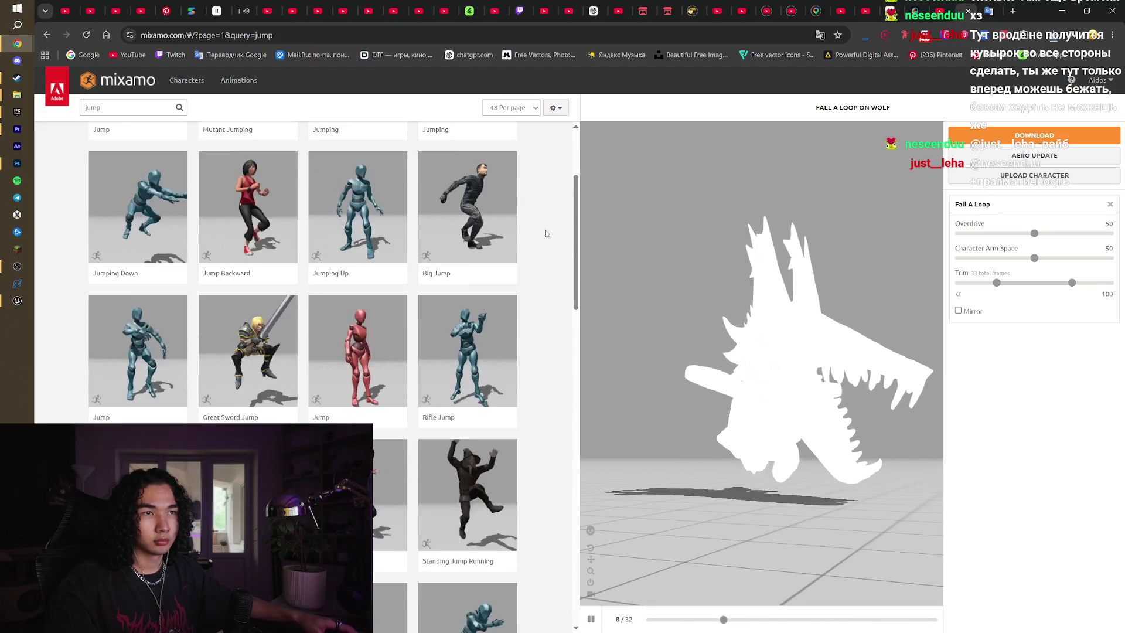
pyautogui.scroll(-5, 545, 233)
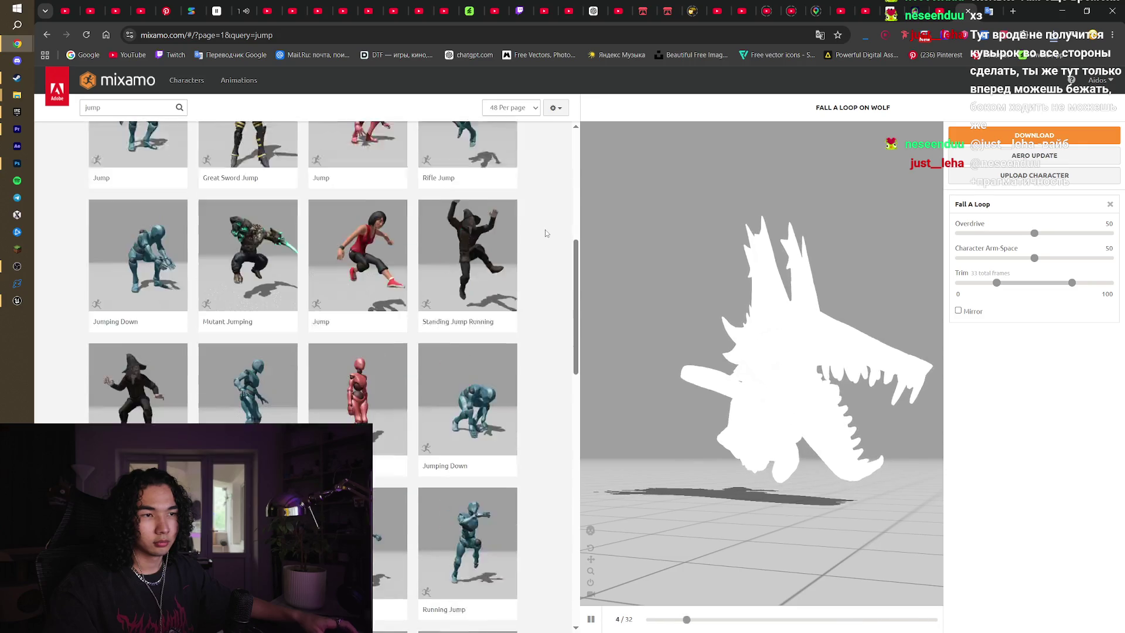
pyautogui.scroll(-2, 545, 233)
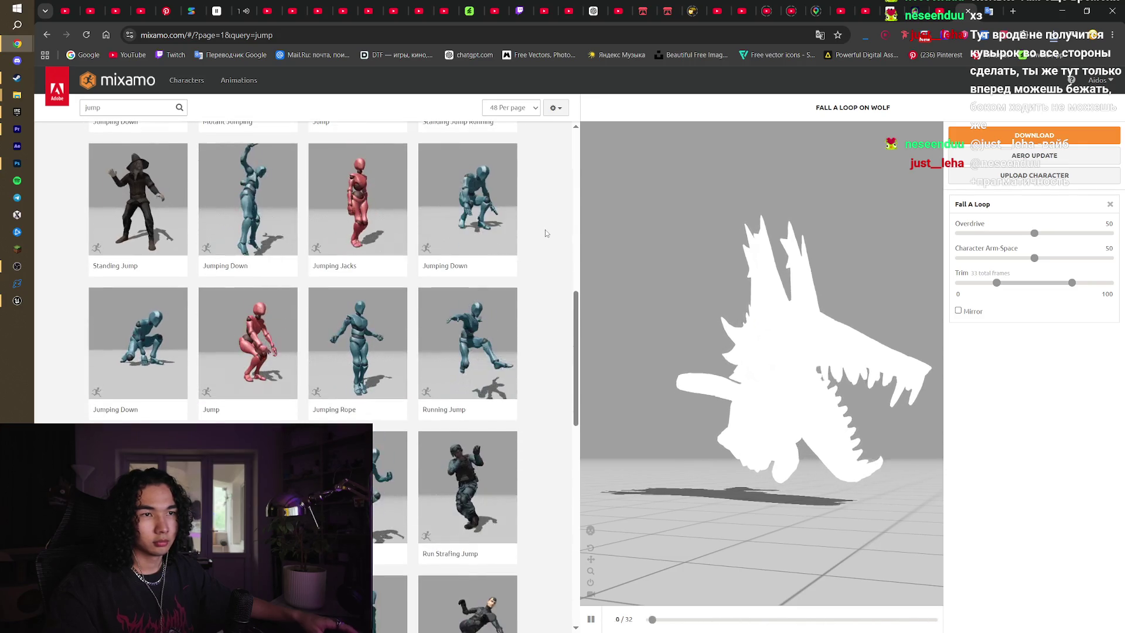
pyautogui.scroll(-4, 570, 303)
pyautogui.scroll(15, 560, 350)
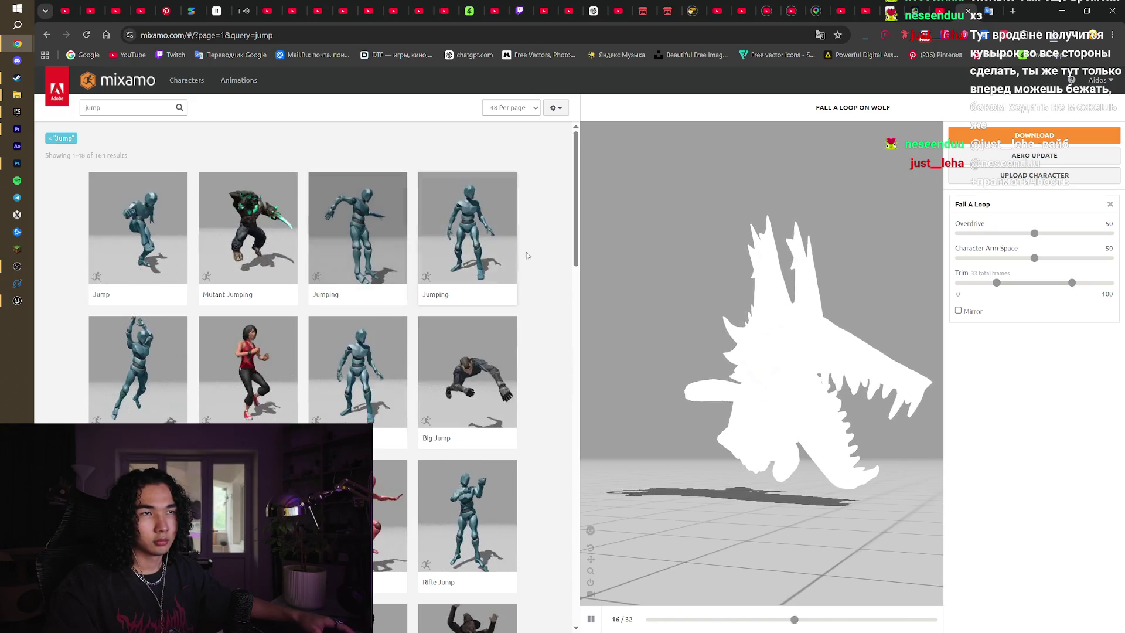
pyautogui.scroll(-10, 554, 266)
pyautogui.scroll(-10, 553, 272)
pyautogui.scroll(-5, 553, 272)
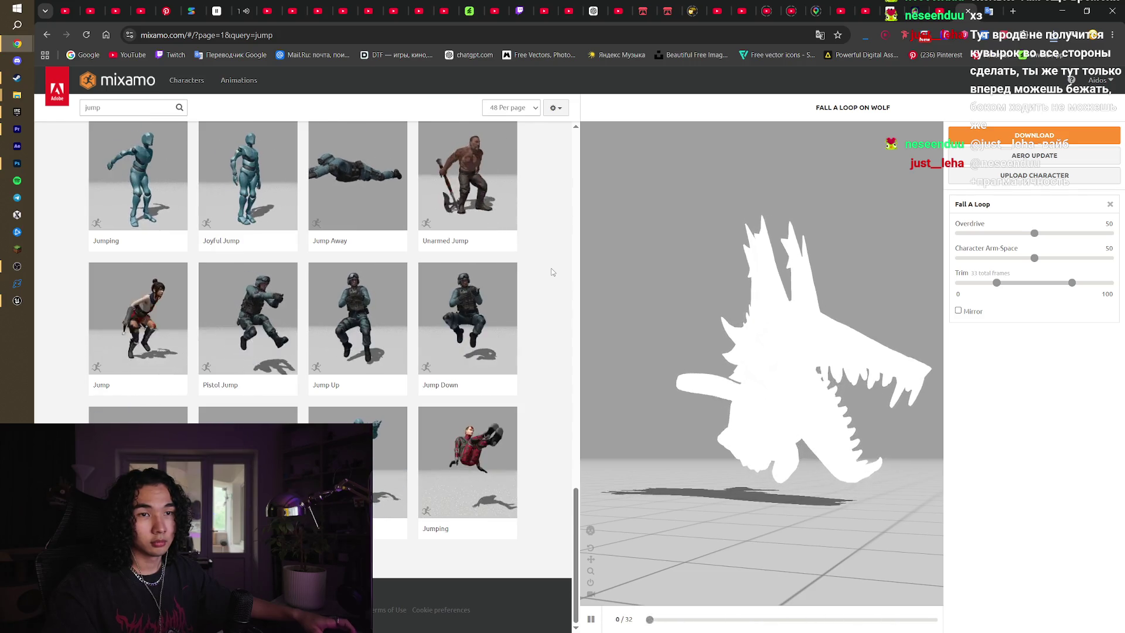
pyautogui.scroll(3, 553, 272)
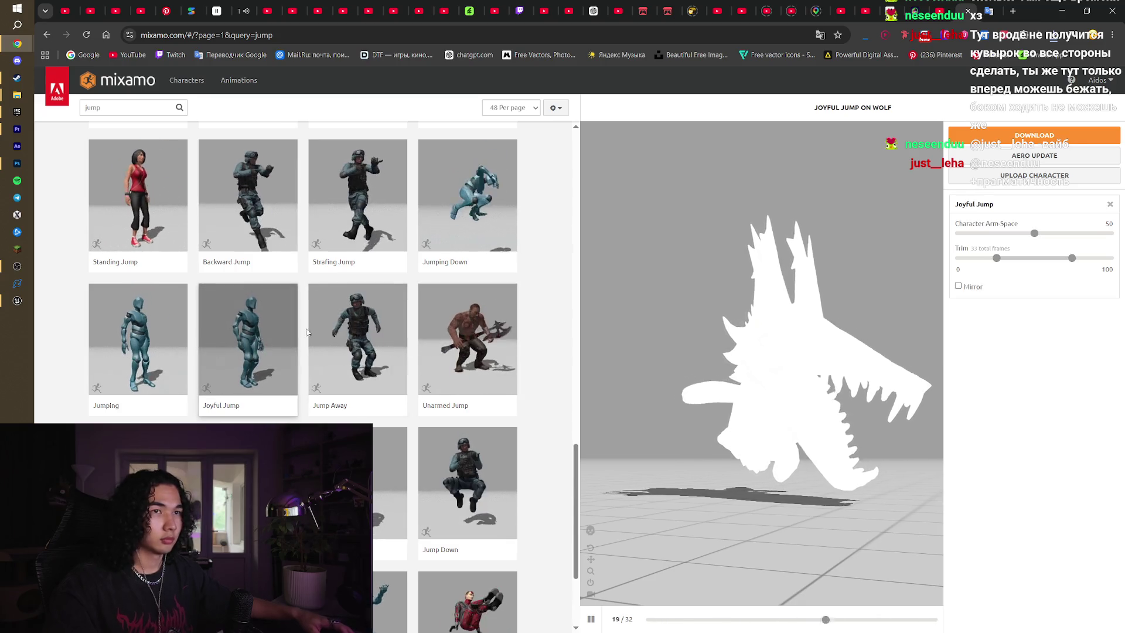
# Apply Joyful Jump to the wolf, save it as an FBX, then preview Jumping Up
pyautogui.click(264, 338)
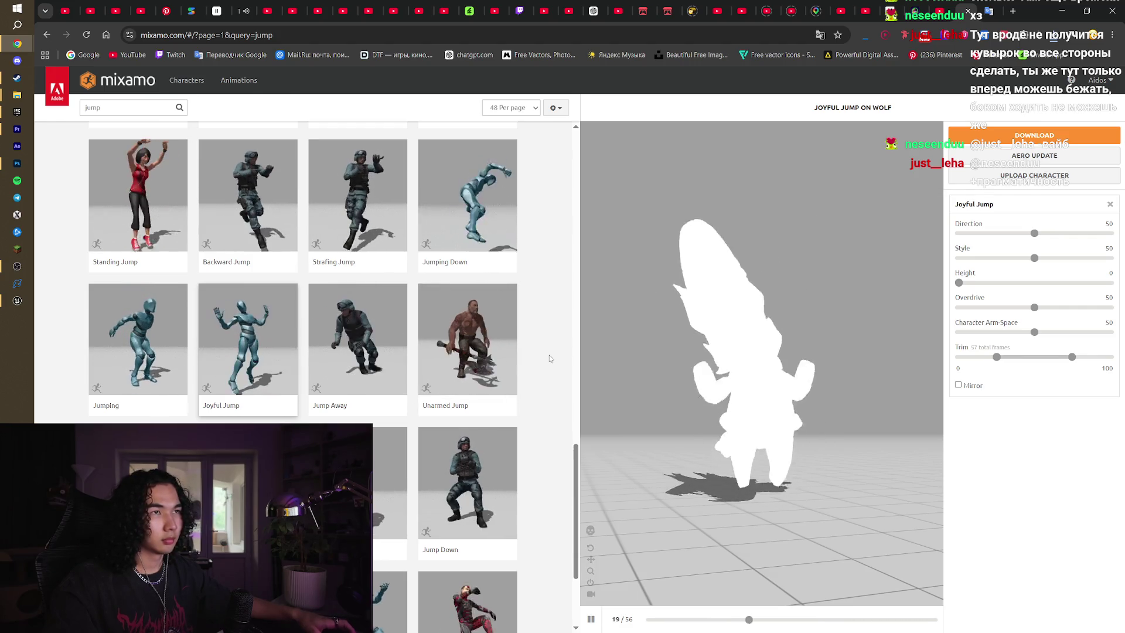
pyautogui.click(1034, 135)
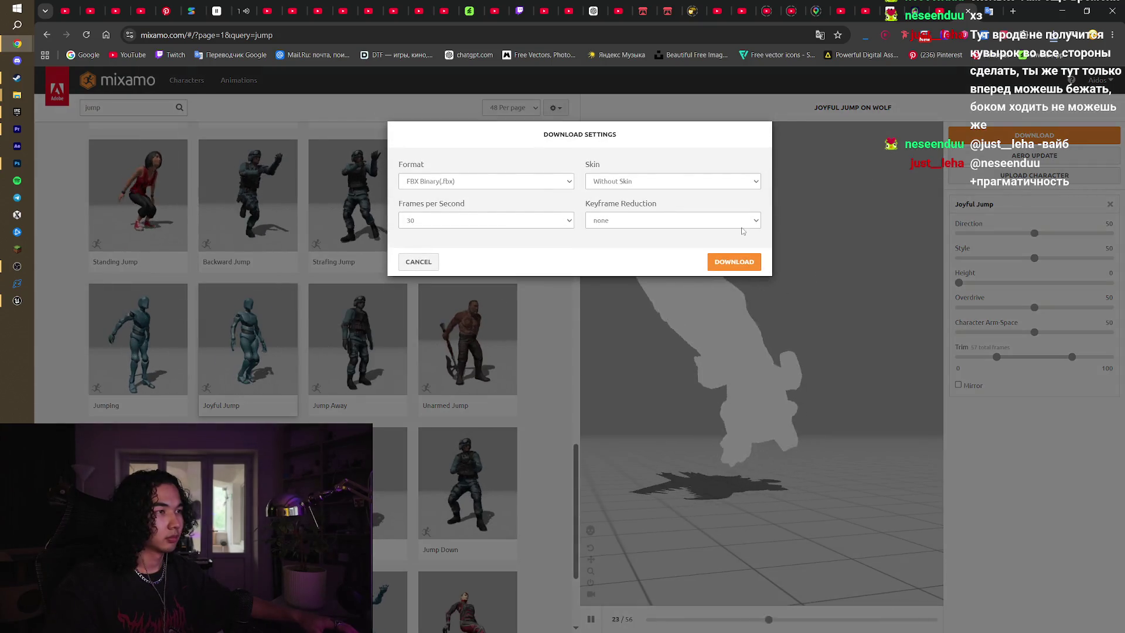
pyautogui.click(734, 262)
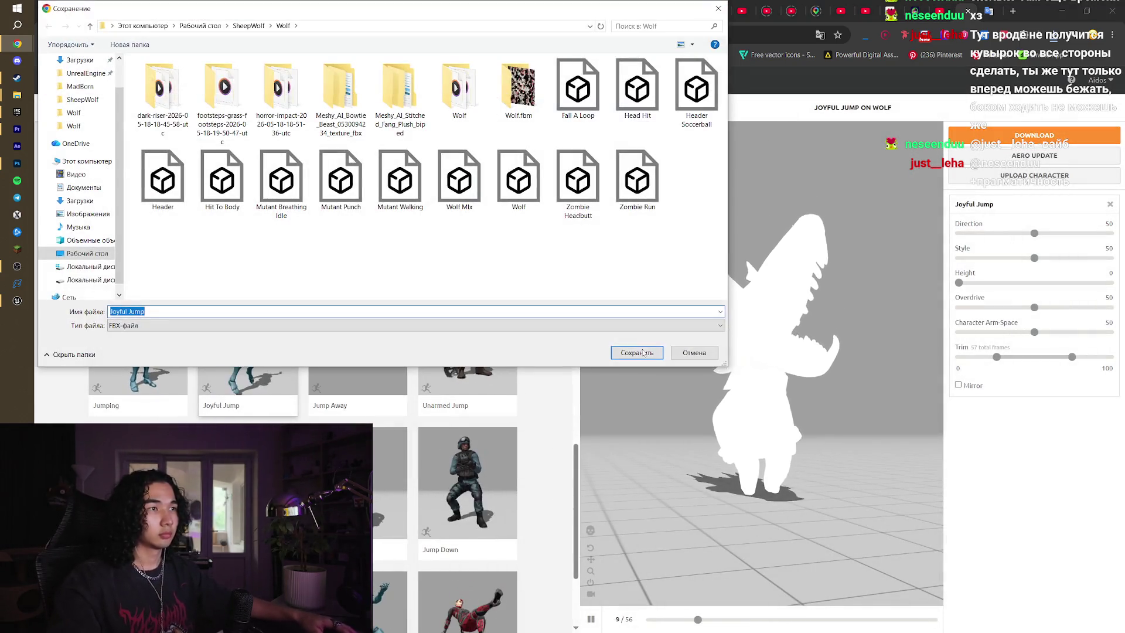
pyautogui.click(643, 352)
pyautogui.scroll(15, 574, 150)
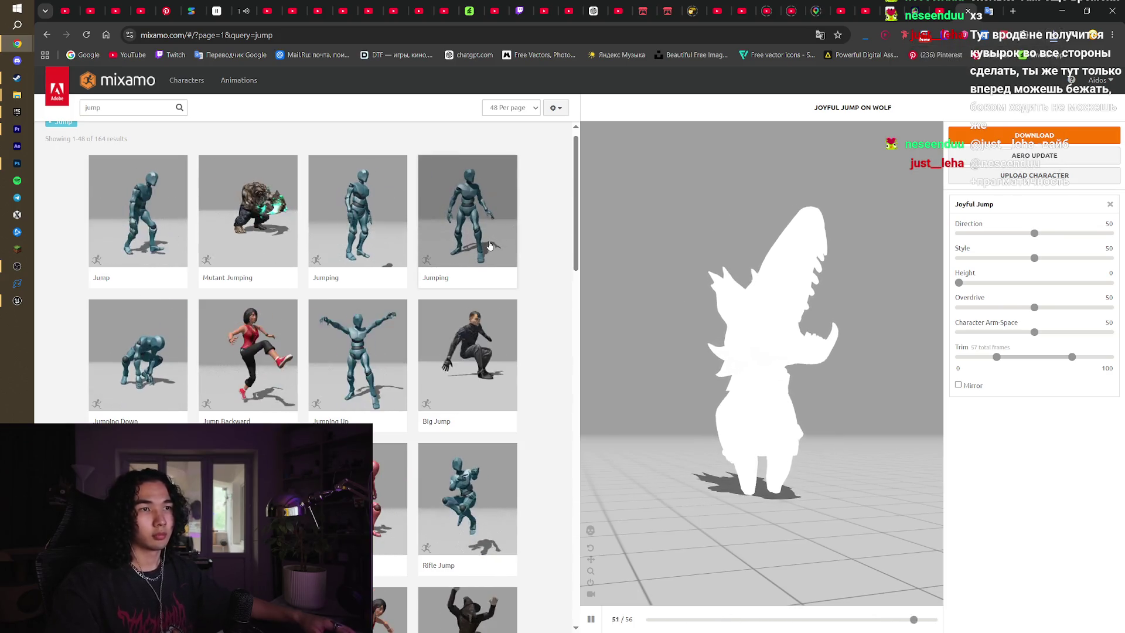
pyautogui.click(387, 346)
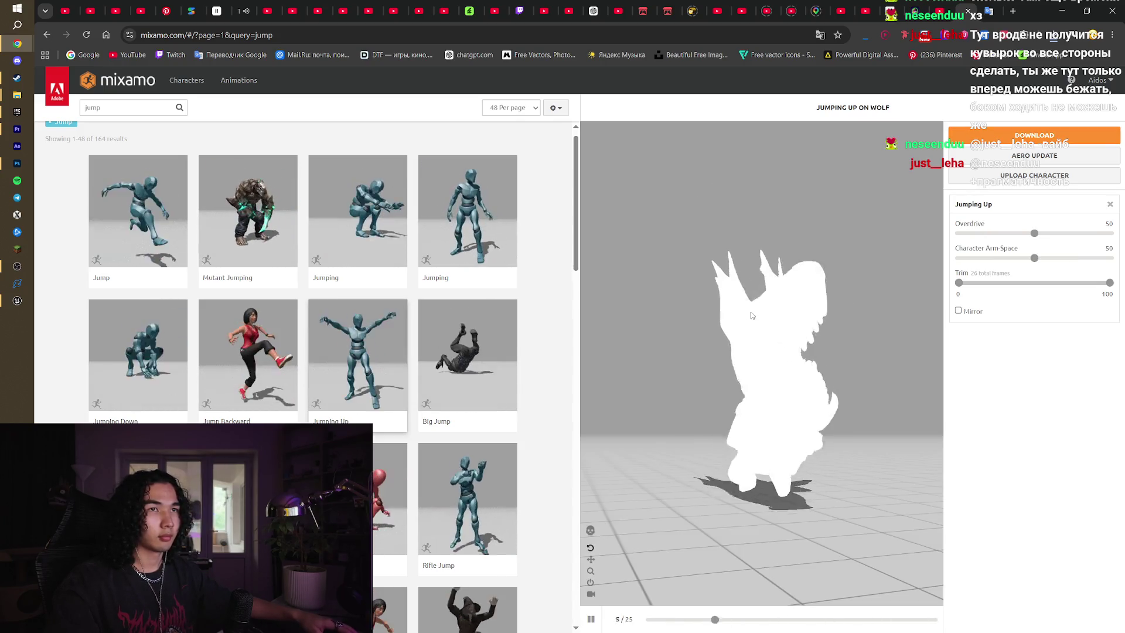
# Apply Mutant Jumping to the wolf and trim its end to frame 44
pyautogui.click(274, 233)
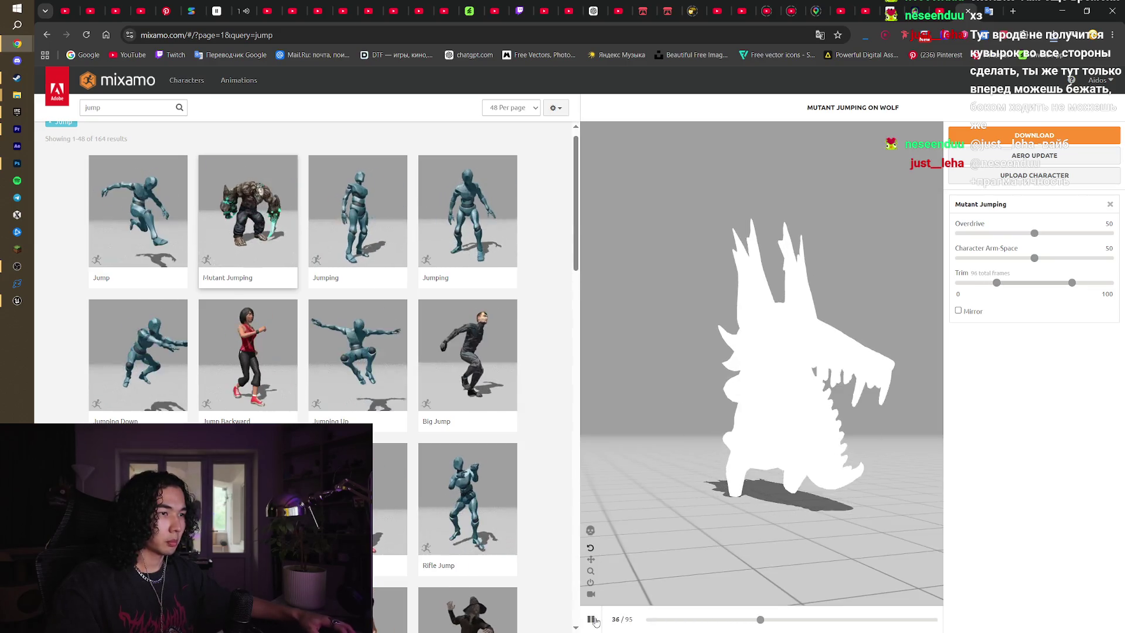
pyautogui.click(763, 619)
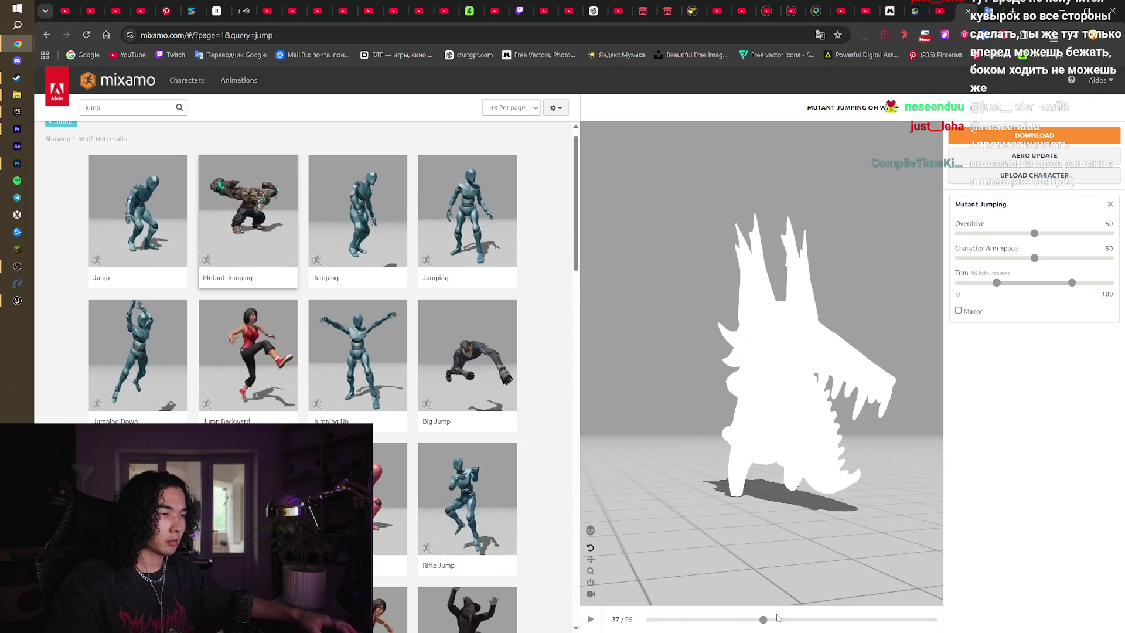
pyautogui.moveTo(763, 626)
pyautogui.mouseDown()
pyautogui.moveTo(732, 629)
pyautogui.moveTo(779, 632)
pyautogui.moveTo(648, 630)
pyautogui.moveTo(763, 631)
pyautogui.mouseUp()
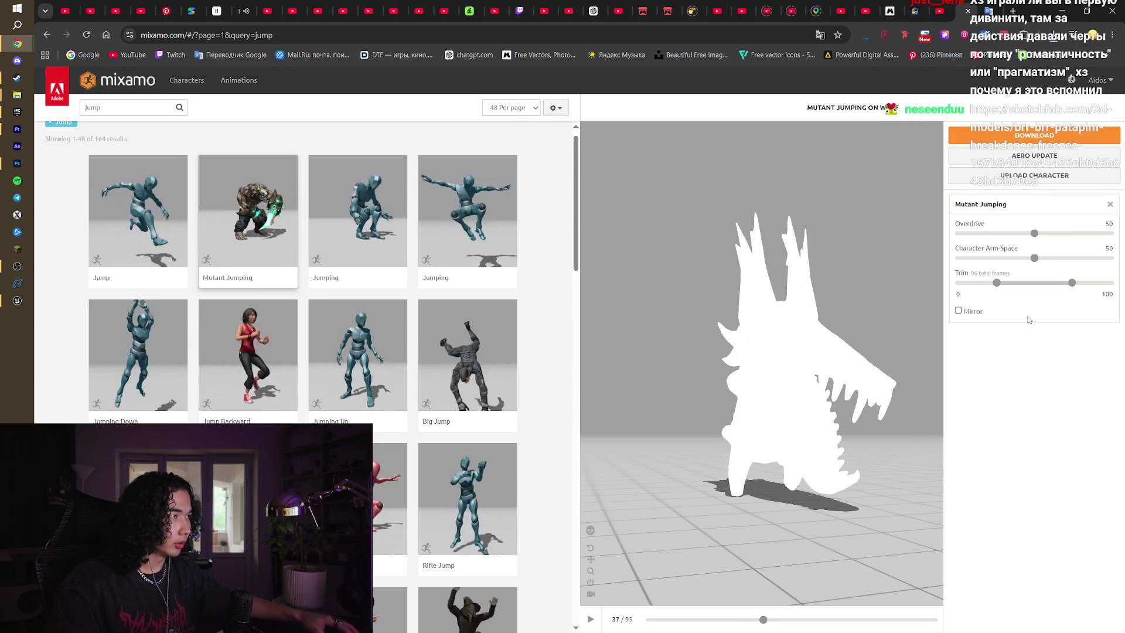
pyautogui.click(1034, 284)
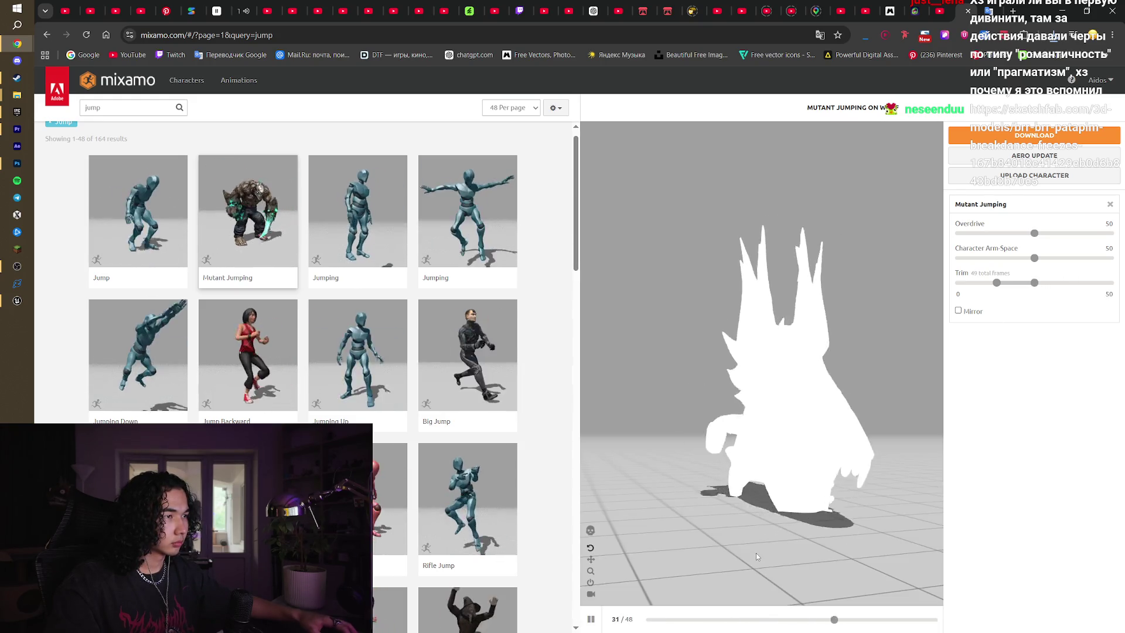
pyautogui.moveTo(1034, 283); pyautogui.dragTo(1027, 283)
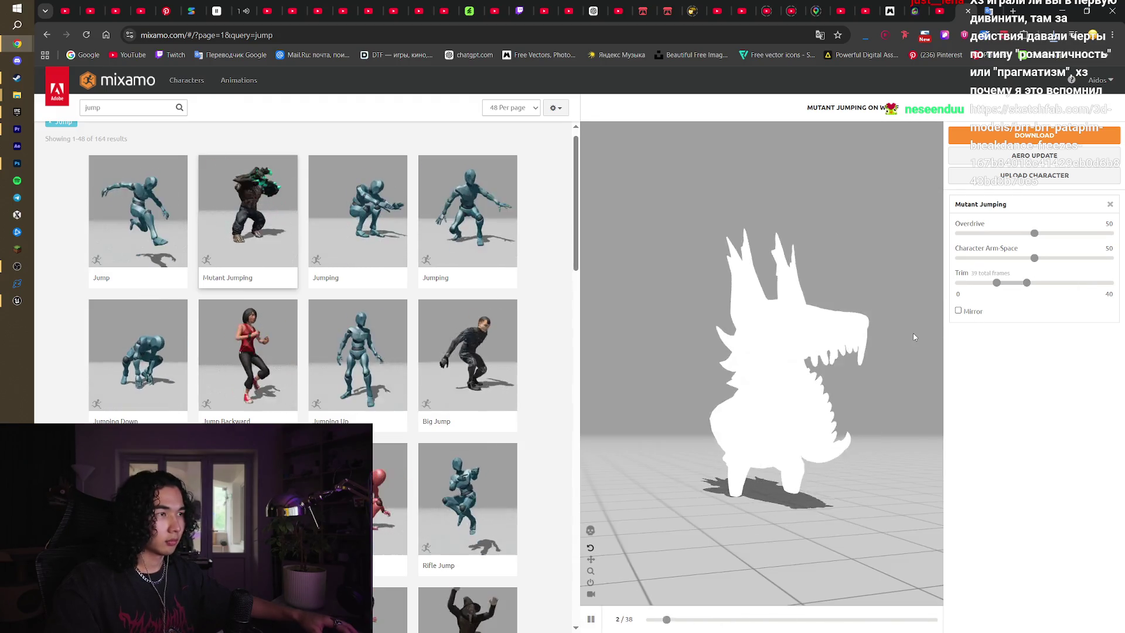
pyautogui.moveTo(1026, 283); pyautogui.dragTo(1033, 286)
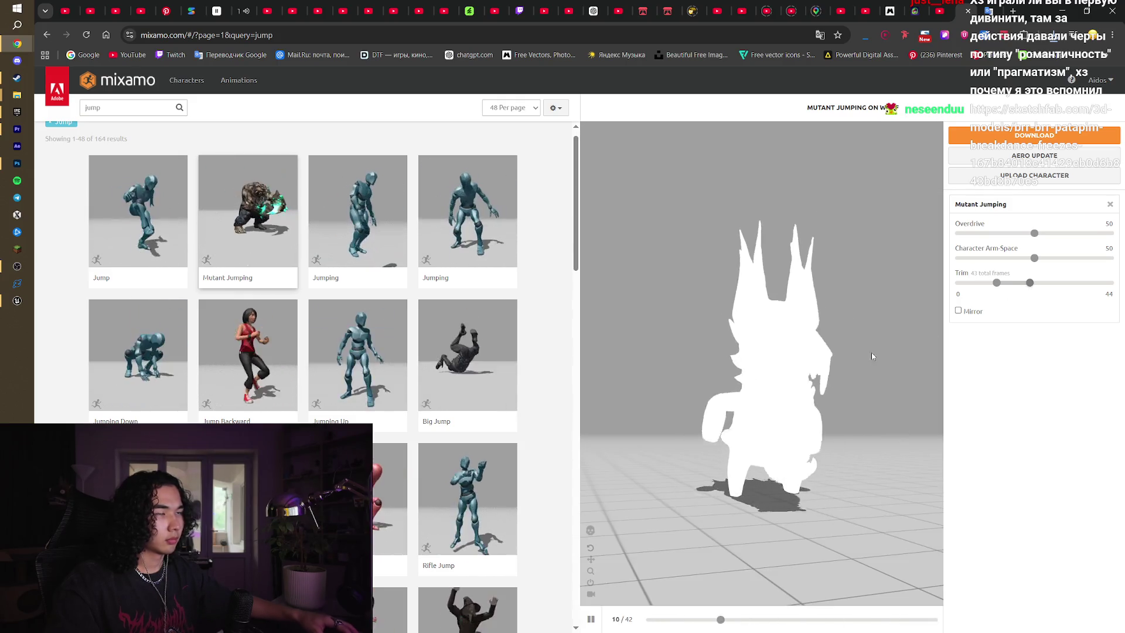
pyautogui.press('space')
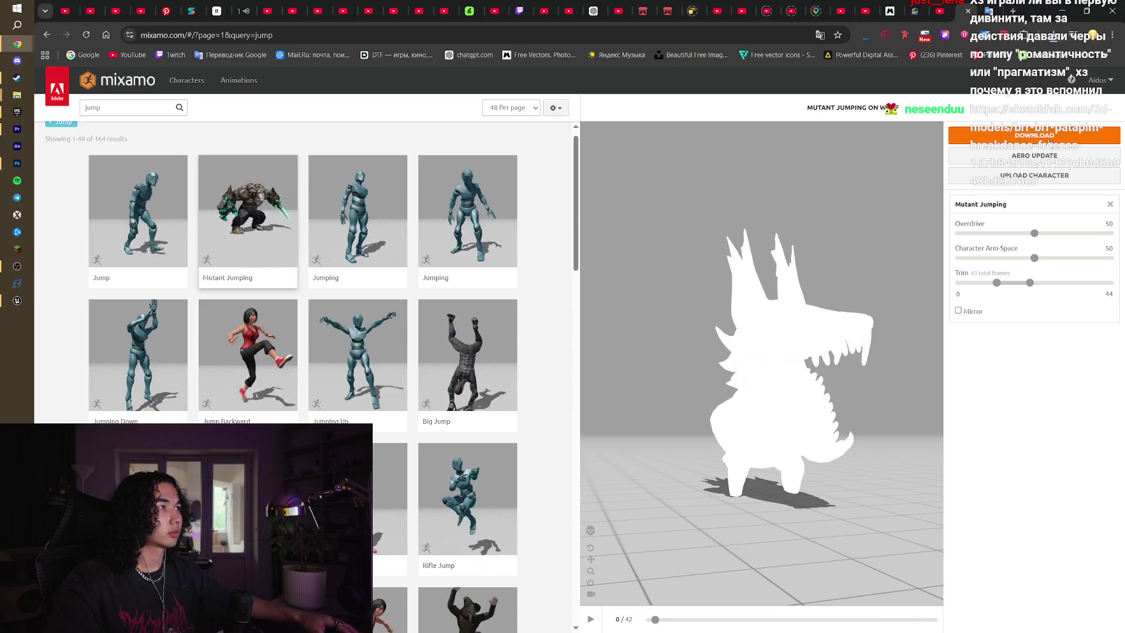
# Save the trimmed Mutant Jumping as an FBX into the Wolf folder
pyautogui.click(1050, 142)
pyautogui.click(720, 257)
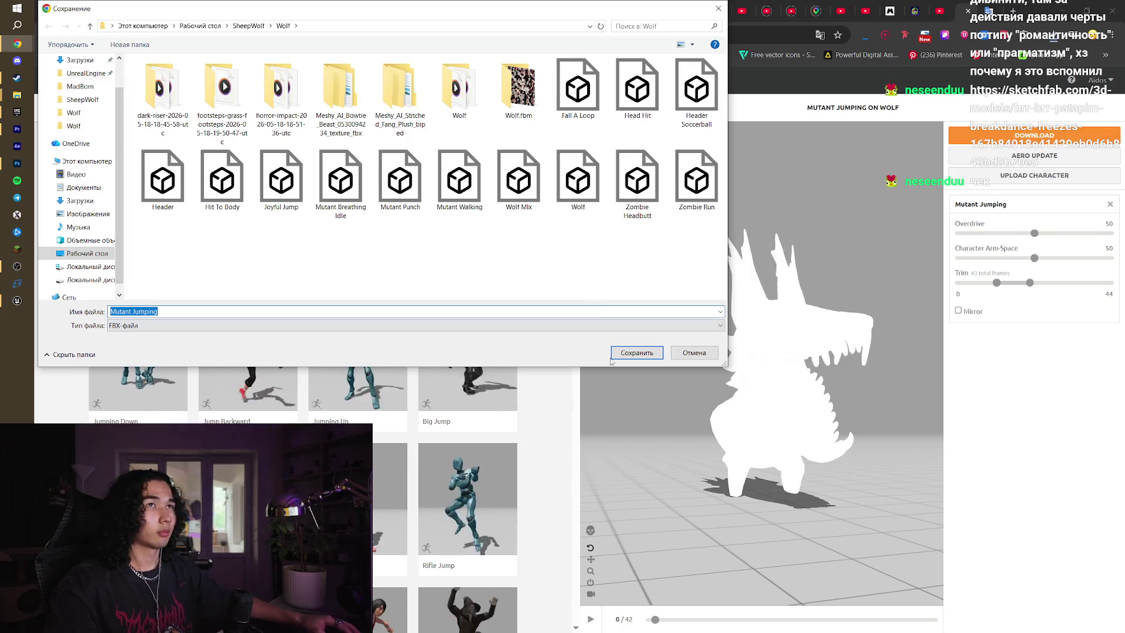
pyautogui.click(630, 354)
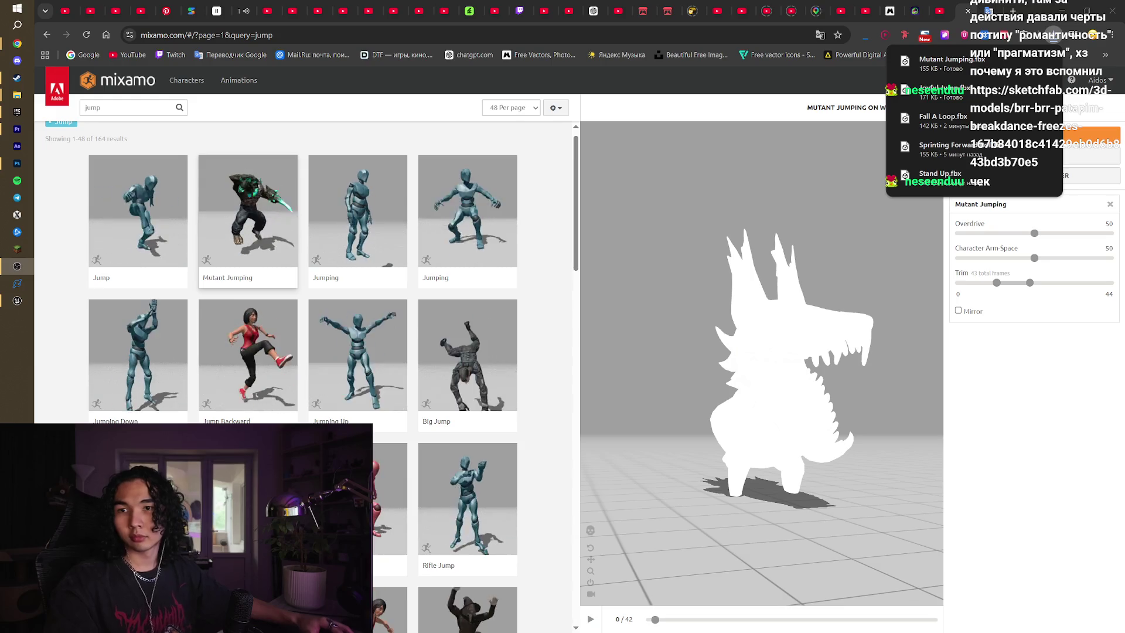
# Load the Sketchfab breakdance model page from the copied link in a new tab
pyautogui.hotkey('ctrl', 't')
pyautogui.hotkey('ctrl', 'v')
pyautogui.press('Return')
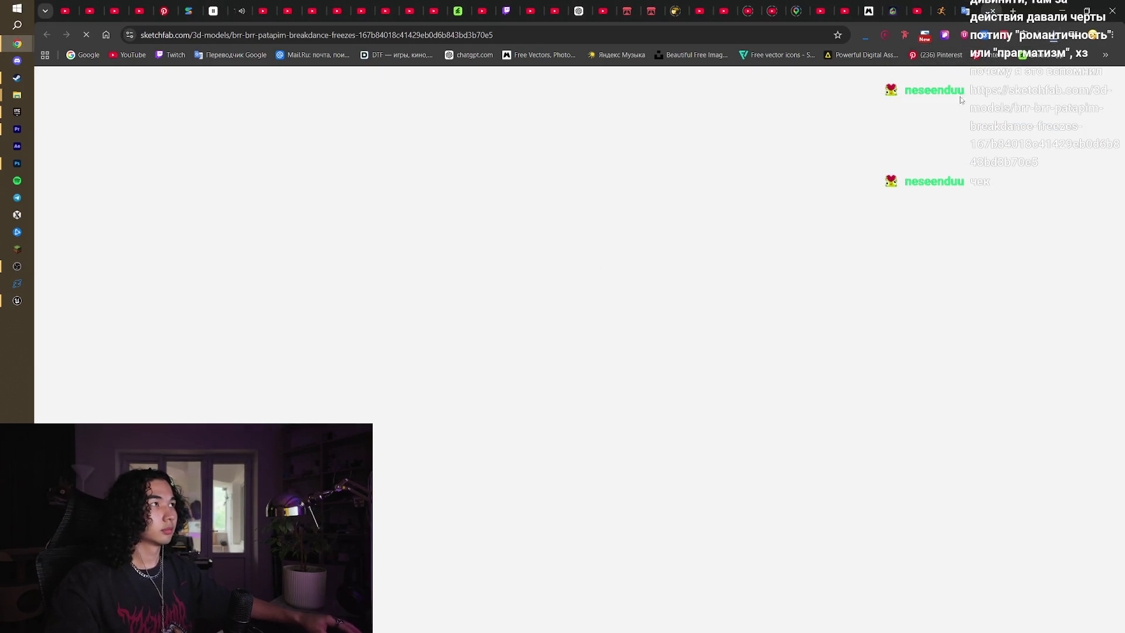
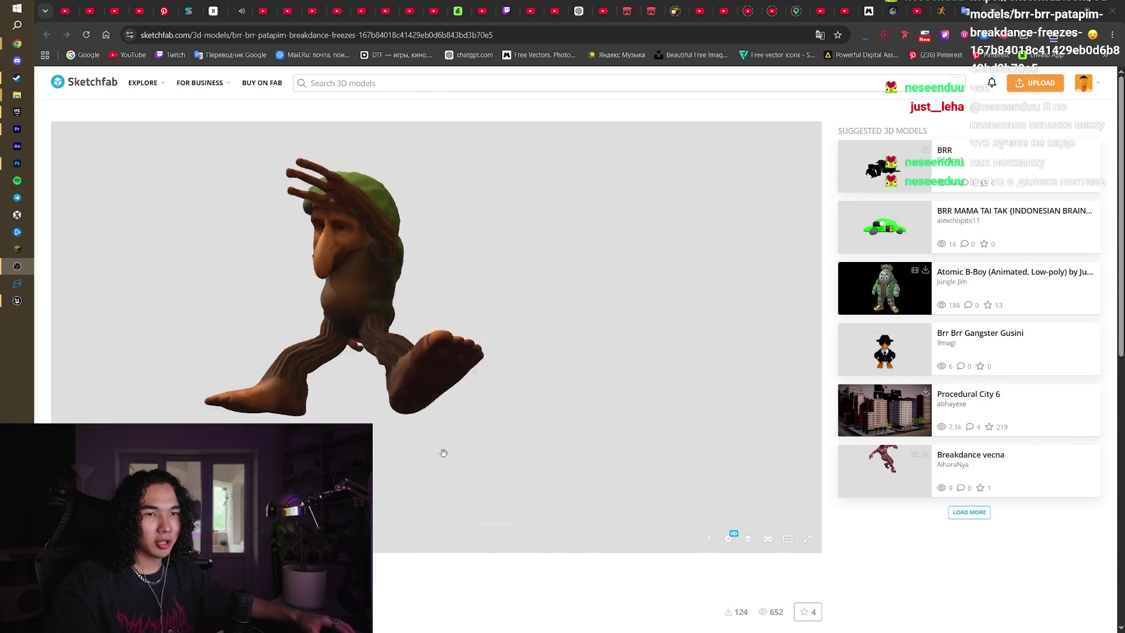
# View the Brr Brr Patapim breakdance model in wireframe via the Model Inspector, then minimise Chrome
pyautogui.click(728, 537)
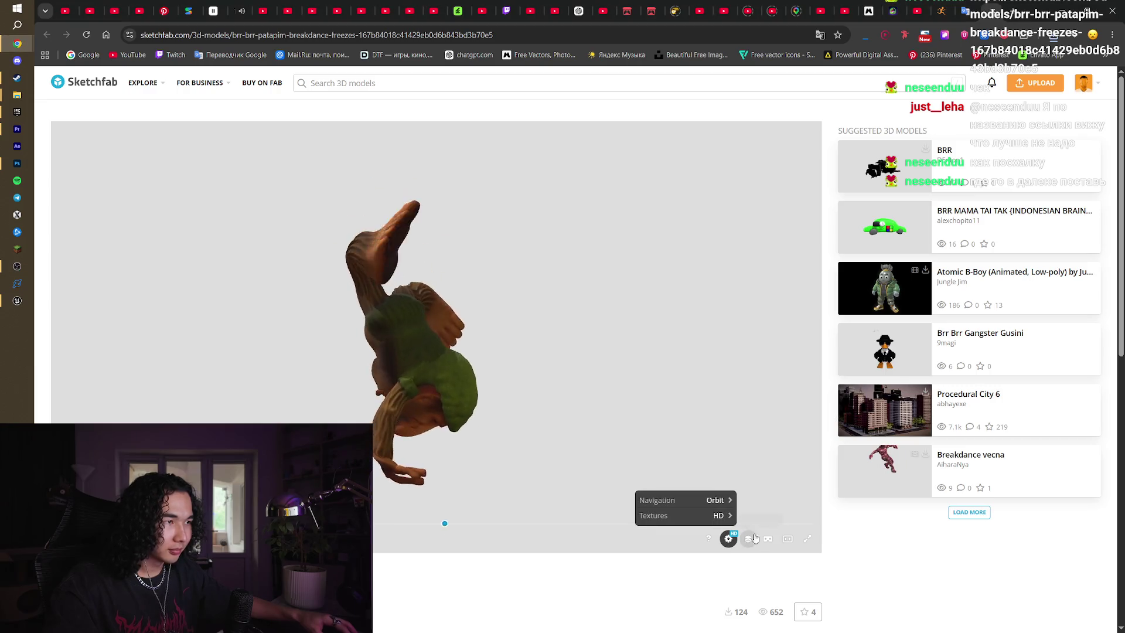
pyautogui.click(748, 539)
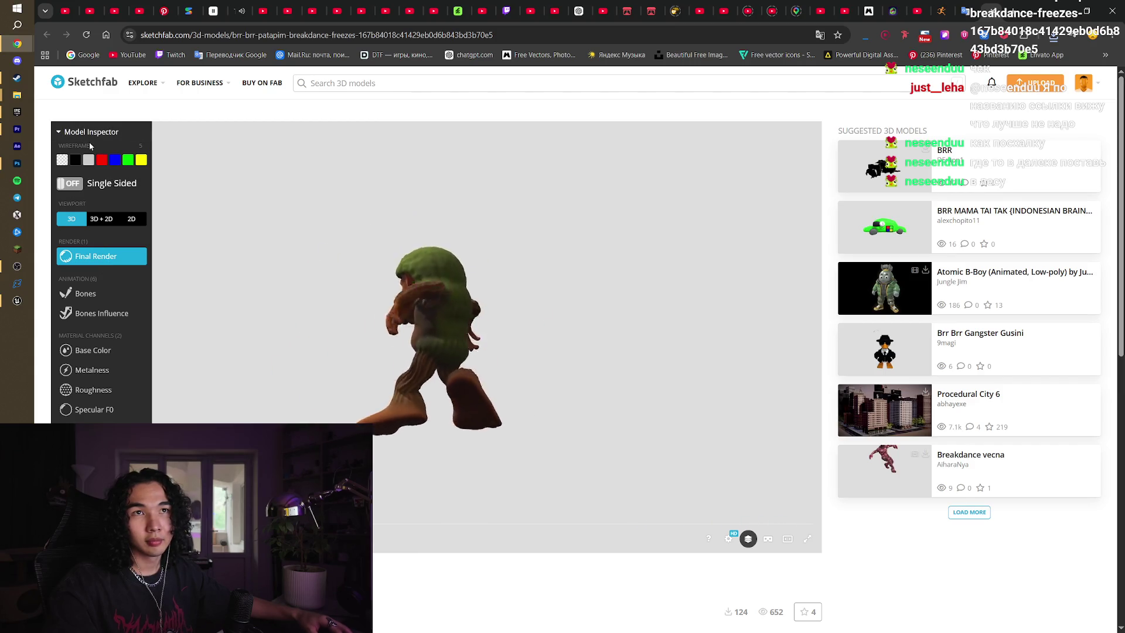
pyautogui.click(65, 163)
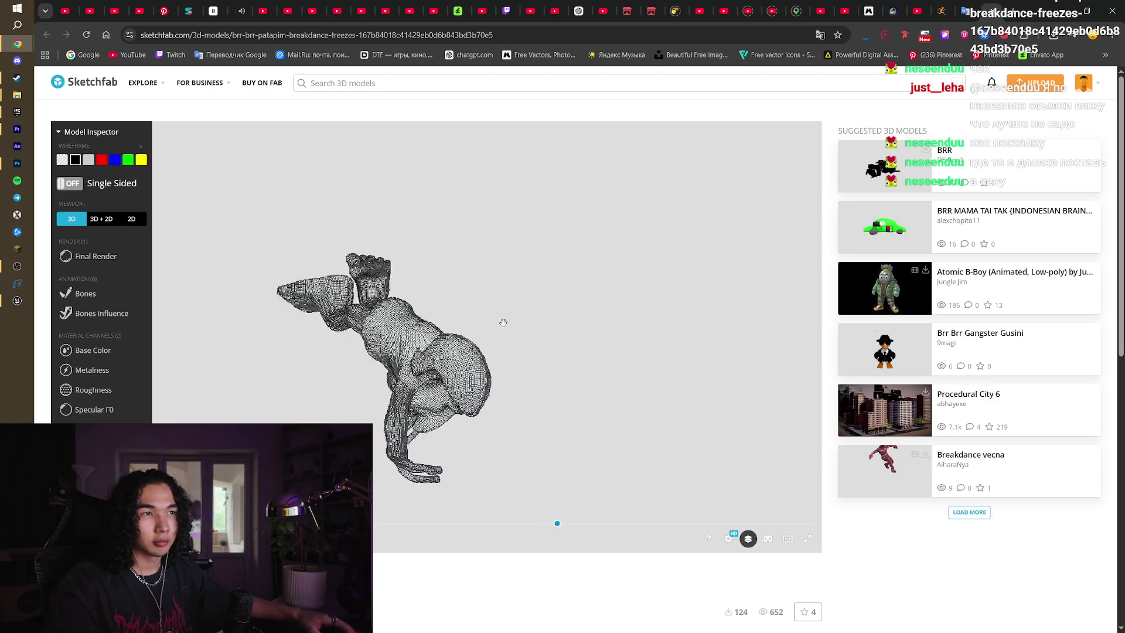
pyautogui.scroll(5, 503, 323)
pyautogui.scroll(-5, 375, 322)
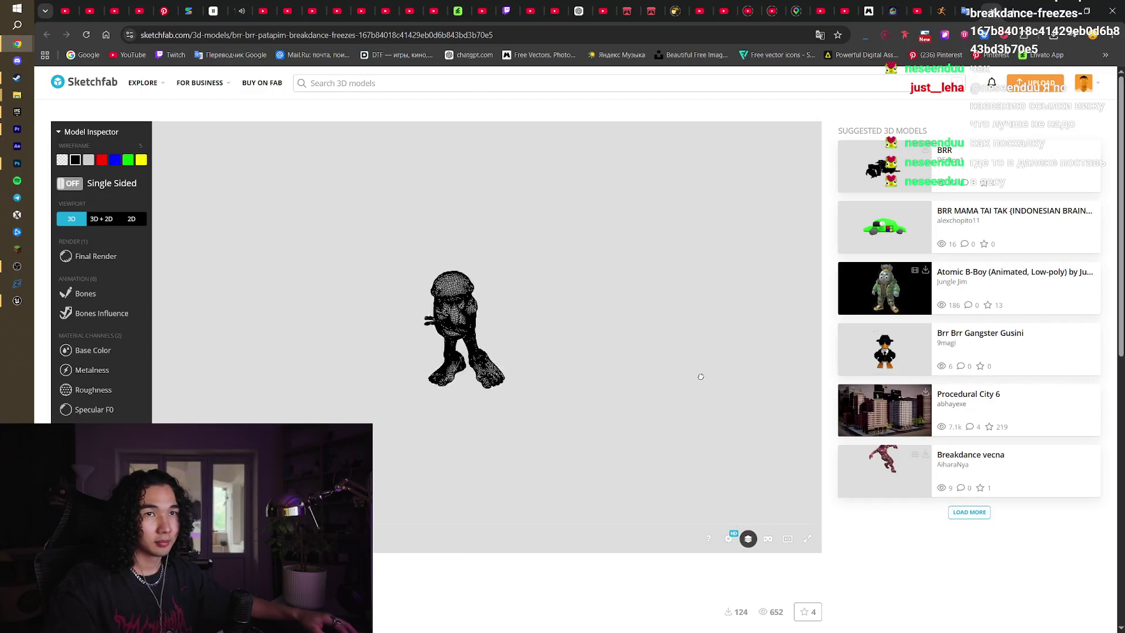
pyautogui.scroll(-4, 595, 578)
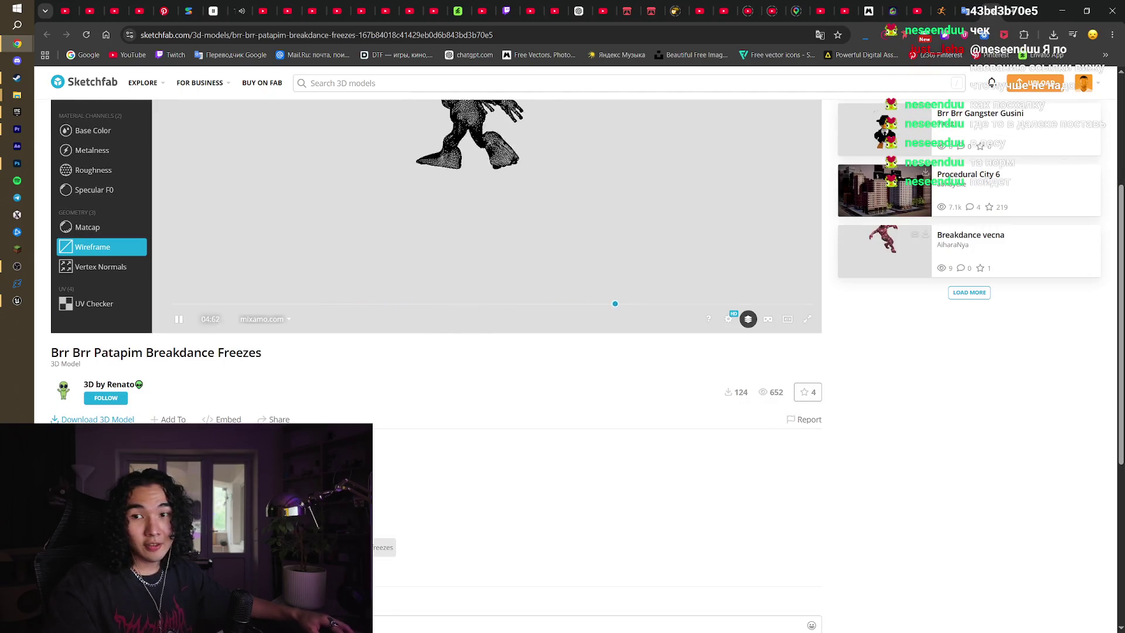
pyautogui.scroll(2, 267, 338)
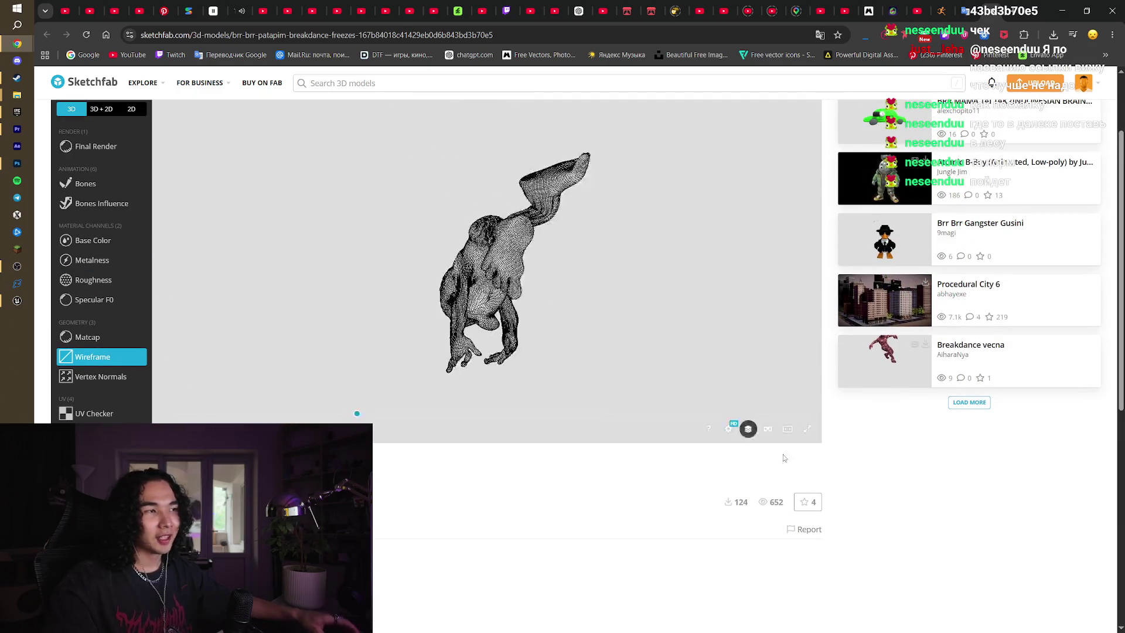
pyautogui.click(748, 428)
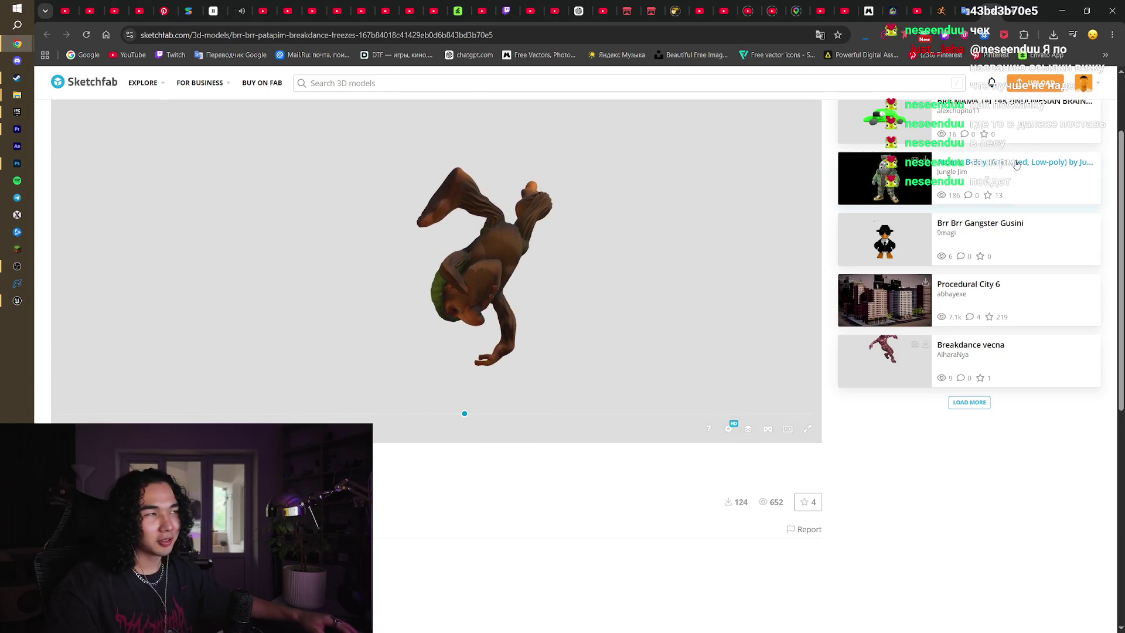
pyautogui.click(1064, 10)
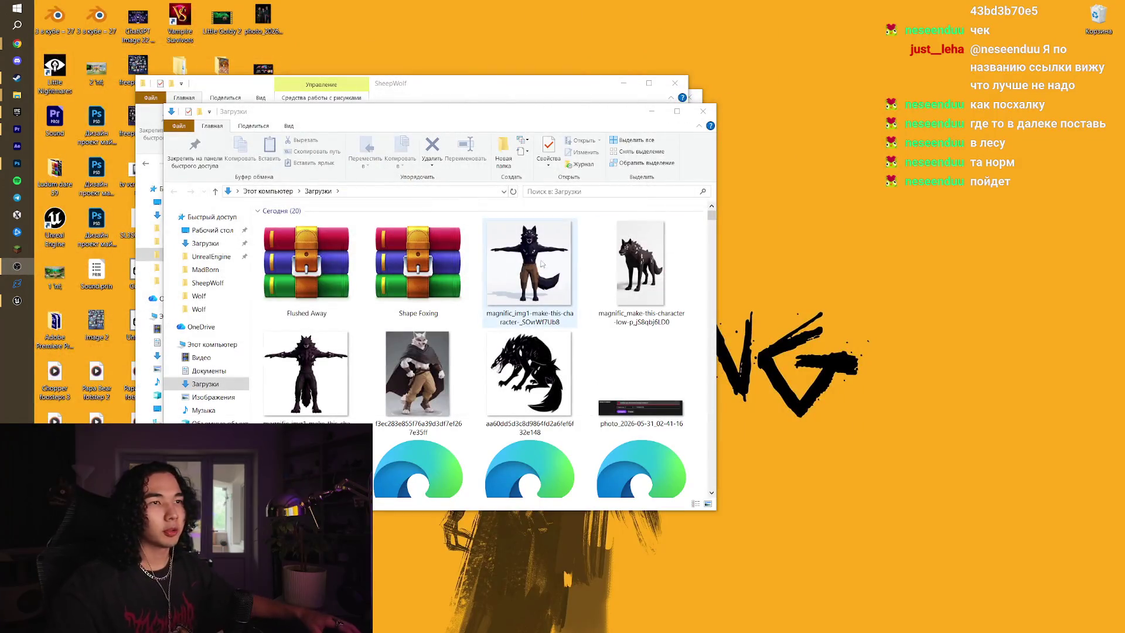
# In the Unreal editor, fly the viewport over the forest and around Manny
pyautogui.click(17, 300)
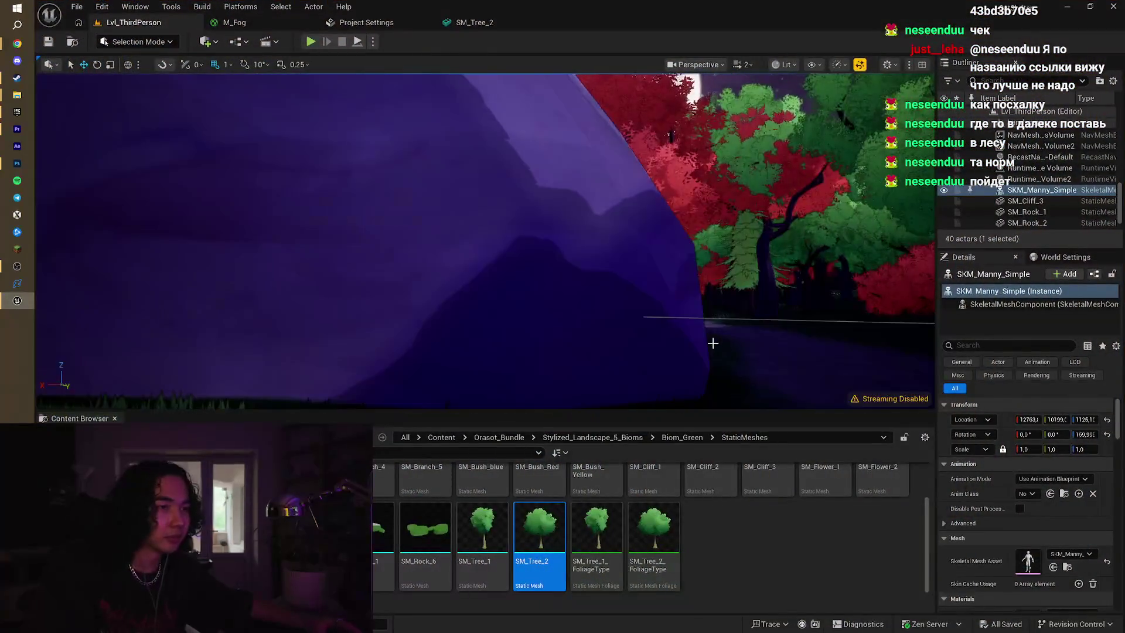
pyautogui.press('f')
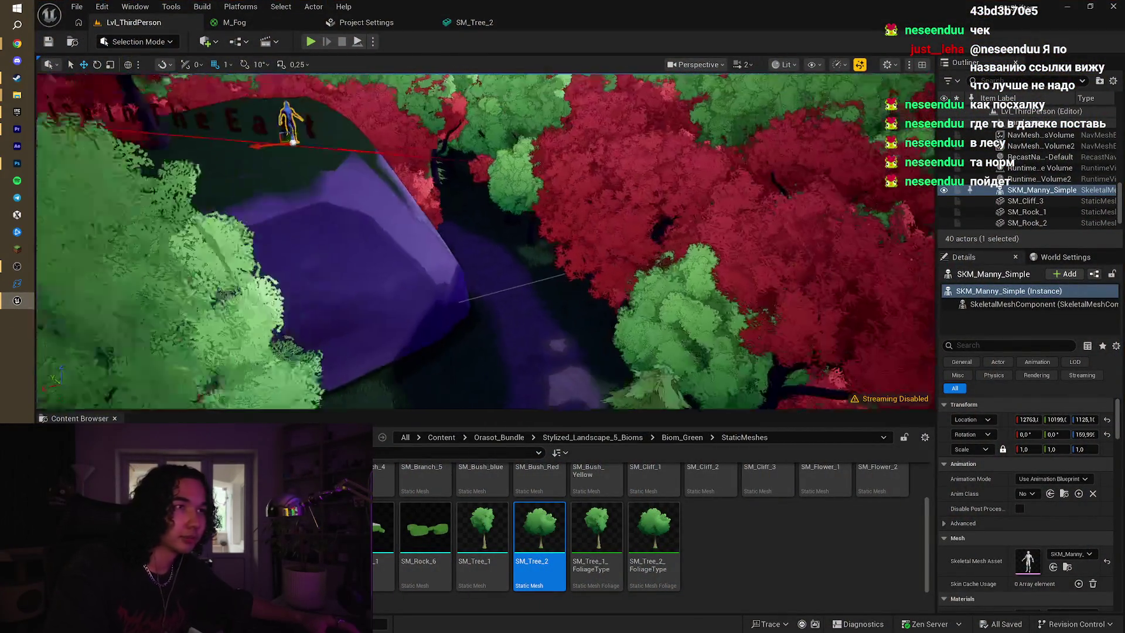
pyautogui.press('w')
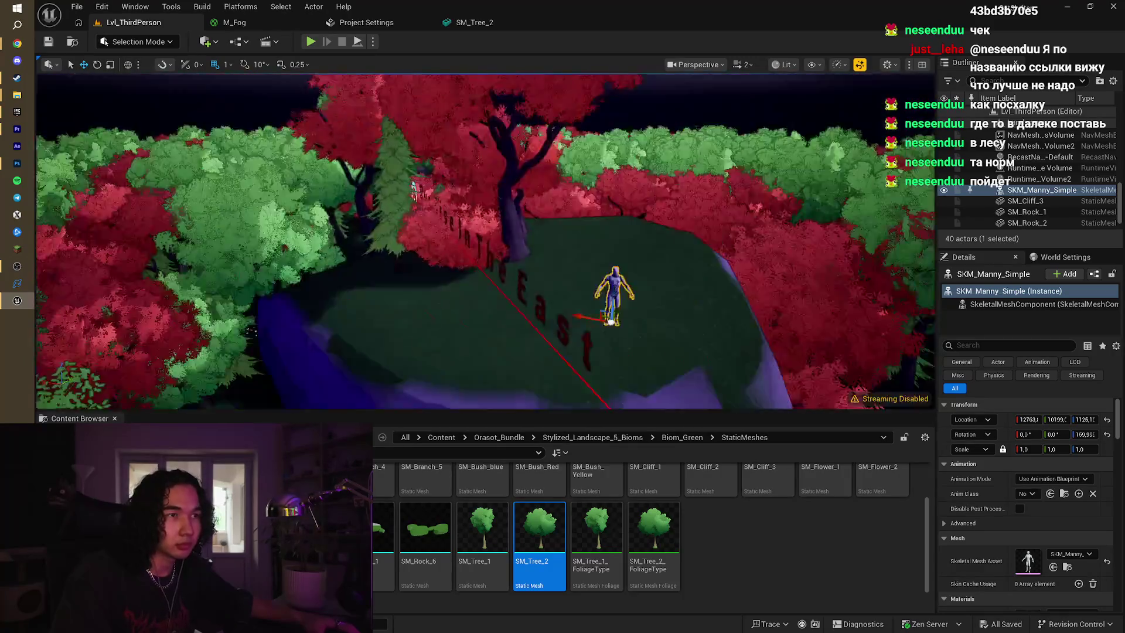
pyautogui.press('s')
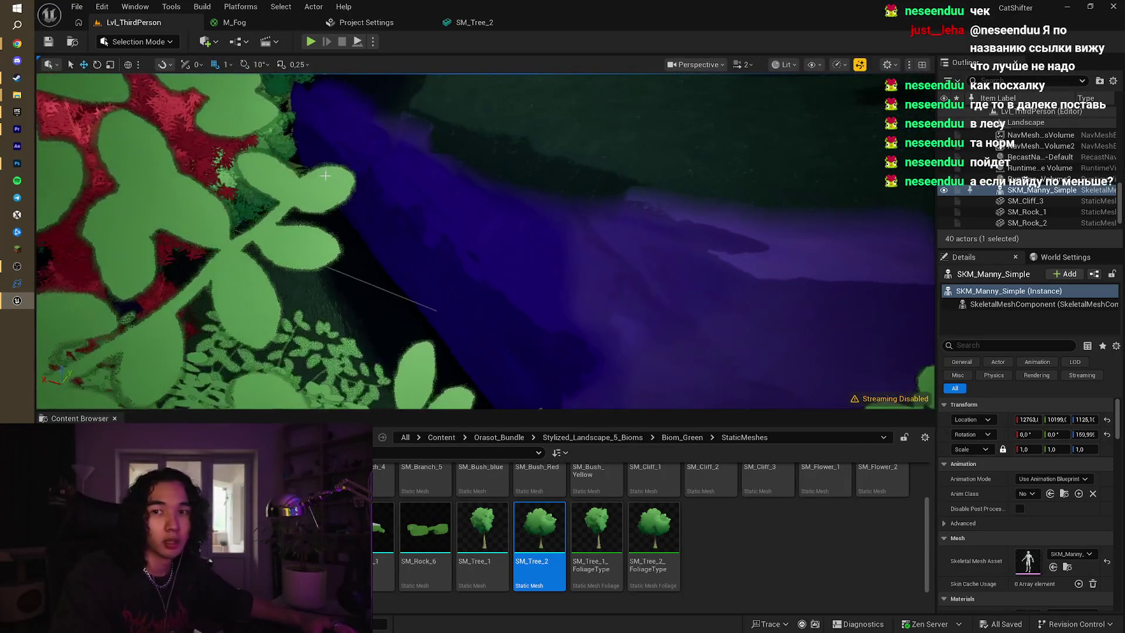
pyautogui.press('w')
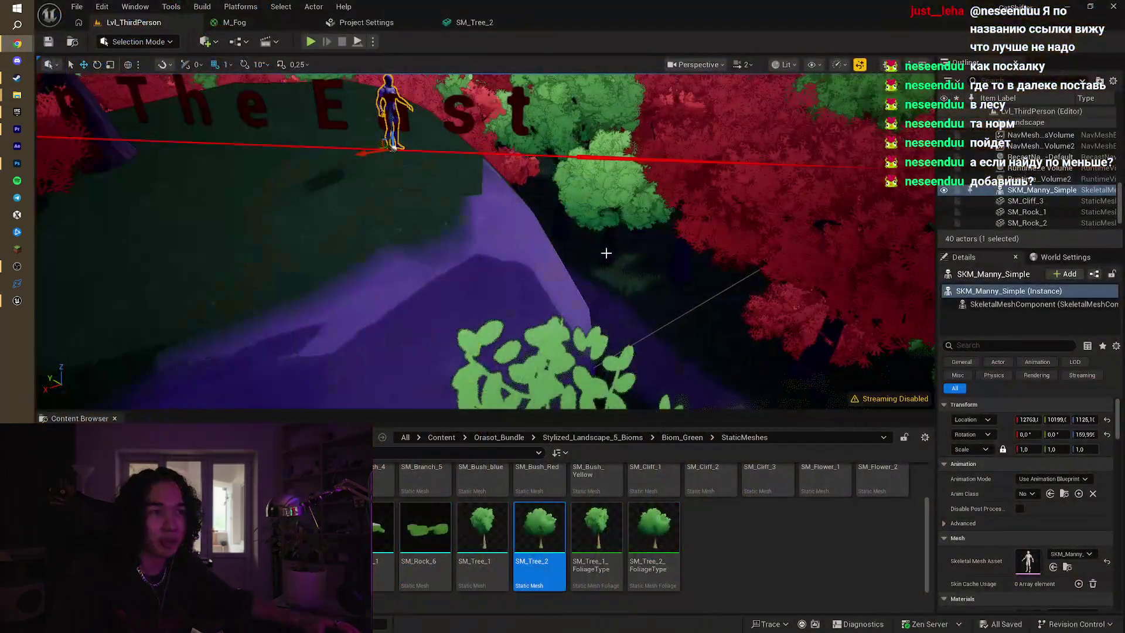
pyautogui.press('s')
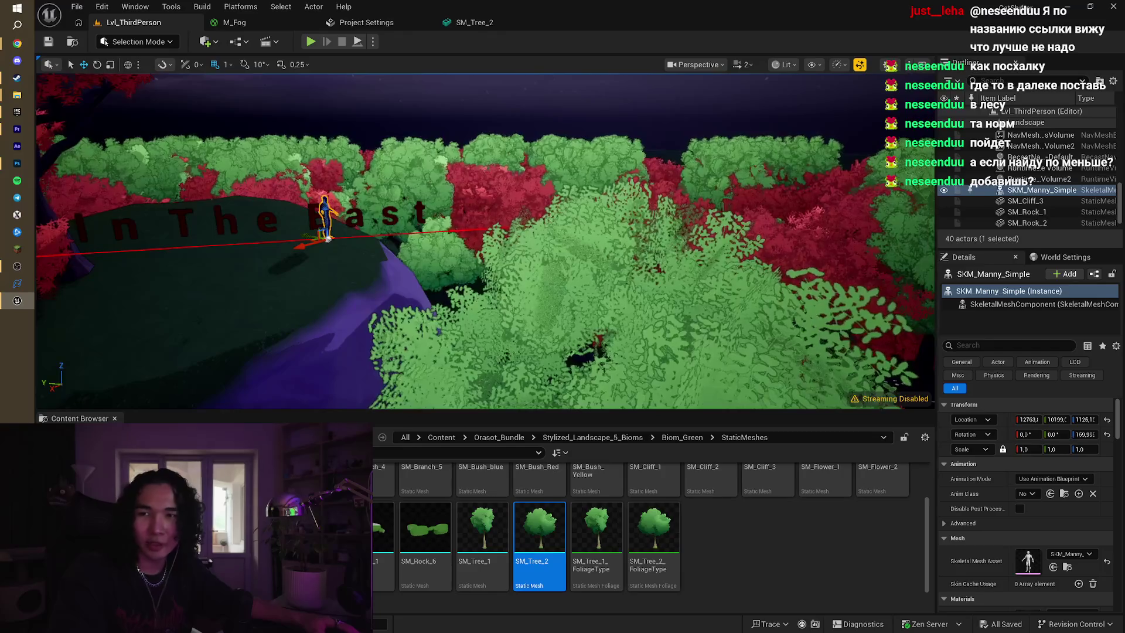
# Minimise Unreal and restore Chrome with the Sketchfab page
pyautogui.click(1073, 3)
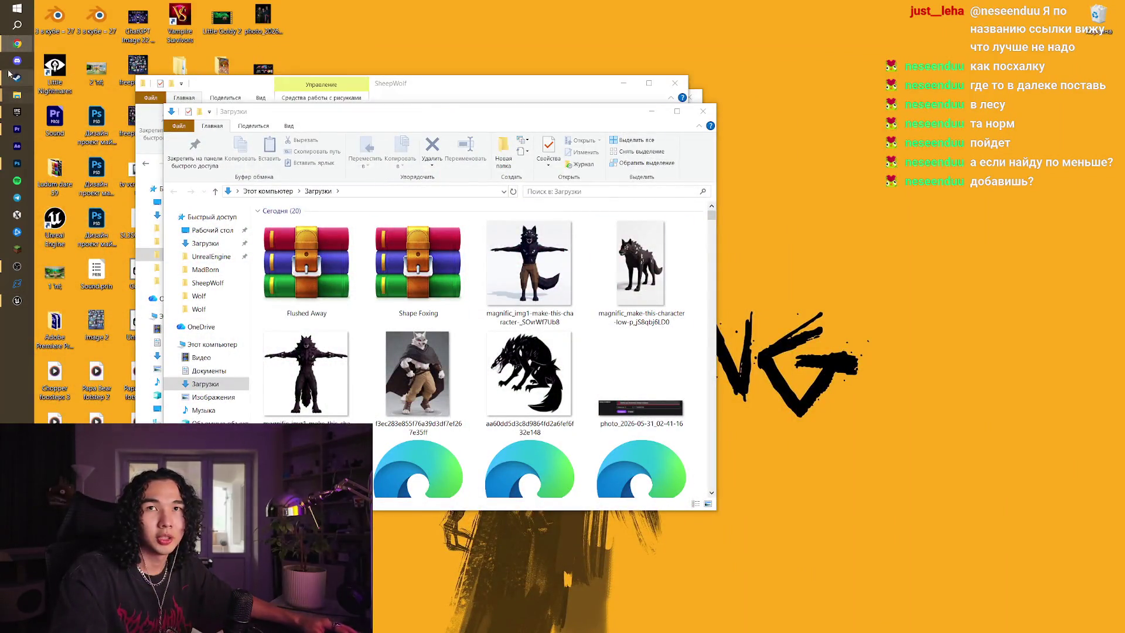
pyautogui.moveTo(9, 44)
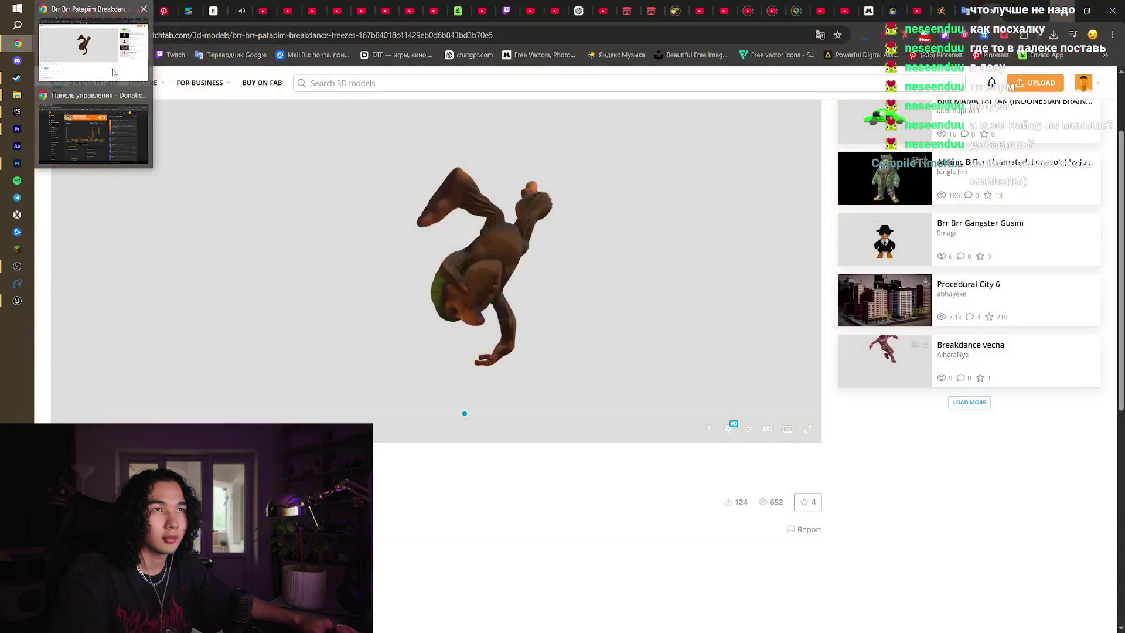
pyautogui.click(114, 73)
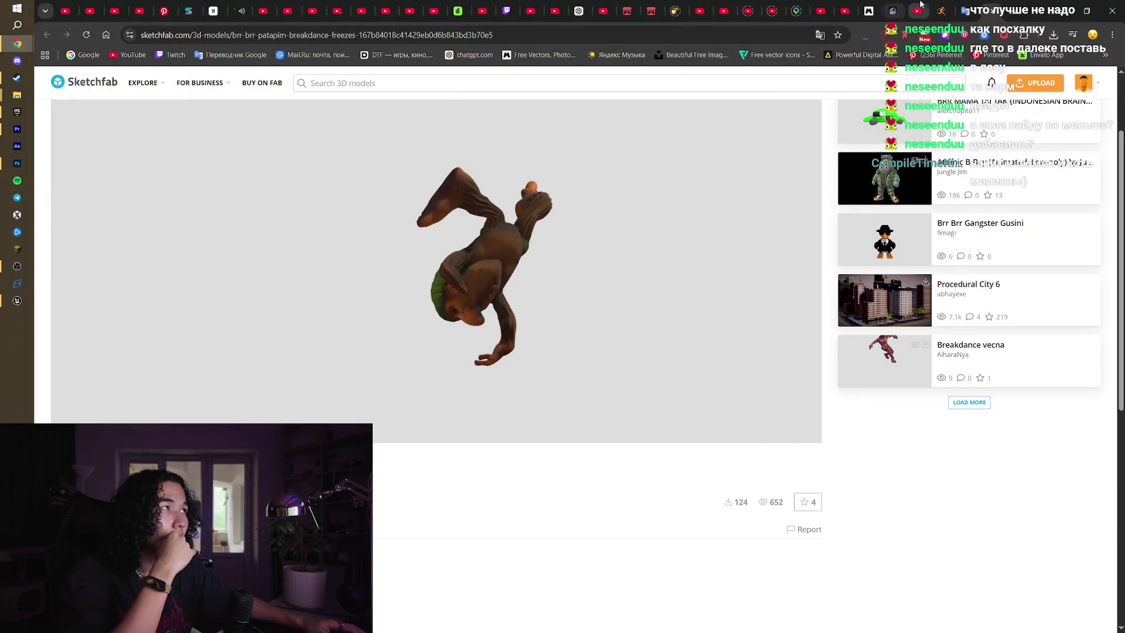
# Scroll through the Mixamo Jump animation results
pyautogui.click(941, 11)
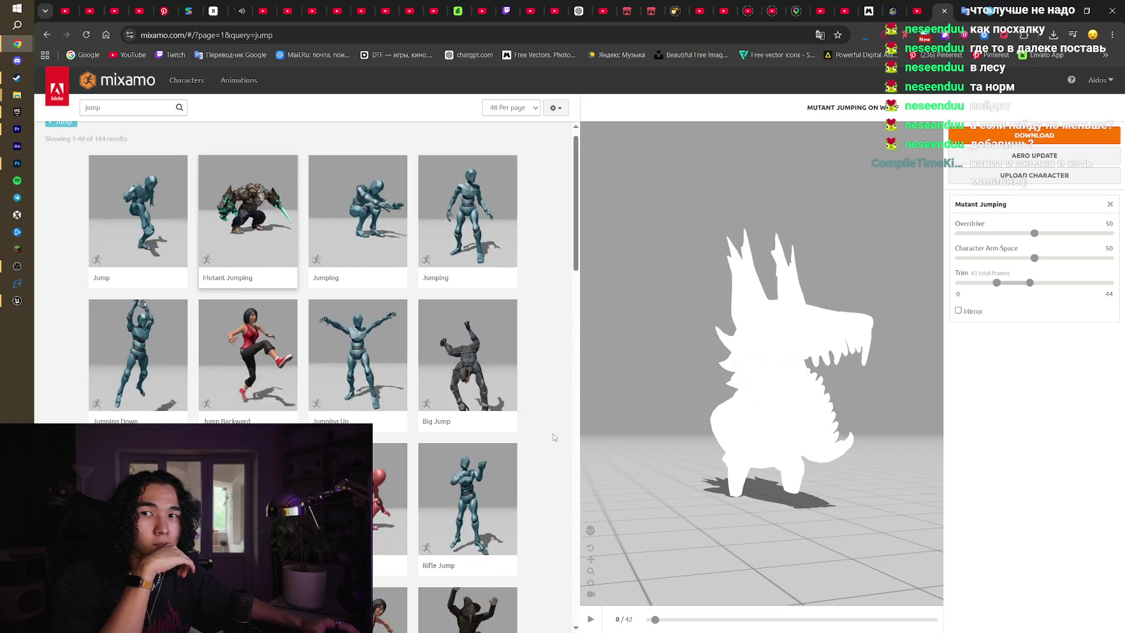
pyautogui.scroll(-20, 554, 437)
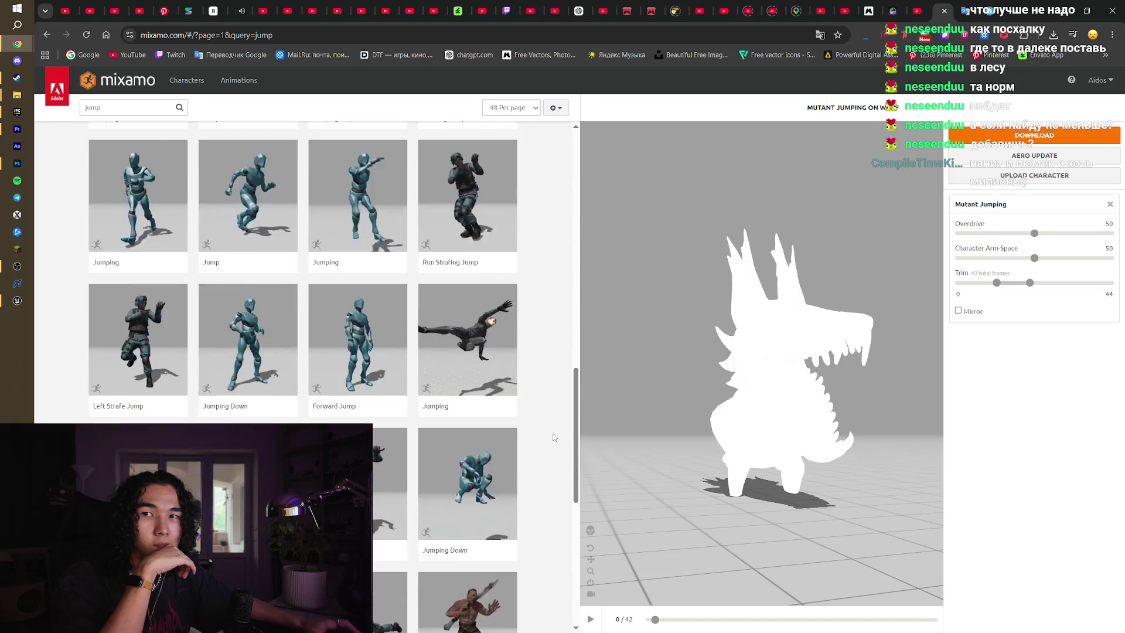
pyautogui.scroll(-1, 554, 438)
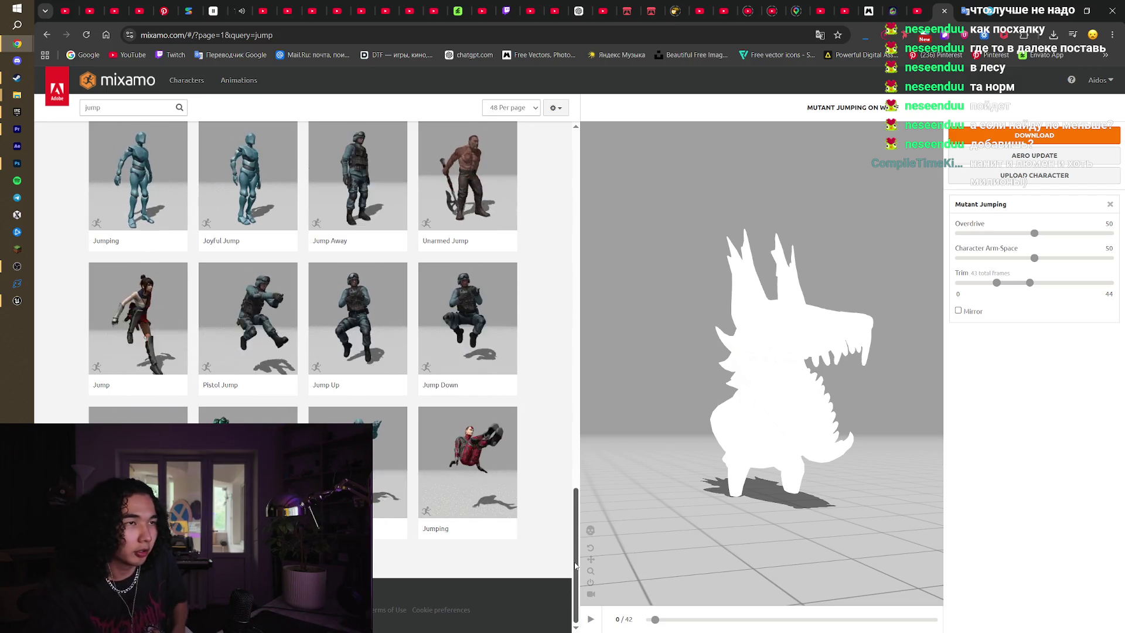
pyautogui.moveTo(575, 566); pyautogui.dragTo(597, 154)
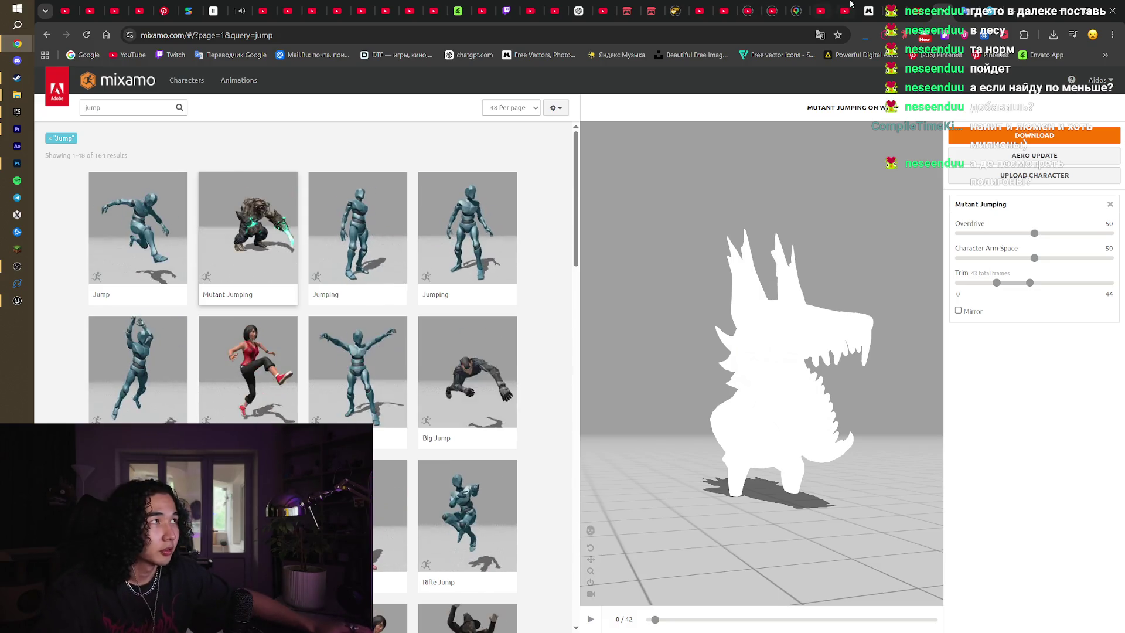
# Scroll the Sketchfab model page down to the 89.4k triangle and 44.7k vertex counts
pyautogui.hotkey('ctrl', 'Tab')
pyautogui.scroll(-4, 437, 293)
pyautogui.scroll(-1, 437, 293)
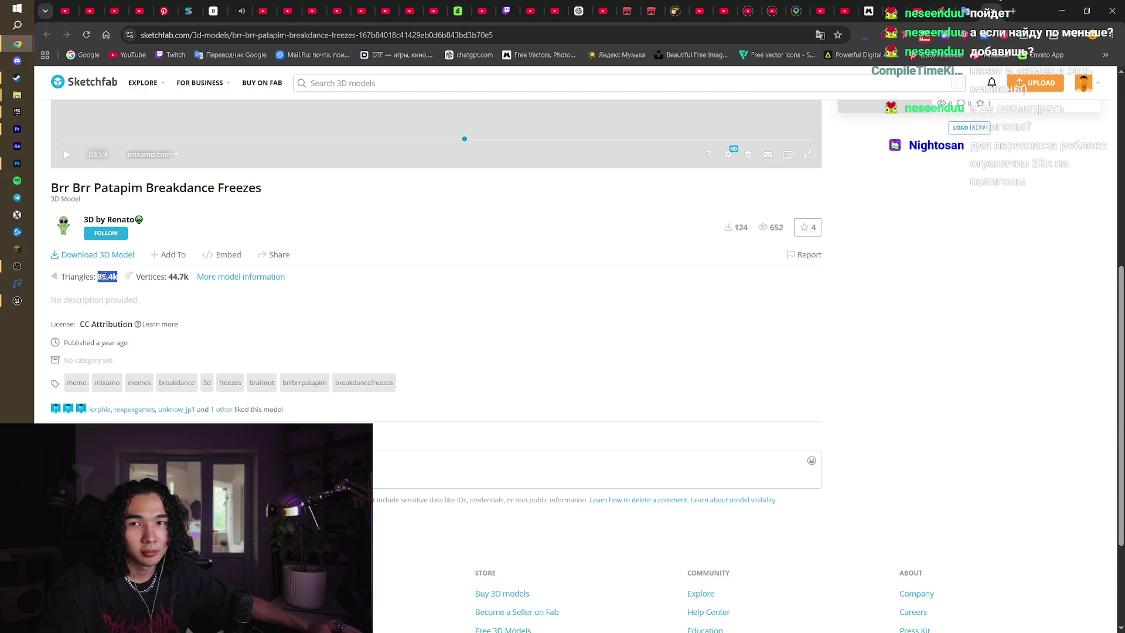
# Load a different saved model into the Meshy workspace viewer
pyautogui.scroll(5, 124, 283)
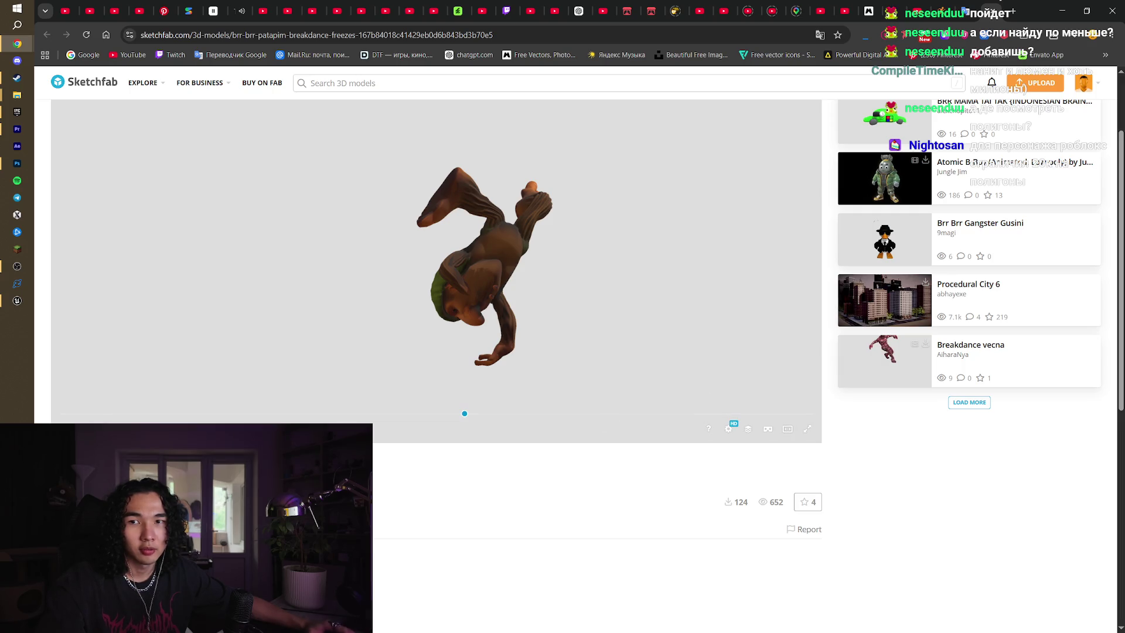
pyautogui.click(959, 6)
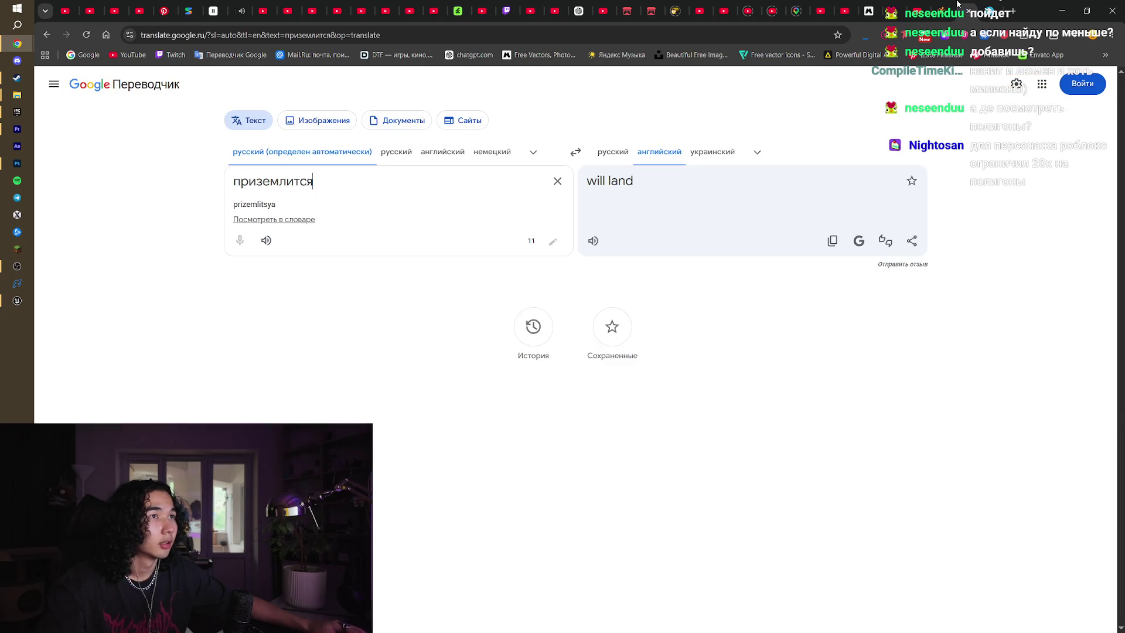
pyautogui.click(949, 6)
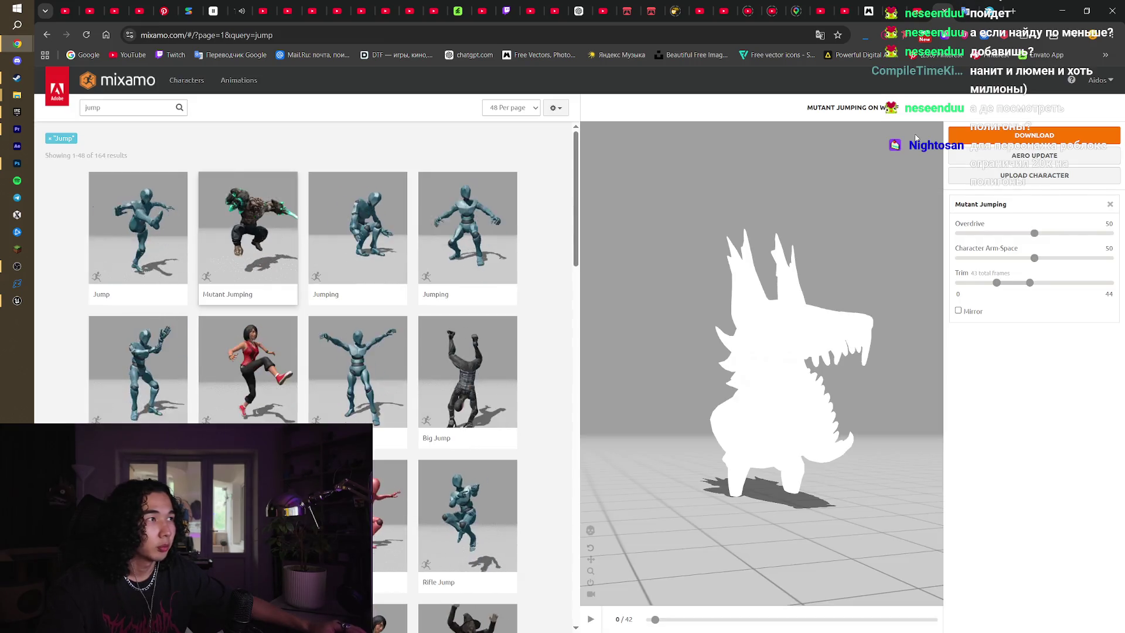
pyautogui.click(919, 6)
pyautogui.click(903, 6)
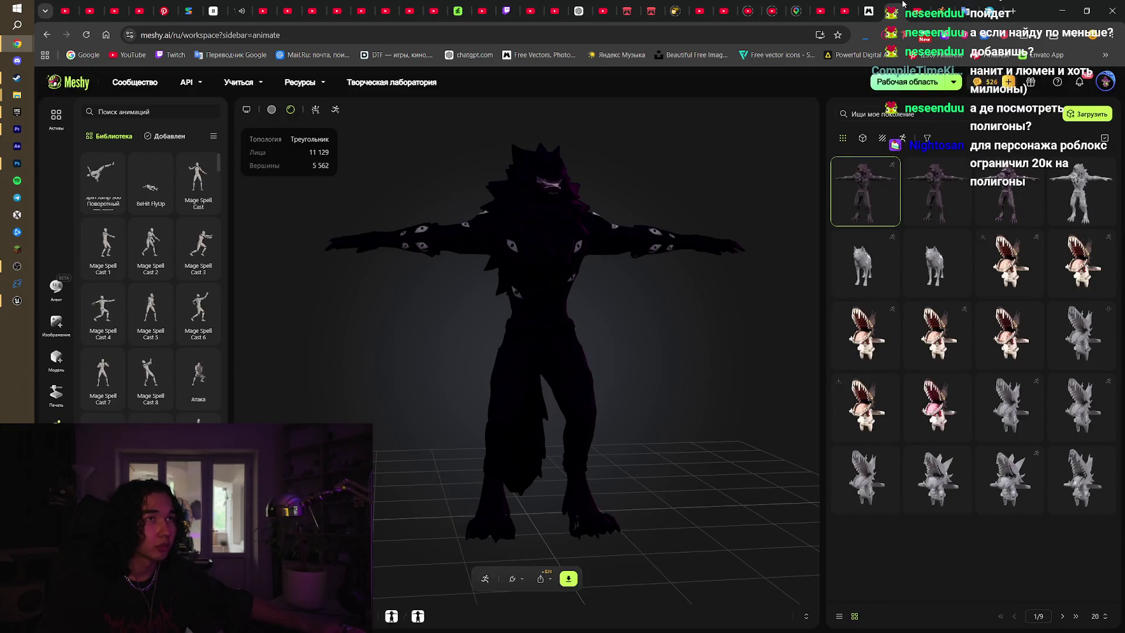
pyautogui.click(928, 328)
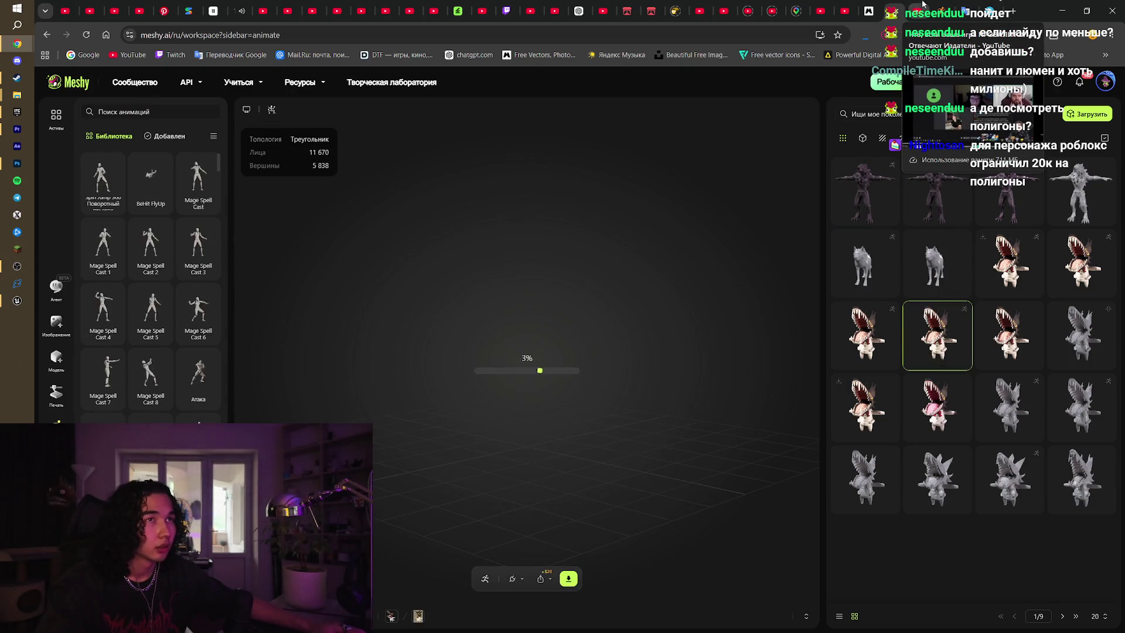
# Return to the Mixamo jump results and select the old search words
pyautogui.click(923, 4)
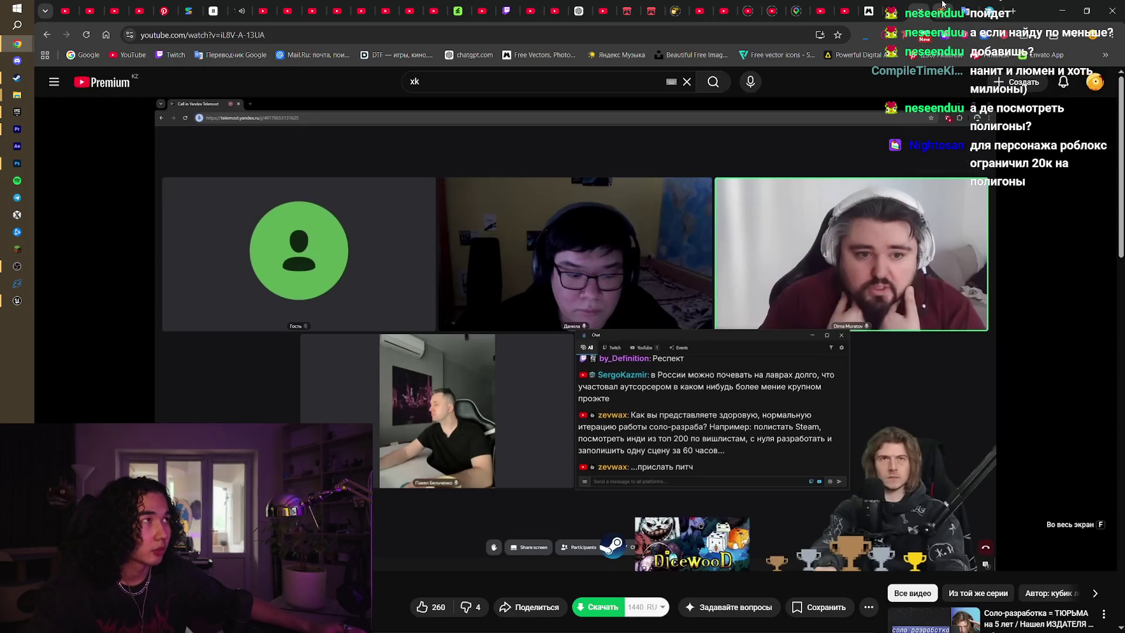
pyautogui.click(942, 5)
pyautogui.scroll(-5, 559, 358)
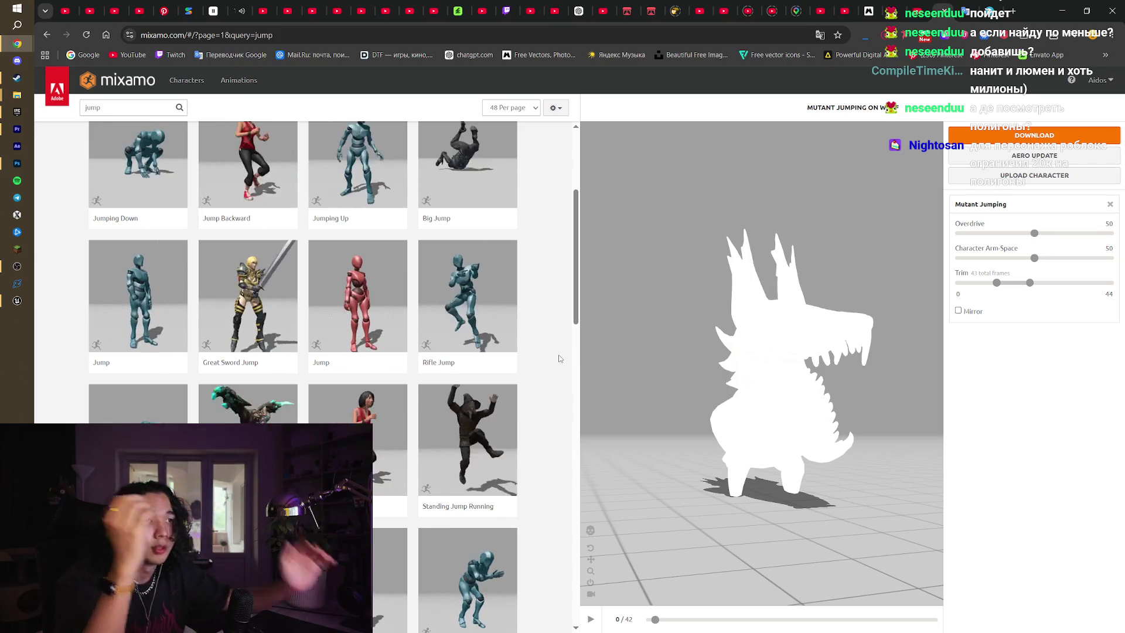
pyautogui.scroll(5, 560, 359)
pyautogui.click(87, 107)
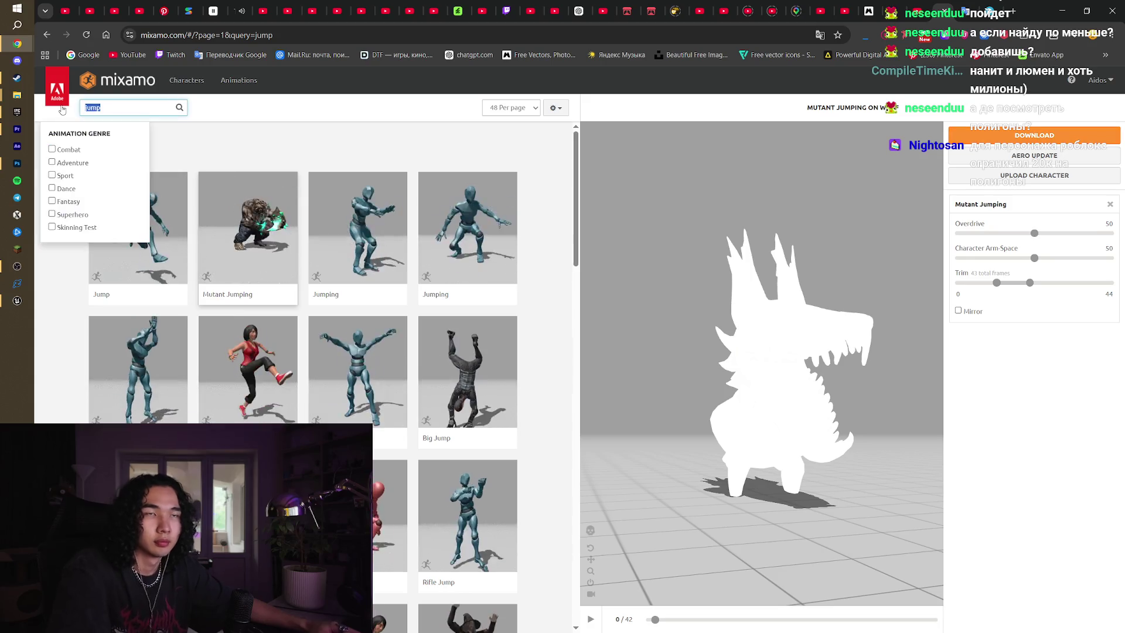
# Search Mixamo for 'land' and preview Hard Landing and Landing on the wolf
pyautogui.write('land')
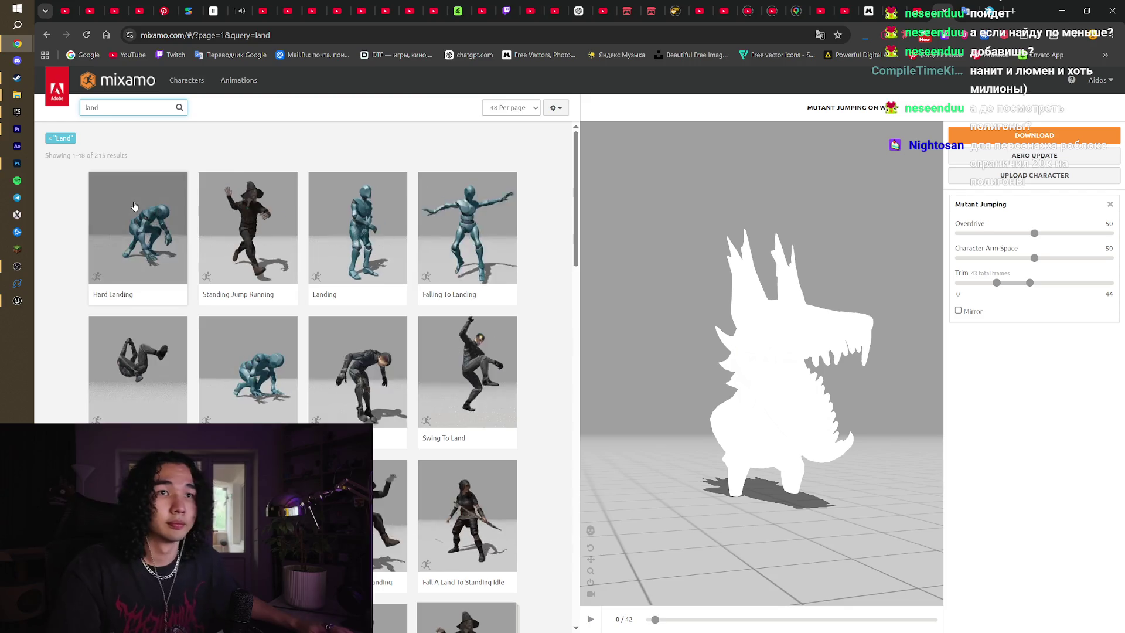
pyautogui.click(137, 206)
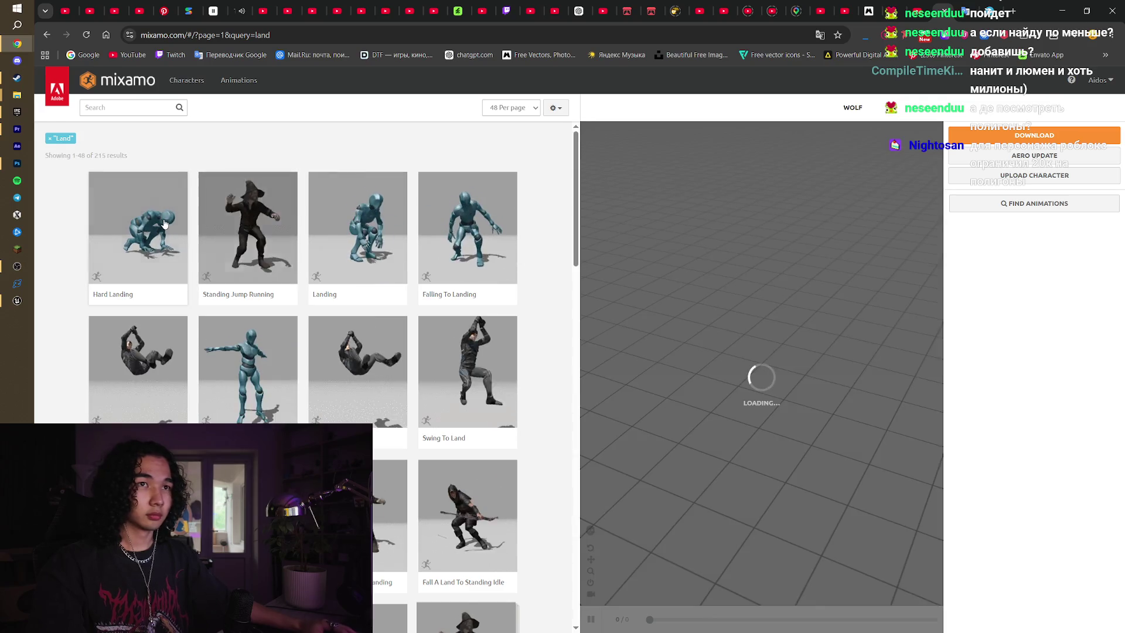
pyautogui.click(165, 223)
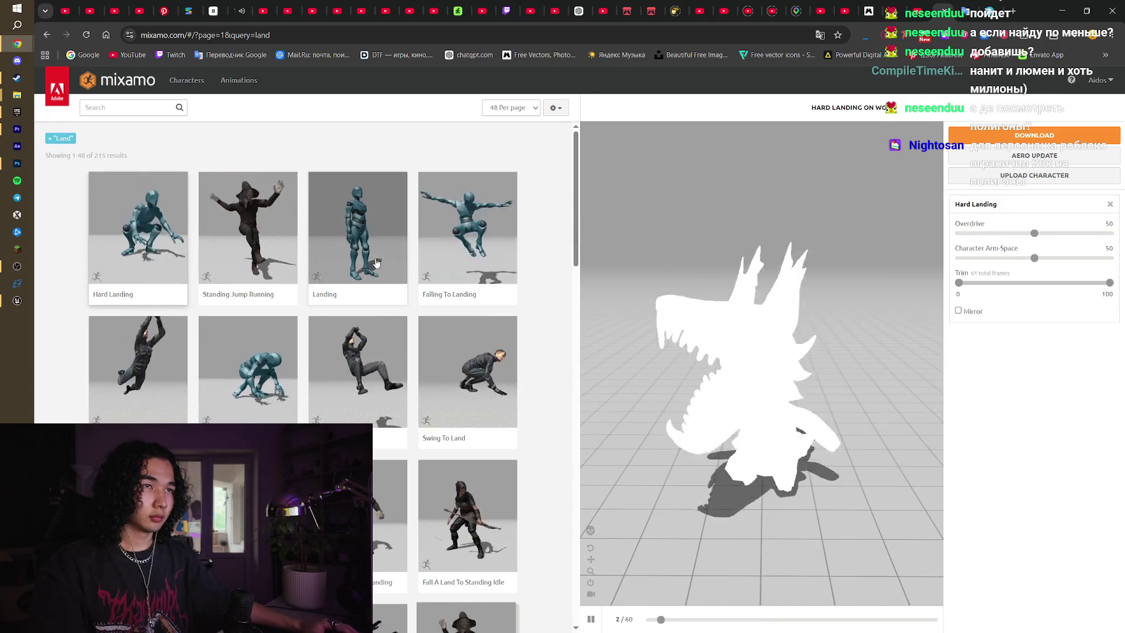
pyautogui.click(347, 214)
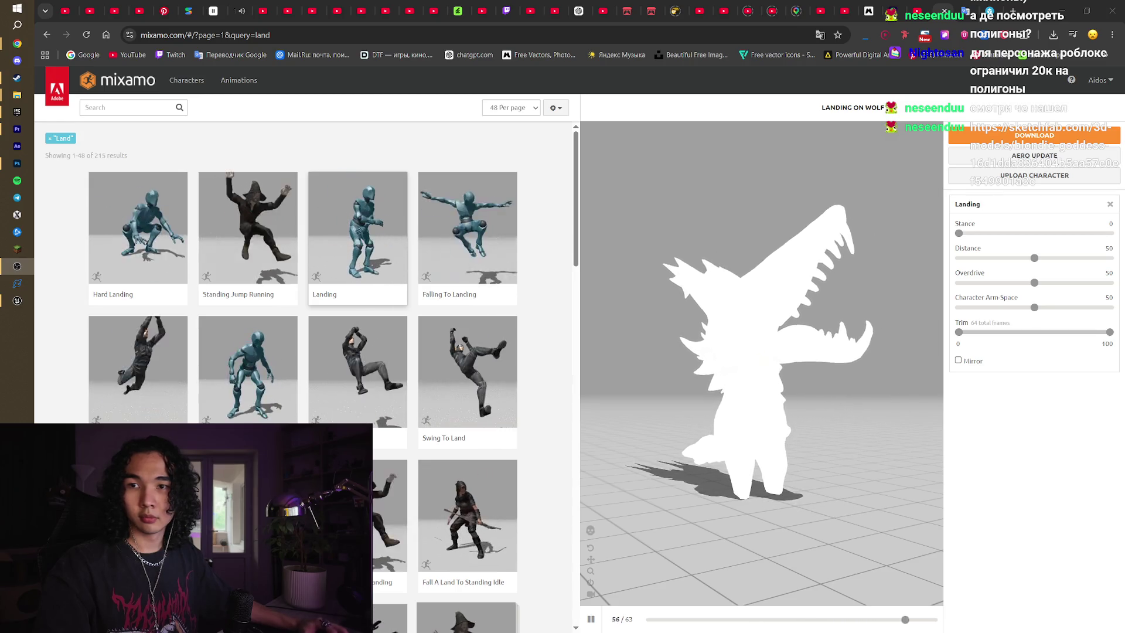
# Load the shared Sketchfab model link from the clipboard
pyautogui.hotkey('ctrl', 'l')
pyautogui.write('https://sketchfab.com/3d-models/blondie-goddess-16d1dda836404b5aa57c0ef549901a3c')
pyautogui.press('Return')
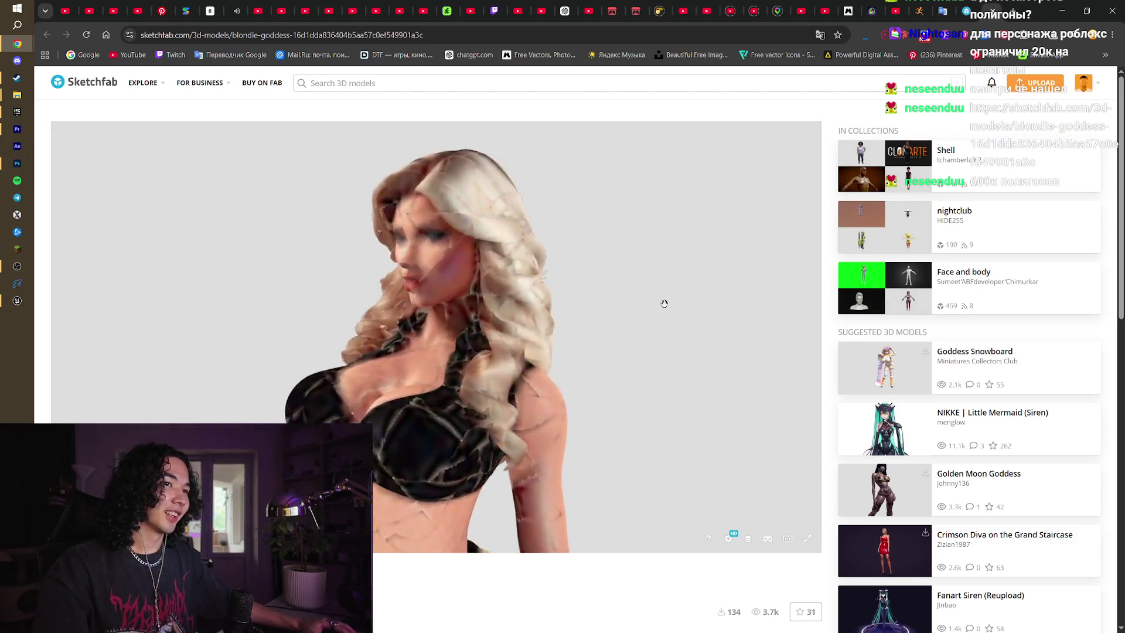
# Orbit the Sketchfab model, then close its tab and return to Mixamo
pyautogui.moveTo(596, 281)
pyautogui.mouseDown()
pyautogui.moveTo(721, 274)
pyautogui.moveTo(628, 282)
pyautogui.mouseUp()
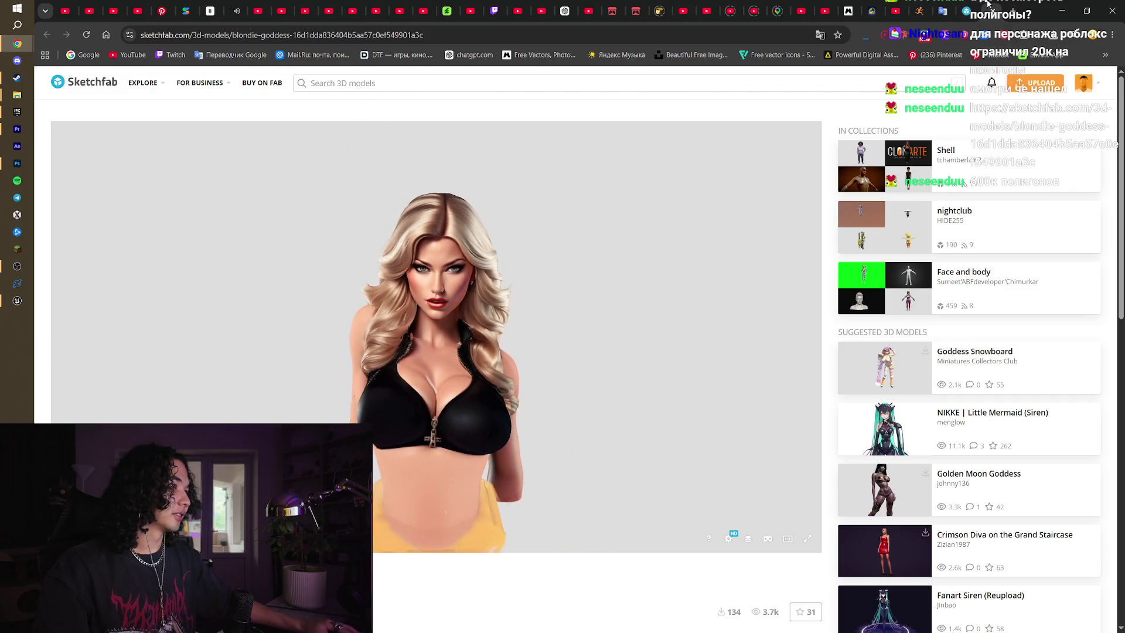
pyautogui.click(988, 8)
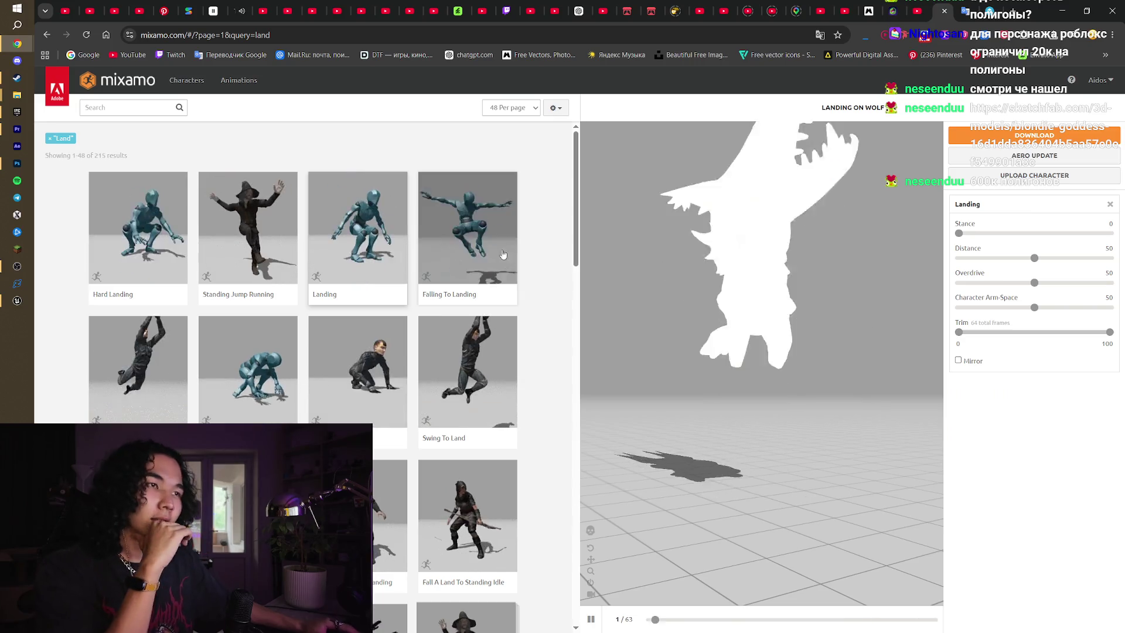
pyautogui.scroll(-1, 576, 255)
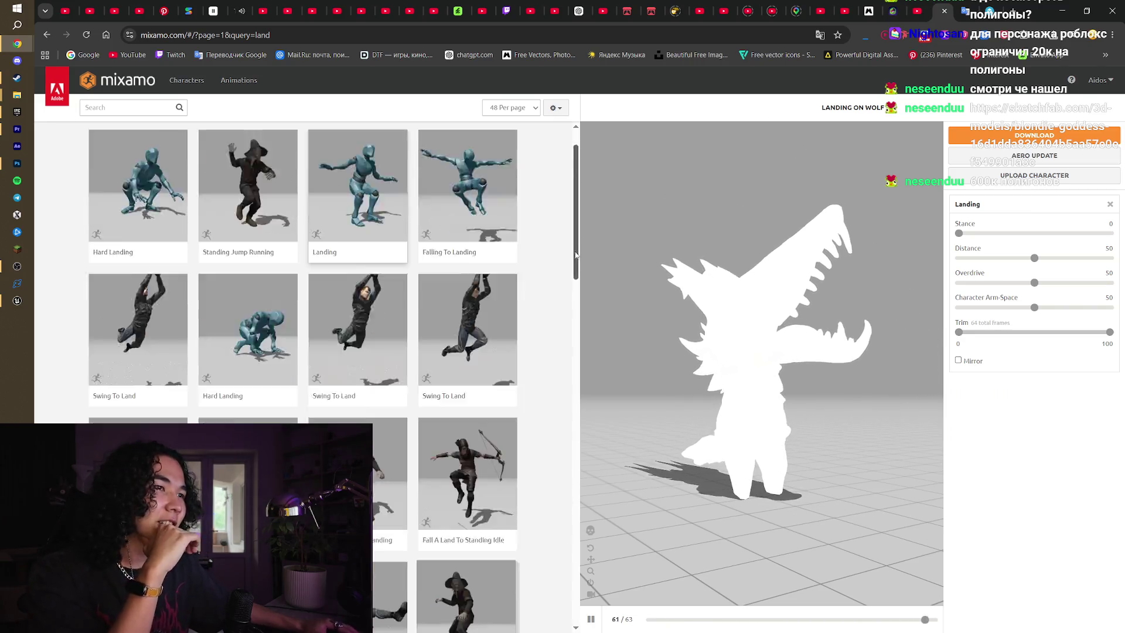
pyautogui.scroll(-5, 575, 255)
pyautogui.scroll(6, 575, 255)
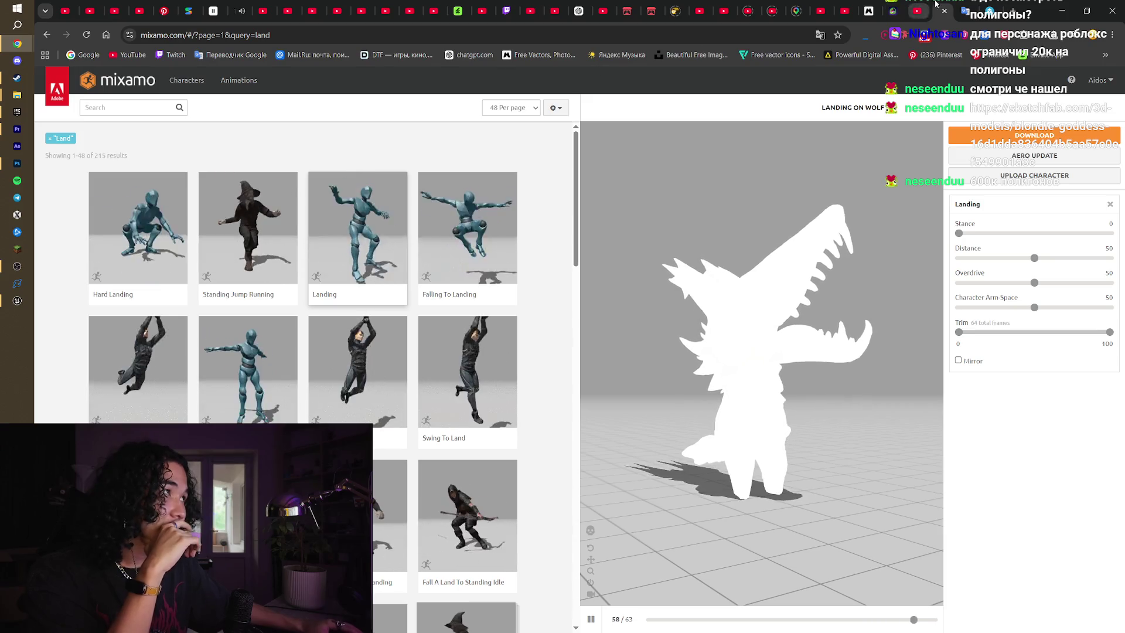
# Browse Meshy's Discover community gallery of 3D models, then close it with Ctrl+W
pyautogui.click(944, 11)
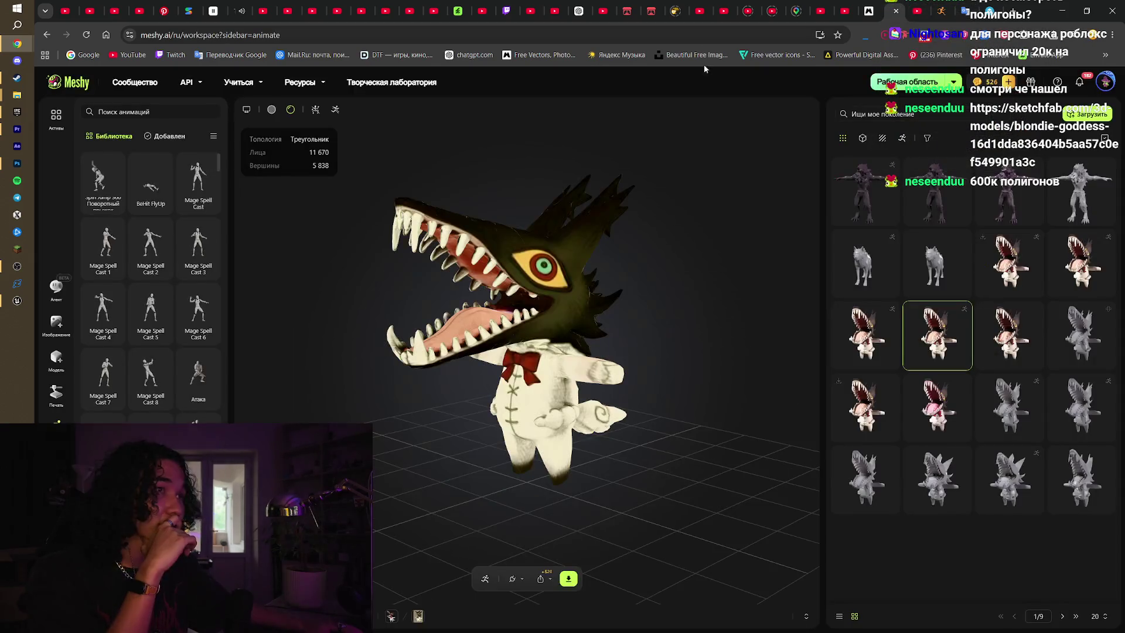
pyautogui.click(88, 80)
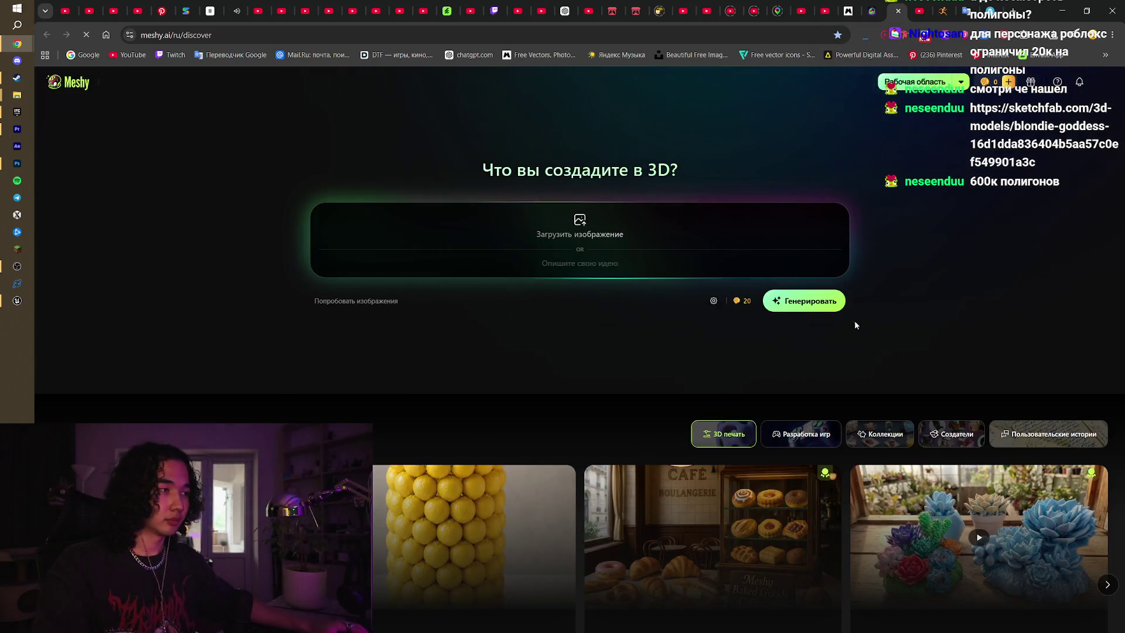
pyautogui.scroll(-10, 986, 251)
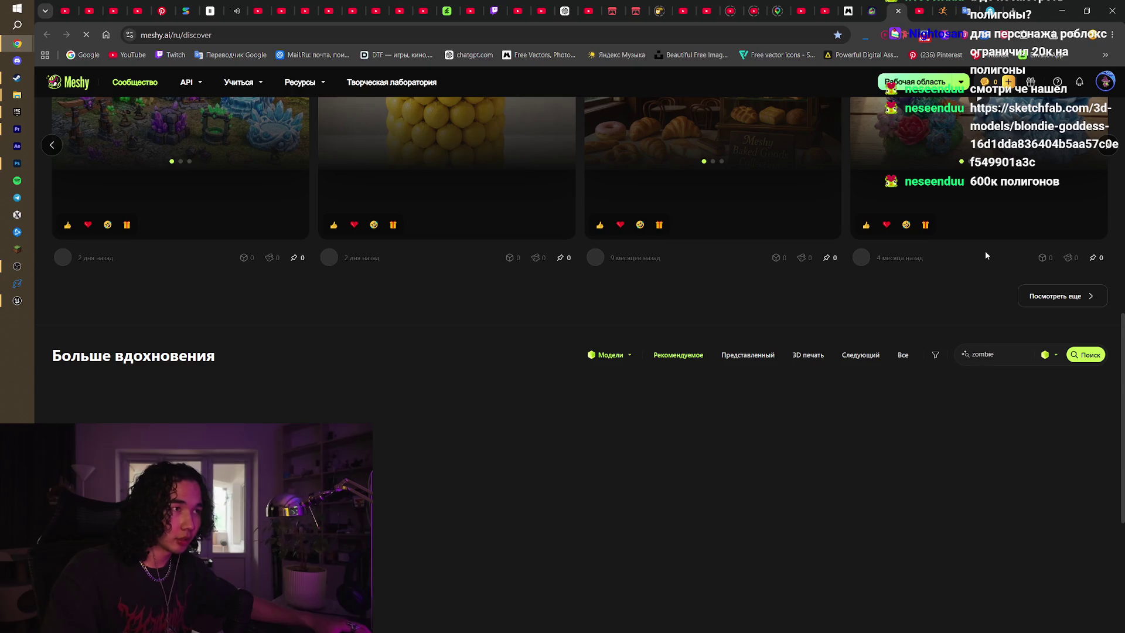
pyautogui.scroll(-4, 1018, 277)
pyautogui.moveTo(1014, 276)
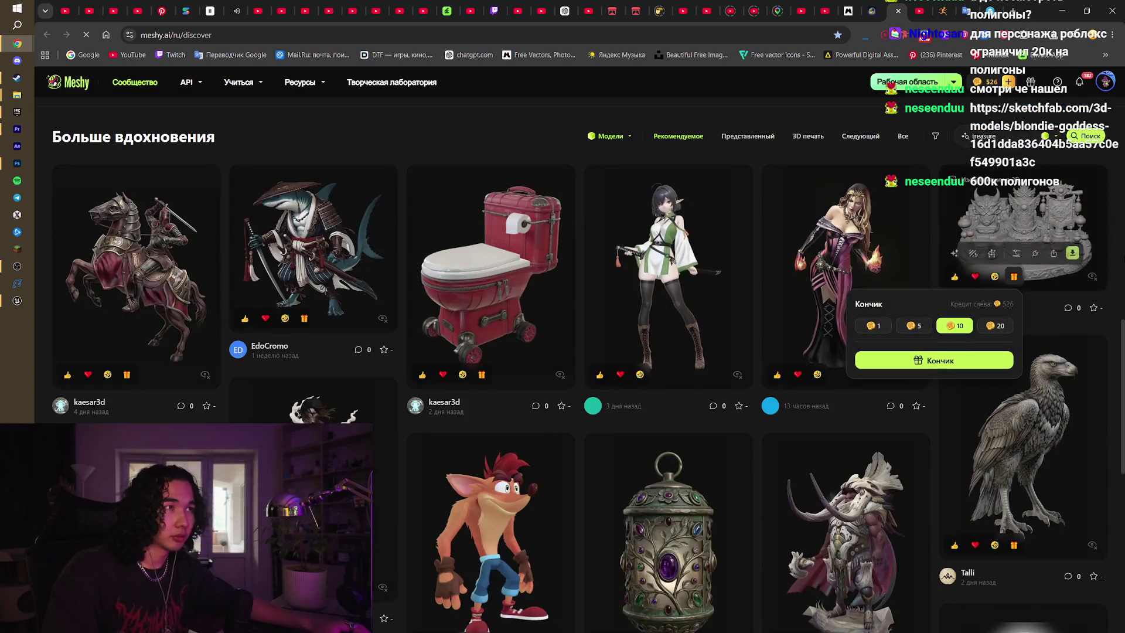
pyautogui.moveTo(655, 246)
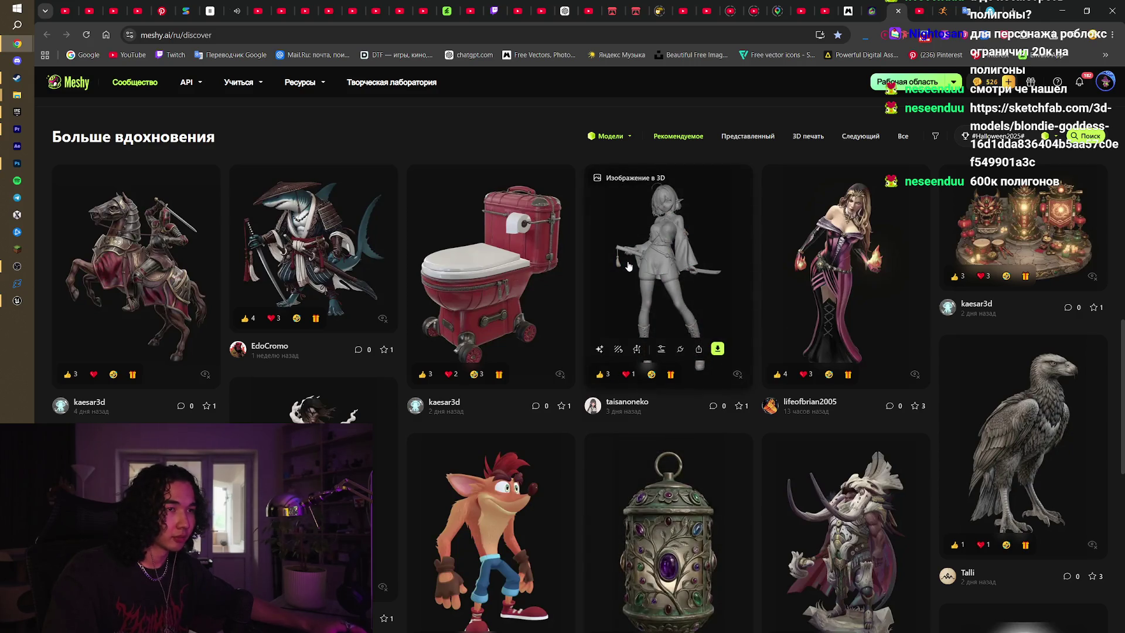
pyautogui.scroll(-2, 628, 266)
pyautogui.scroll(-4, 1100, 317)
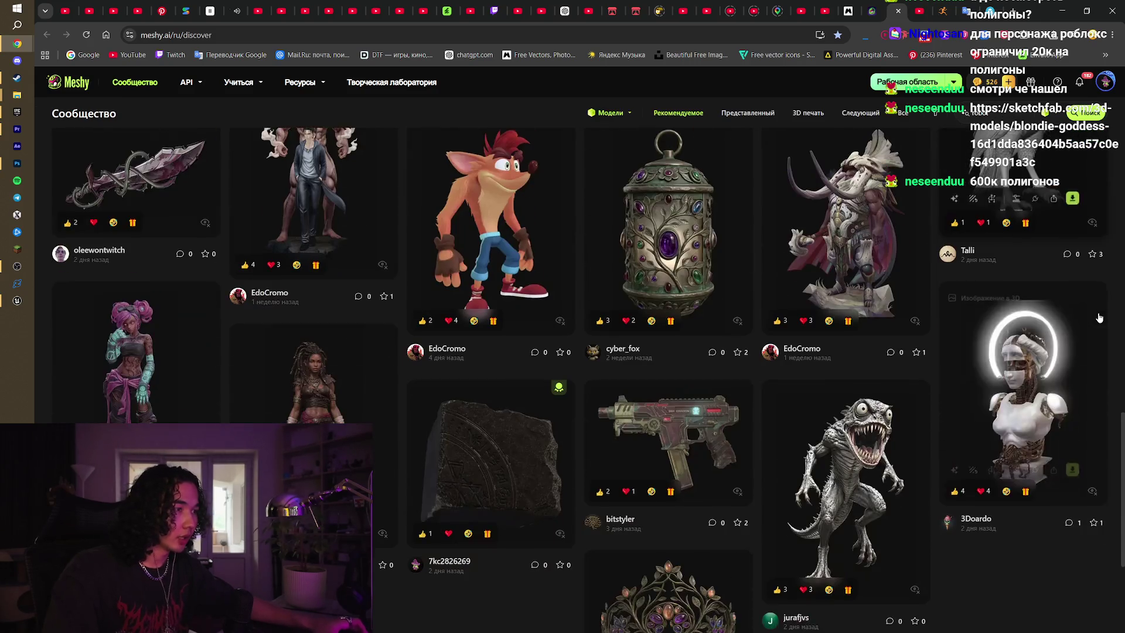
pyautogui.scroll(-4, 1100, 317)
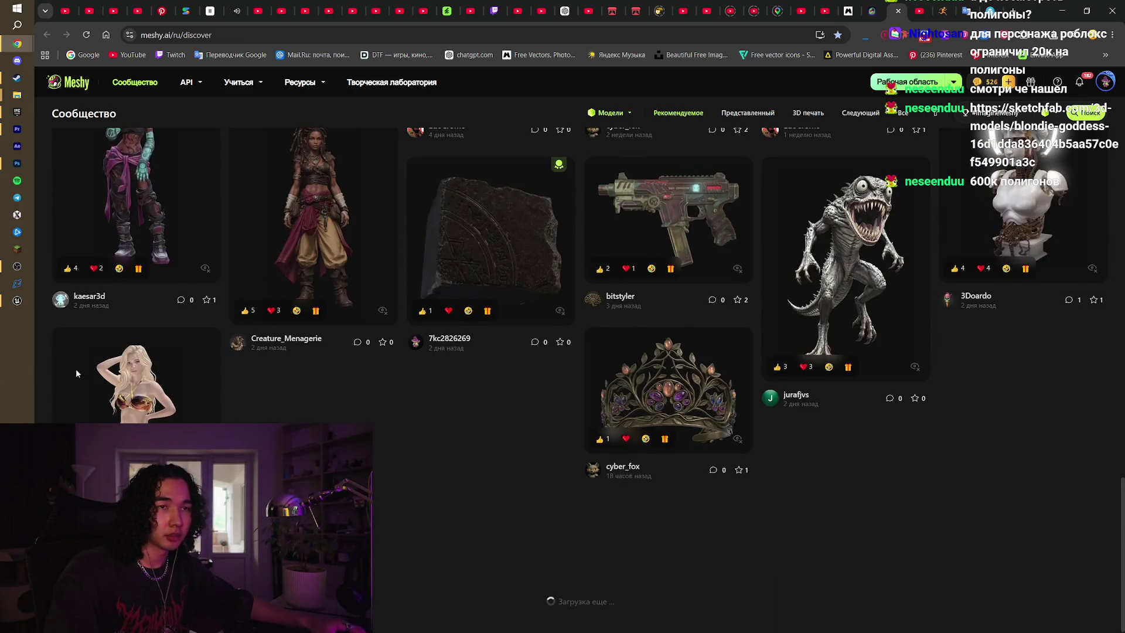
pyautogui.scroll(-2, 508, 364)
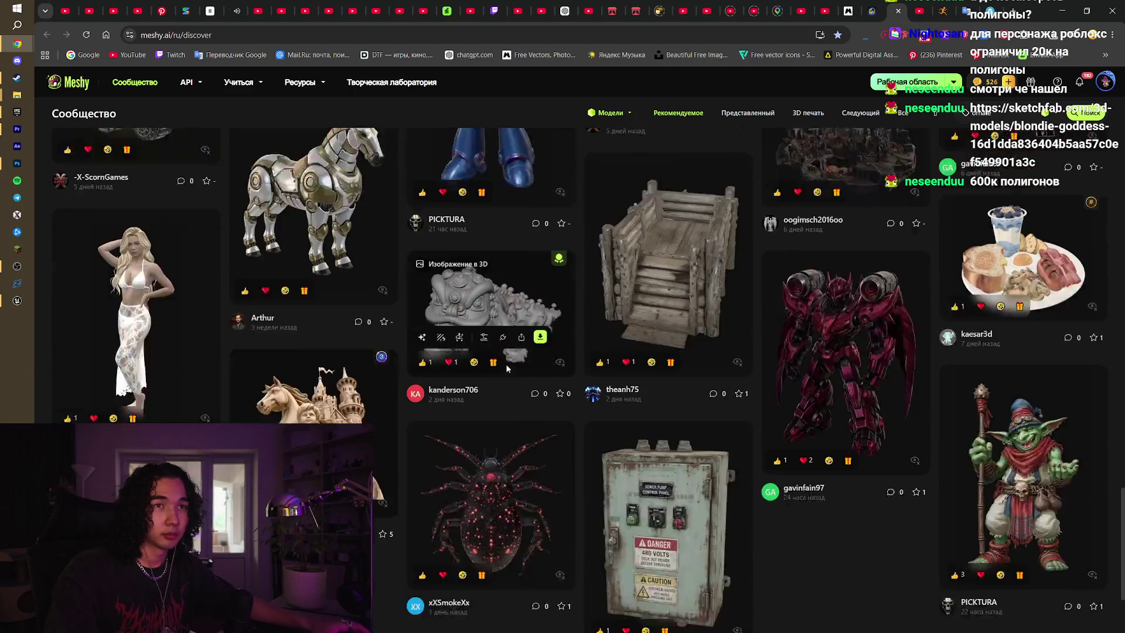
pyautogui.scroll(-3, 507, 364)
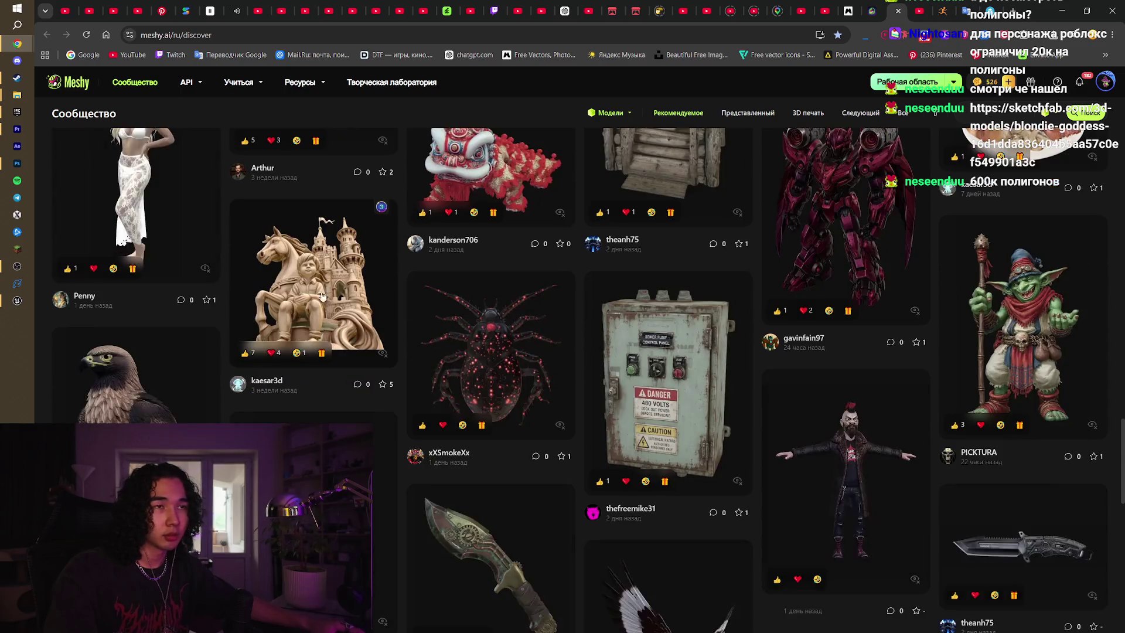
pyautogui.scroll(-15, 322, 296)
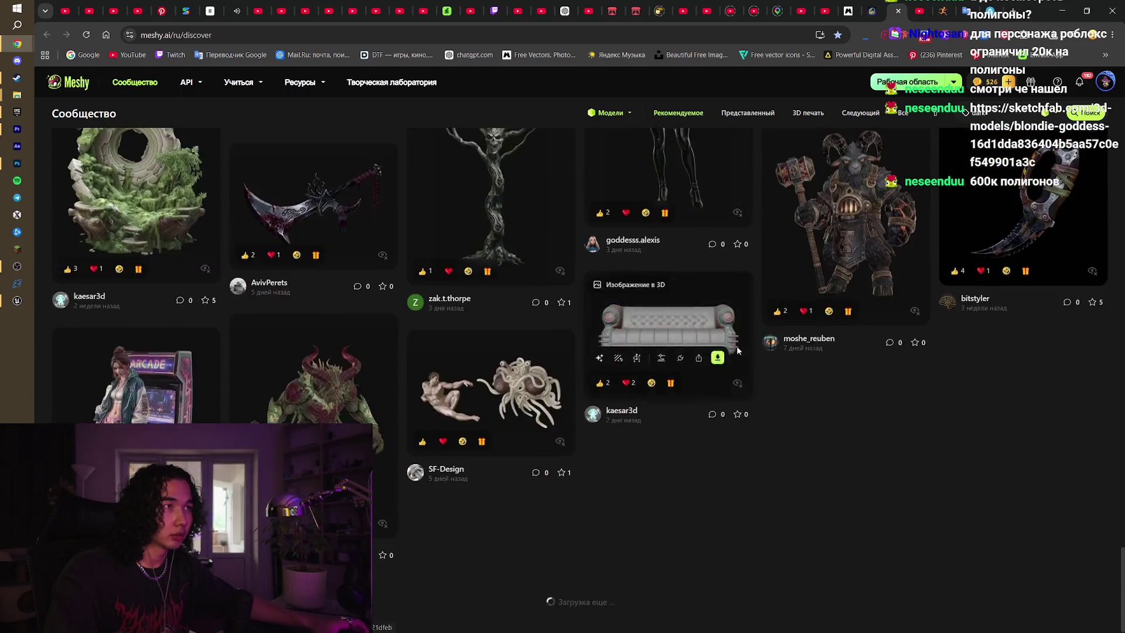
pyautogui.scroll(-2, 958, 365)
pyautogui.scroll(-10, 959, 365)
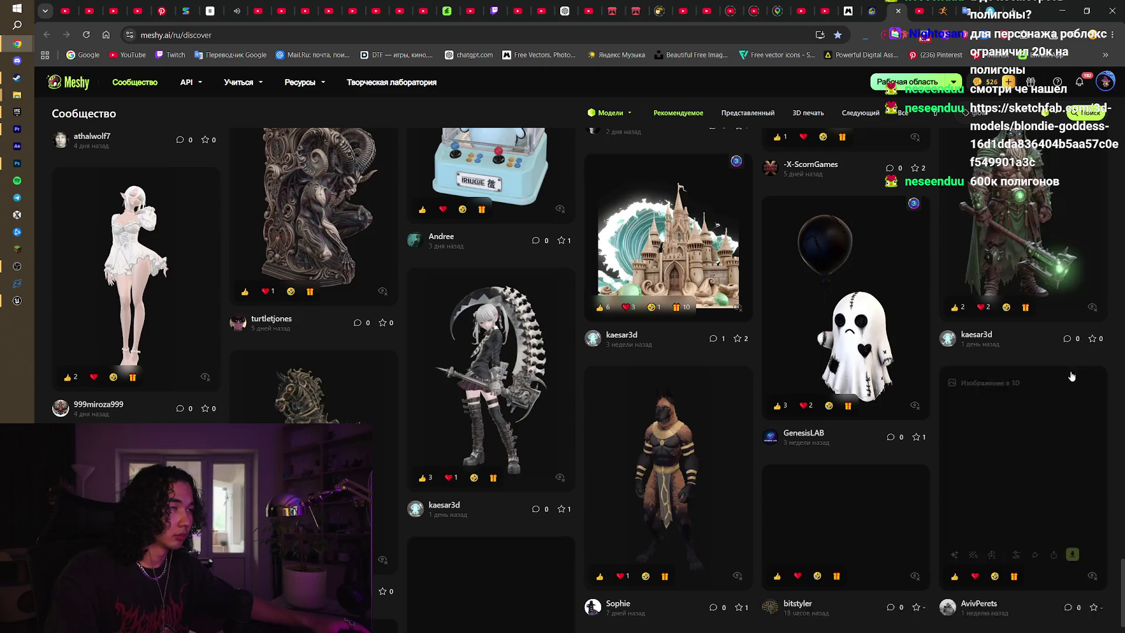
pyautogui.scroll(-1, 1026, 410)
pyautogui.scroll(-5, 1115, 454)
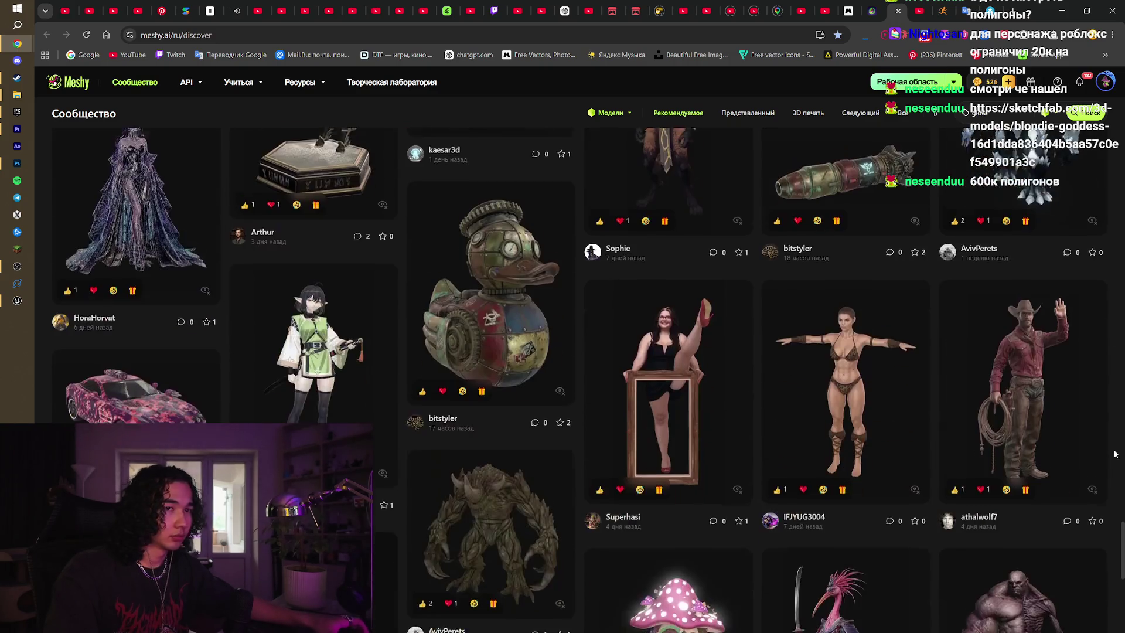
pyautogui.scroll(-1, 1115, 454)
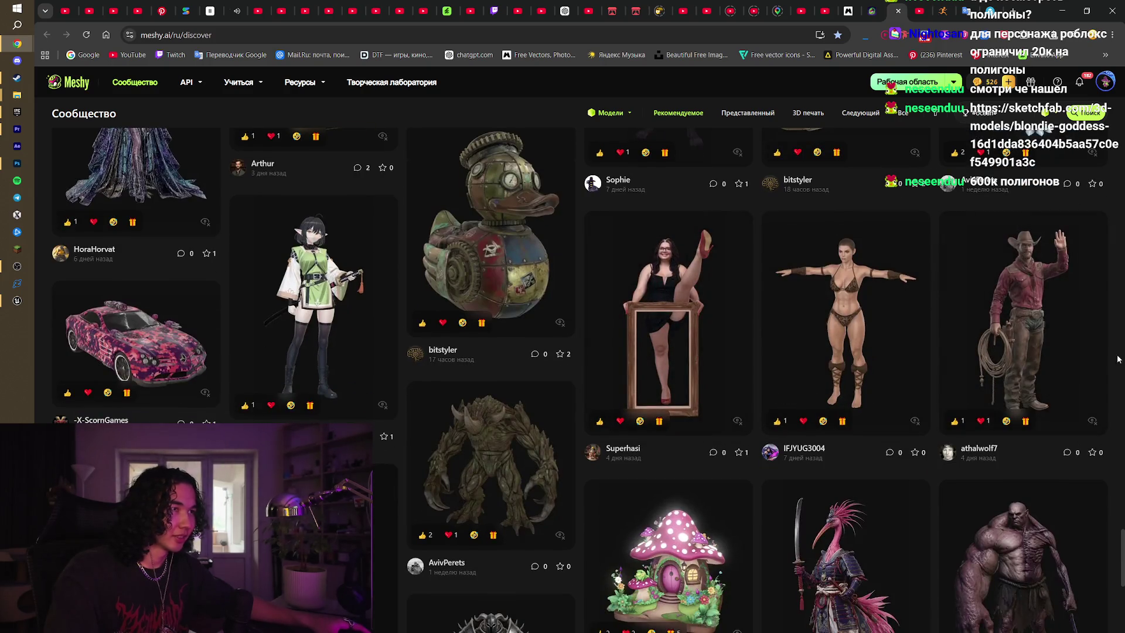
pyautogui.scroll(-2, 1093, 362)
pyautogui.scroll(-3, 1122, 364)
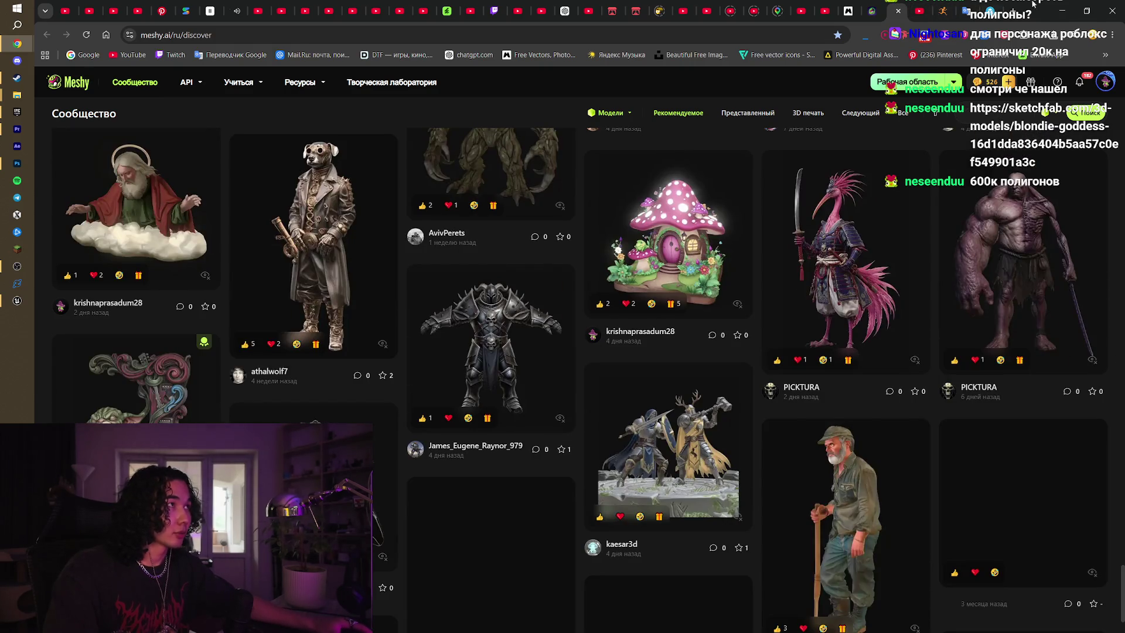
pyautogui.hotkey('ctrl', 'w')
# Minimise the browser, bring up the Unreal editor, then restore the Meshy browser window
pyautogui.click(1060, 8)
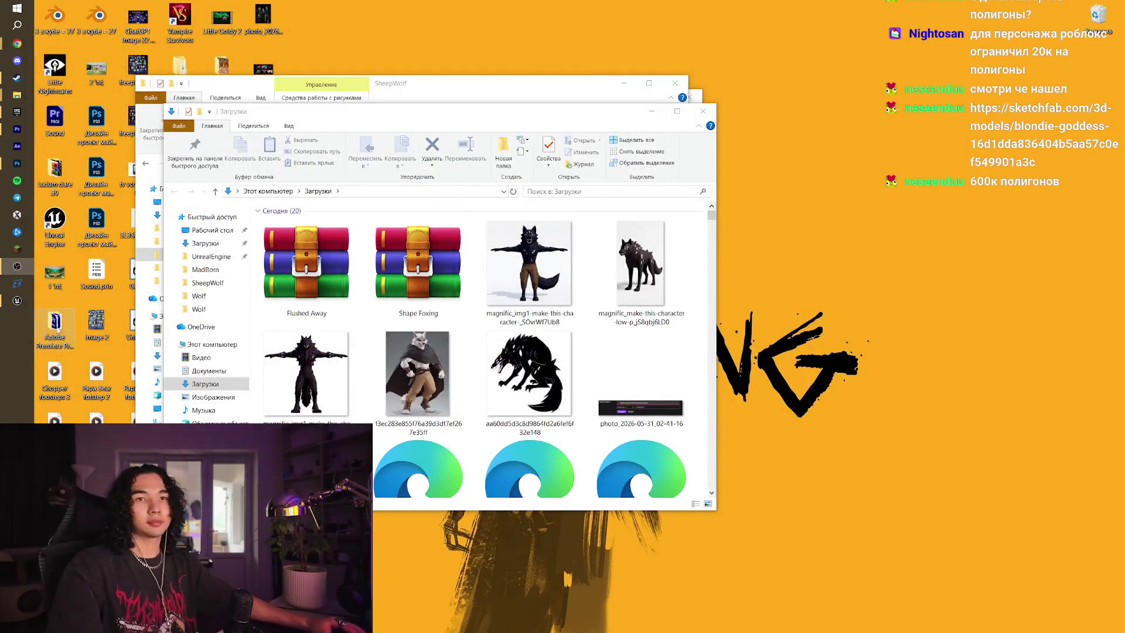
pyautogui.click(11, 301)
pyautogui.moveTo(19, 46)
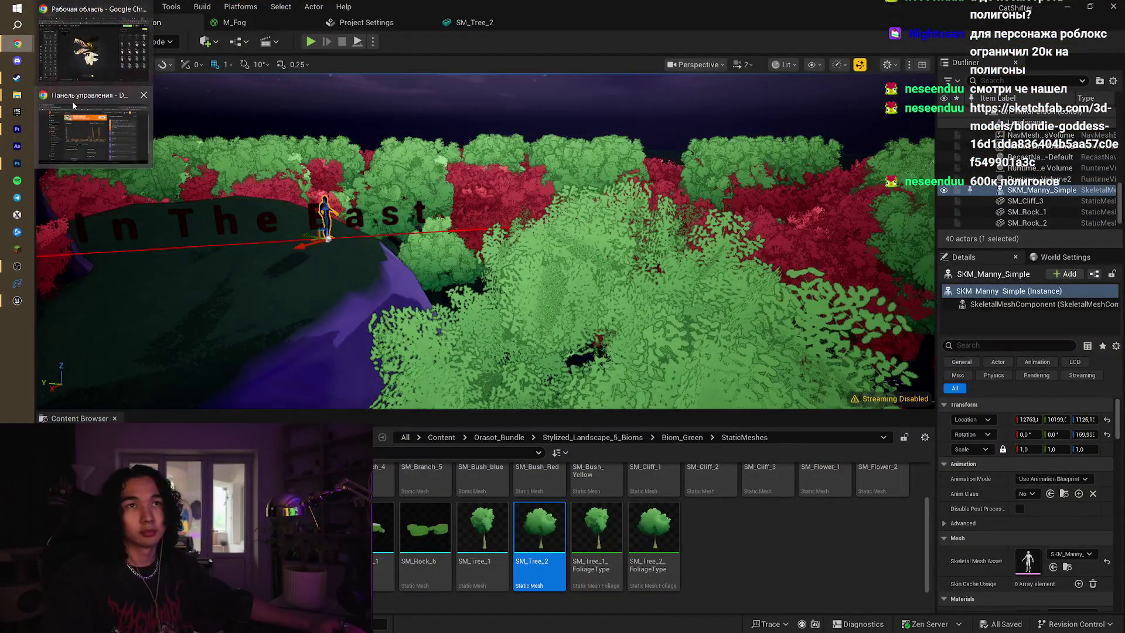
pyautogui.click(117, 112)
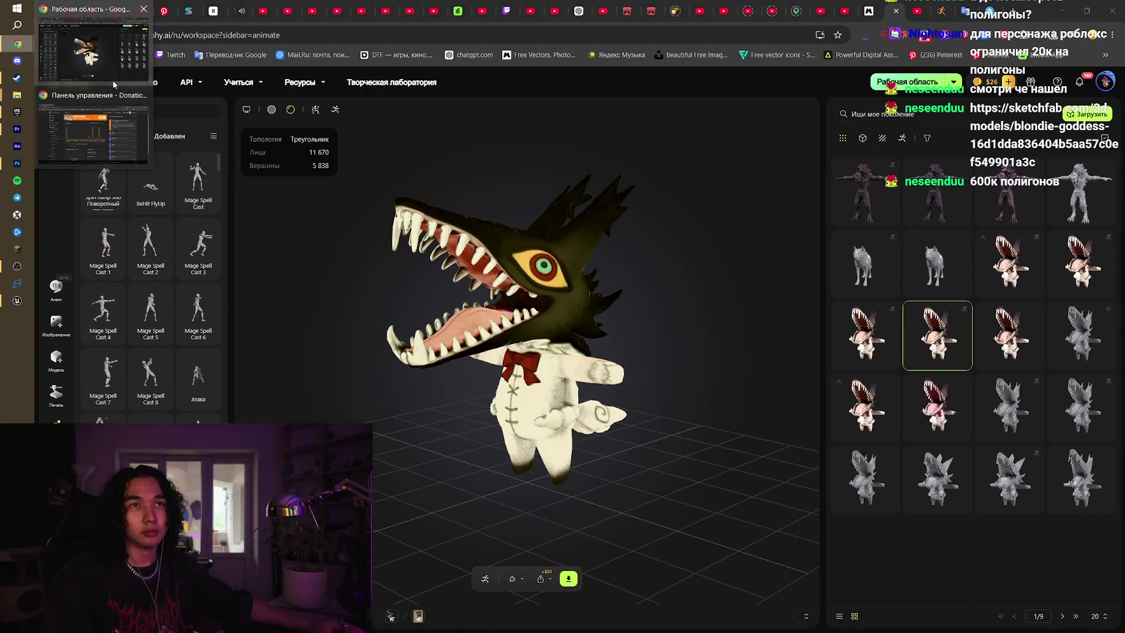
# Load the dark multi-eyed wolf (11,129 faces) into Meshy's animate workspace
pyautogui.click(952, 7)
pyautogui.click(576, 416)
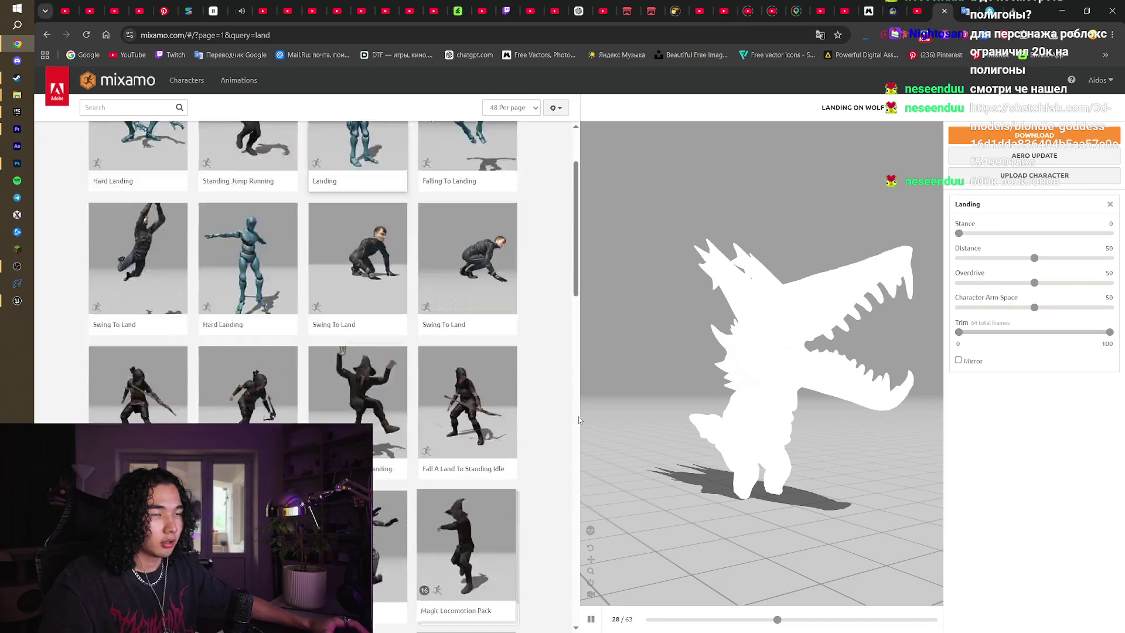
pyautogui.click(885, 7)
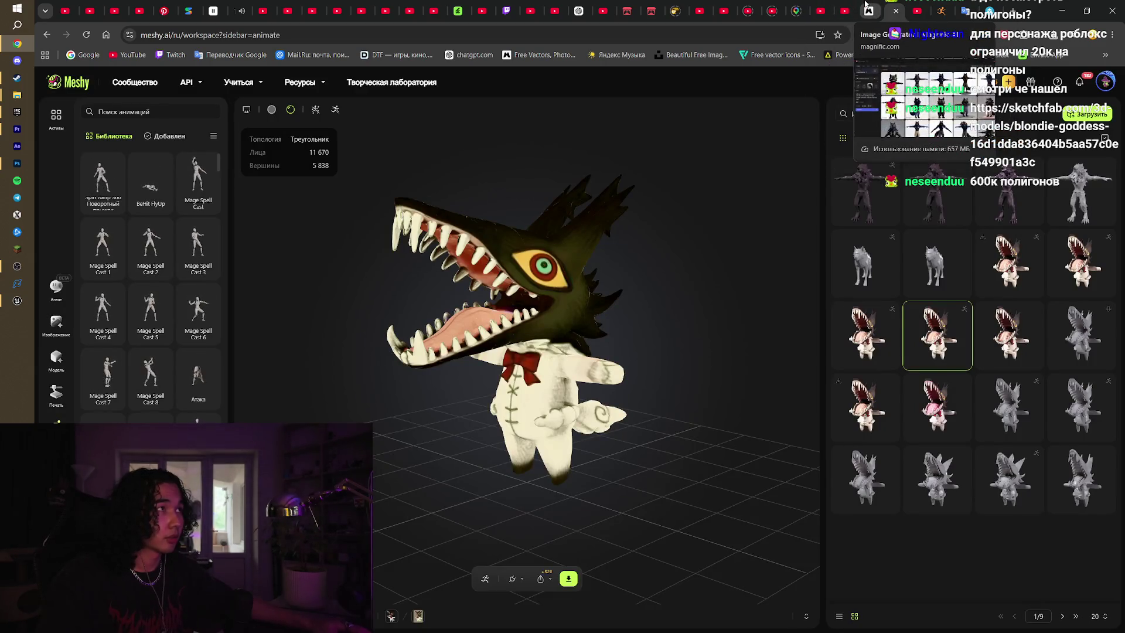
pyautogui.click(868, 8)
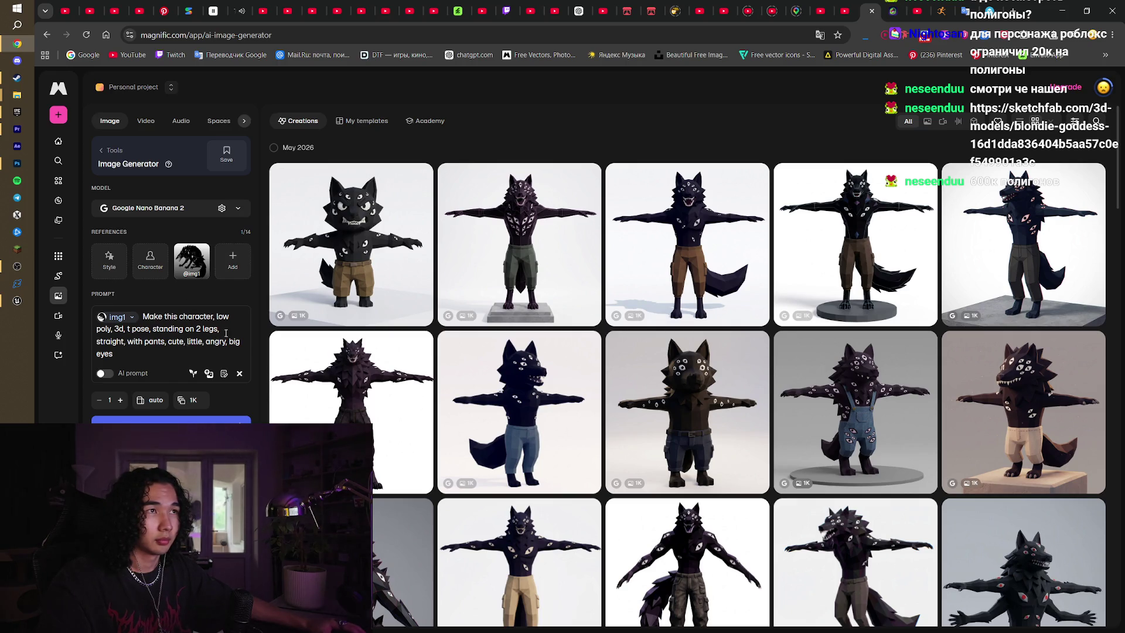
pyautogui.click(894, 8)
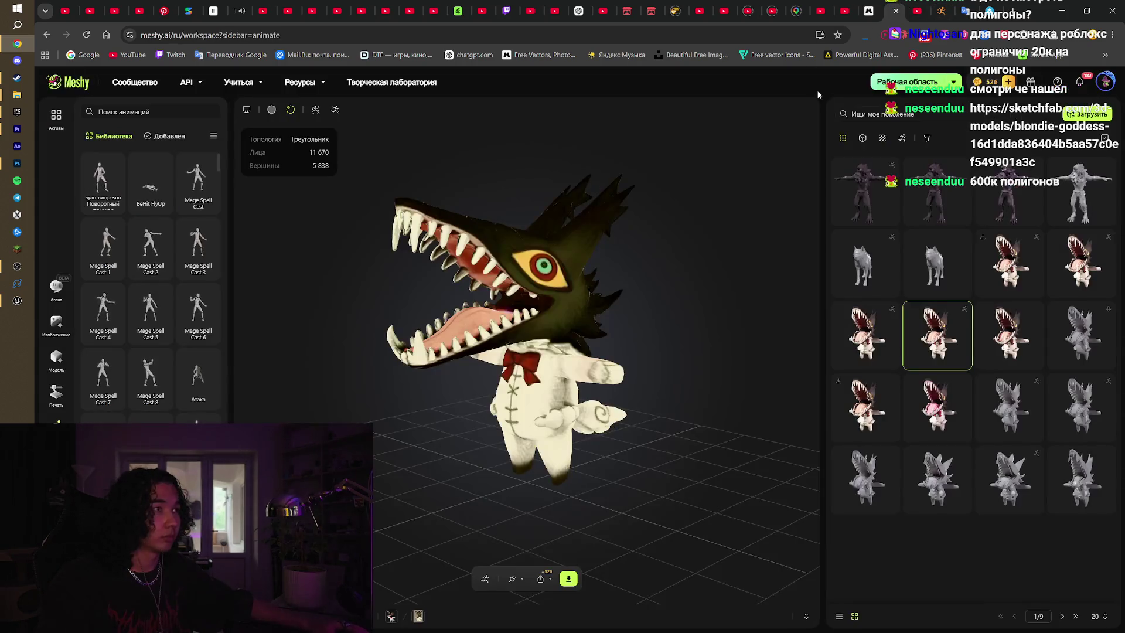
pyautogui.click(854, 185)
# Download the wolf as a rigged FBX with Animation switched off, reaching the save dialog
pyautogui.moveTo(536, 368)
pyautogui.mouseDown()
pyautogui.moveTo(611, 361)
pyautogui.moveTo(588, 411)
pyautogui.mouseUp()
pyautogui.scroll(5, 511, 269)
pyautogui.moveTo(562, 262)
pyautogui.mouseDown()
pyautogui.moveTo(601, 250)
pyautogui.moveTo(701, 270)
pyautogui.moveTo(518, 223)
pyautogui.moveTo(494, 249)
pyautogui.moveTo(508, 254)
pyautogui.mouseUp()
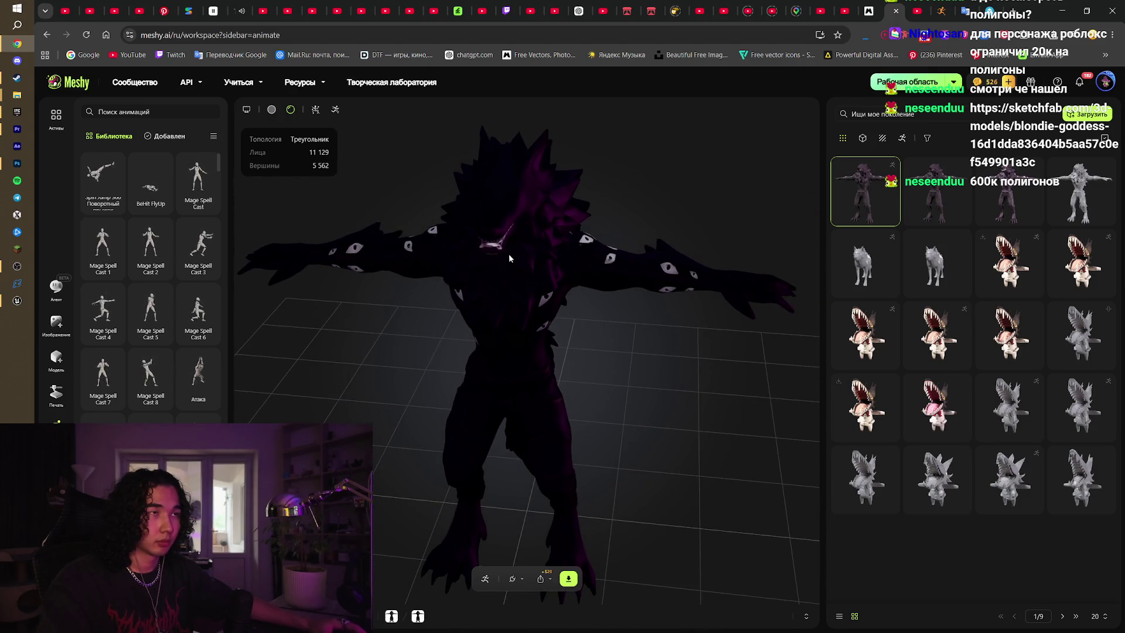
pyautogui.click(568, 580)
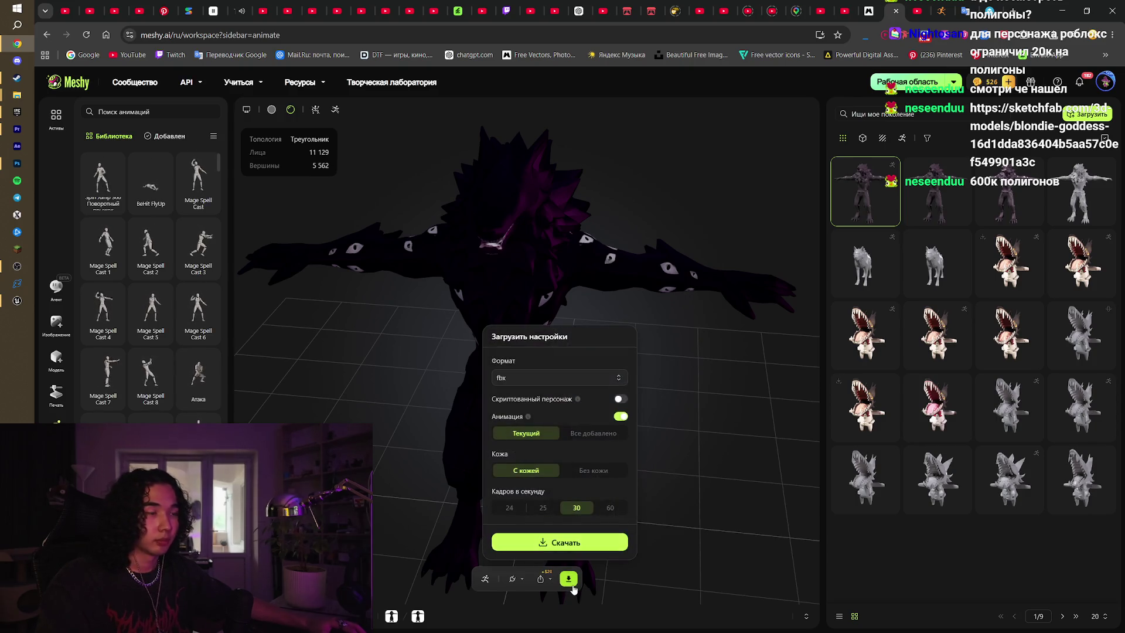
pyautogui.click(619, 417)
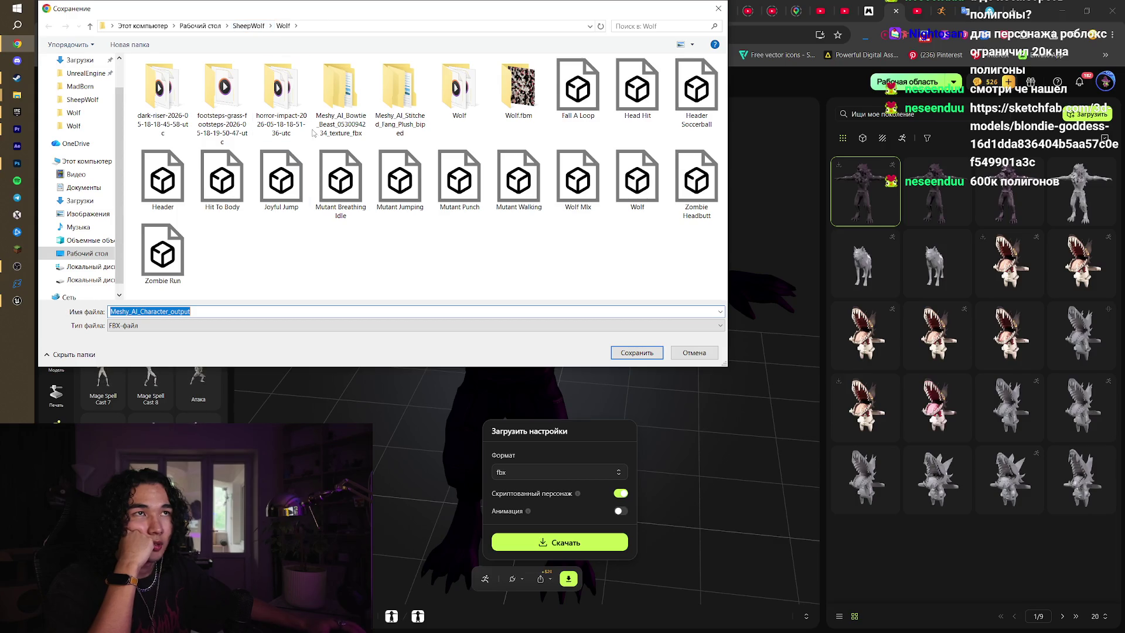
# Create a Wolf Enemy folder under SheepWolf and save the file there as WolfEnemy.fbx
pyautogui.click(244, 26)
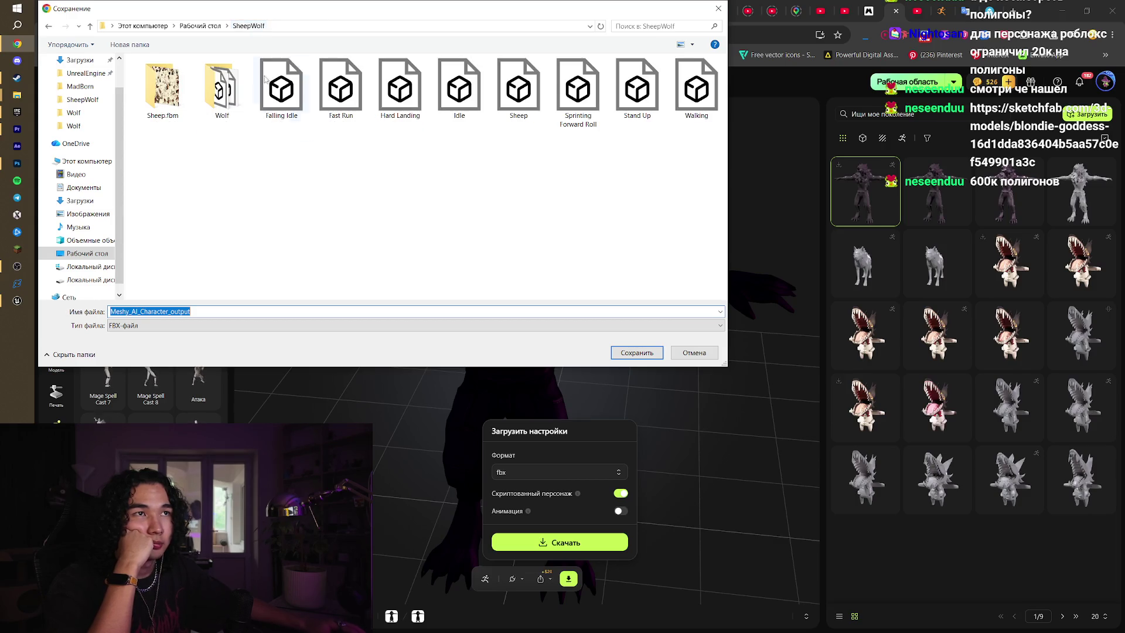
pyautogui.rightClick(301, 232)
pyautogui.moveTo(426, 348)
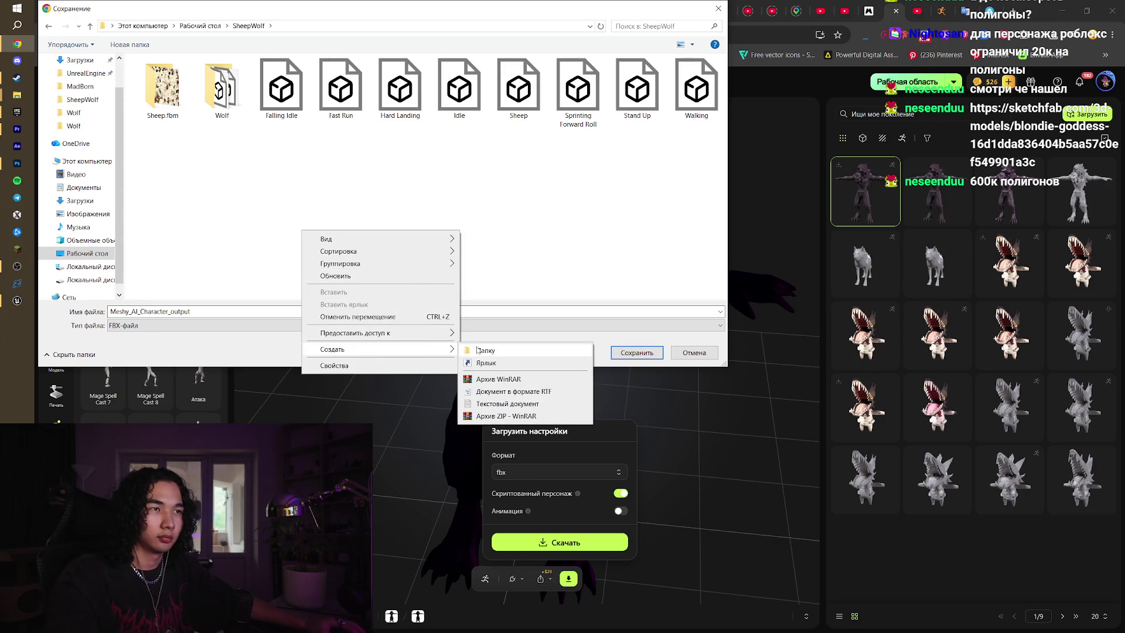
pyautogui.click(477, 350)
pyautogui.write('ldf')
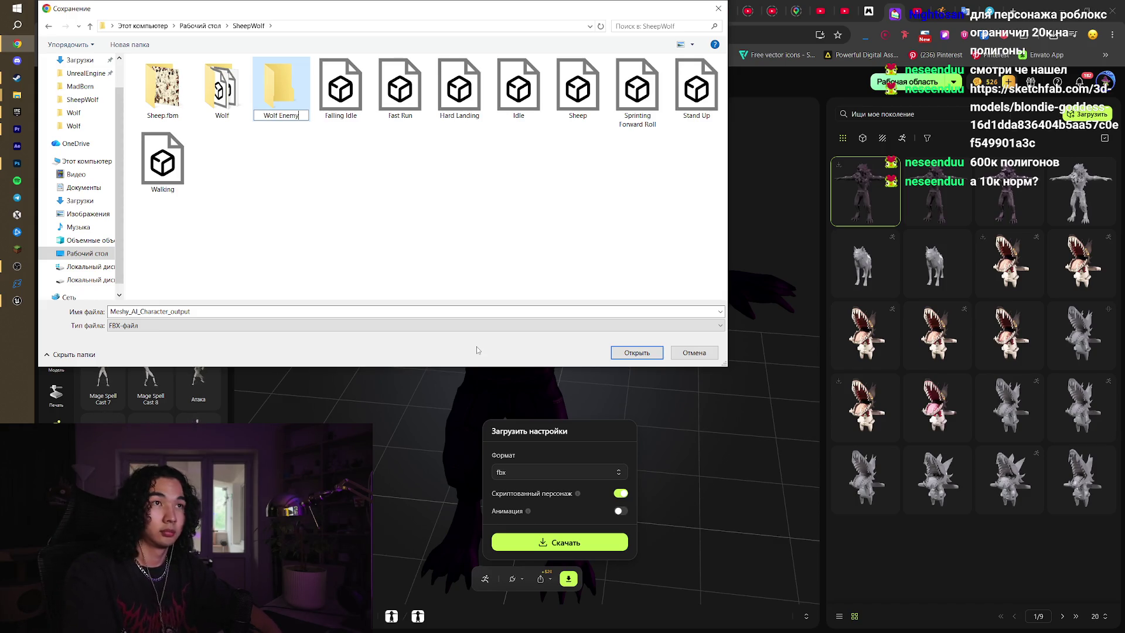
pyautogui.press('Return')
pyautogui.click(627, 352)
pyautogui.write('WolfEnemy')
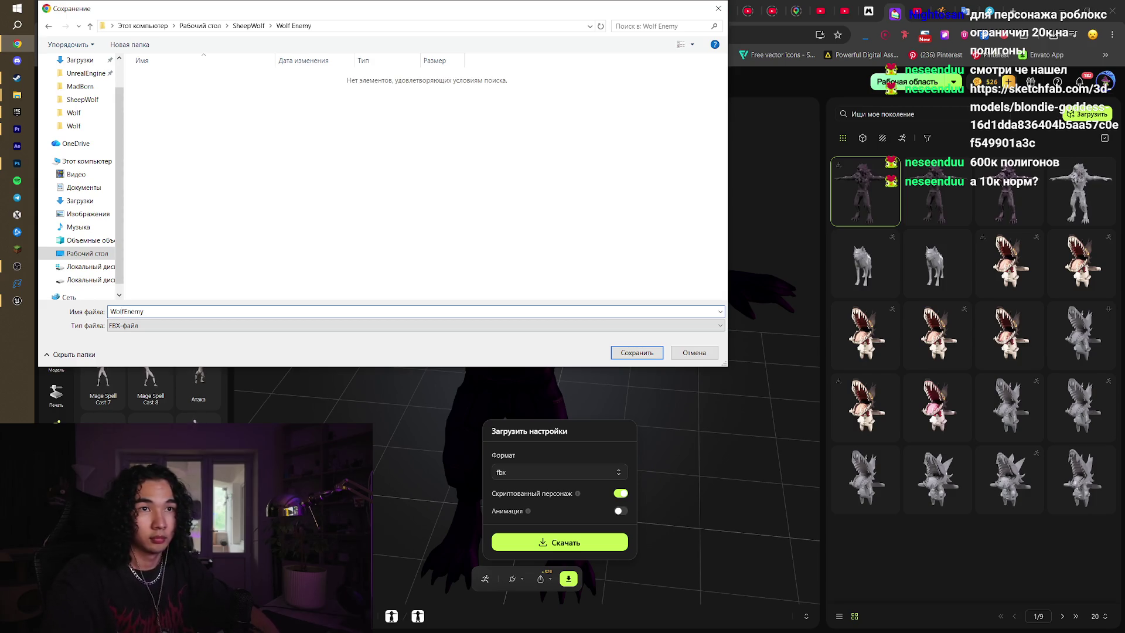
pyautogui.press('Return')
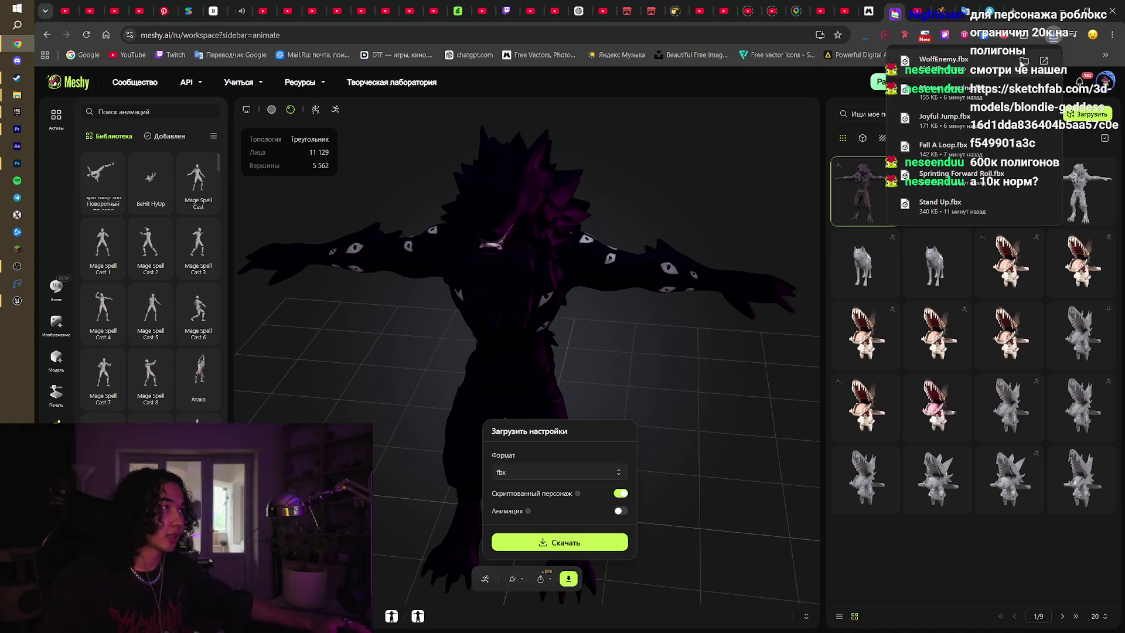
# Show WolfEnemy (23,581 KB) in its Wolf Enemy folder, then switch to the Unreal Editor
pyautogui.click(1024, 61)
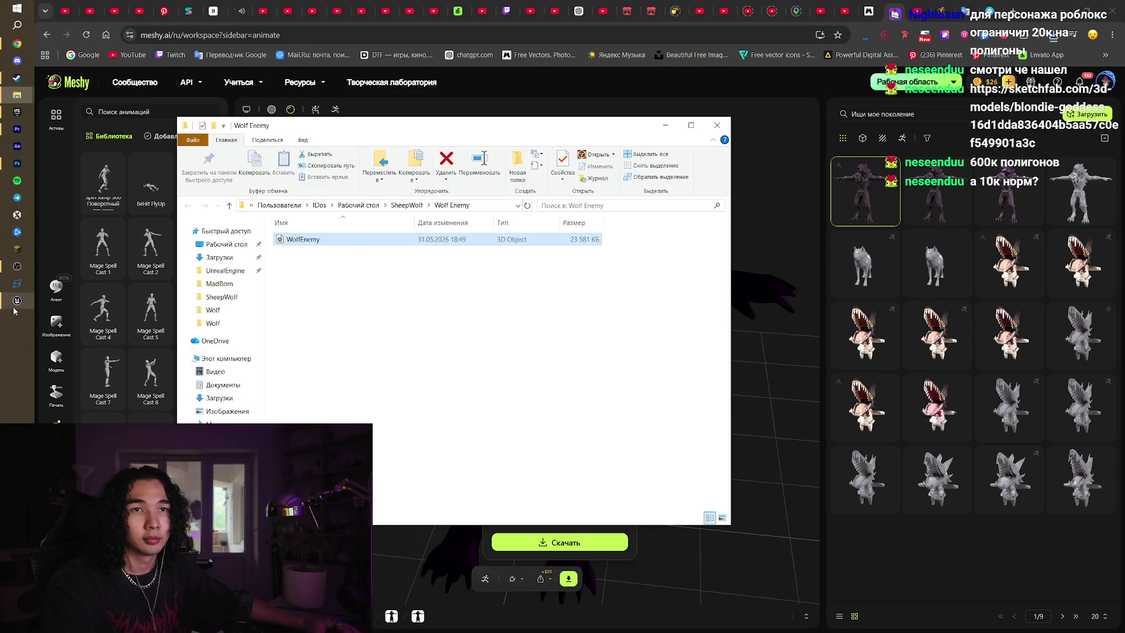
pyautogui.moveTo(16, 302)
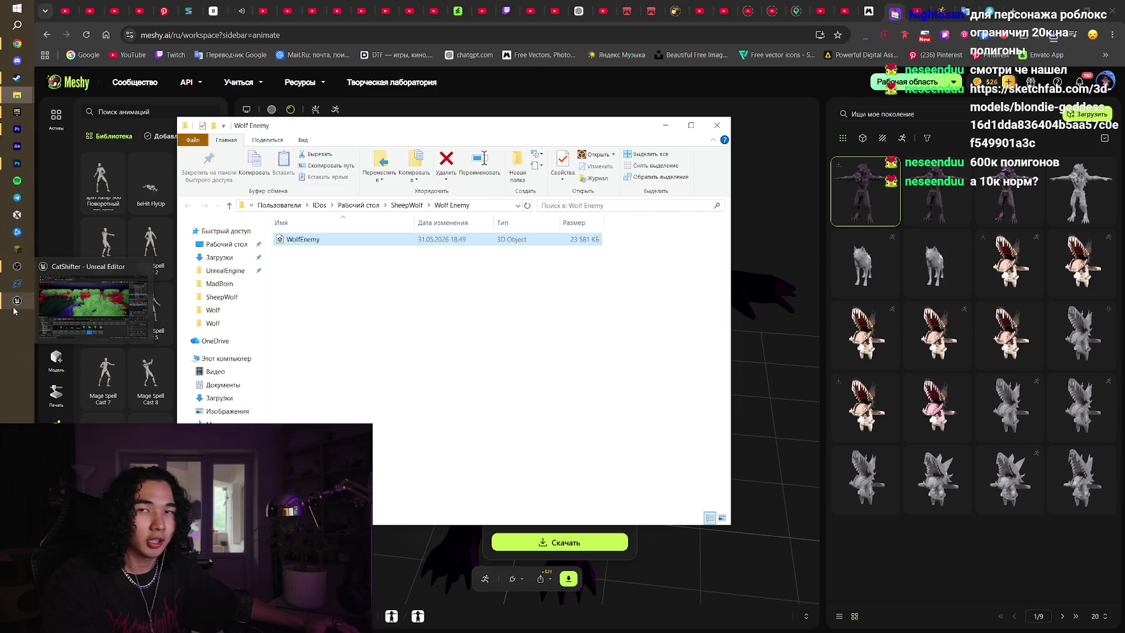
pyautogui.moveTo(59, 317)
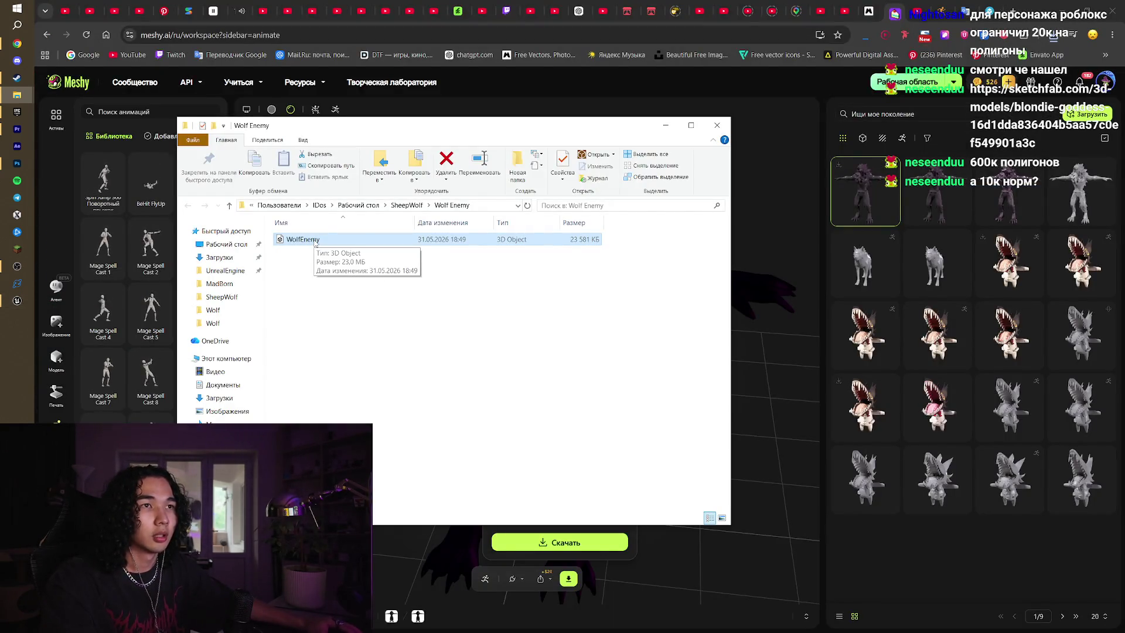
pyautogui.click(17, 300)
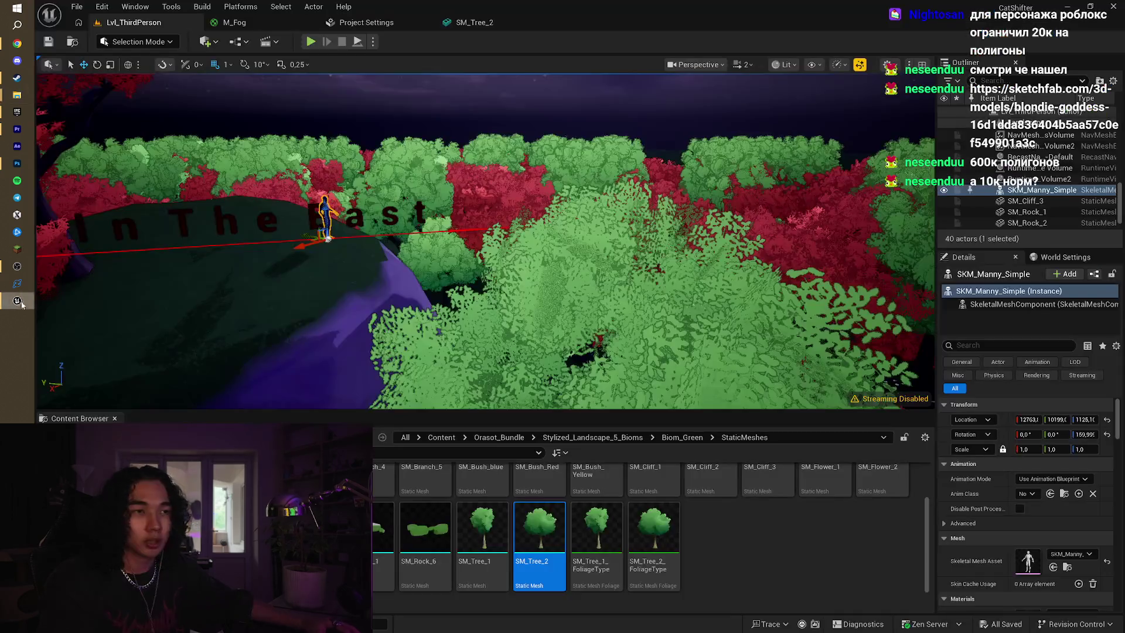
# Open Content > Characters to show the Wolf folder, then switch to the Sketchfab page in Chrome
pyautogui.click(443, 439)
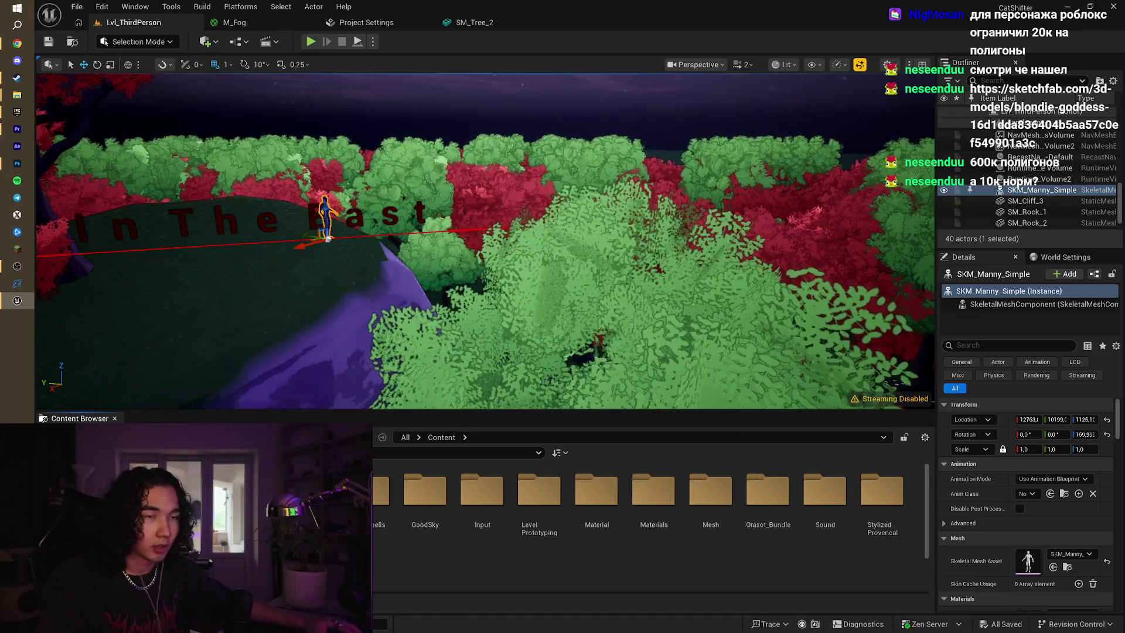
pyautogui.doubleClick(311, 493)
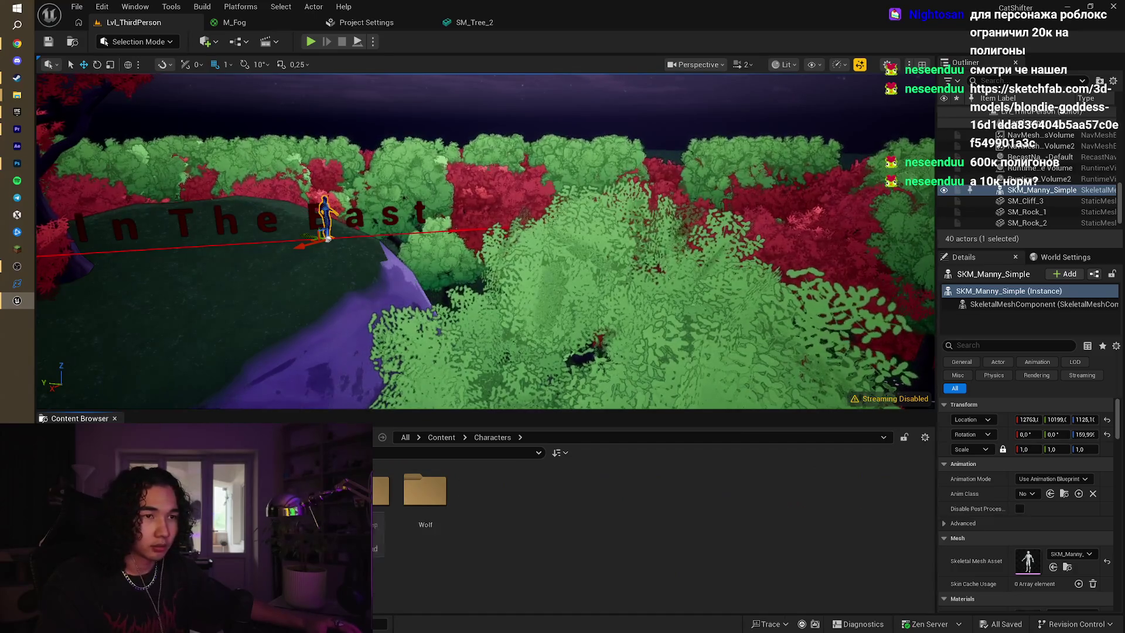
pyautogui.rightClick(479, 508)
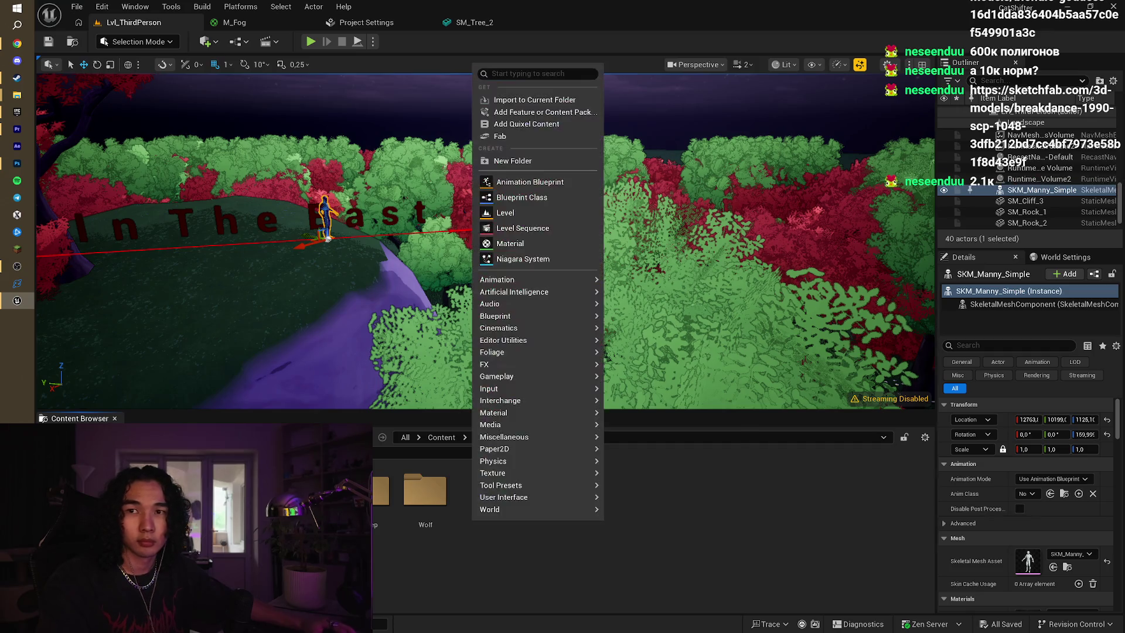
pyautogui.hotkey('alt', 'Tab')
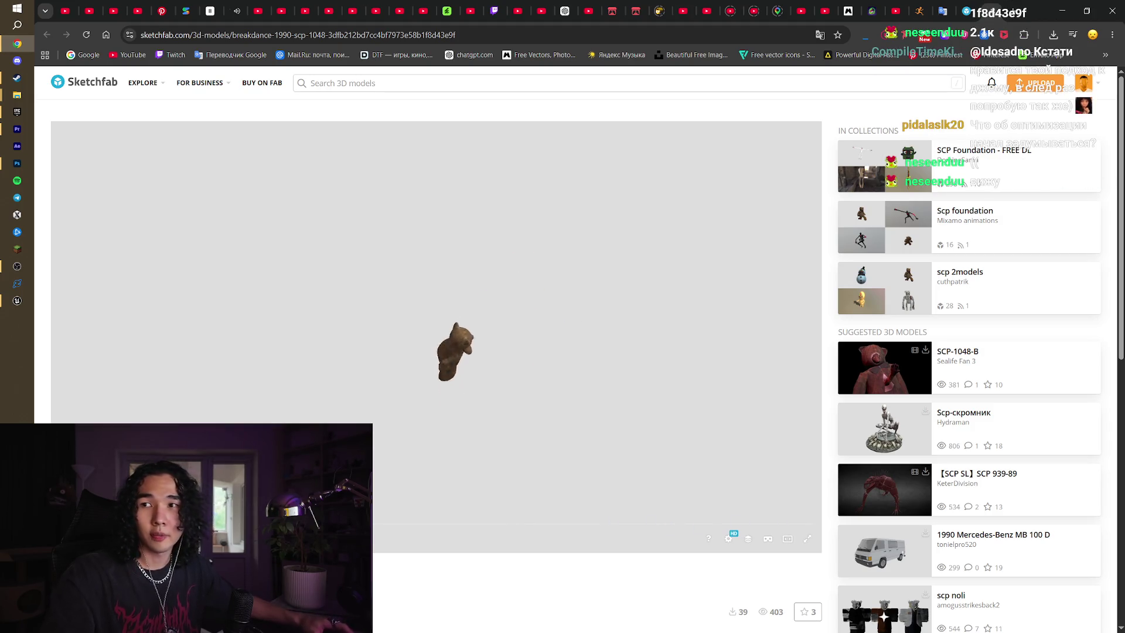
# Bring up the wolf's landing preview on Mixamo, then return to Unreal and fly over the trees
pyautogui.click(17, 266)
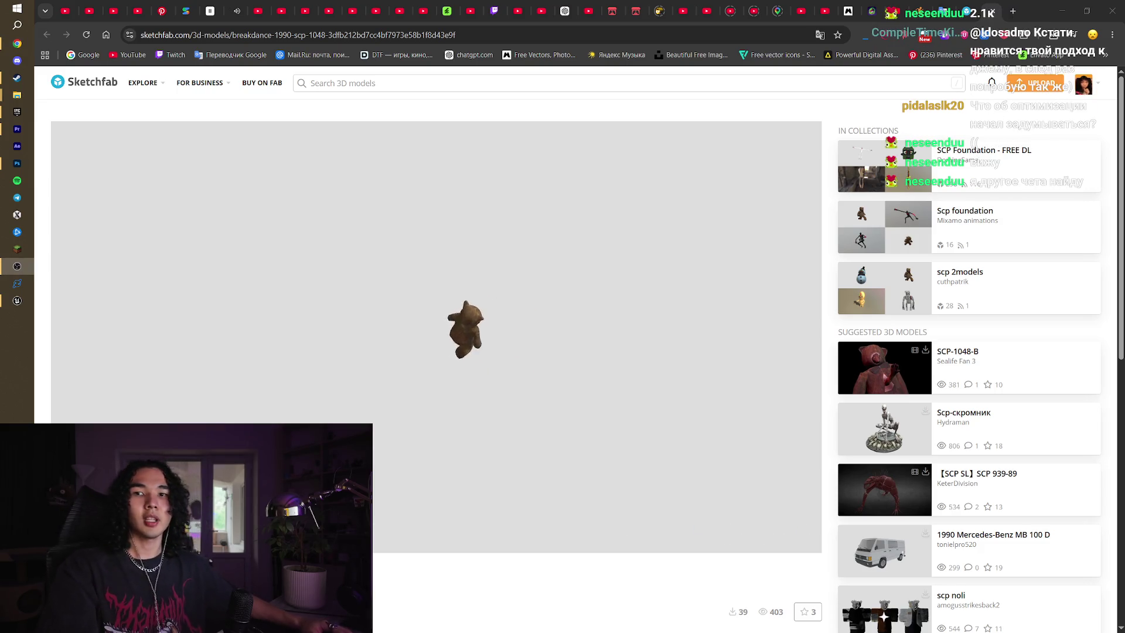
pyautogui.click(920, 5)
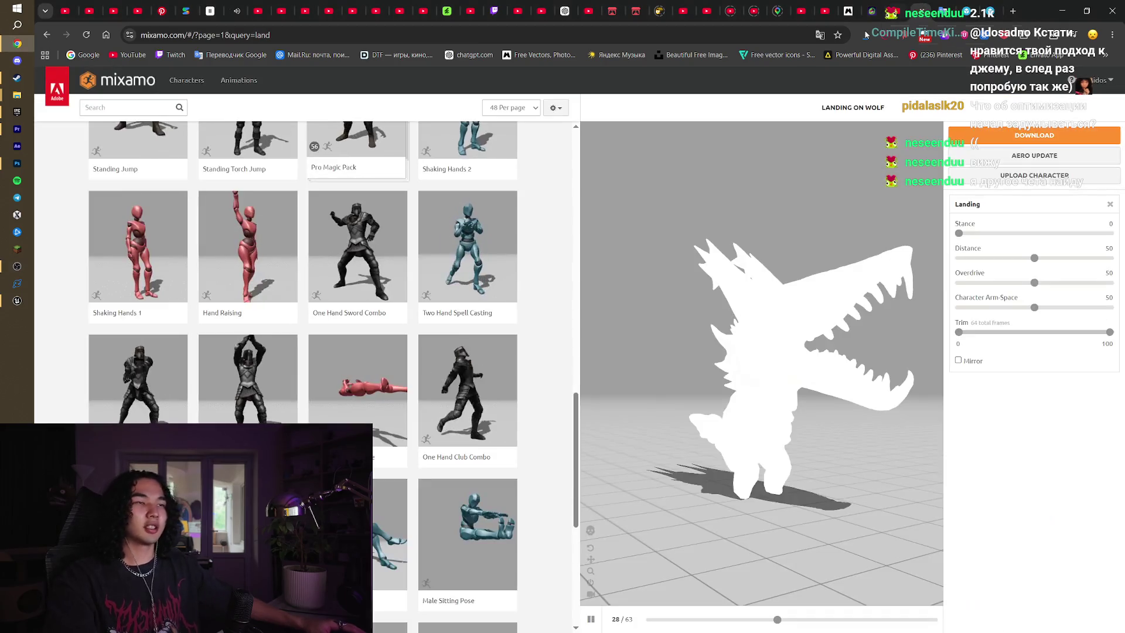
pyautogui.click(1068, 6)
pyautogui.moveTo(485, 241)
pyautogui.mouseDown()
pyautogui.moveTo(527, 275)
pyautogui.moveTo(504, 252)
pyautogui.moveTo(504, 205)
pyautogui.moveTo(504, 252)
pyautogui.mouseUp()
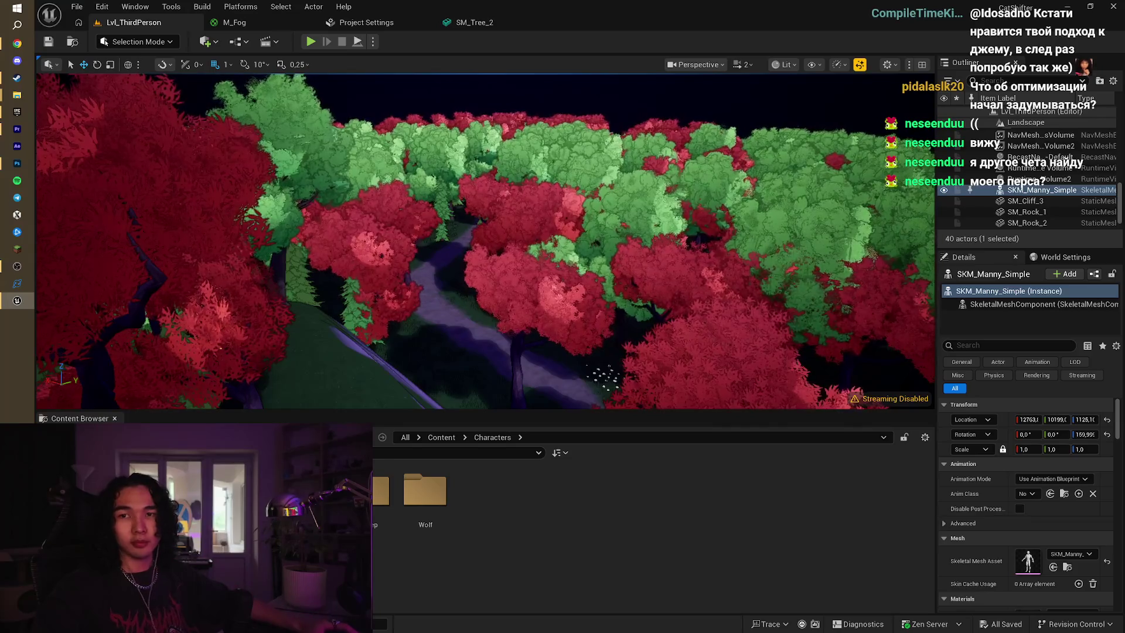
# Focus on SKM_Manny_Simple and fly around the forest, then open a new Chrome tab
pyautogui.press('f')
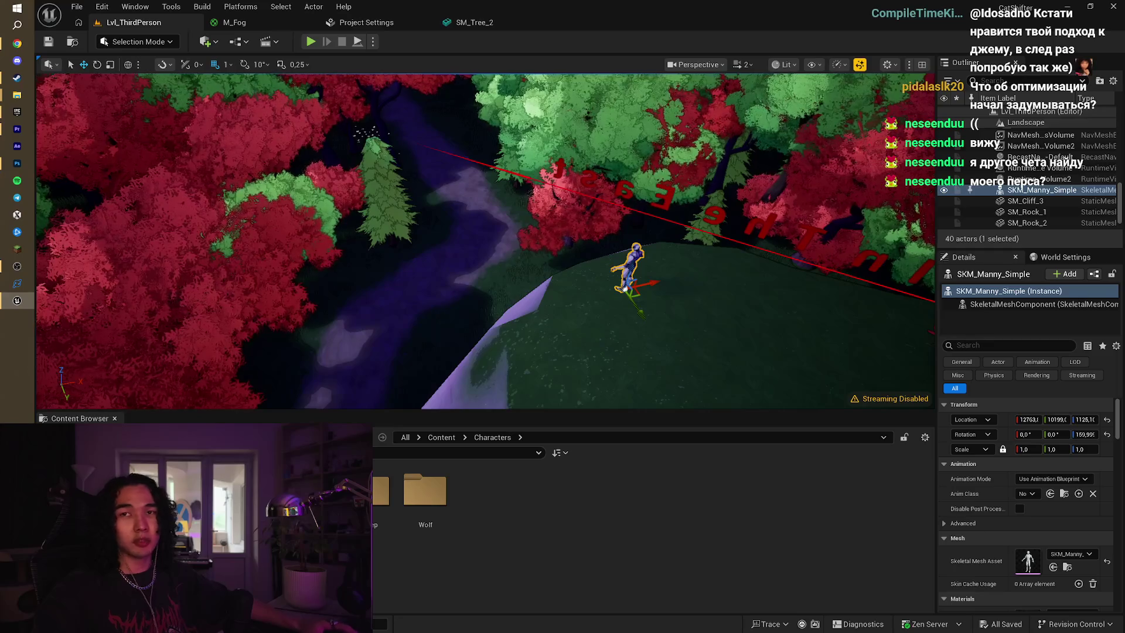
pyautogui.moveTo(489, 280)
pyautogui.mouseDown()
pyautogui.moveTo(393, 257)
pyautogui.moveTo(404, 259)
pyautogui.mouseUp()
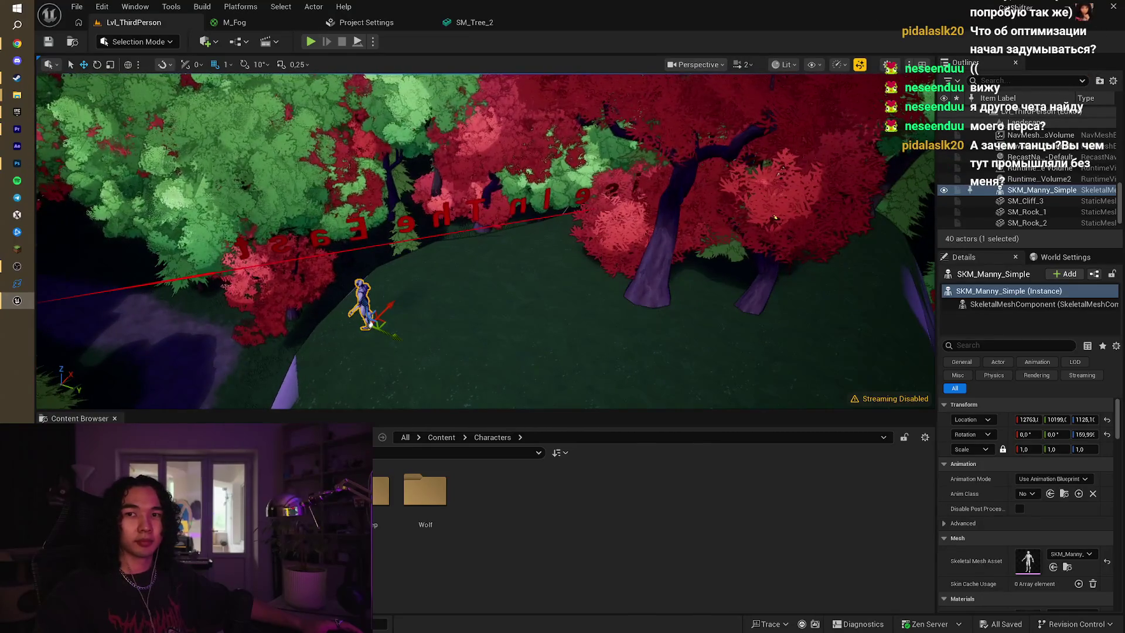
pyautogui.moveTo(534, 296); pyautogui.dragTo(521, 281)
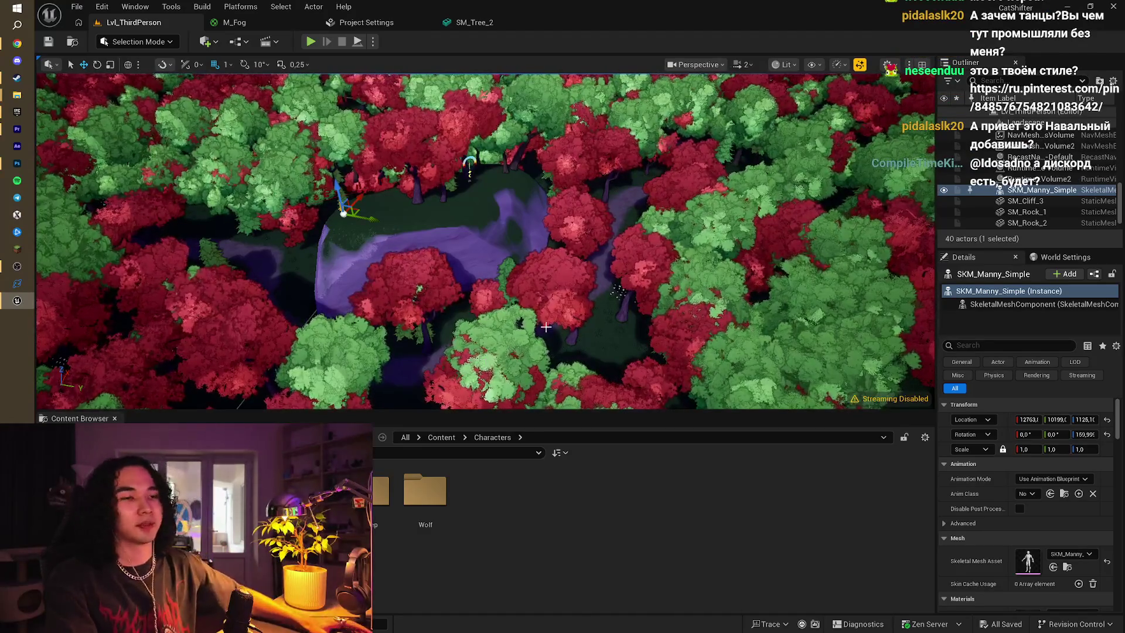
pyautogui.moveTo(640, 218); pyautogui.dragTo(640, 176)
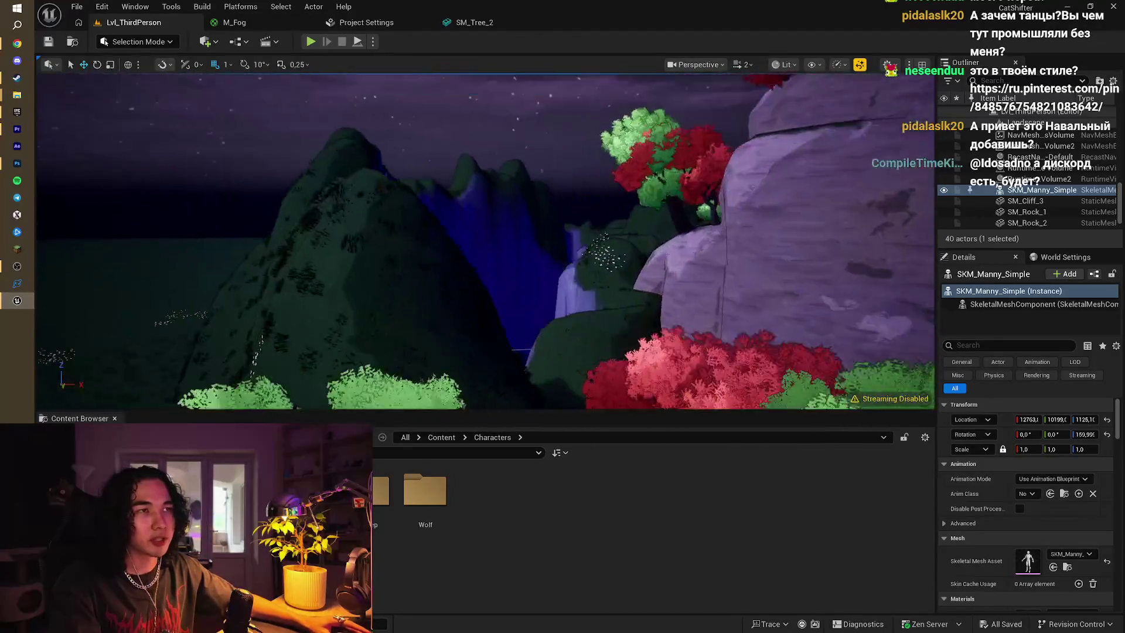
pyautogui.moveTo(639, 175)
pyautogui.mouseDown()
pyautogui.moveTo(639, 153)
pyautogui.moveTo(548, 232)
pyautogui.mouseUp()
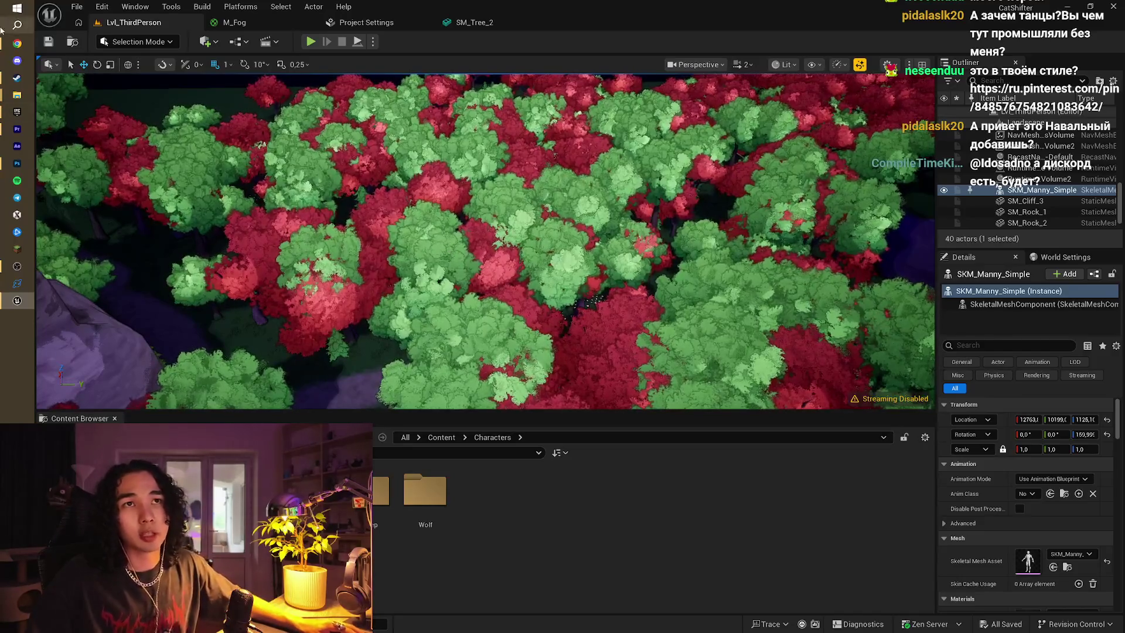
pyautogui.click(17, 44)
pyautogui.hotkey('ctrl', 't')
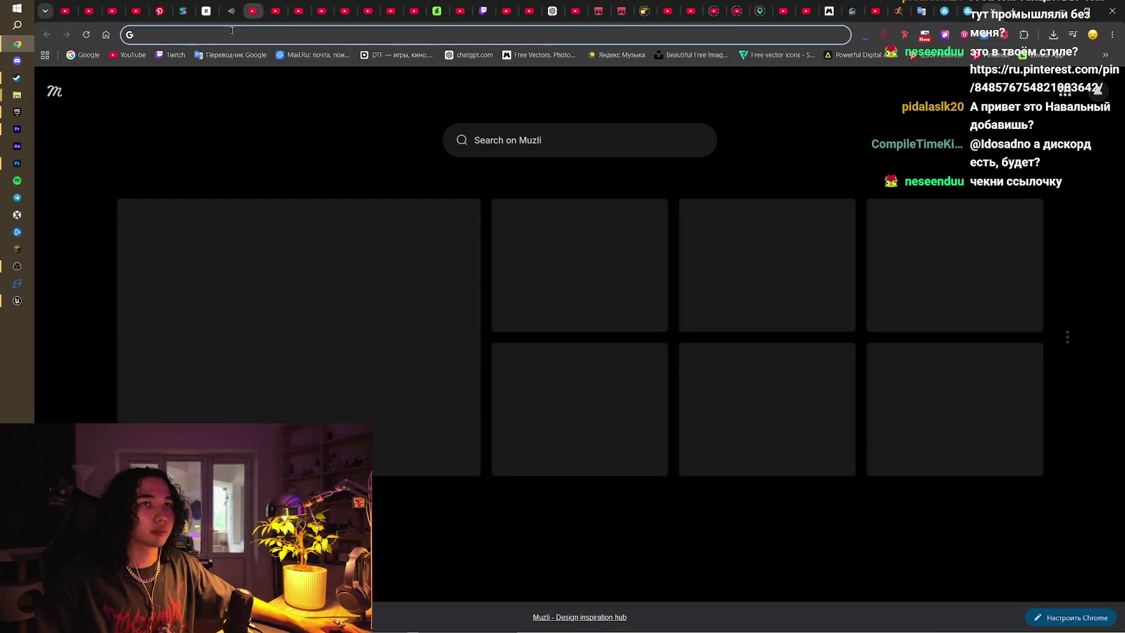
# Open Twitch and go to your own channel page from the account menu
pyautogui.click(173, 55)
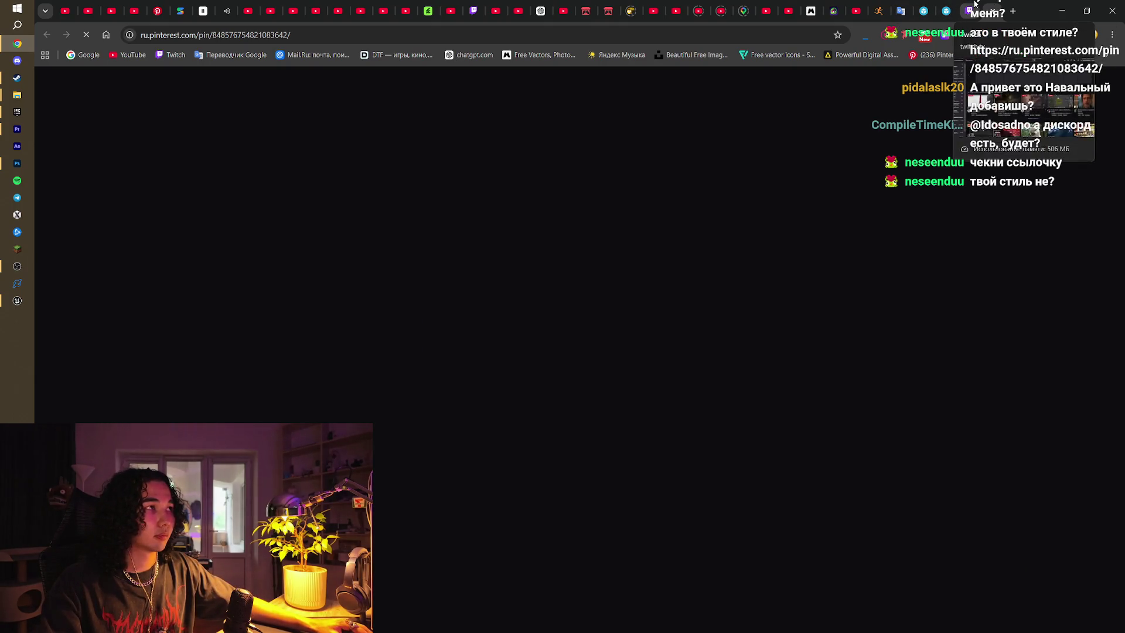
pyautogui.click(990, 11)
pyautogui.moveTo(83, 162)
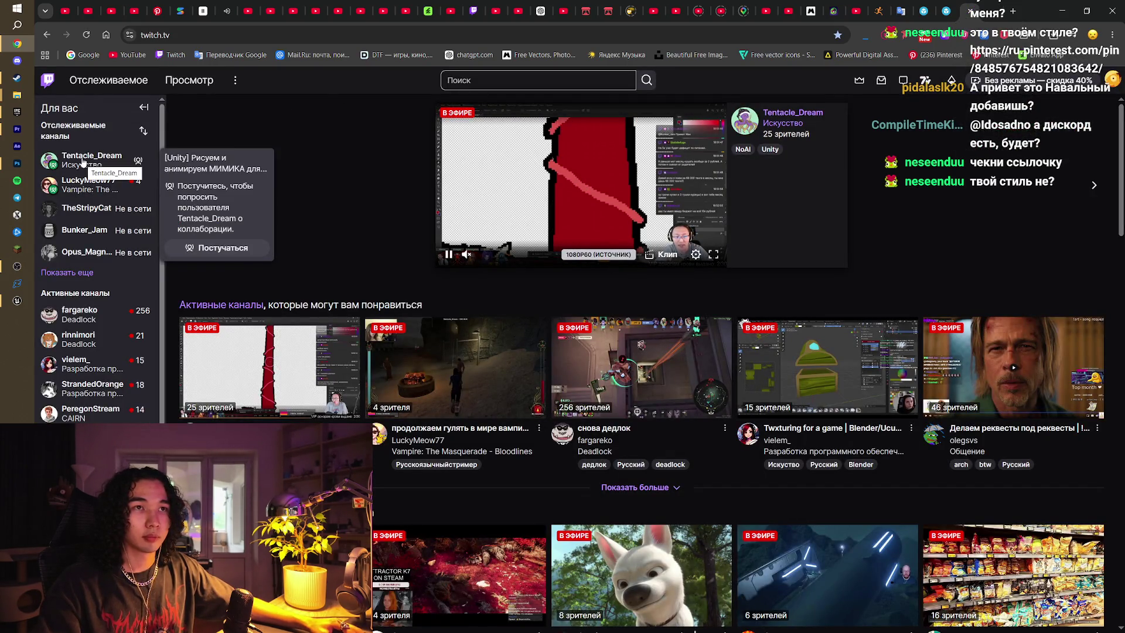
pyautogui.click(1113, 79)
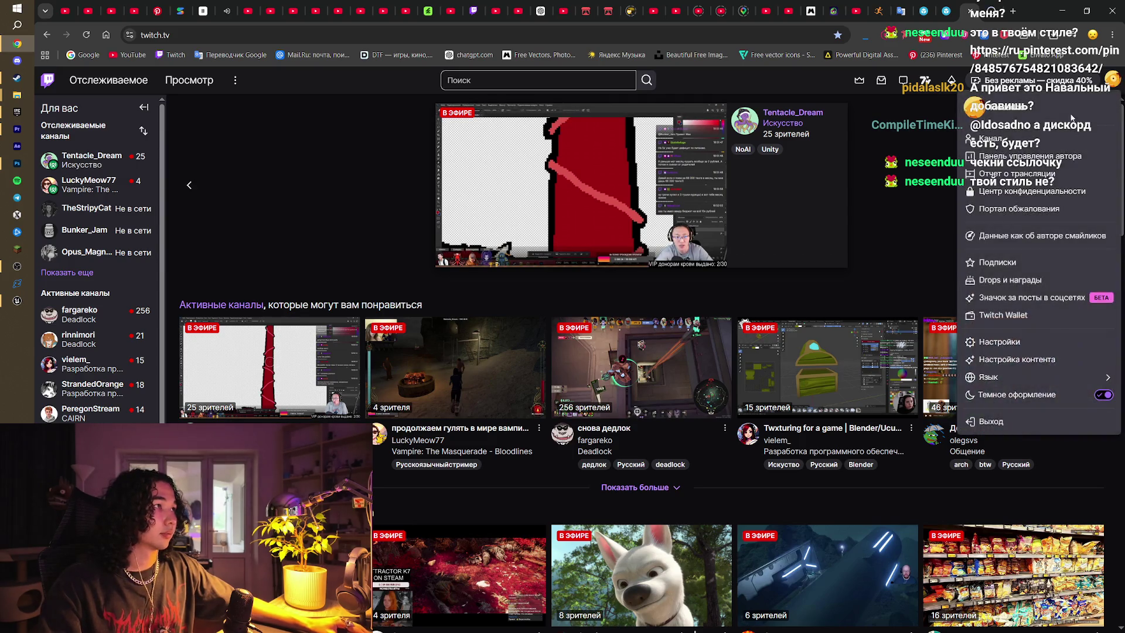
pyautogui.click(969, 138)
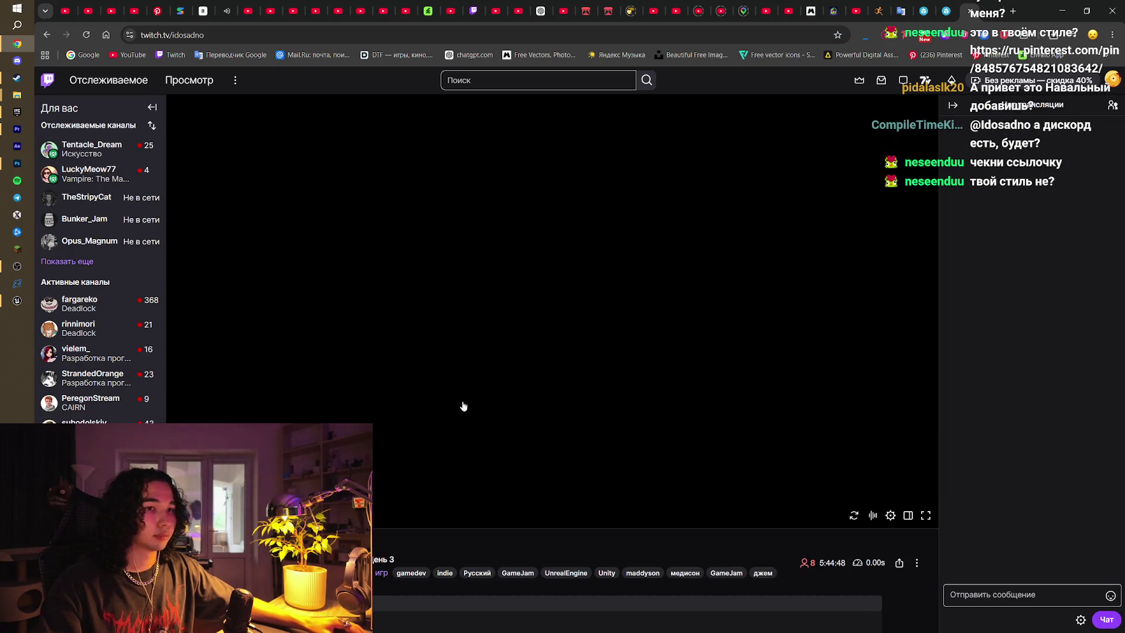
# Scroll the channel page and open the ru.pinterest.com link posted in chat
pyautogui.scroll(-5, 592, 433)
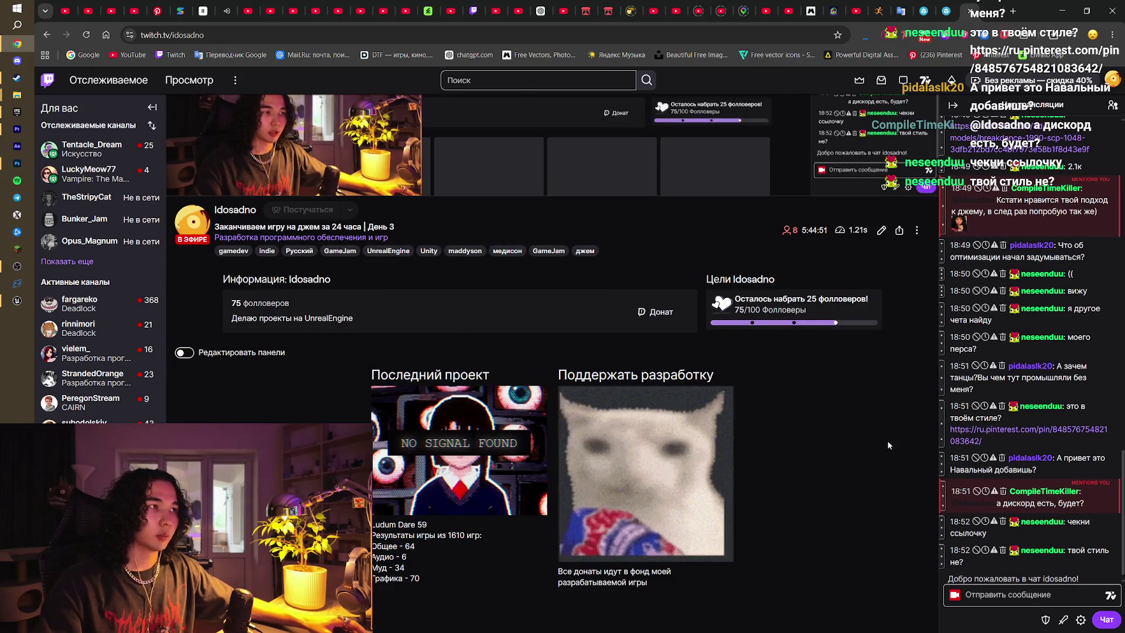
pyautogui.scroll(5, 824, 415)
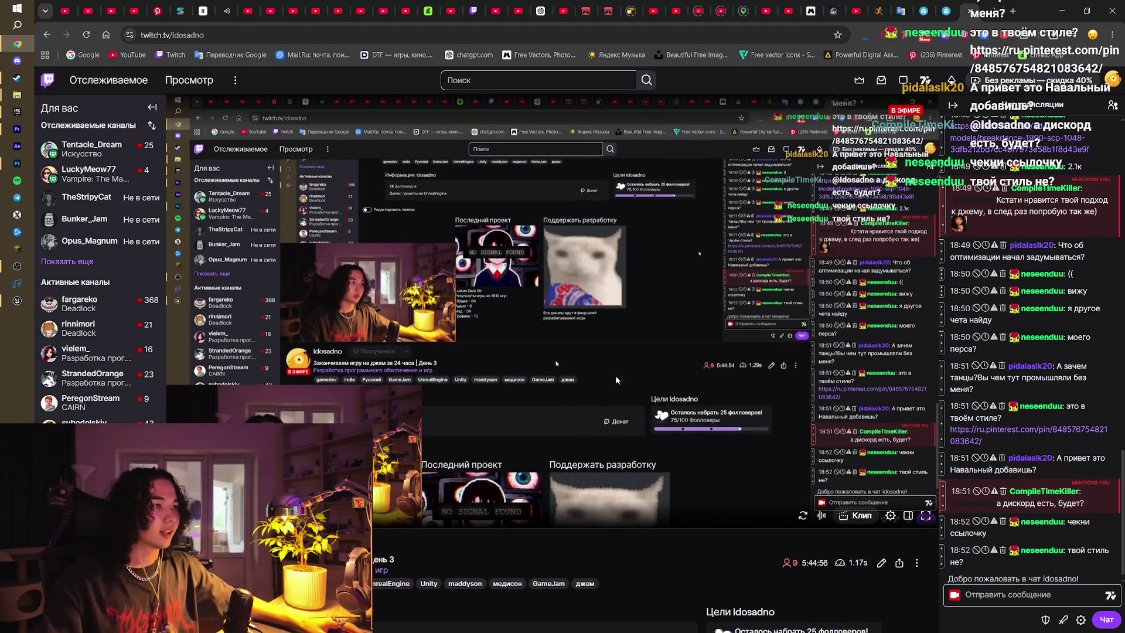
pyautogui.scroll(-5, 762, 525)
pyautogui.scroll(-1, 760, 519)
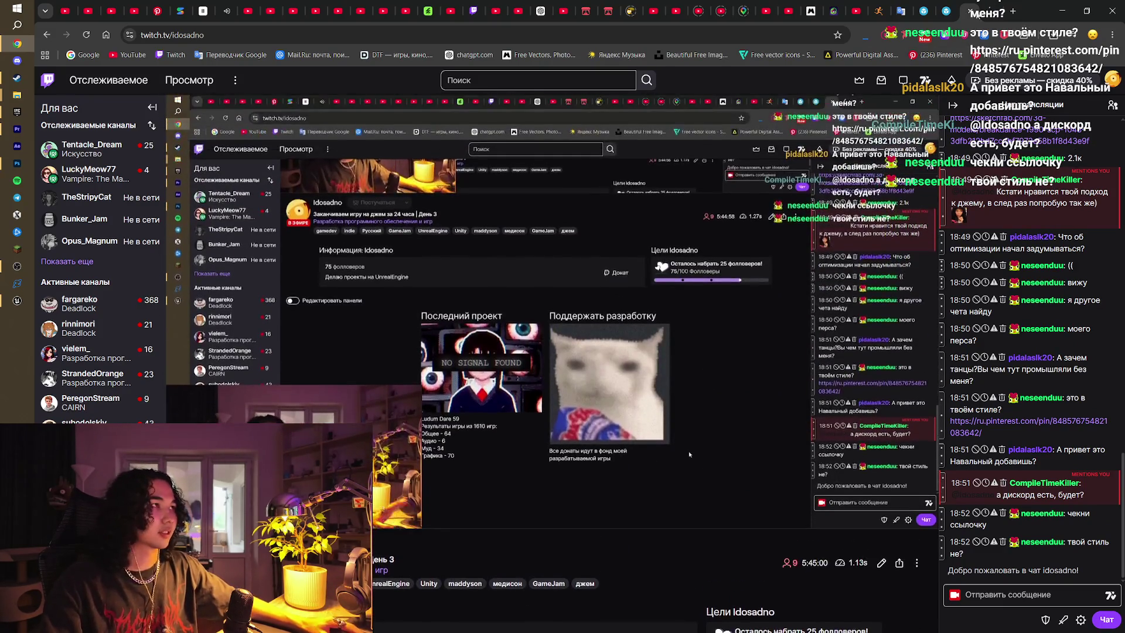
pyautogui.click(997, 421)
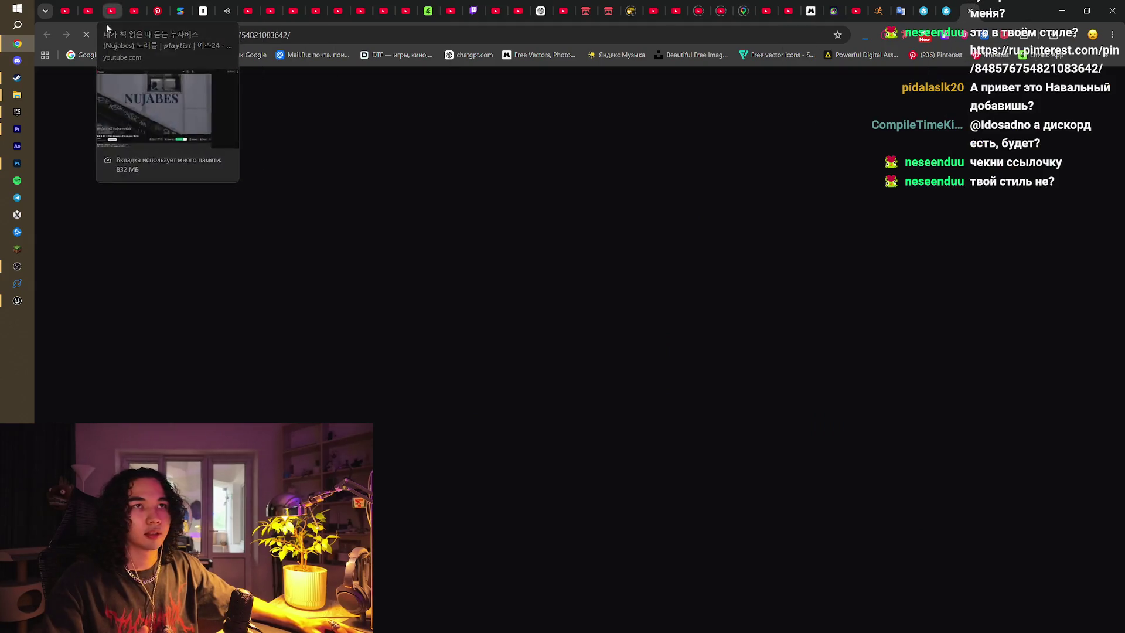
# Inspect the Pinterest page's site data stored on the device
pyautogui.click(126, 36)
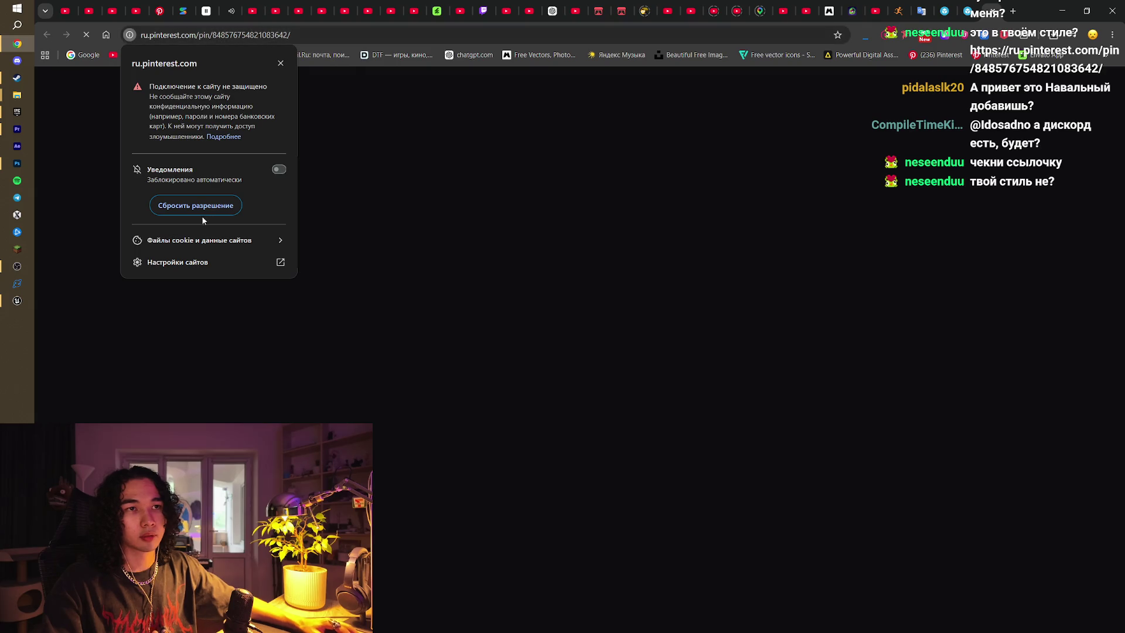
pyautogui.click(199, 239)
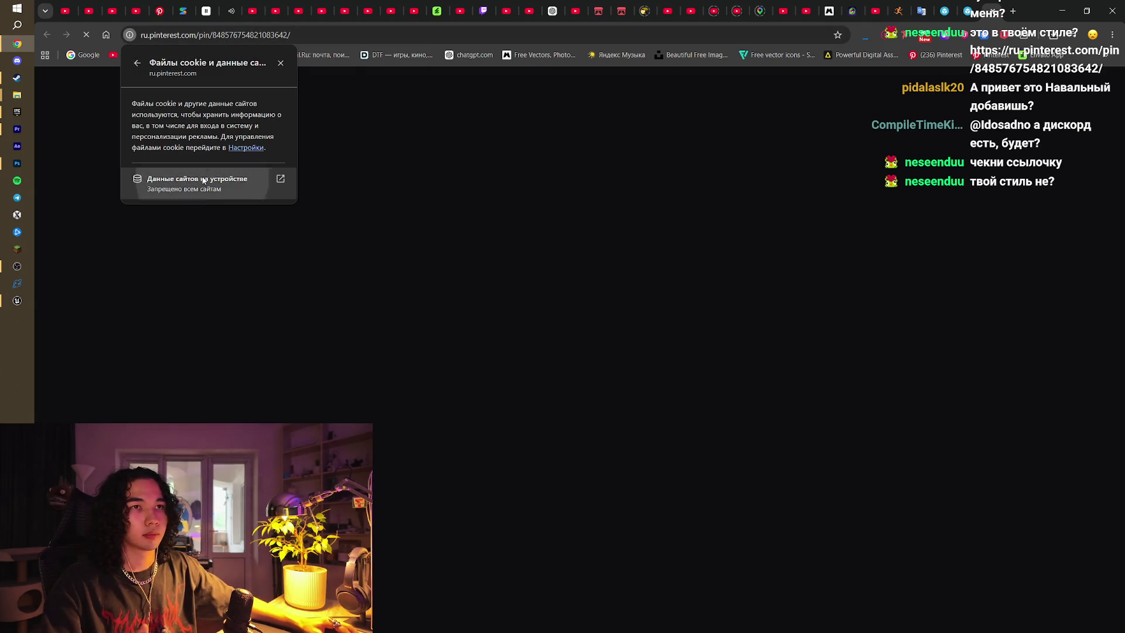
pyautogui.click(222, 182)
pyautogui.click(678, 149)
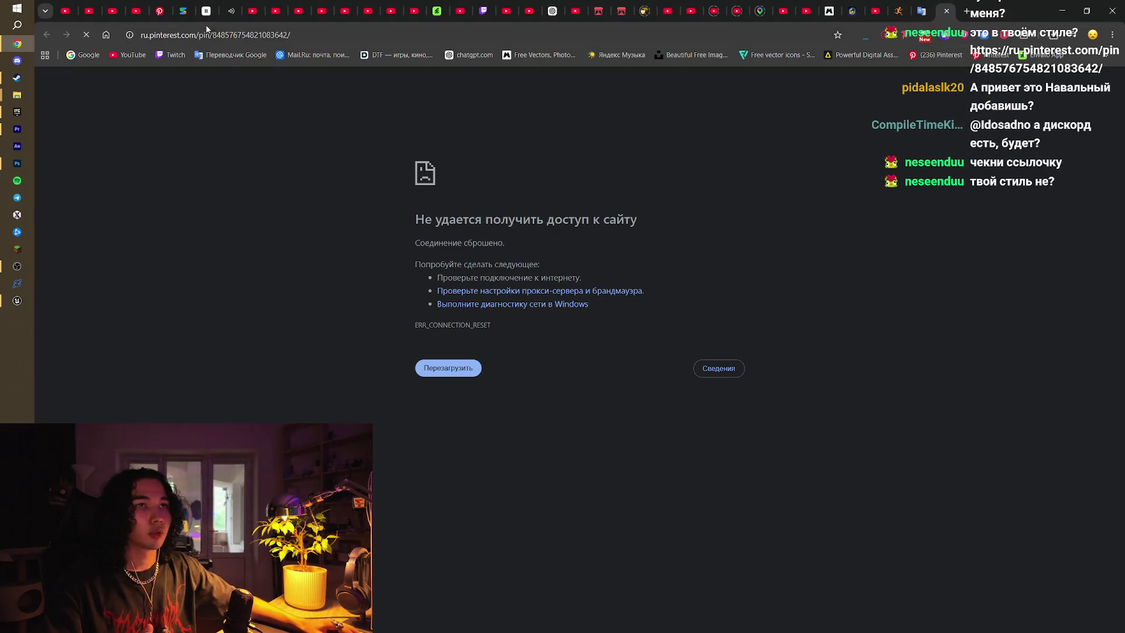
# Delete the embedded site's stored data under Cookies and site data
pyautogui.click(128, 35)
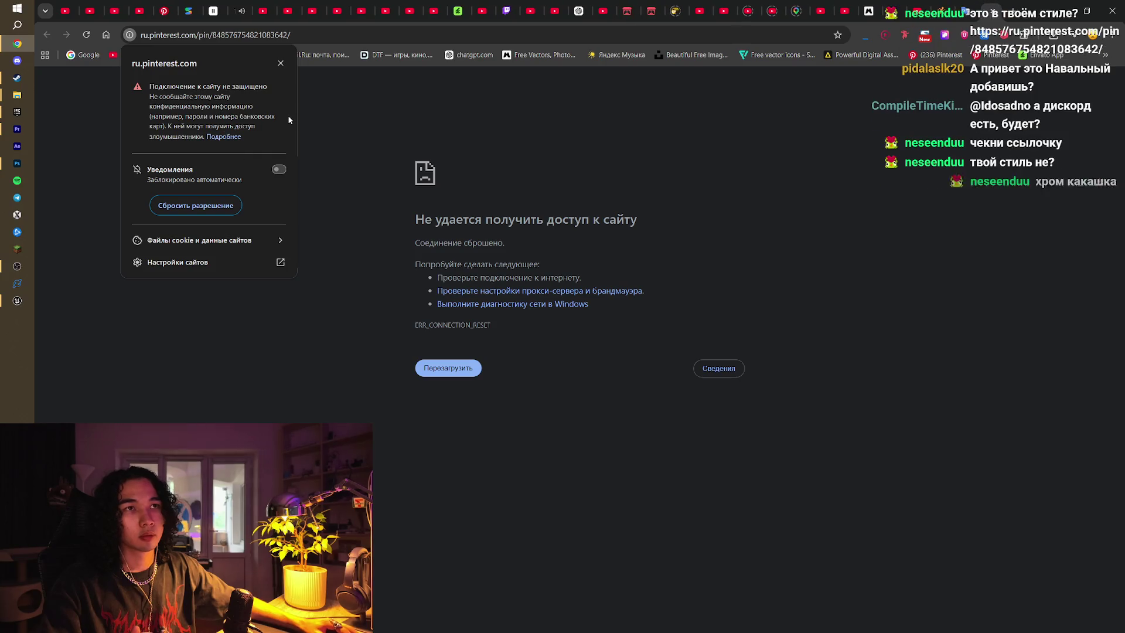
pyautogui.click(234, 240)
pyautogui.click(203, 183)
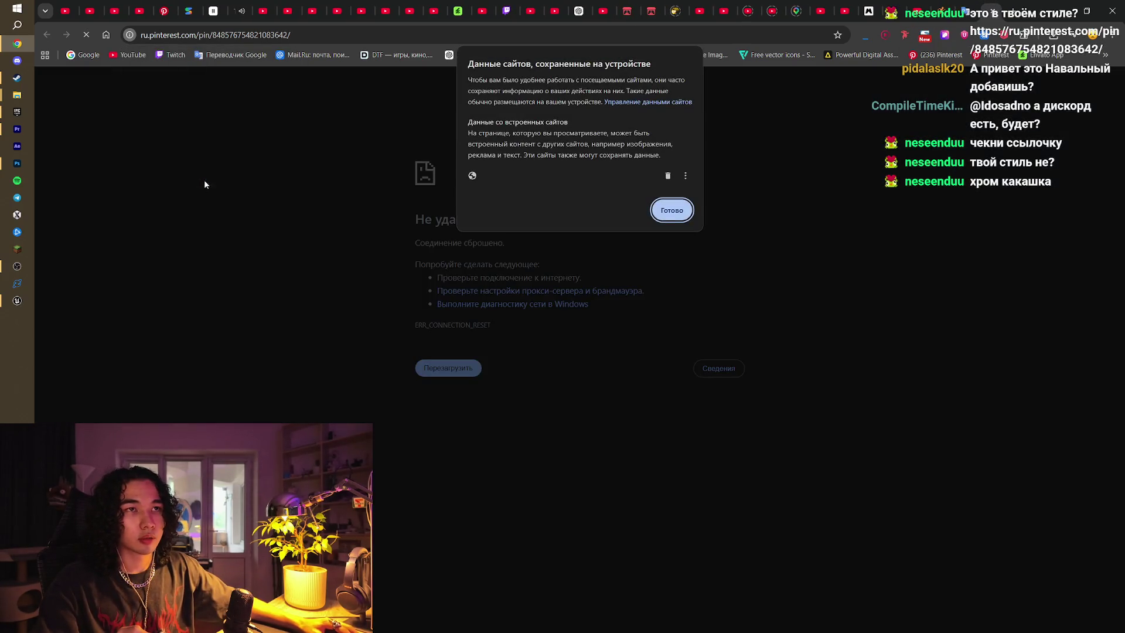
pyautogui.click(667, 175)
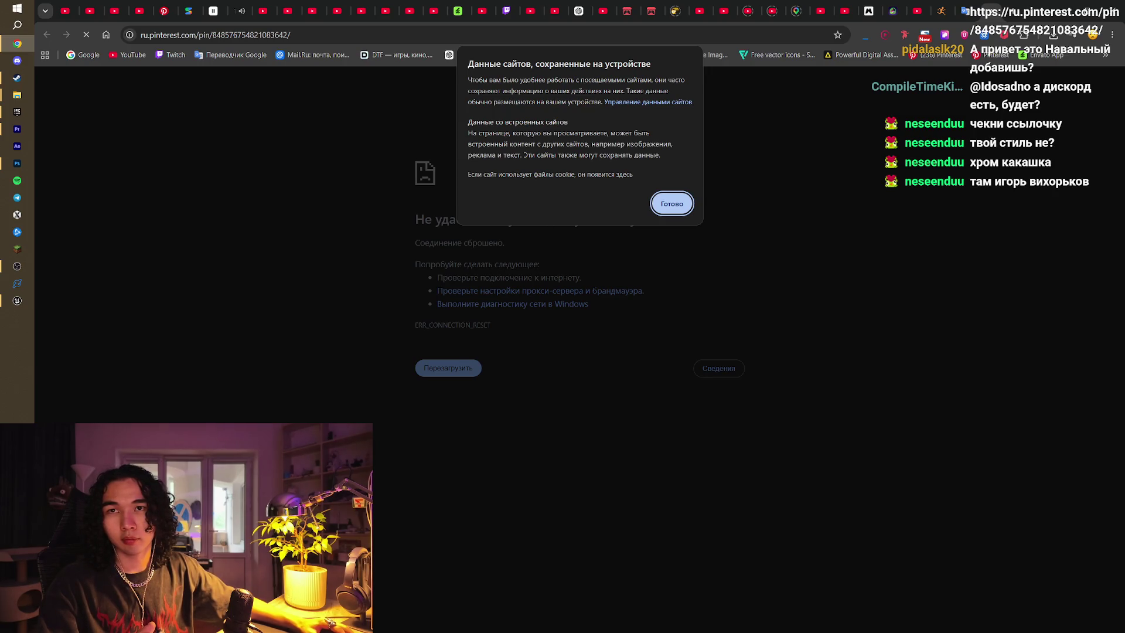
# Close the failing Pinterest tab so Google Translate shows 'will land'
pyautogui.click(17, 266)
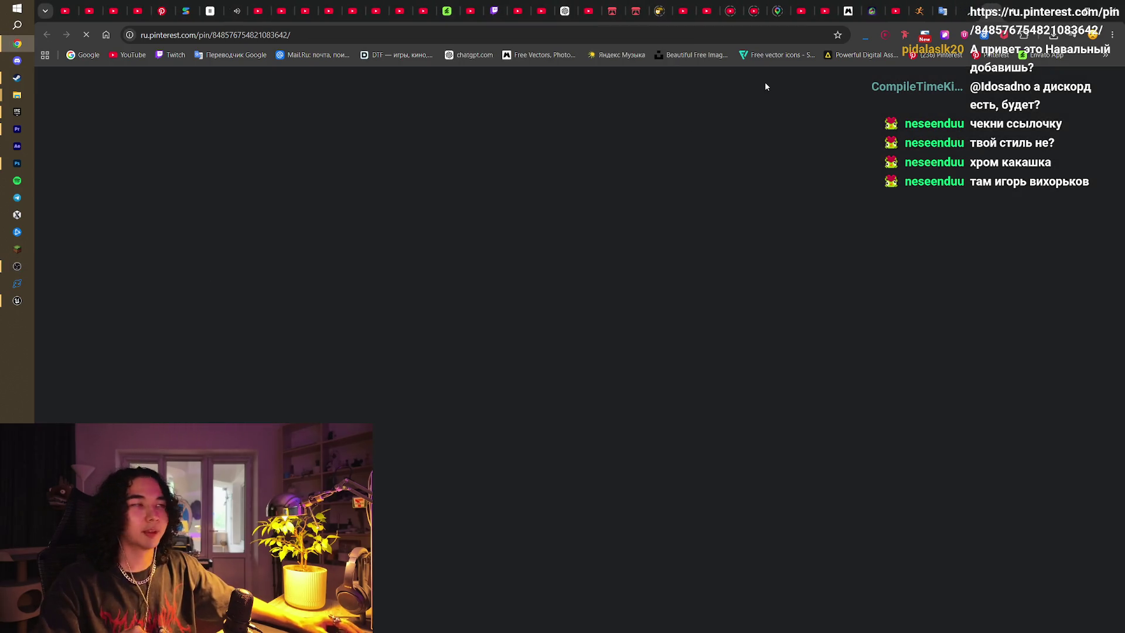
pyautogui.click(968, 9)
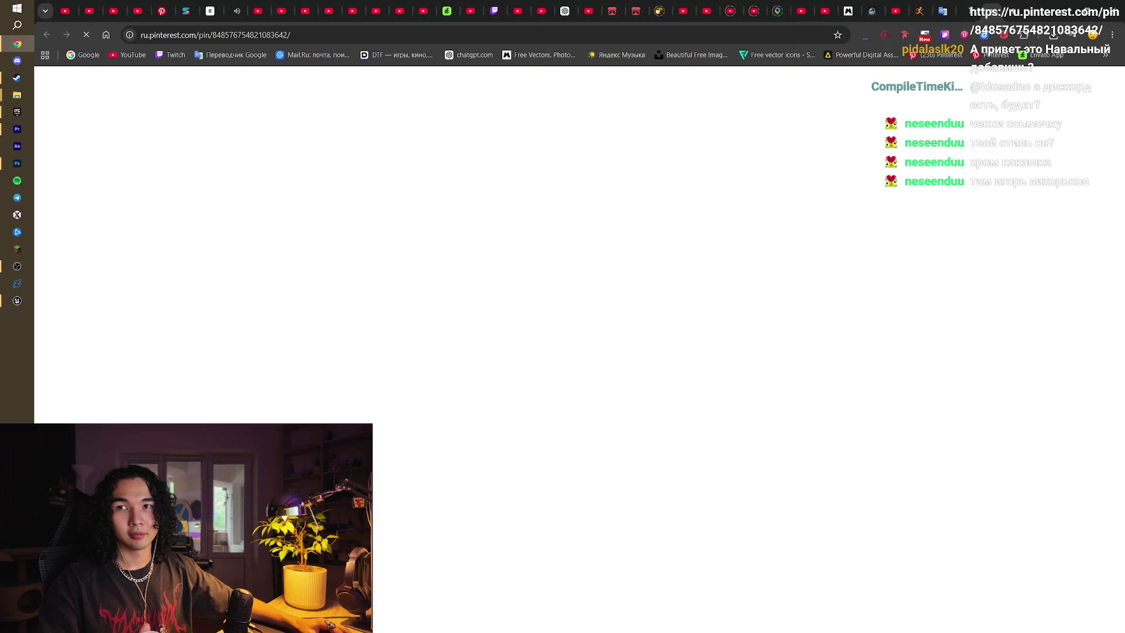
pyautogui.click(989, 3)
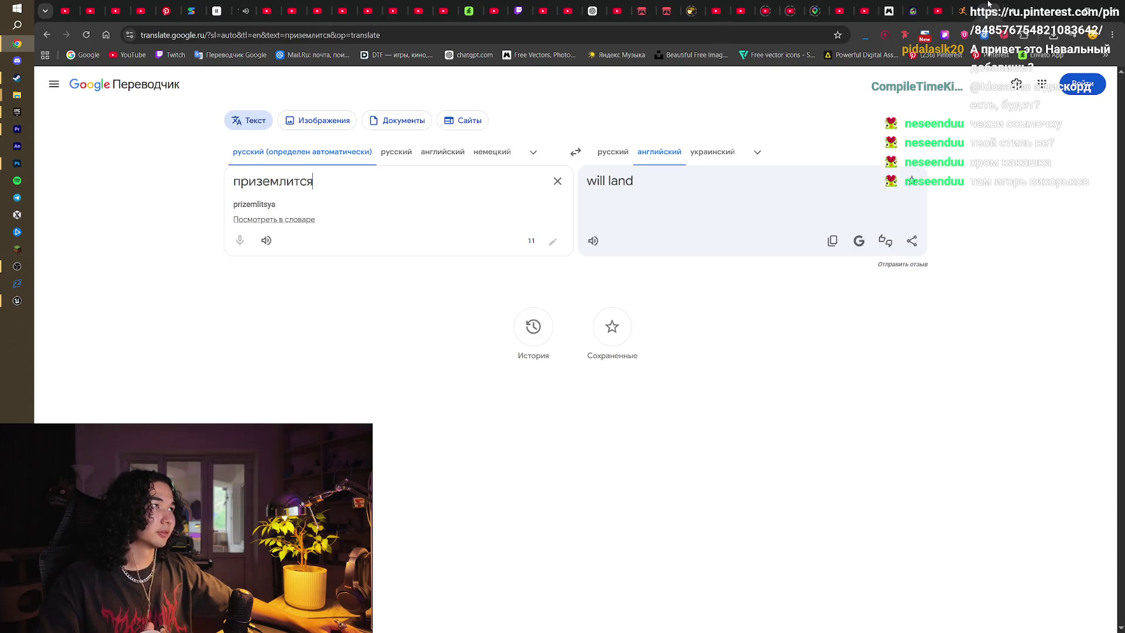
# Move the Unreal camera across the forest, then stop the imgur load and return to Google Translate
pyautogui.click(1067, 3)
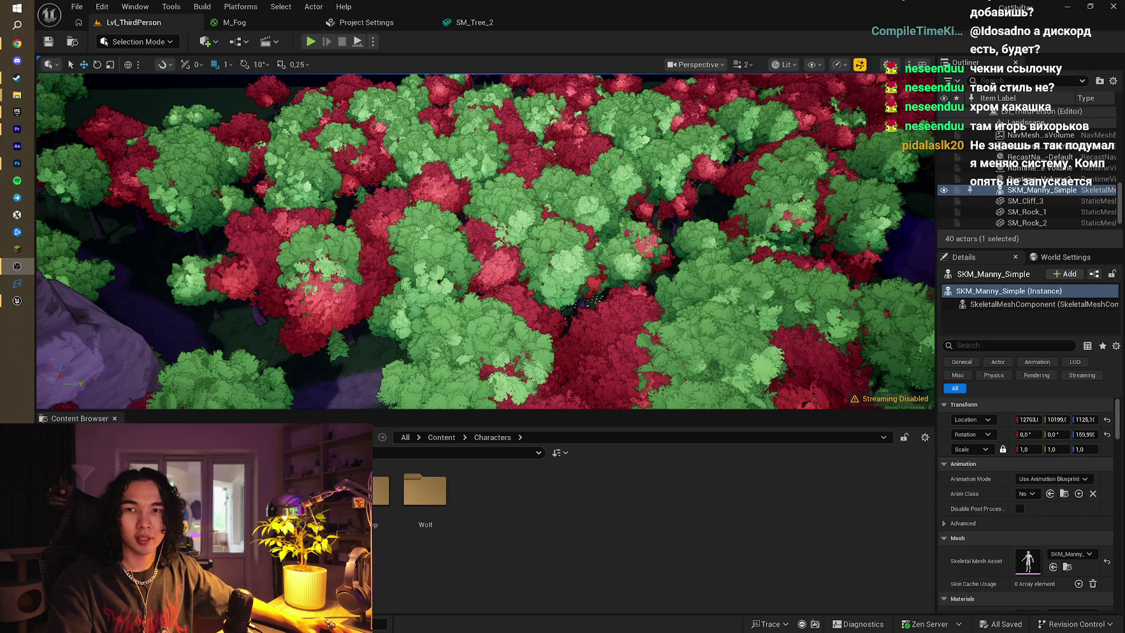
pyautogui.moveTo(589, 235); pyautogui.dragTo(181, 305)
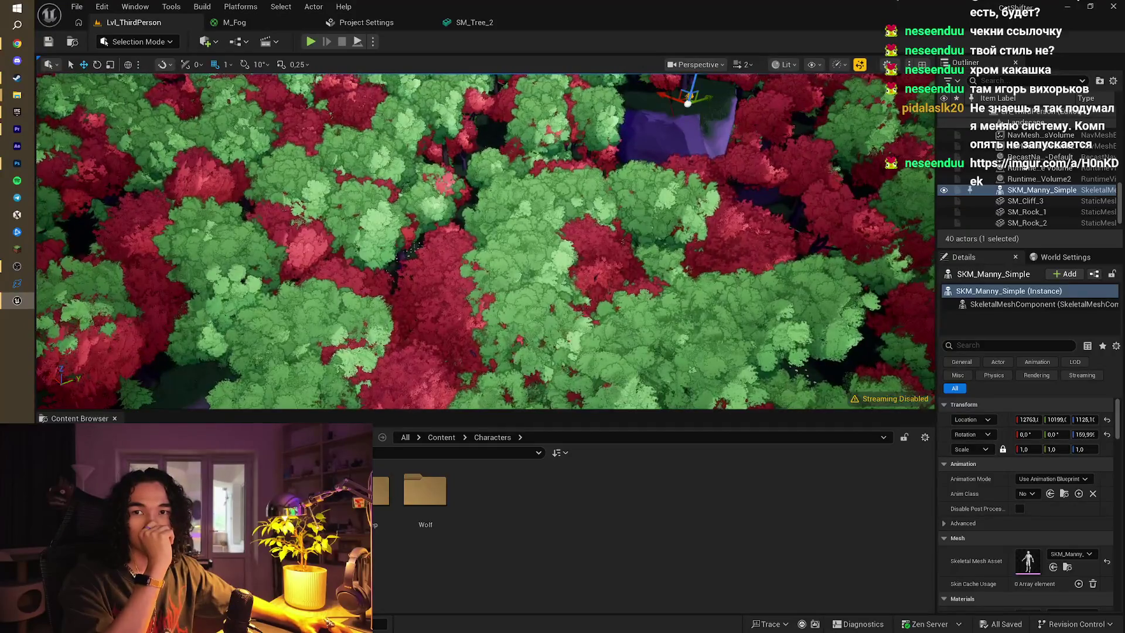
pyautogui.hotkey('alt', 'Tab')
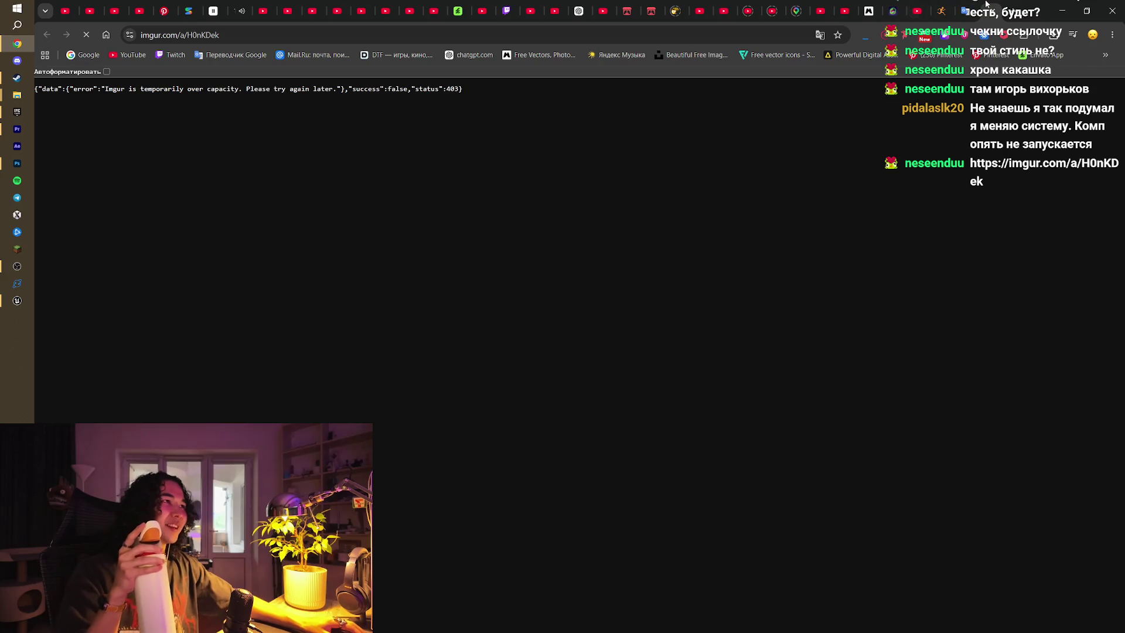
pyautogui.click(87, 44)
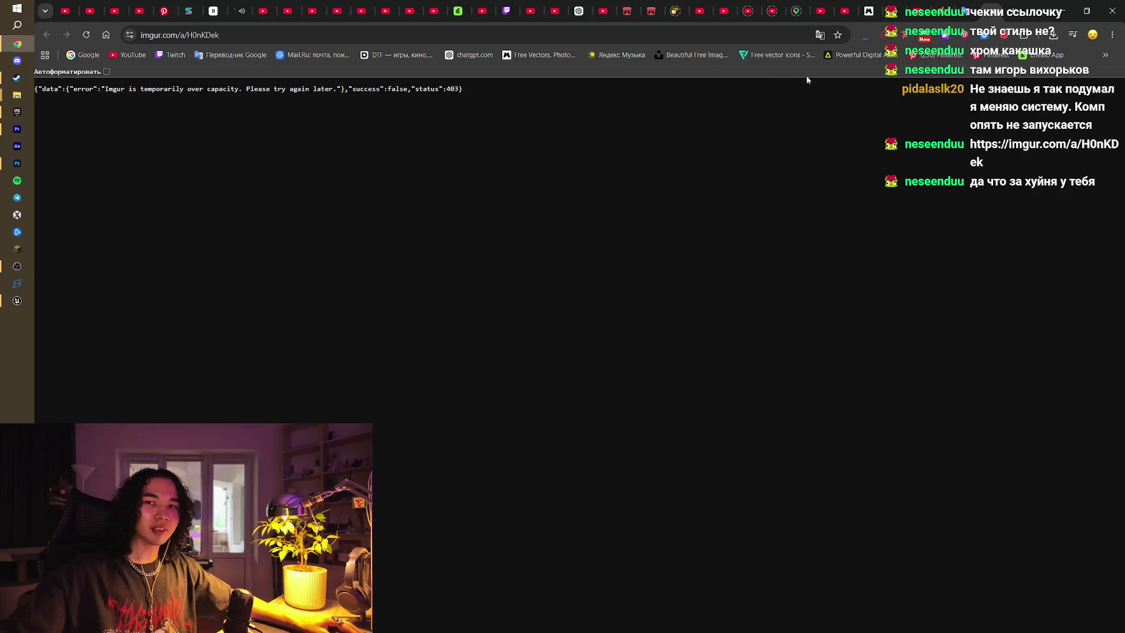
pyautogui.click(989, 3)
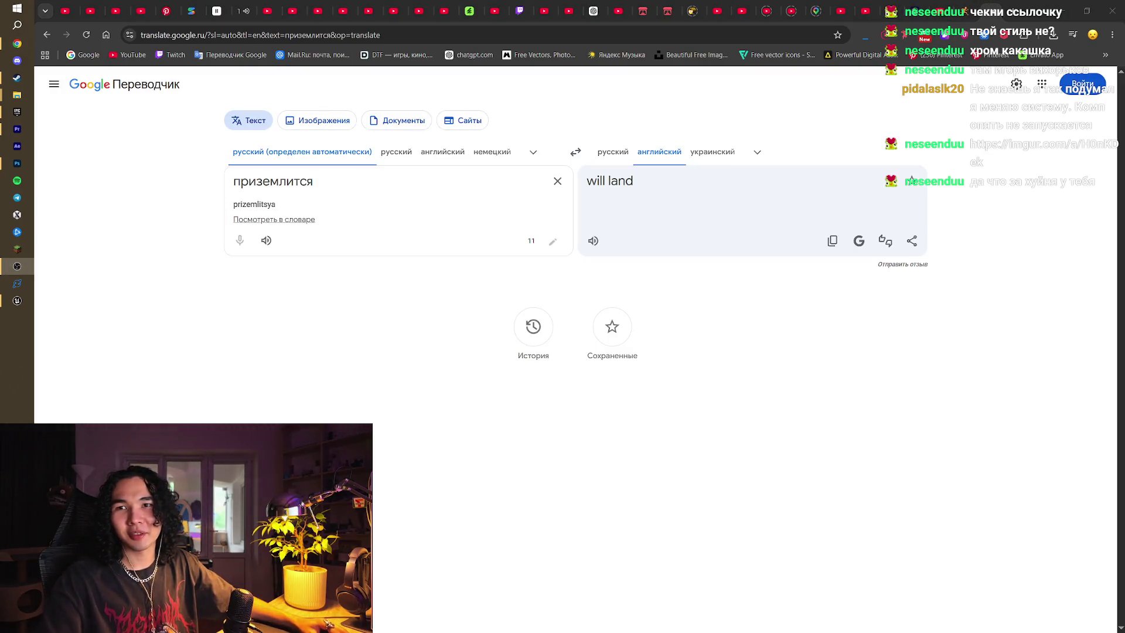
# Check the stream chat, close the image preview, and lower the Unreal camera along the forest path
pyautogui.click(17, 266)
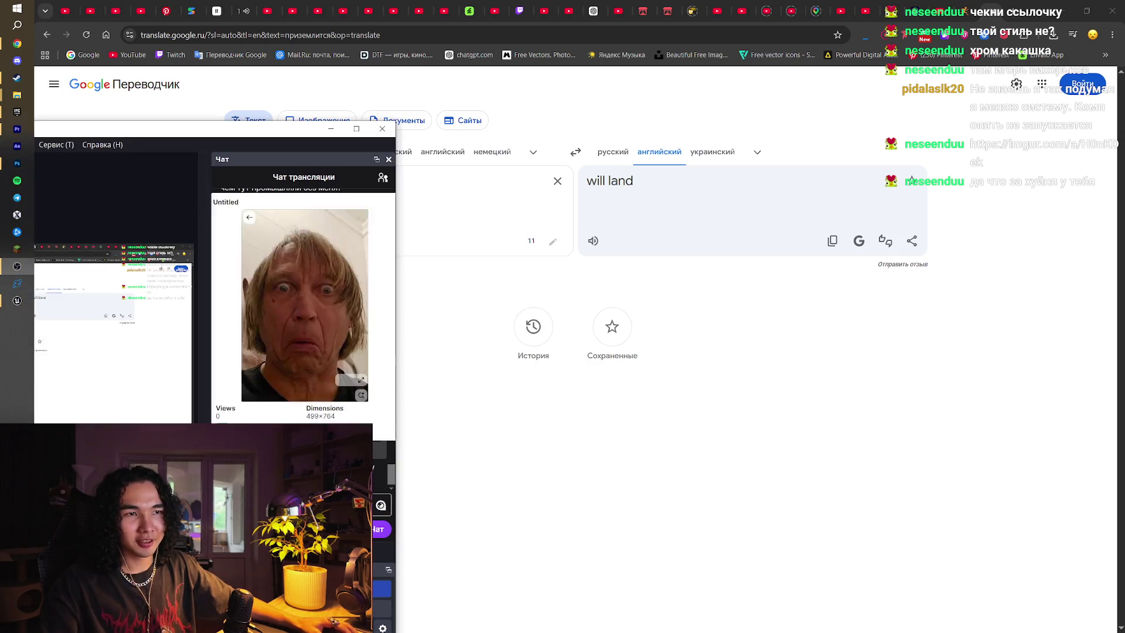
pyautogui.moveTo(328, 436)
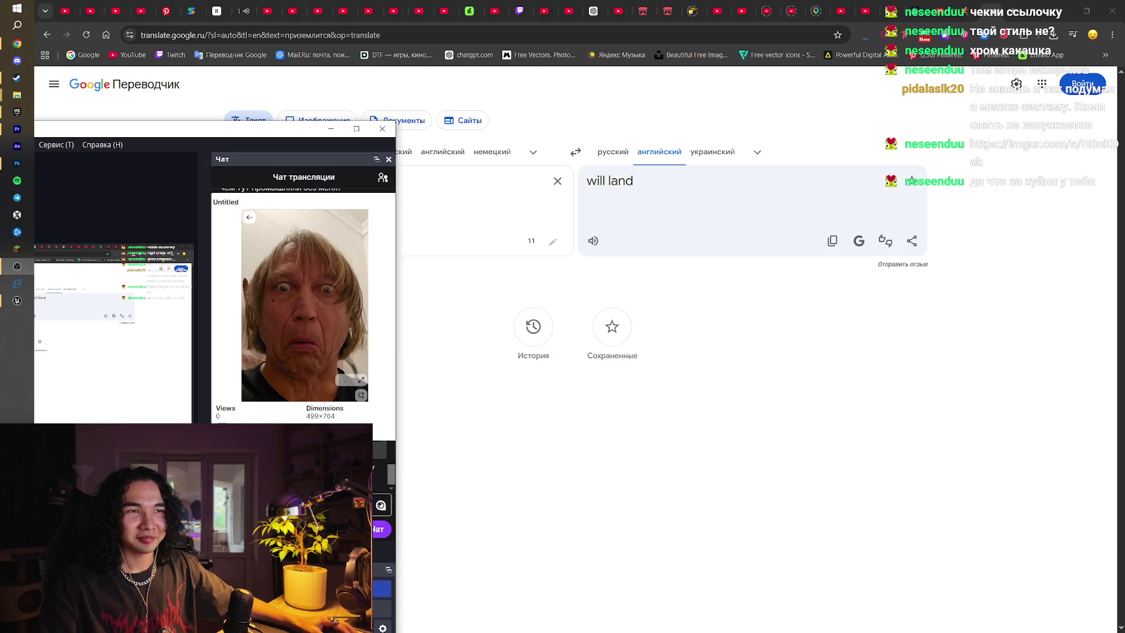
pyautogui.click(331, 128)
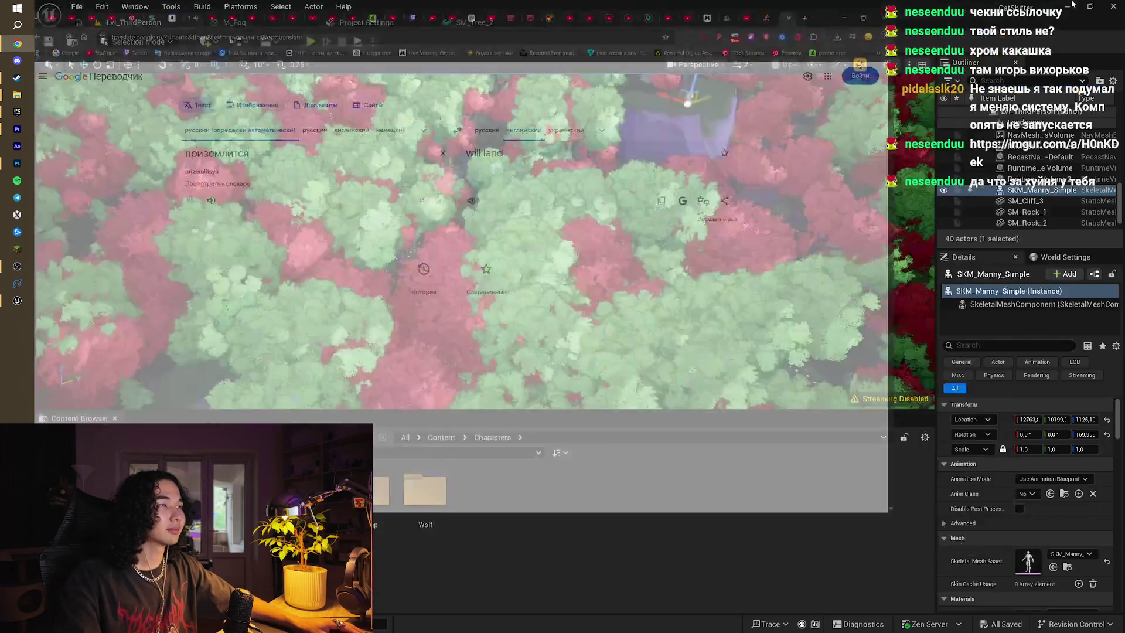
pyautogui.hotkey('alt', 'Tab')
pyautogui.moveTo(731, 217); pyautogui.dragTo(688, 197)
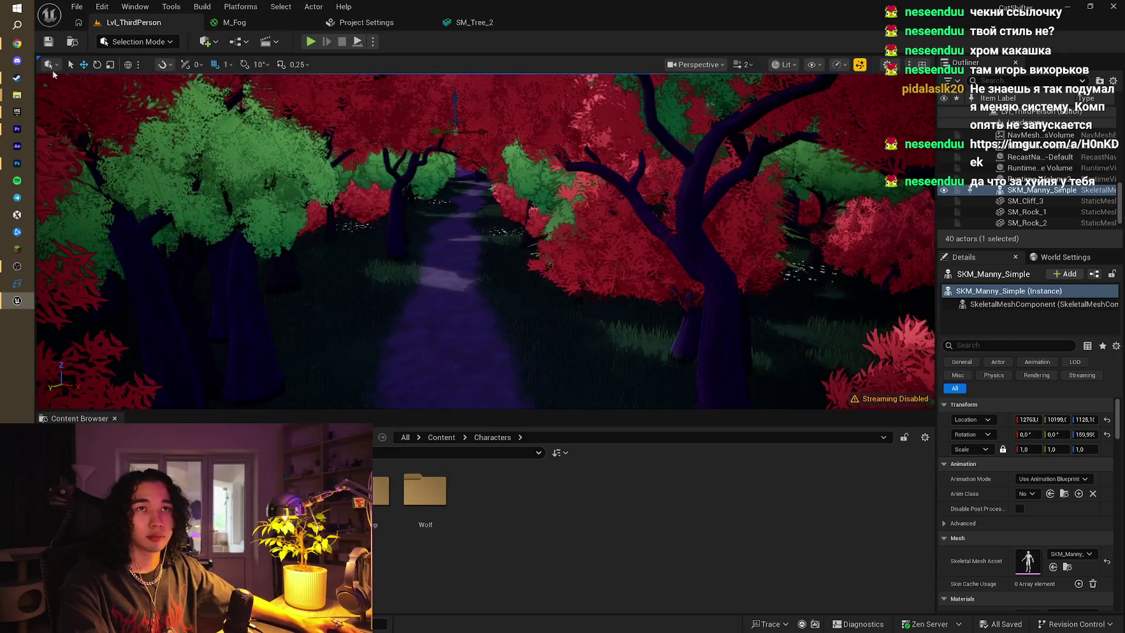
# Switch to the Mixamo tab and open the Upload Character dialog
pyautogui.click(17, 43)
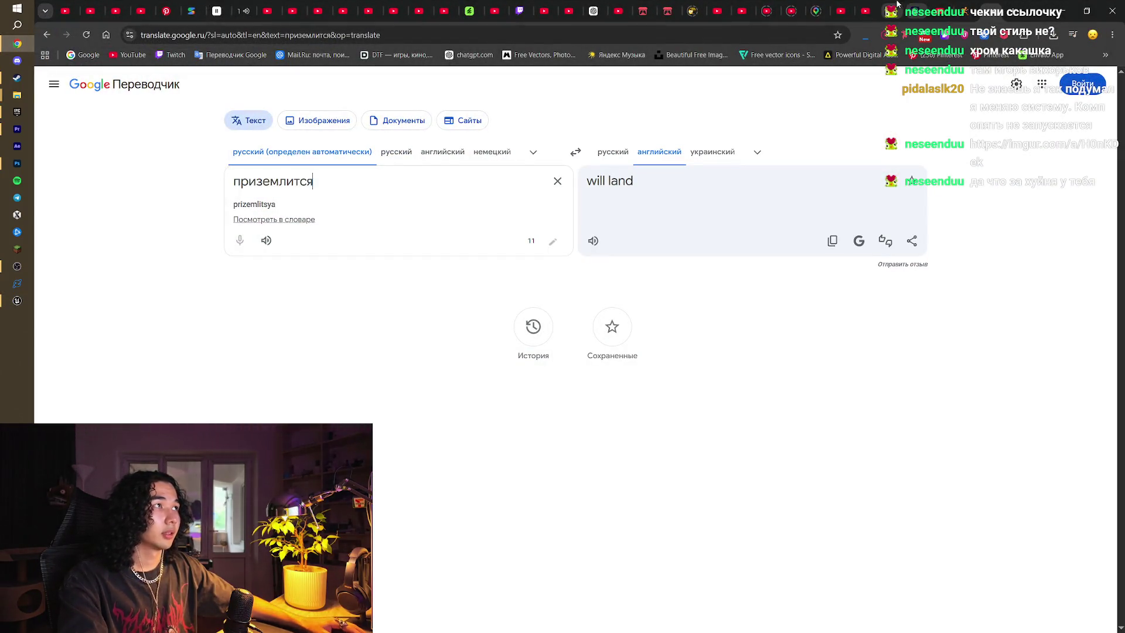
pyautogui.click(897, 5)
pyautogui.click(1031, 174)
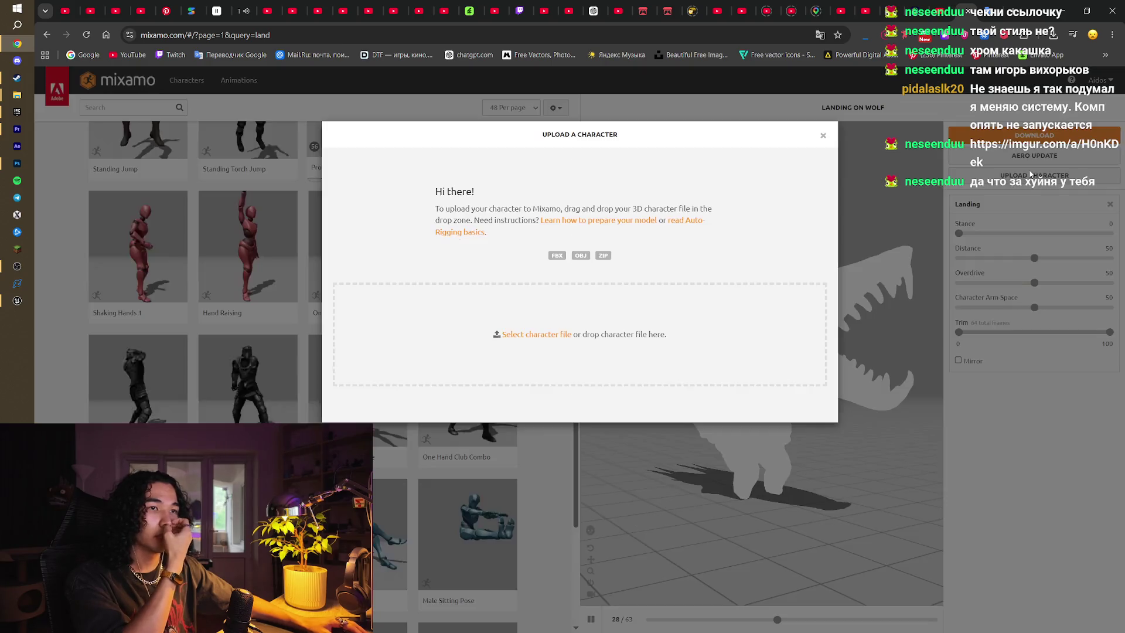
# Upload WolfEnemy from SheepWolf > Wolf Enemy and accept Mixamo's auto-rig result
pyautogui.click(537, 335)
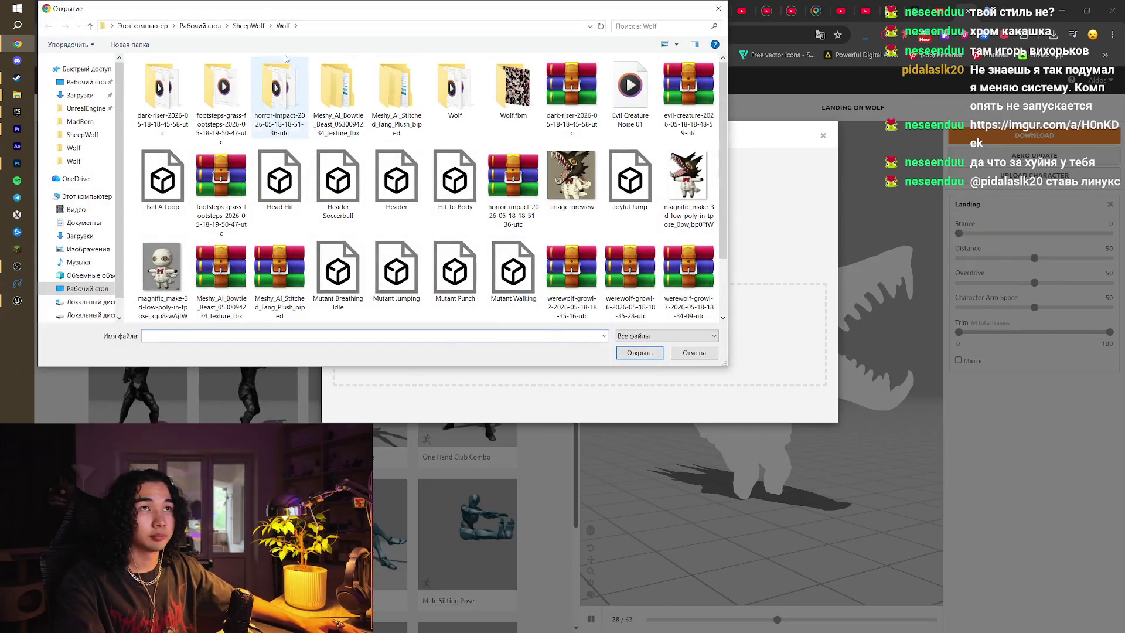
pyautogui.click(249, 26)
pyautogui.doubleClick(281, 88)
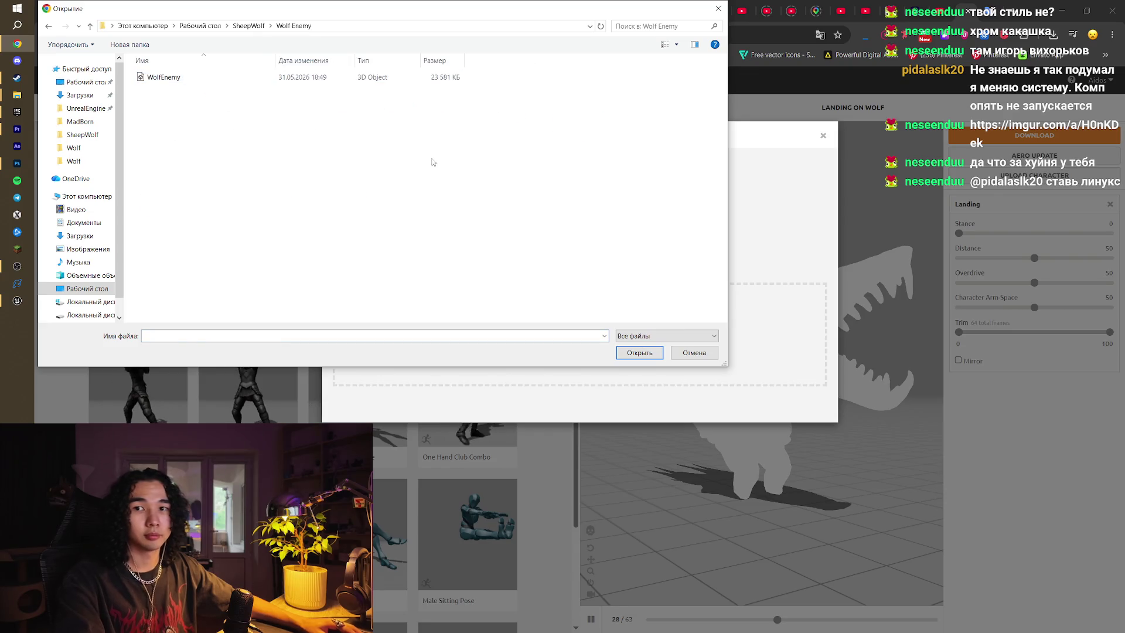
pyautogui.doubleClick(249, 79)
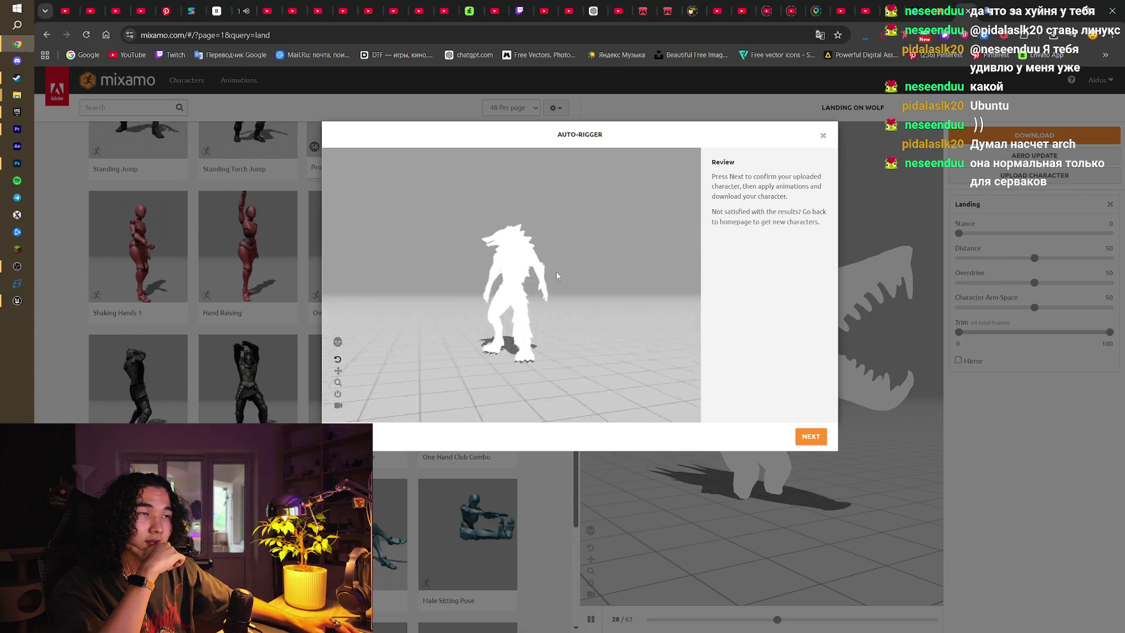
pyautogui.click(813, 438)
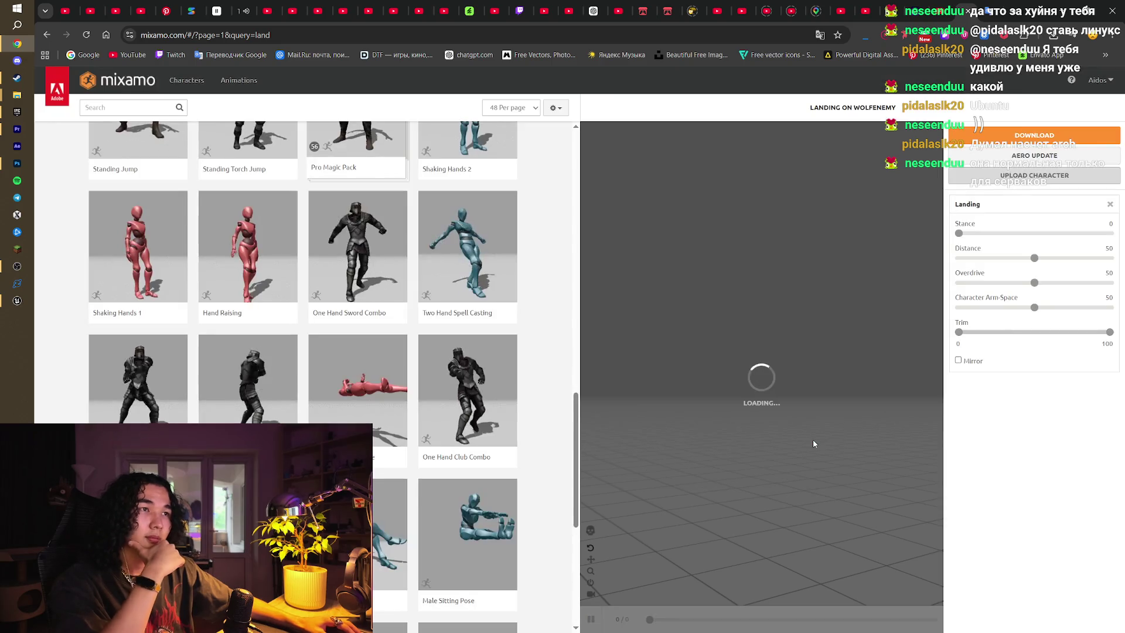
# Search 'head', preview Header Soccerball on the wolf, and pause it near the end
pyautogui.scroll(15, 569, 148)
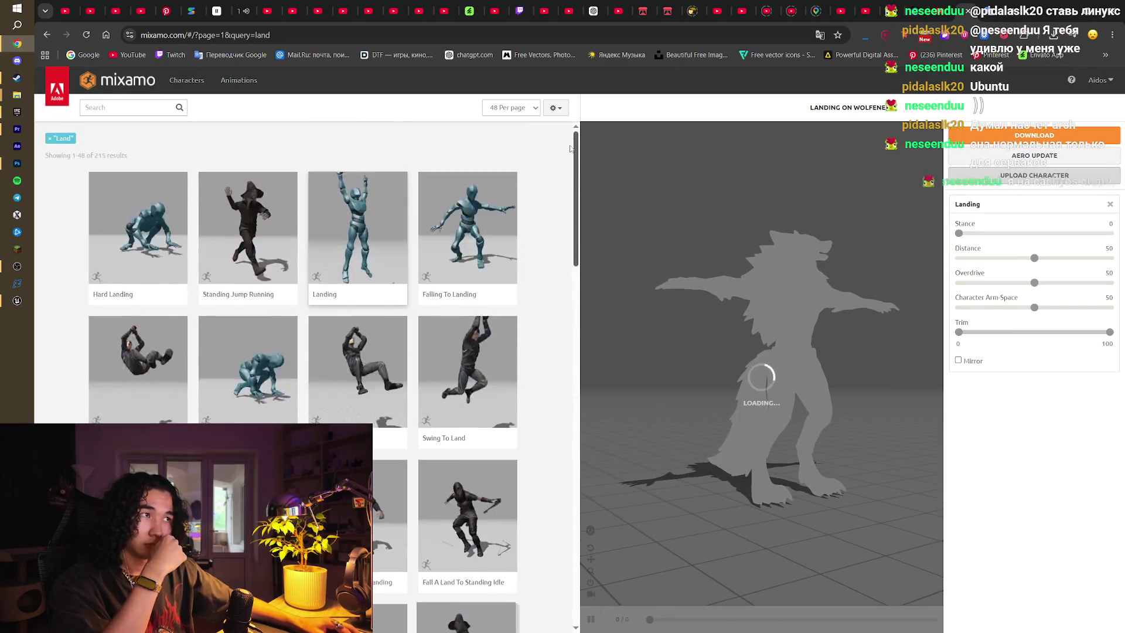
pyautogui.click(160, 109)
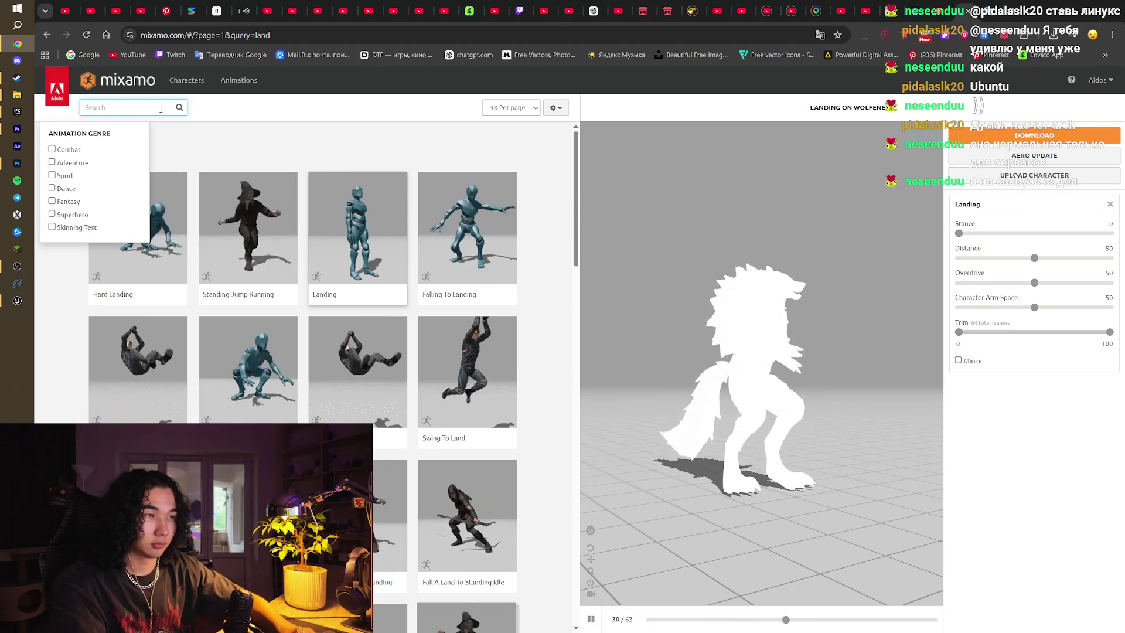
pyautogui.write('he')
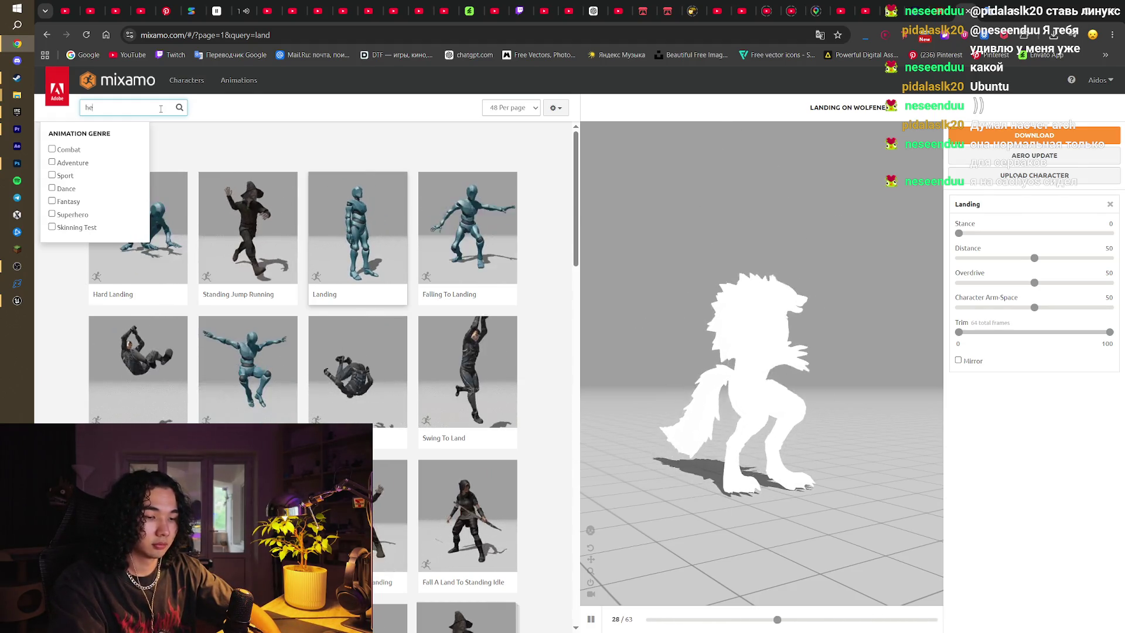
pyautogui.write('ad')
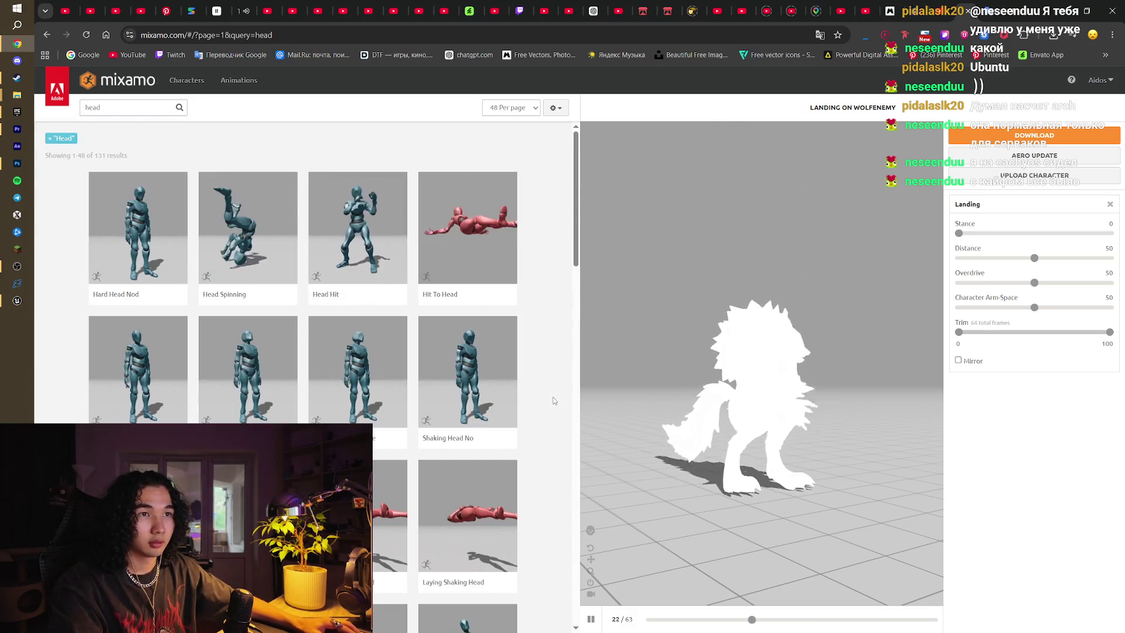
pyautogui.scroll(-7, 553, 402)
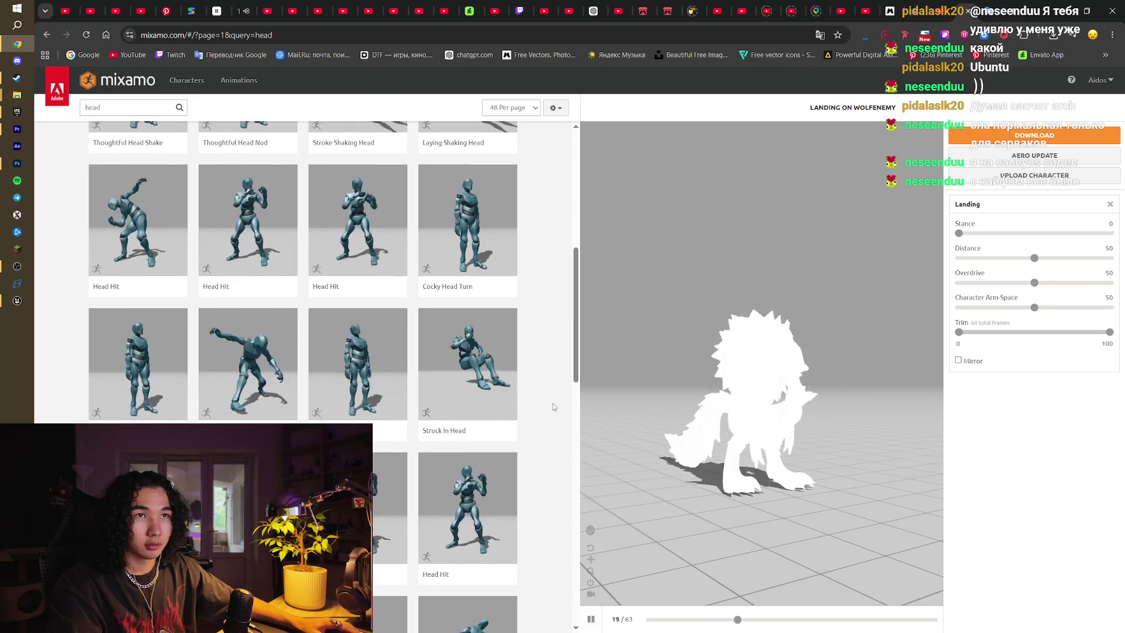
pyautogui.scroll(-6, 553, 403)
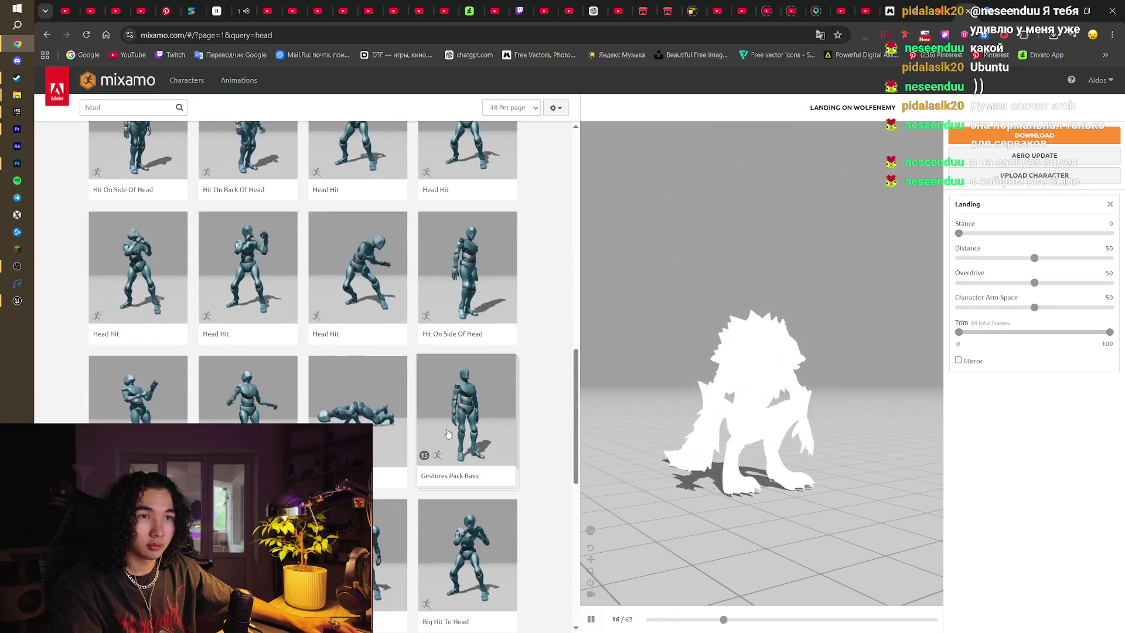
pyautogui.click(248, 386)
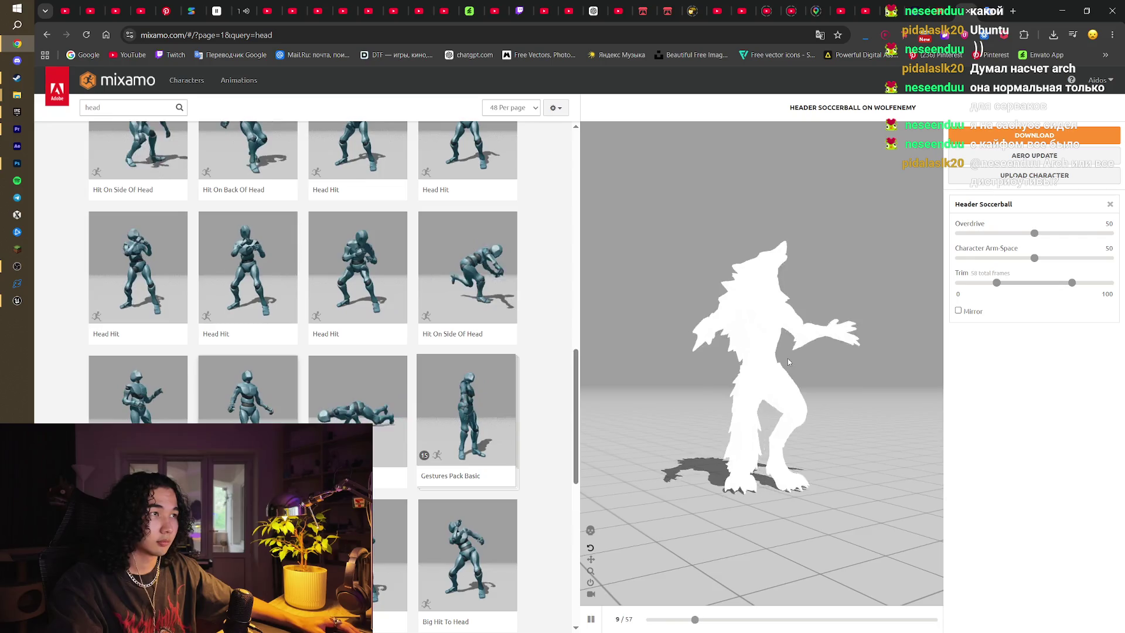
pyautogui.click(94, 405)
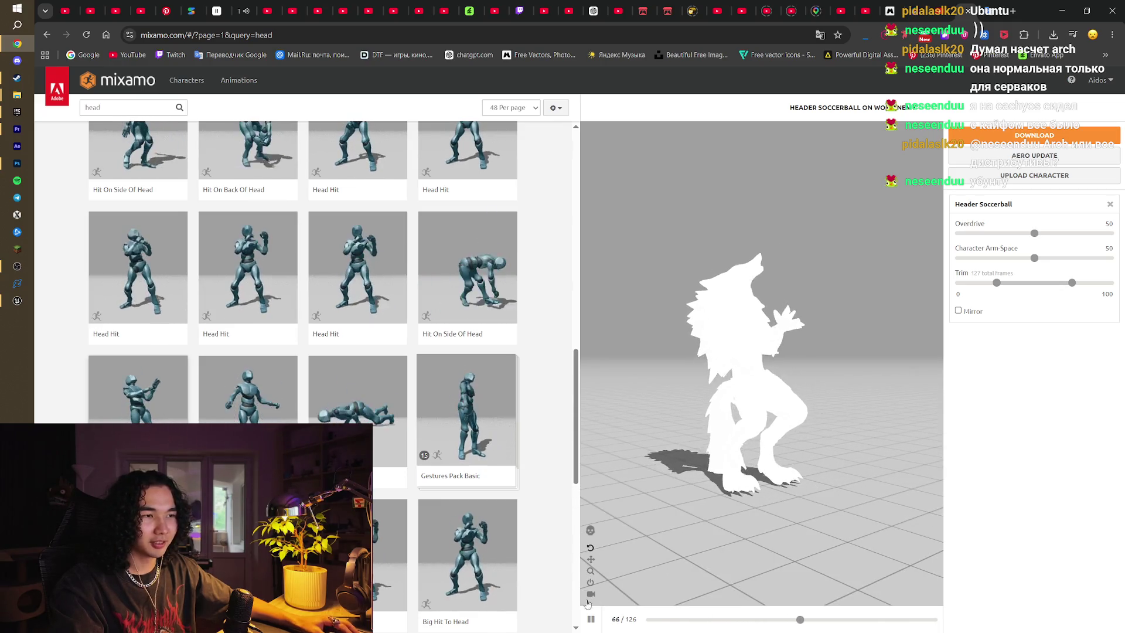
pyautogui.click(591, 619)
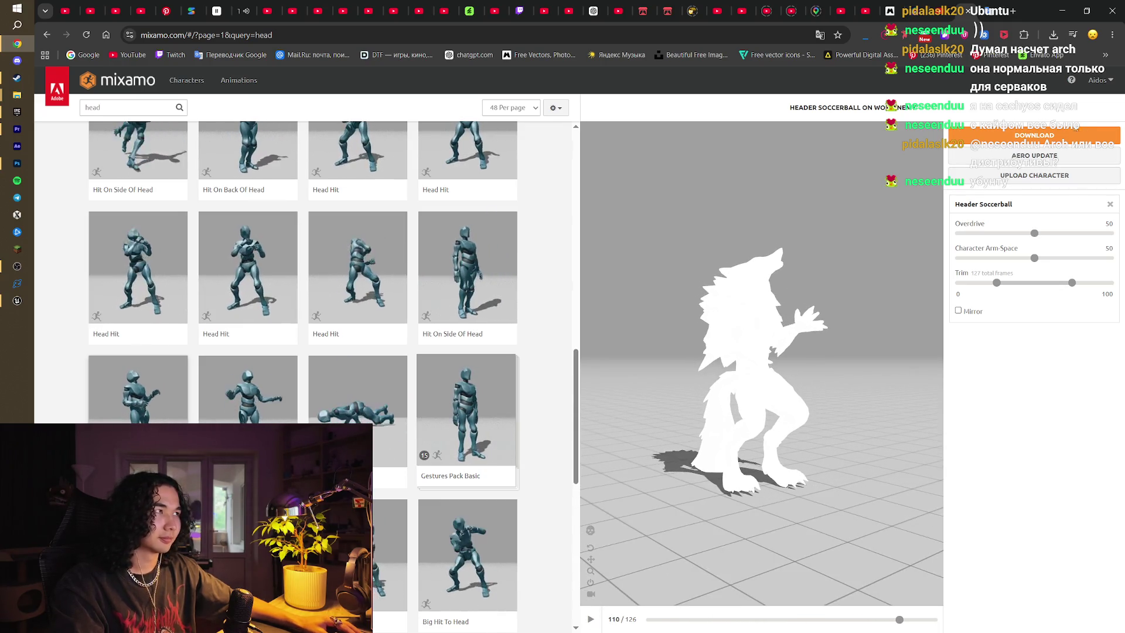
# Download Header Soccerball as an FBX Without Skin into the Wolf Enemy folder
pyautogui.click(1040, 137)
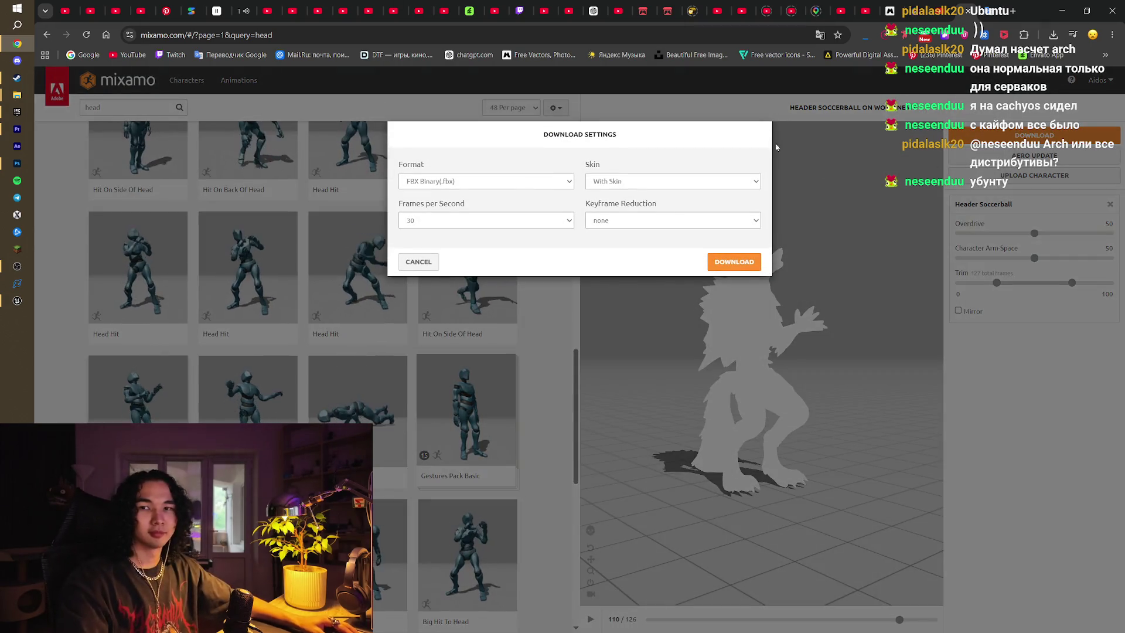
pyautogui.click(679, 185)
pyautogui.click(668, 211)
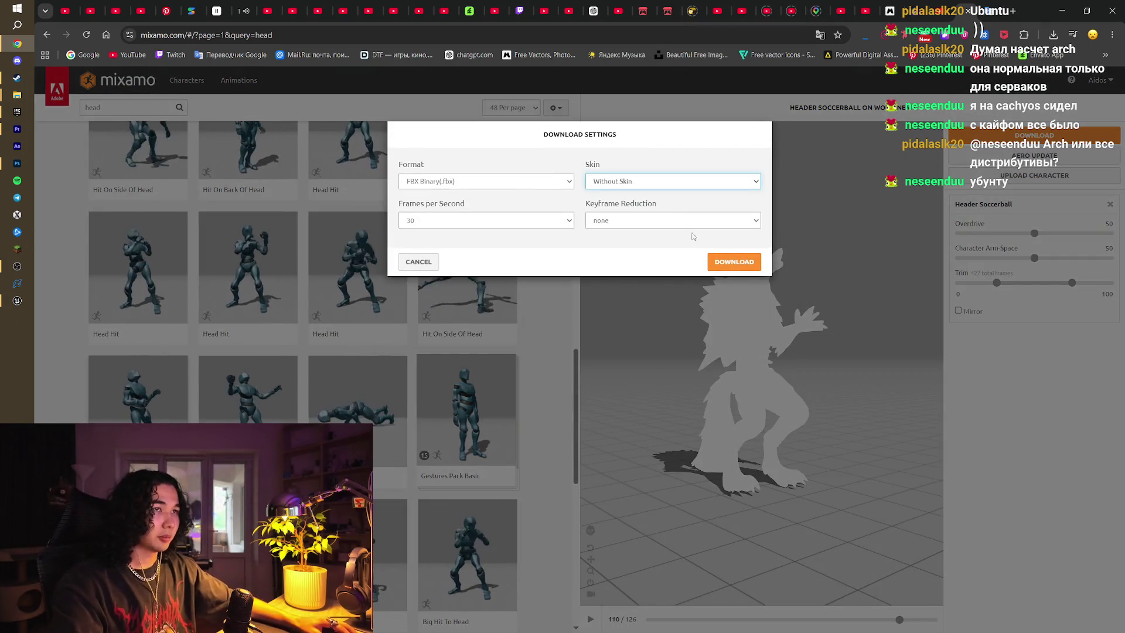
pyautogui.click(727, 262)
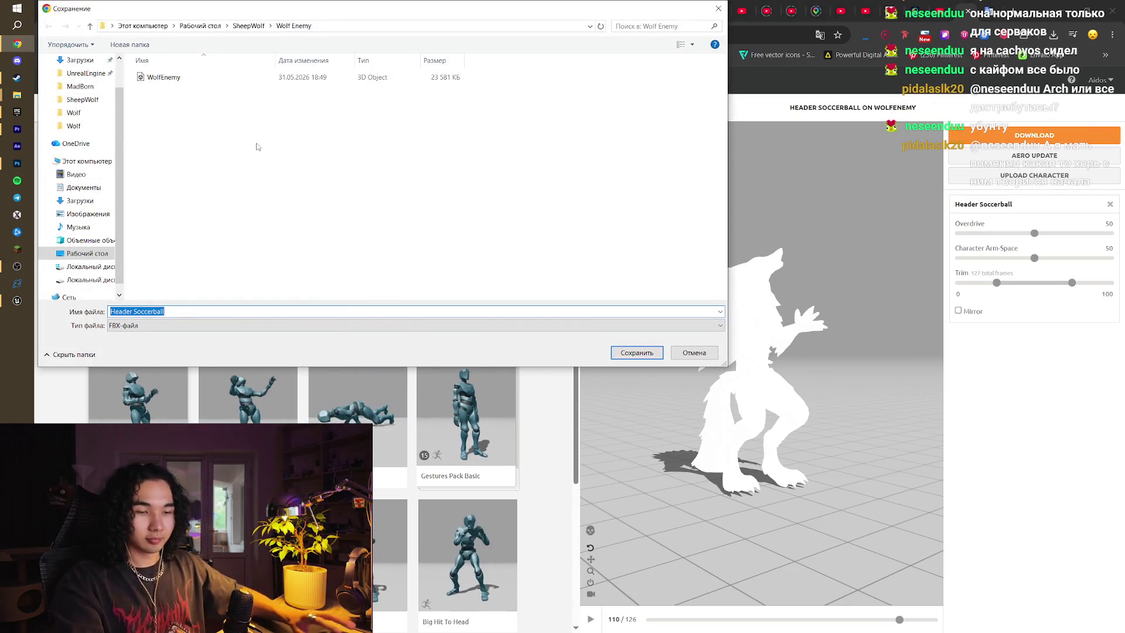
pyautogui.press('Return')
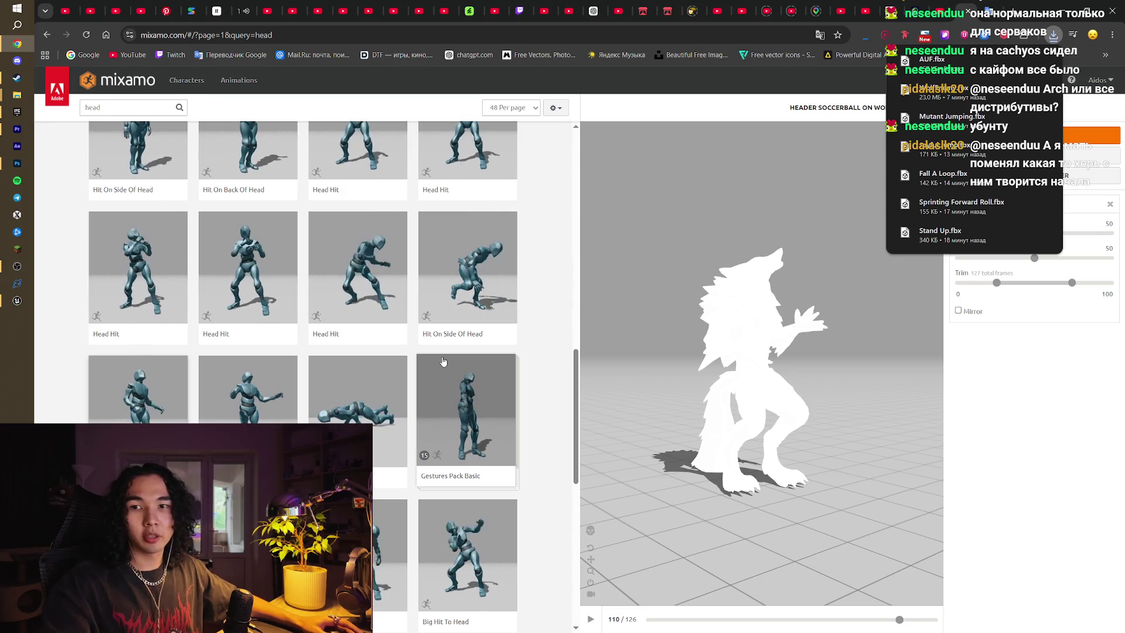
pyautogui.scroll(15, 562, 434)
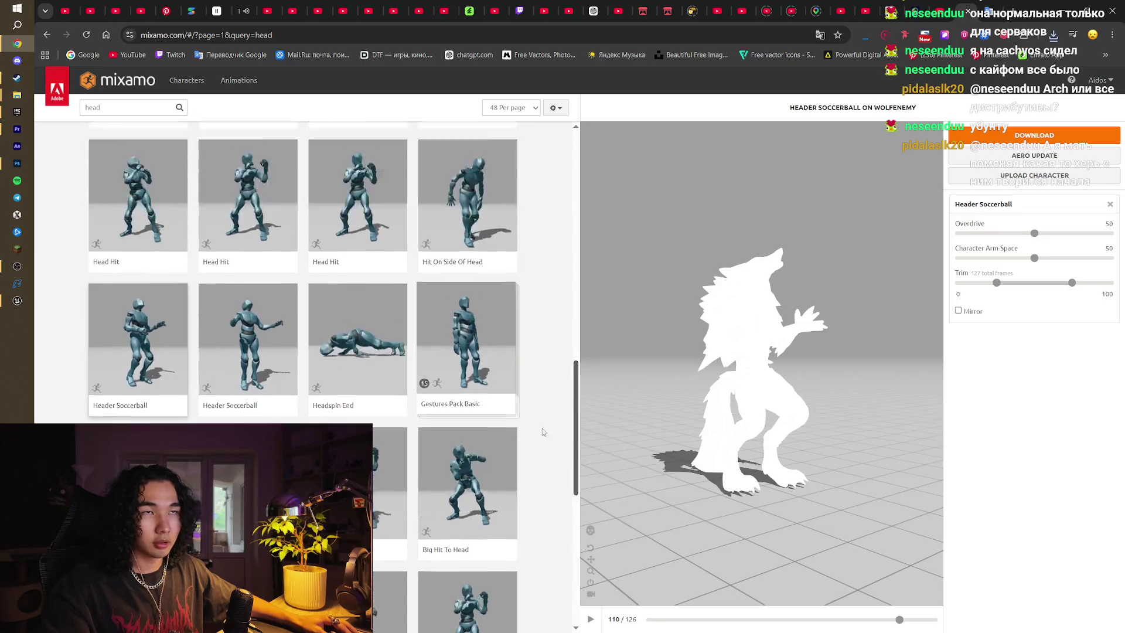
# Search 'run', go to page 2, and preview Mutant Run in place on the wolf
pyautogui.click(138, 105)
pyautogui.write('wal')
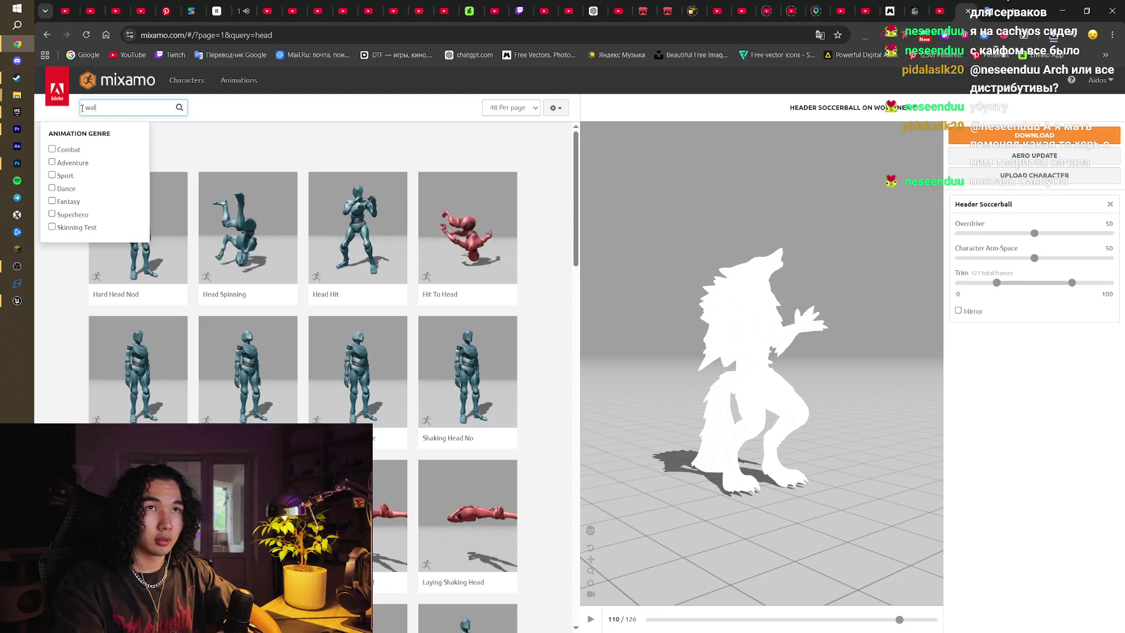
pyautogui.press('BackSpace')
pyautogui.press('BackSpace')
pyautogui.write('run')
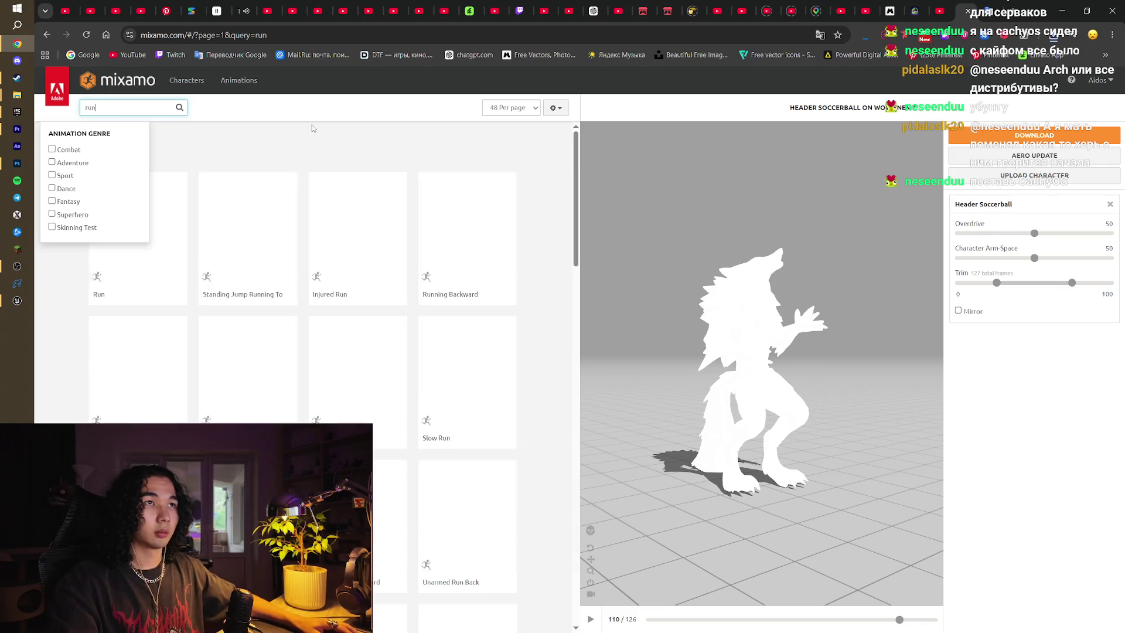
pyautogui.click(360, 143)
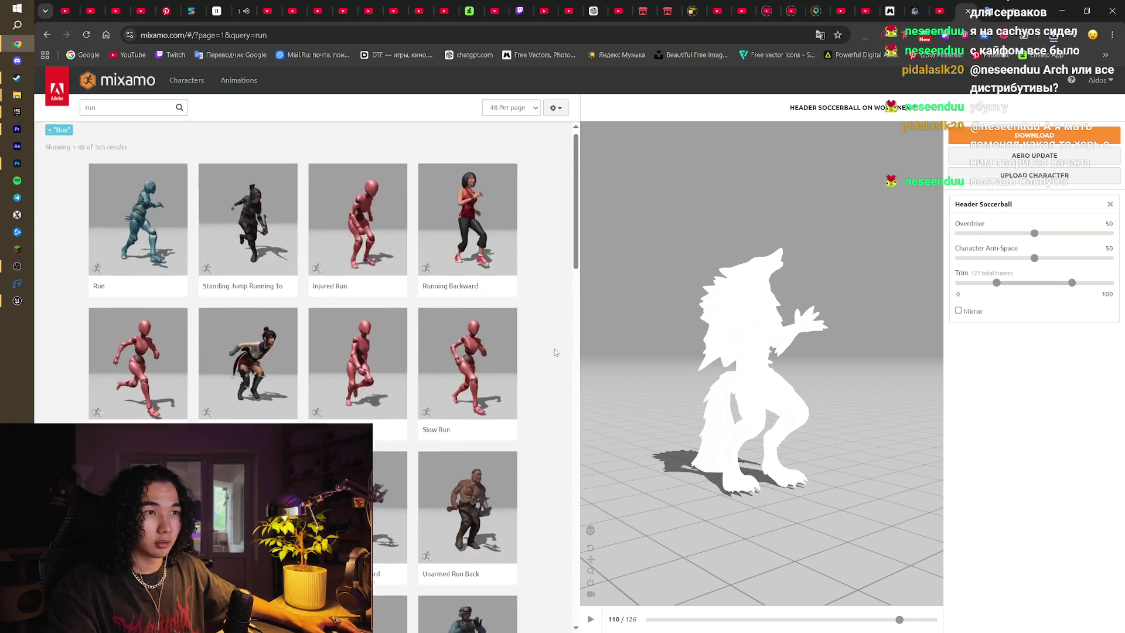
pyautogui.scroll(-15, 555, 349)
pyautogui.scroll(-5, 554, 349)
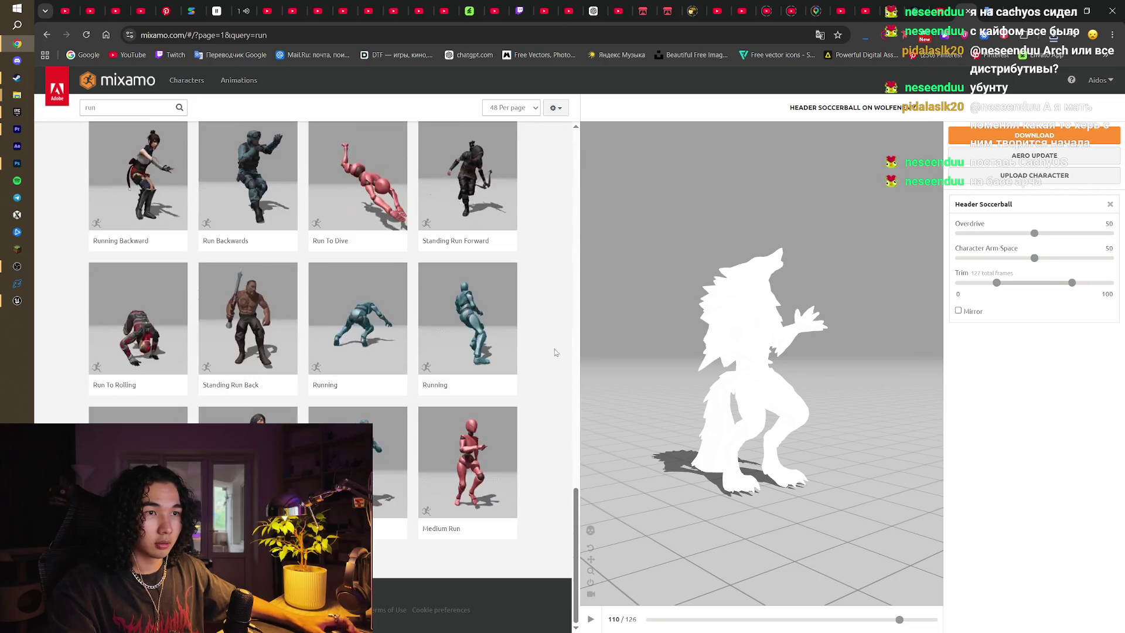
pyautogui.click(328, 563)
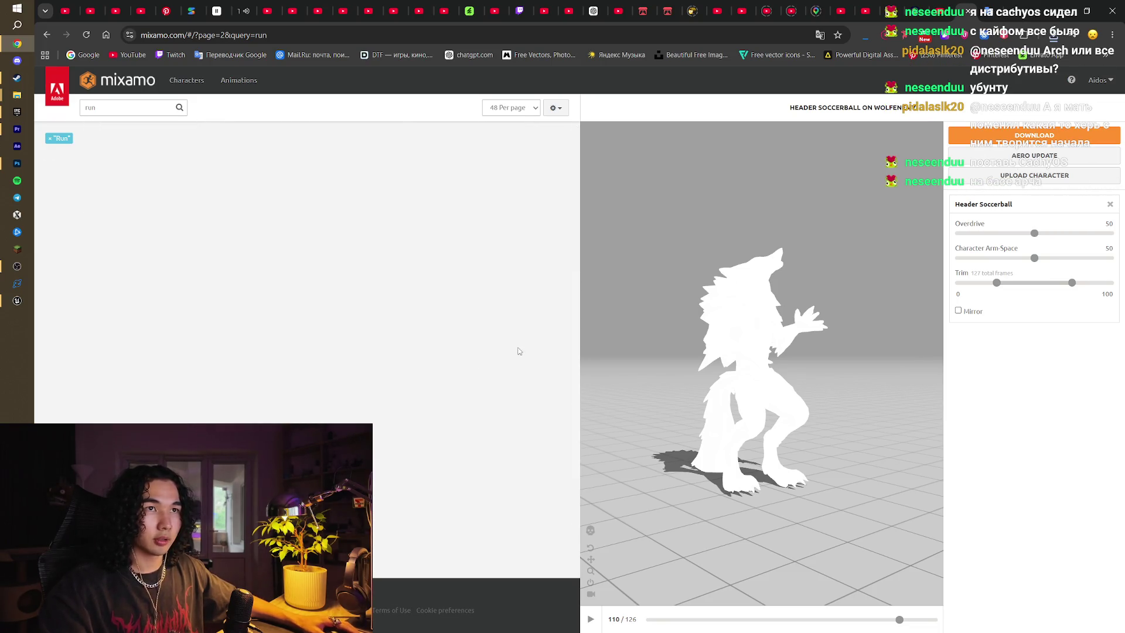
pyautogui.click(248, 235)
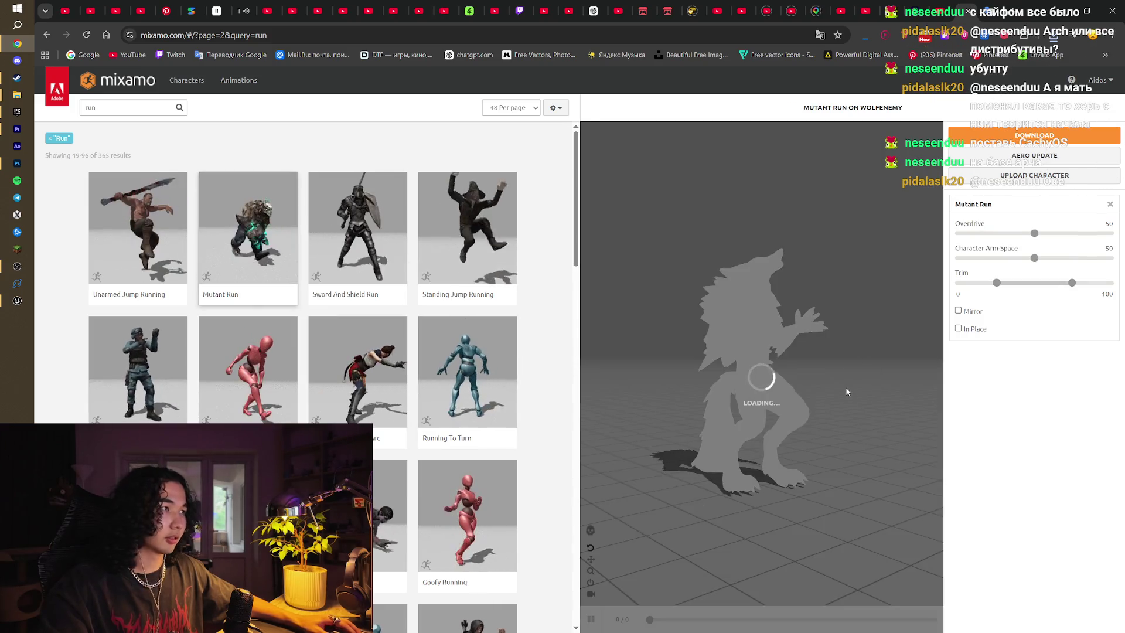
pyautogui.click(978, 329)
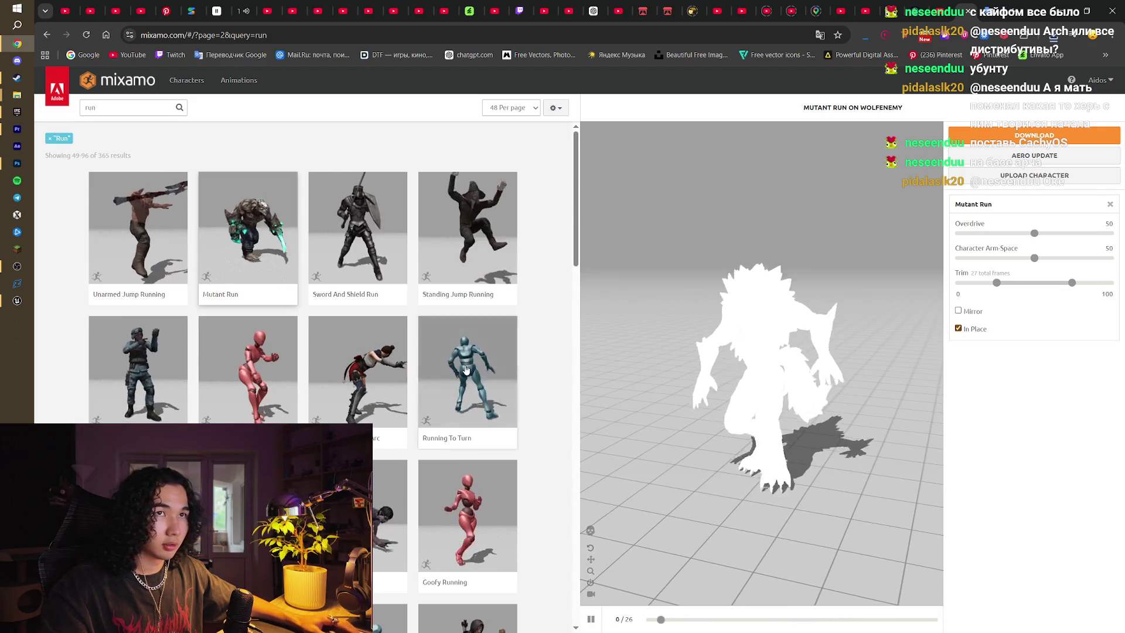
# Try Running Crawl in place and Run Forward, orbiting to see the wolf from the side
pyautogui.scroll(-2, 305, 376)
pyautogui.click(357, 392)
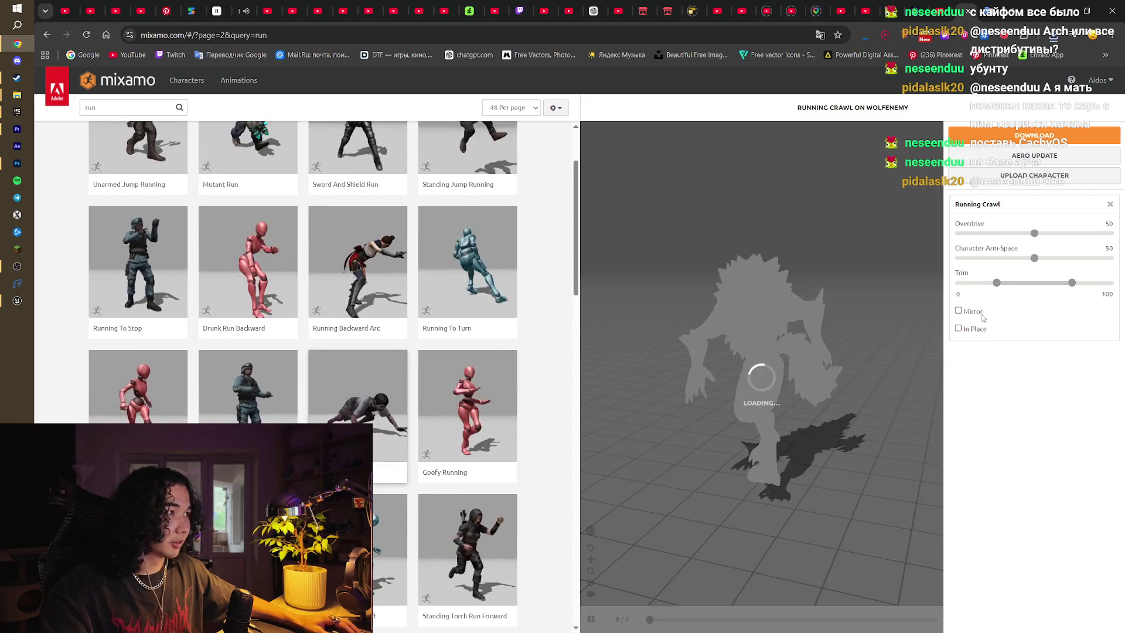
pyautogui.click(959, 329)
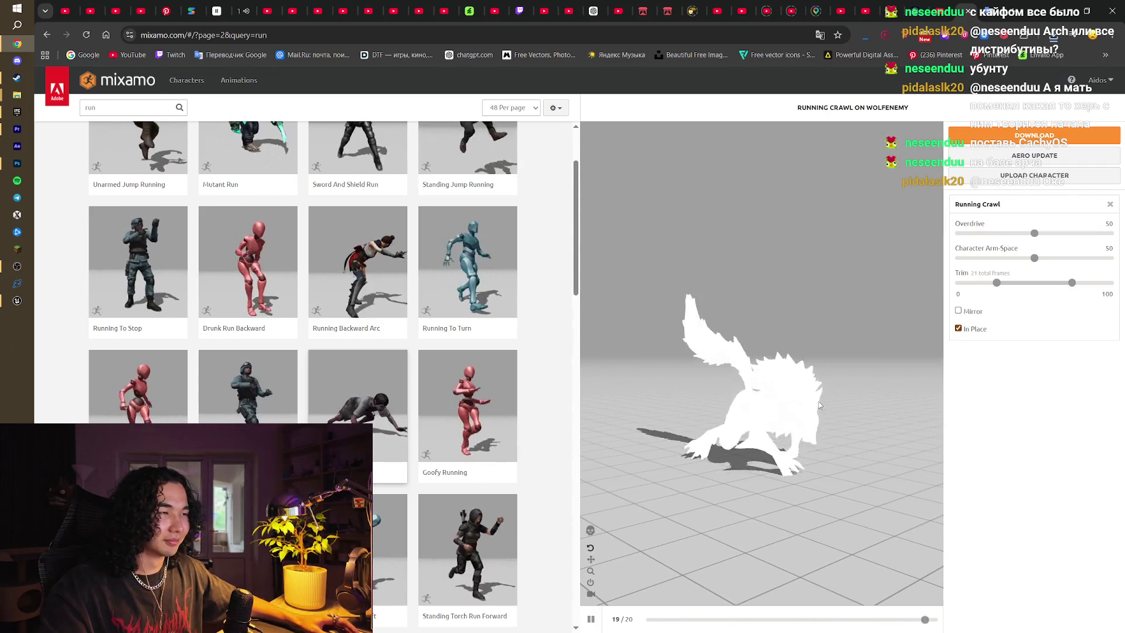
pyautogui.moveTo(813, 406)
pyautogui.mouseDown()
pyautogui.moveTo(727, 403)
pyautogui.moveTo(852, 392)
pyautogui.mouseUp()
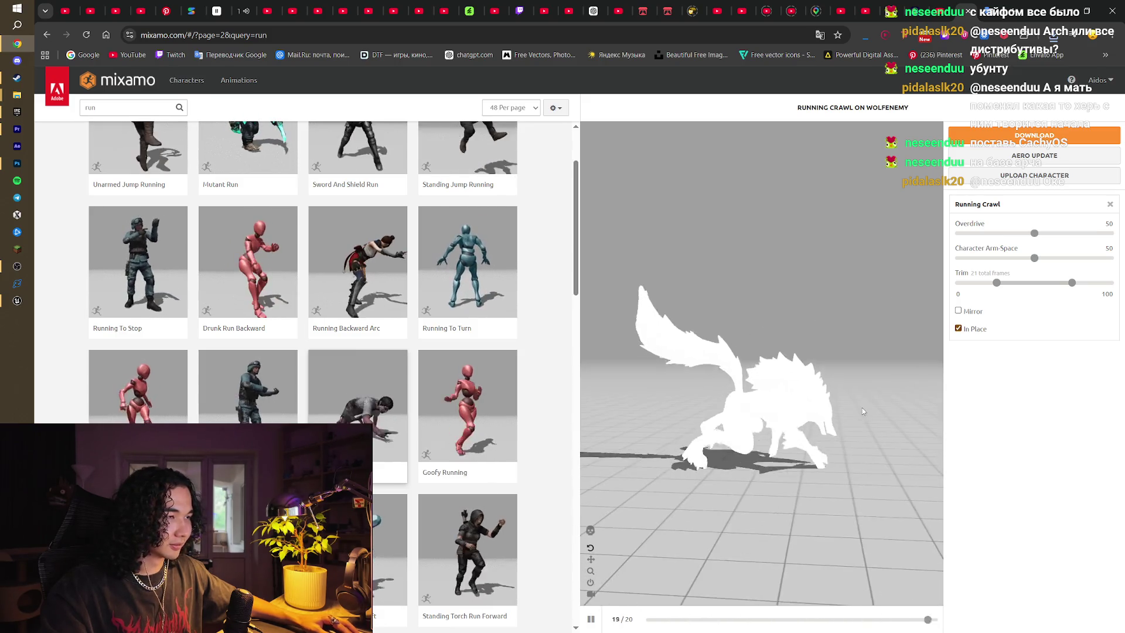
pyautogui.scroll(-3, 374, 413)
pyautogui.click(248, 331)
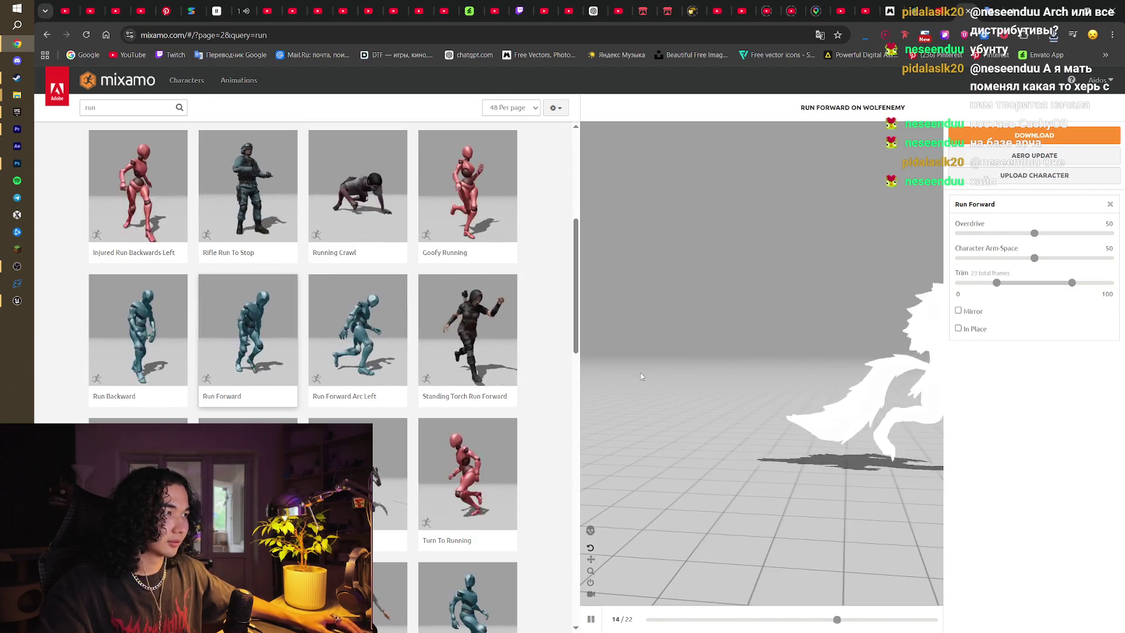
# Return the wolf to Mutant Run in place, then go back to the first results page
pyautogui.scroll(5, 248, 375)
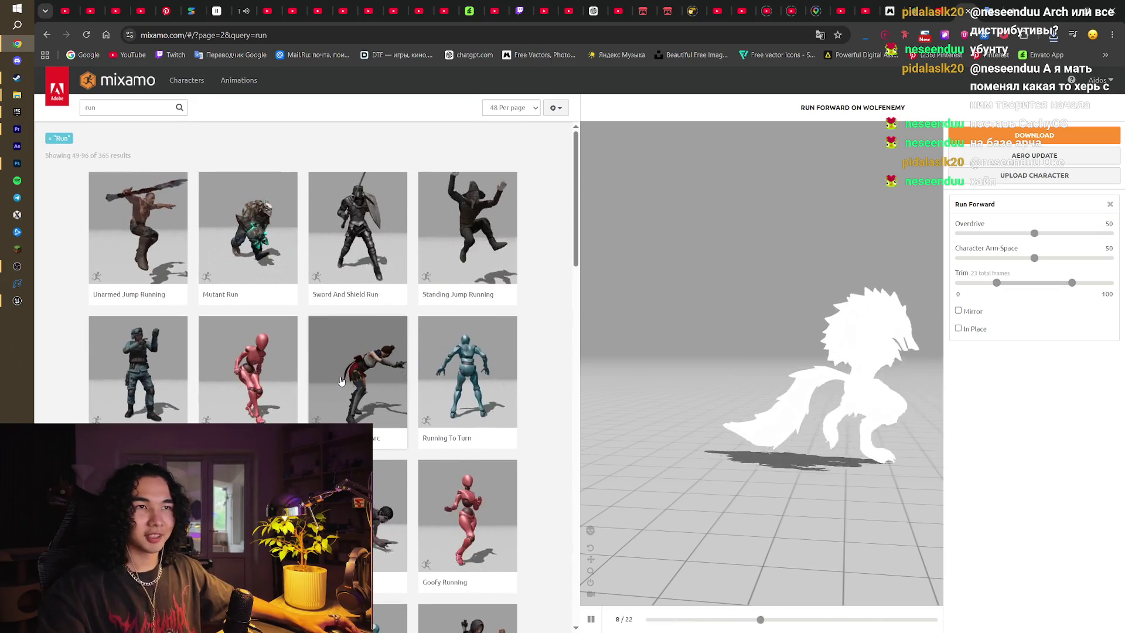
pyautogui.click(248, 235)
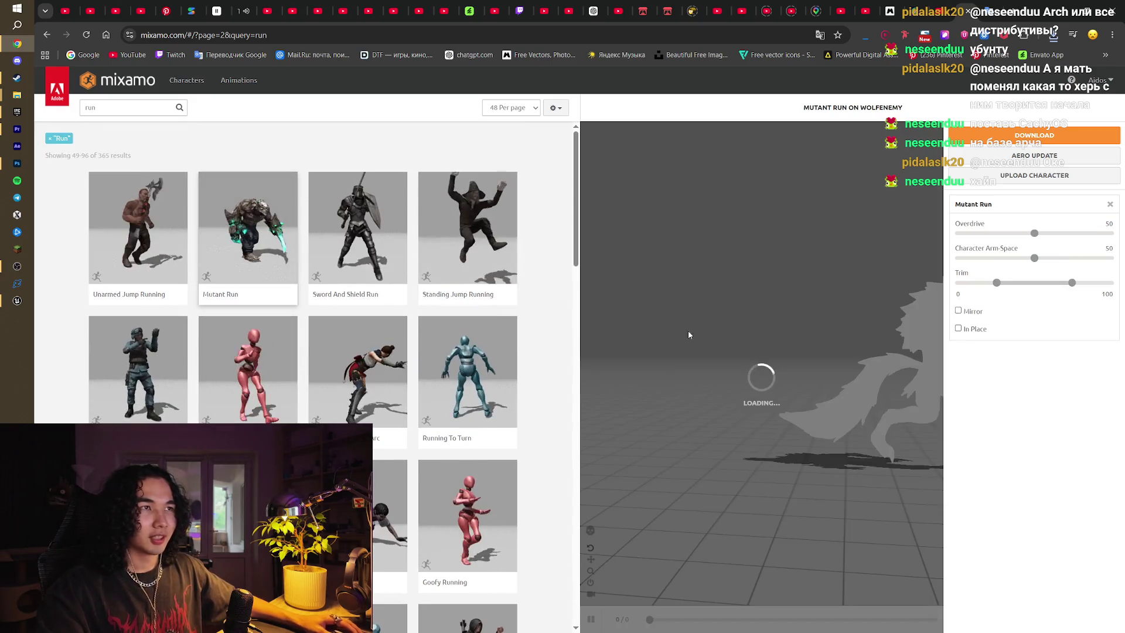
pyautogui.click(959, 329)
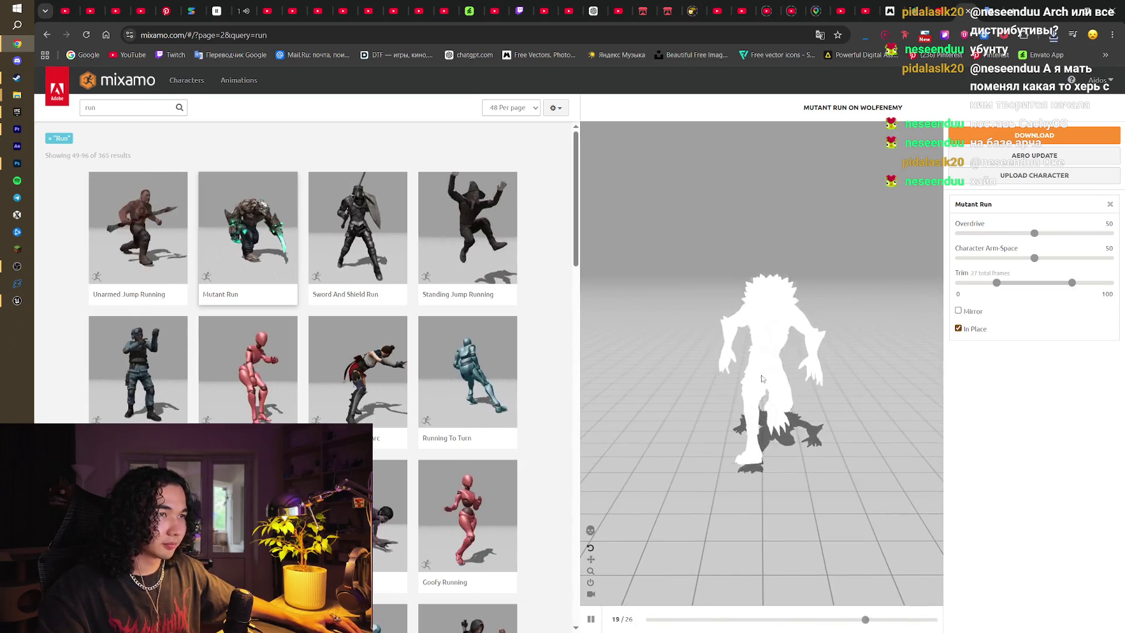
pyautogui.scroll(-6, 559, 354)
pyautogui.scroll(-10, 559, 355)
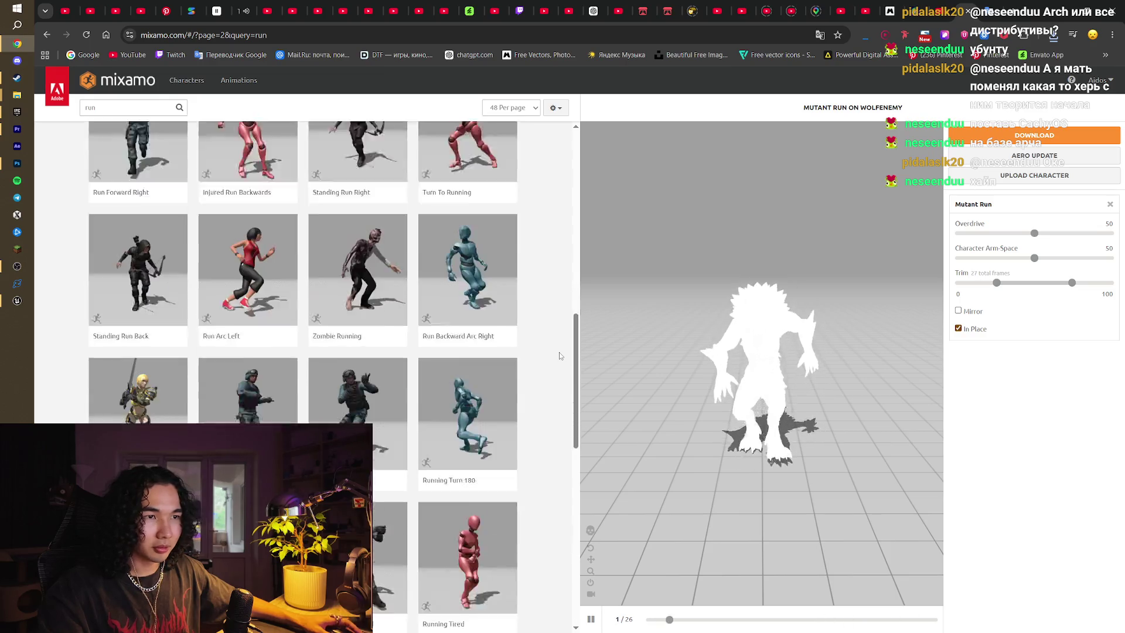
pyautogui.scroll(-5, 559, 352)
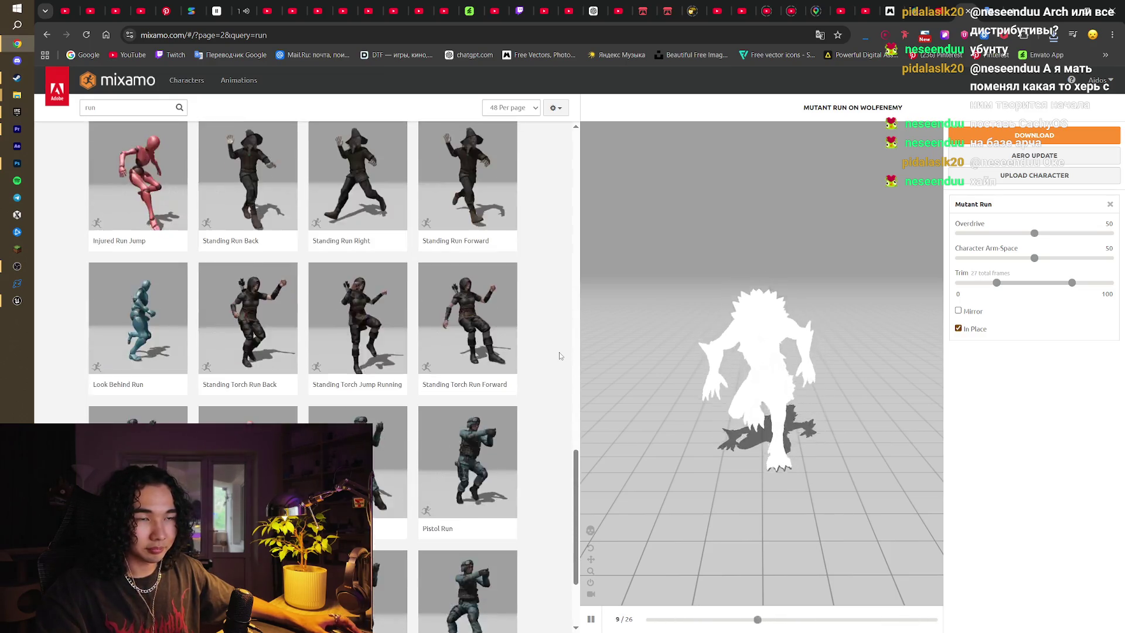
pyautogui.hotkey('alt', 'Left')
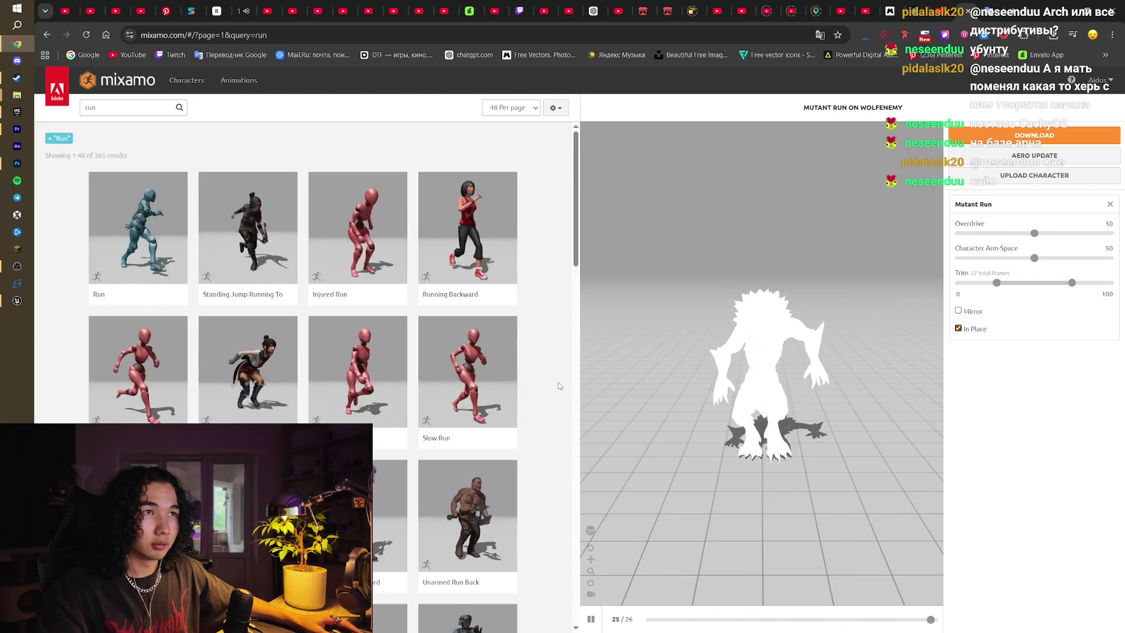
# Preview Injured Run, Drunk Run Forward and Run on the wolf, with In Place ticked
pyautogui.click(357, 234)
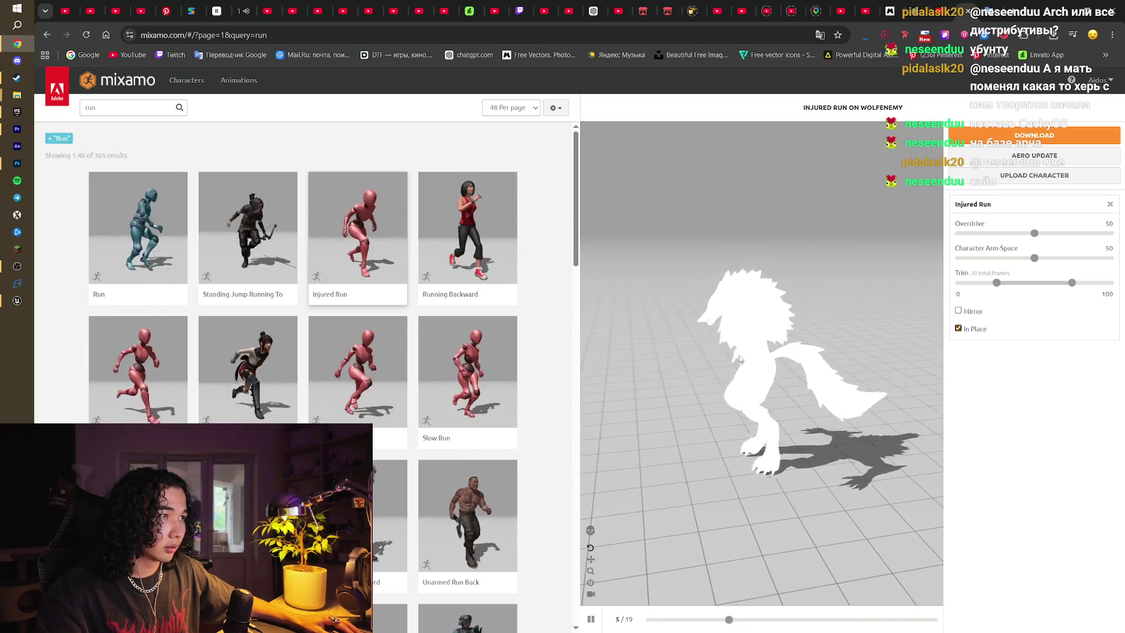
pyautogui.click(365, 341)
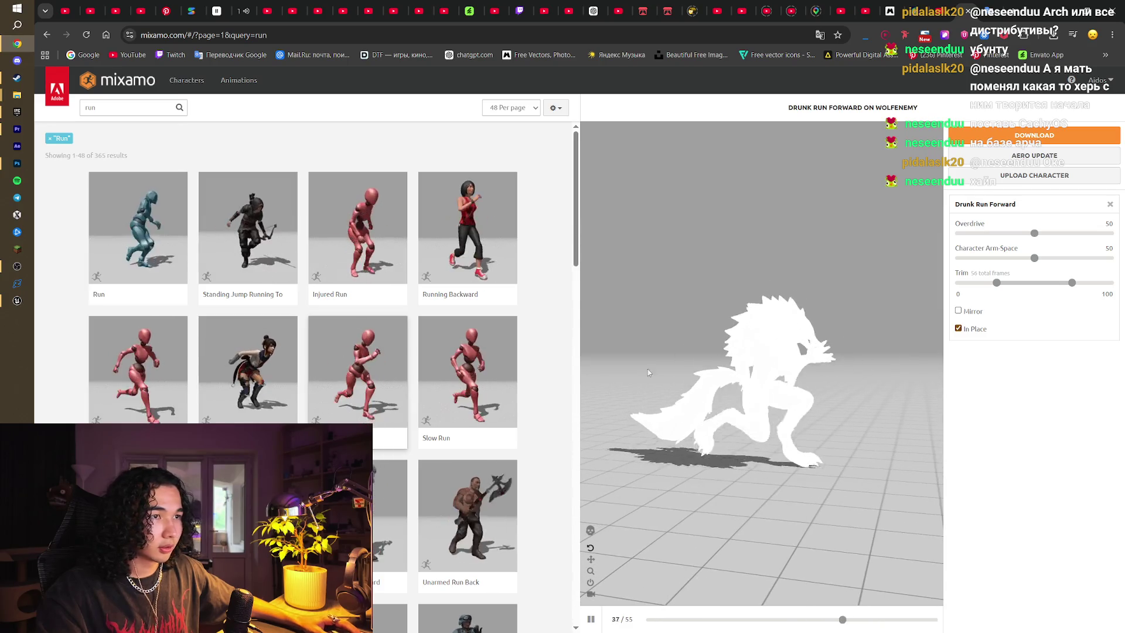
pyautogui.scroll(-2, 534, 391)
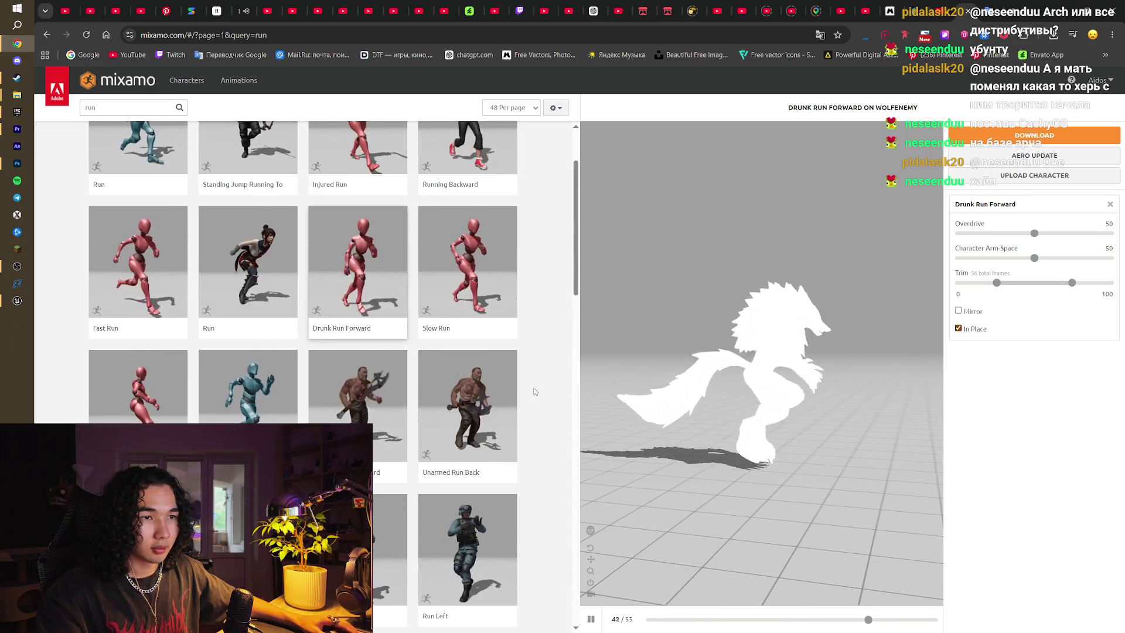
pyautogui.scroll(2, 535, 391)
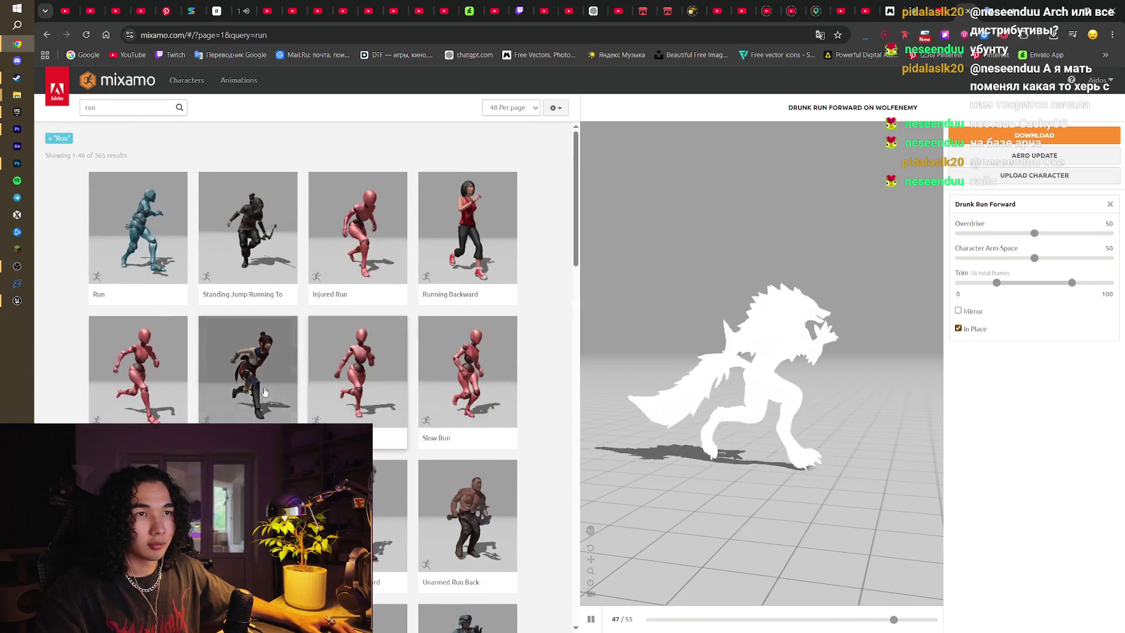
pyautogui.click(248, 369)
pyautogui.click(960, 328)
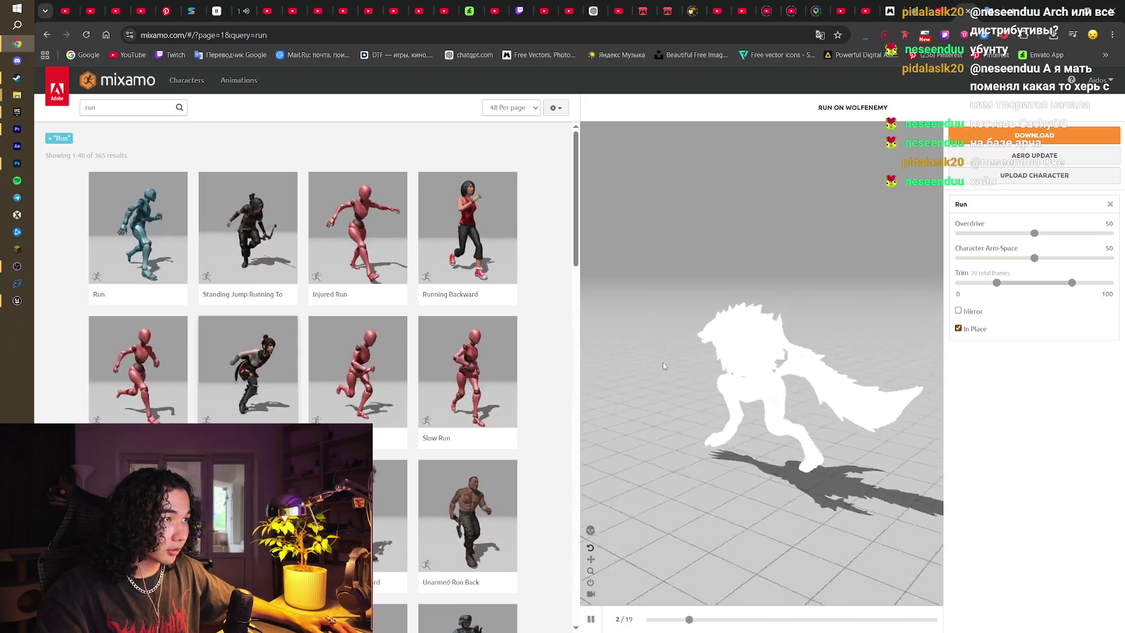
# Try Zombie Run in place, then switch the wolf back to the basic Run animation
pyautogui.moveTo(663, 366)
pyautogui.mouseDown()
pyautogui.moveTo(859, 349)
pyautogui.moveTo(761, 369)
pyautogui.moveTo(586, 375)
pyautogui.mouseUp()
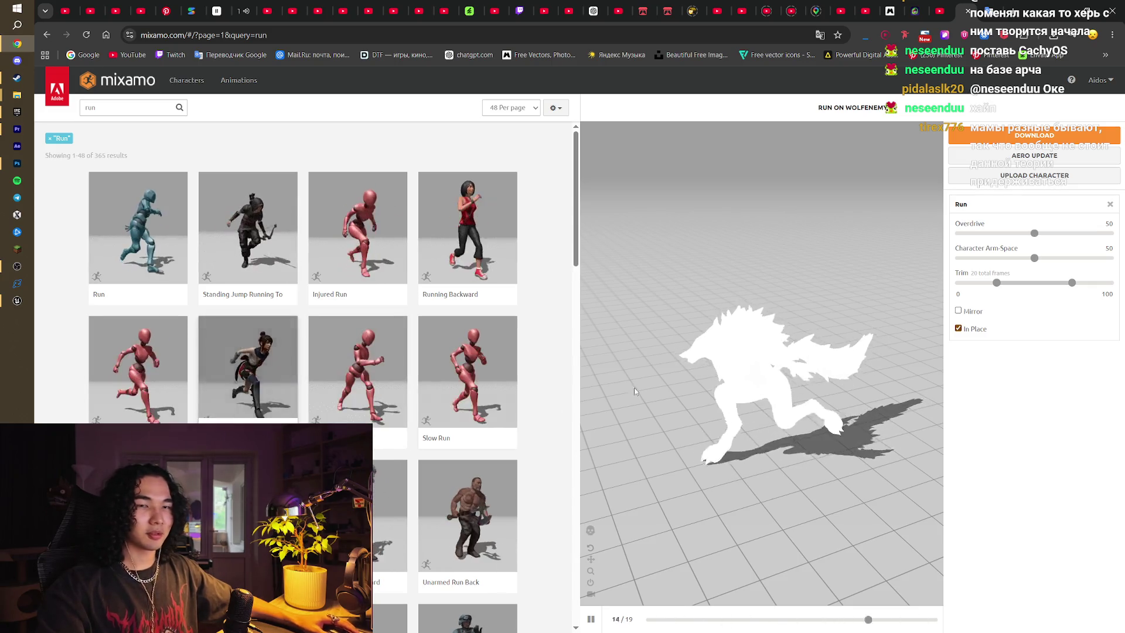
pyautogui.moveTo(763, 370); pyautogui.dragTo(563, 409)
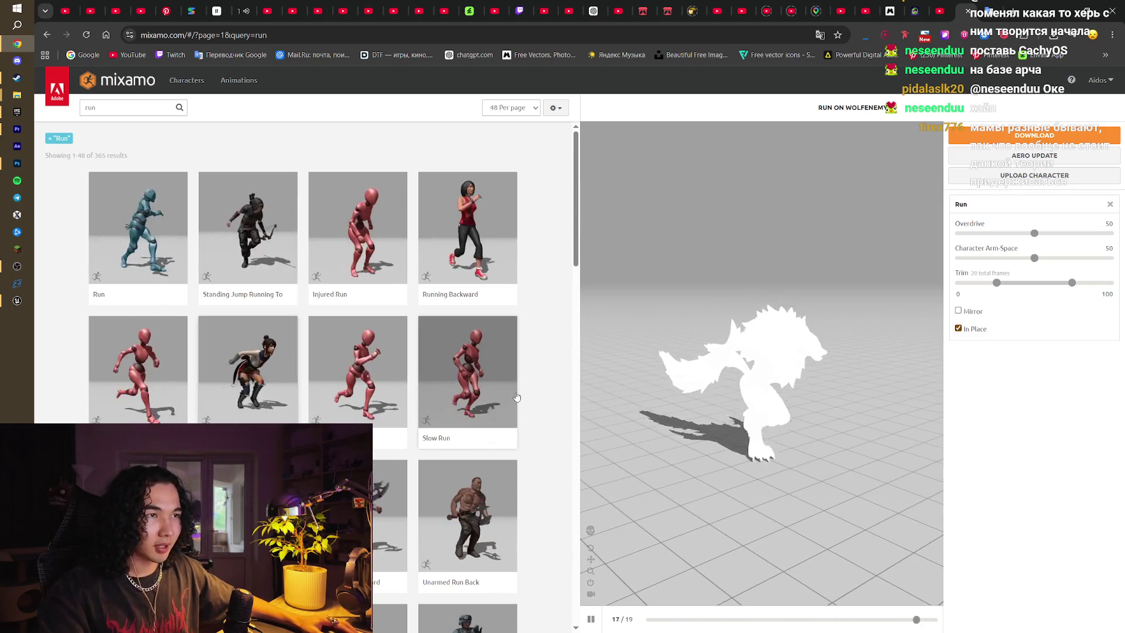
pyautogui.scroll(-8, 563, 410)
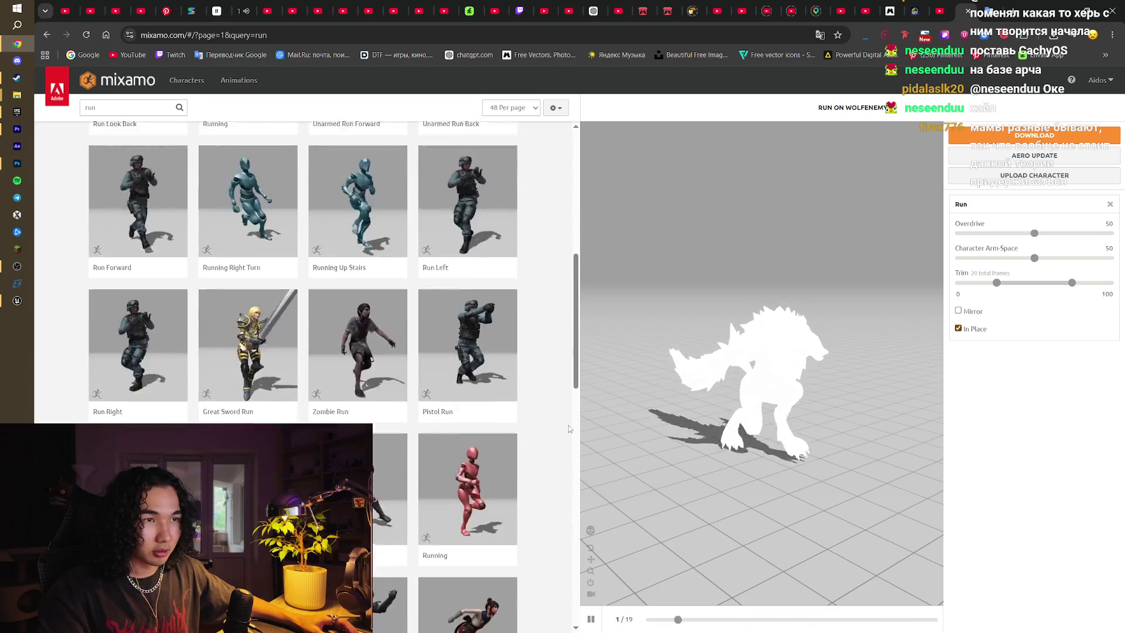
pyautogui.click(379, 327)
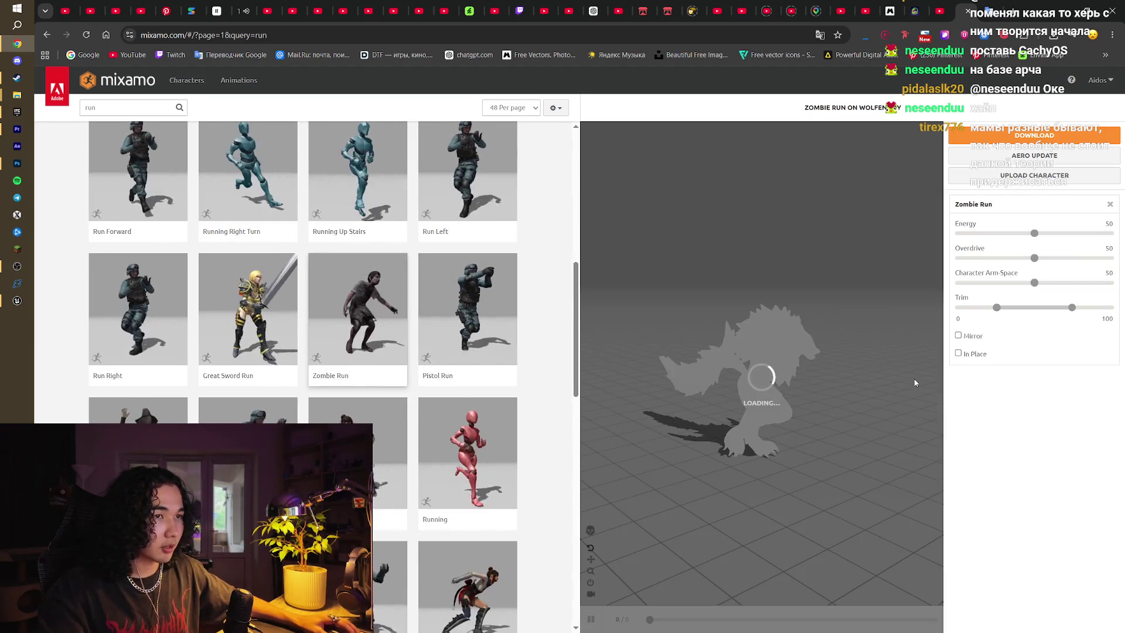
pyautogui.click(958, 353)
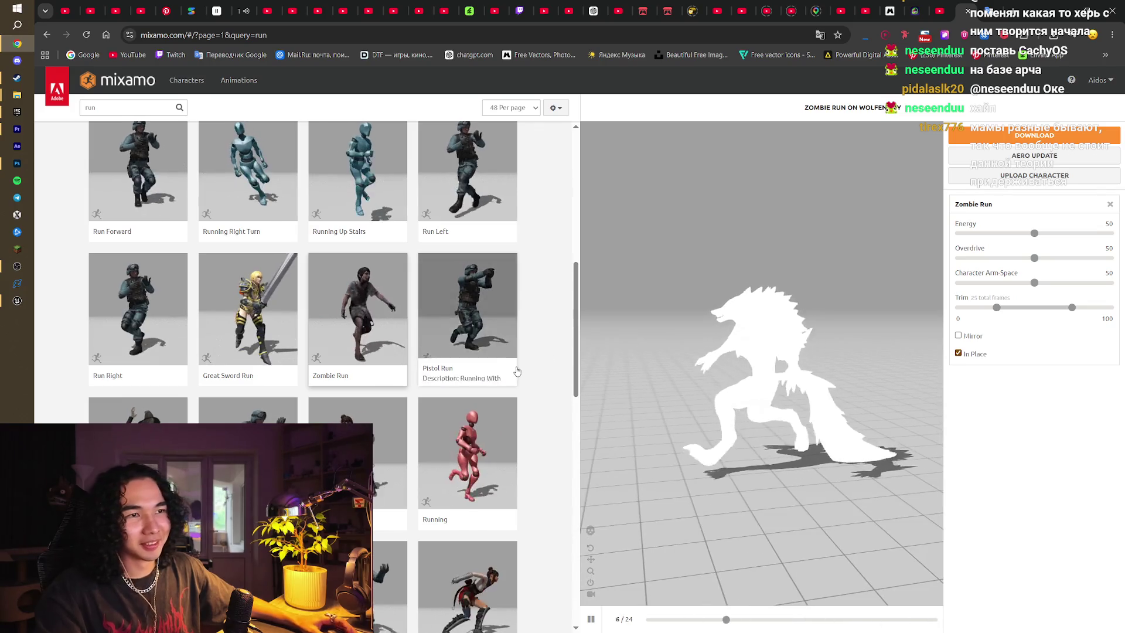
pyautogui.scroll(-3, 517, 371)
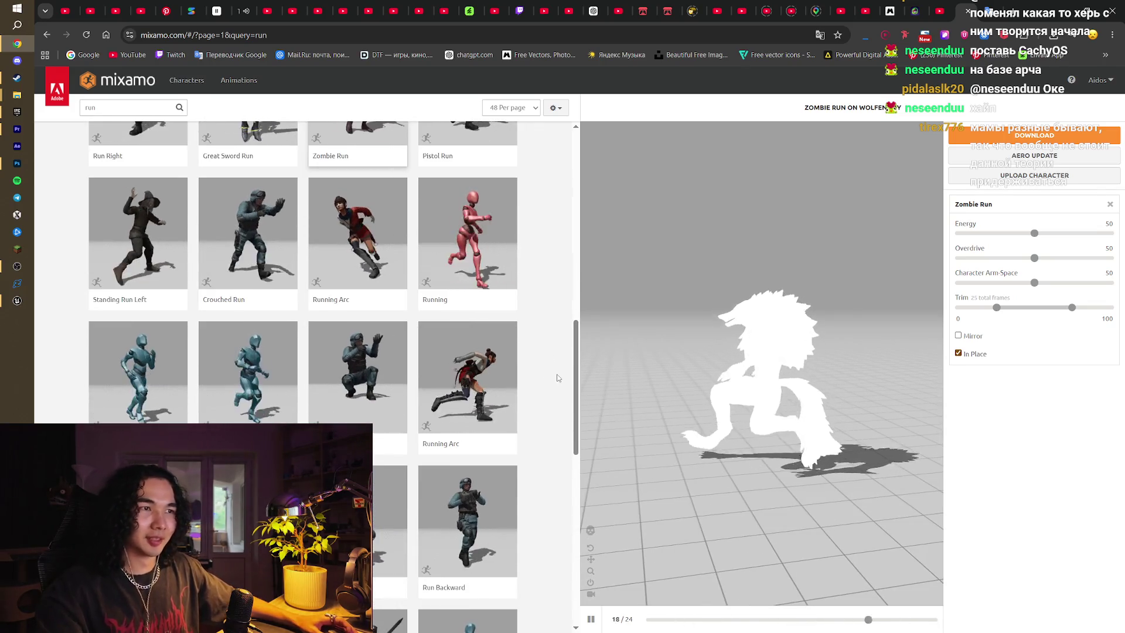
pyautogui.scroll(10, 302, 361)
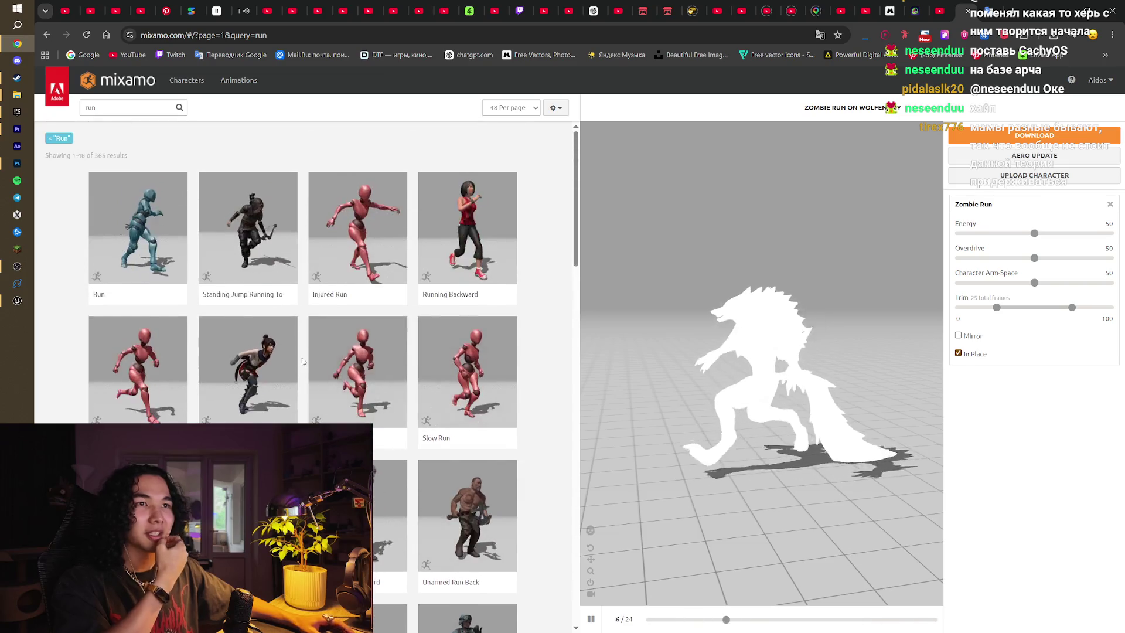
pyautogui.click(282, 360)
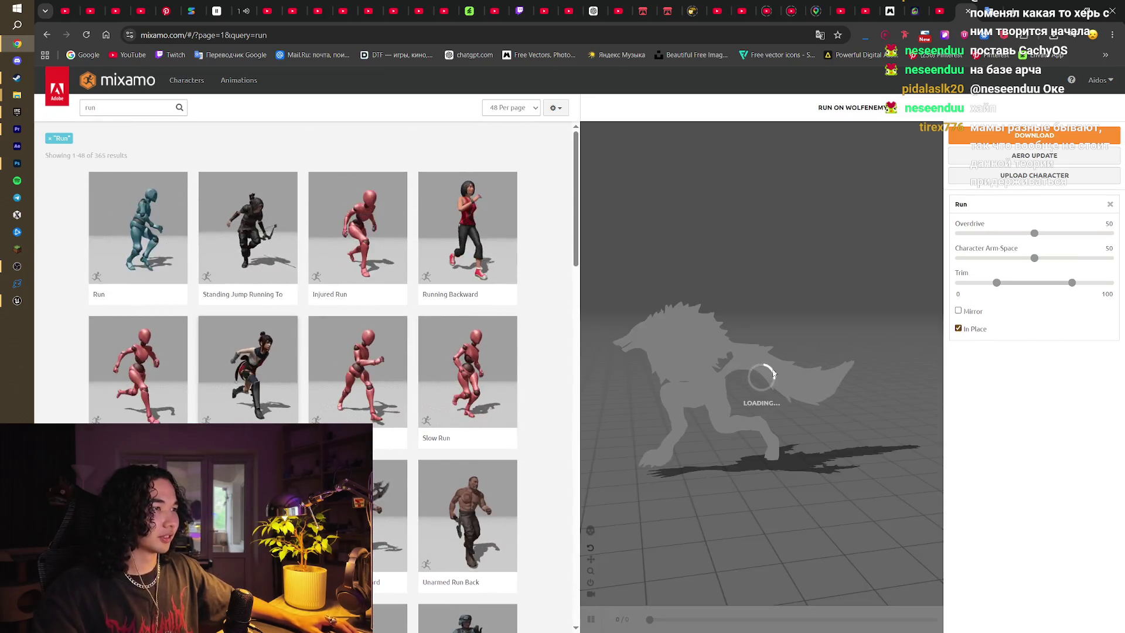
pyautogui.moveTo(851, 371)
pyautogui.mouseDown()
pyautogui.moveTo(762, 384)
pyautogui.moveTo(836, 334)
pyautogui.mouseUp()
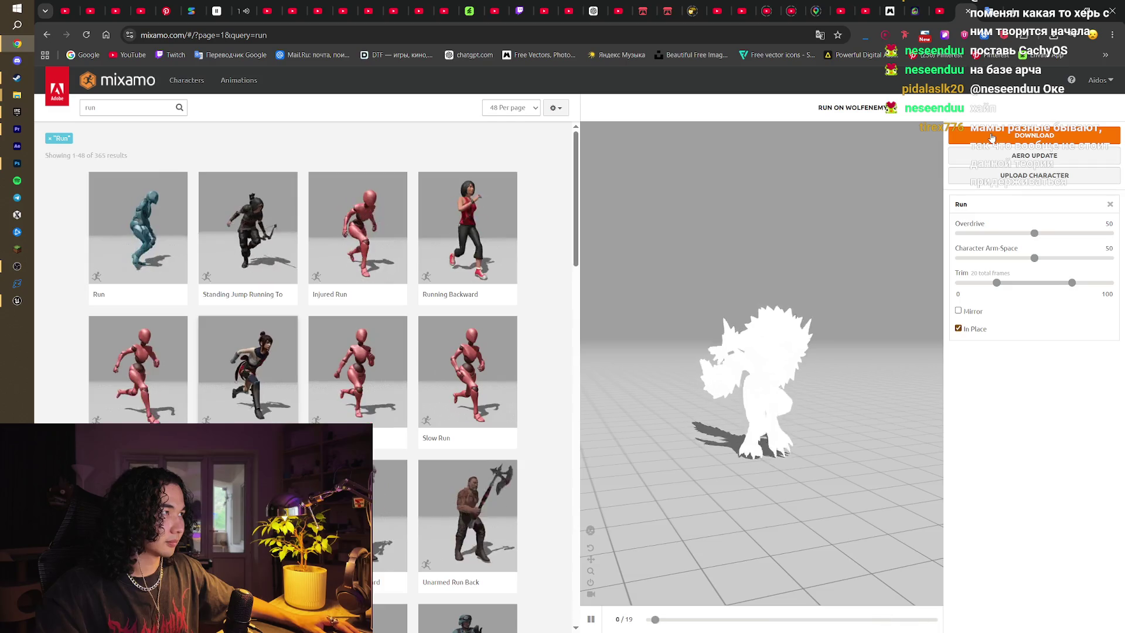
# Download Run as FBX Binary without skin, saving Run.fbx into the Wolf Enemy folder
pyautogui.click(992, 137)
pyautogui.click(696, 183)
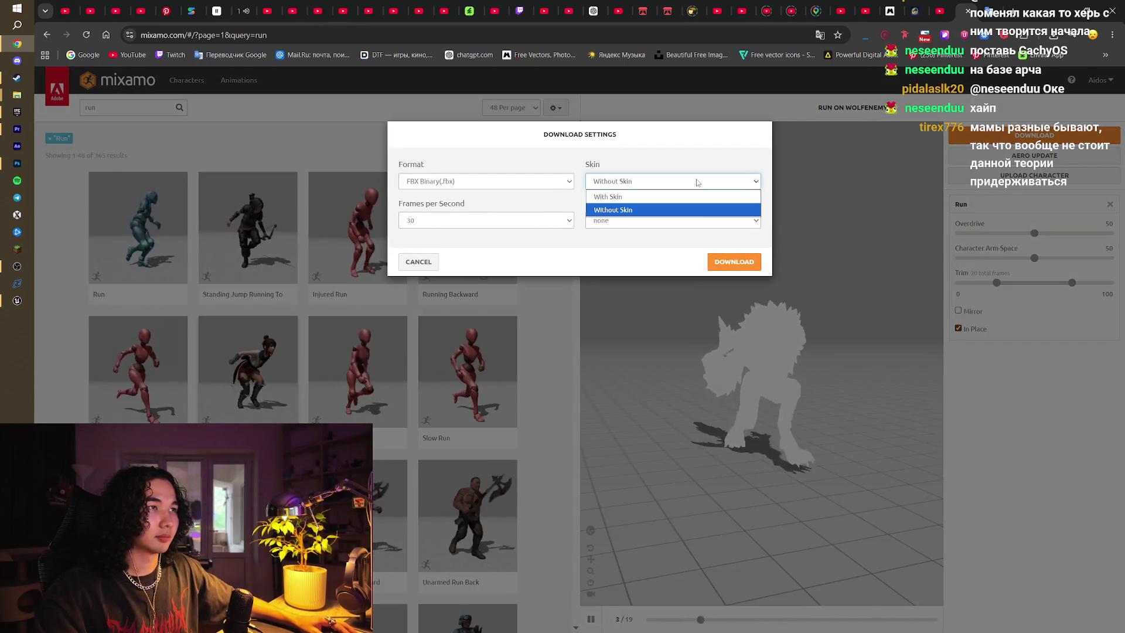
pyautogui.click(703, 210)
pyautogui.click(731, 261)
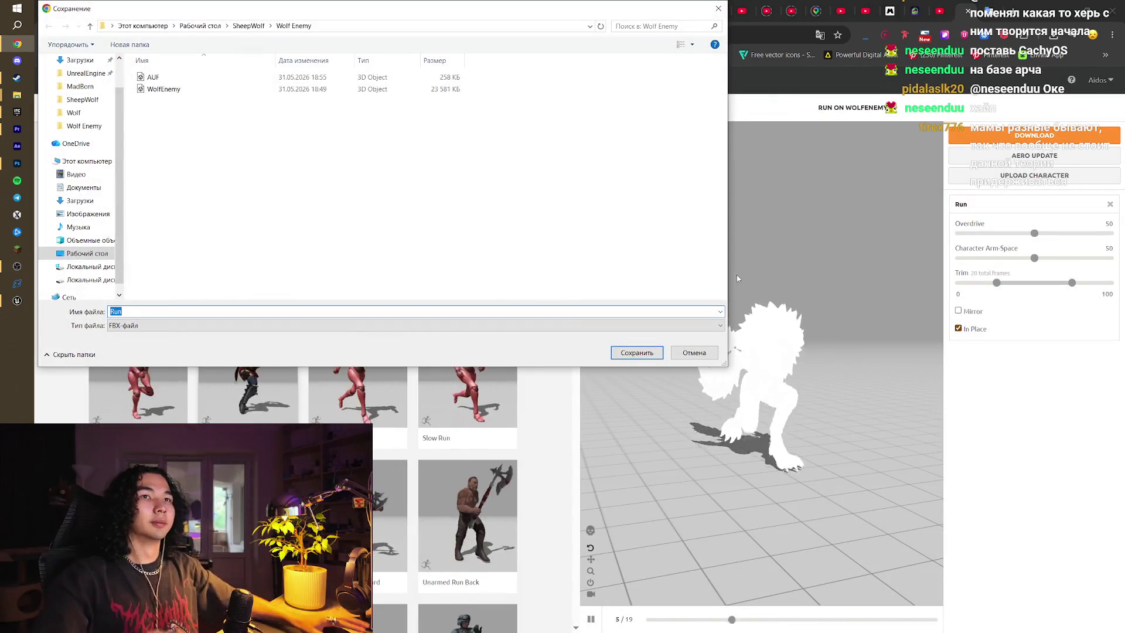
pyautogui.click(637, 352)
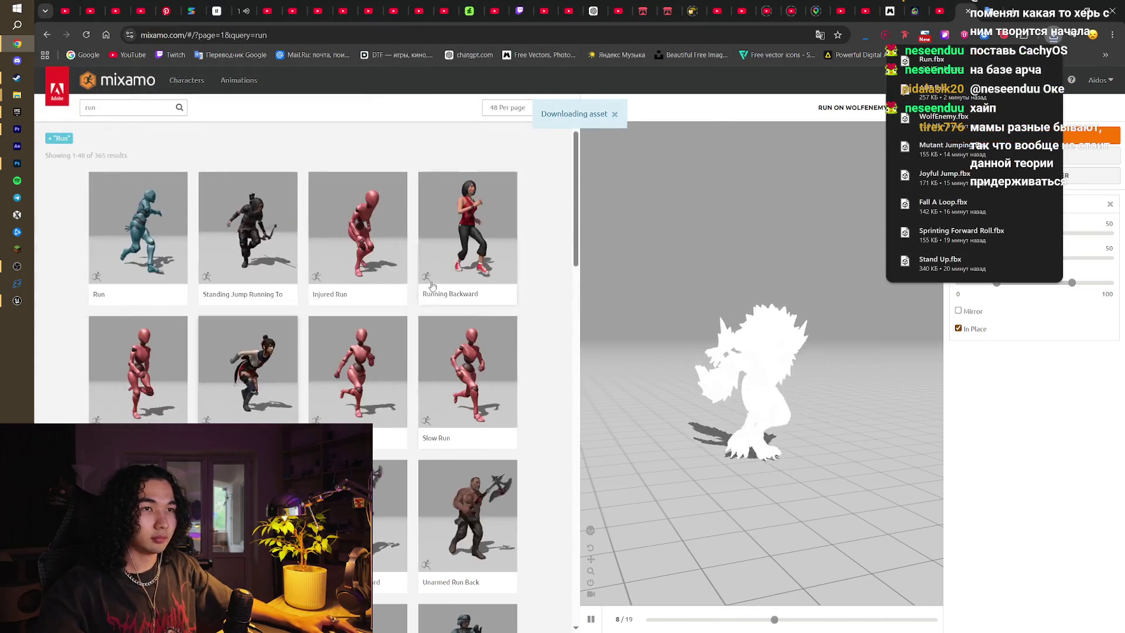
pyautogui.click(141, 108)
pyautogui.write('hit')
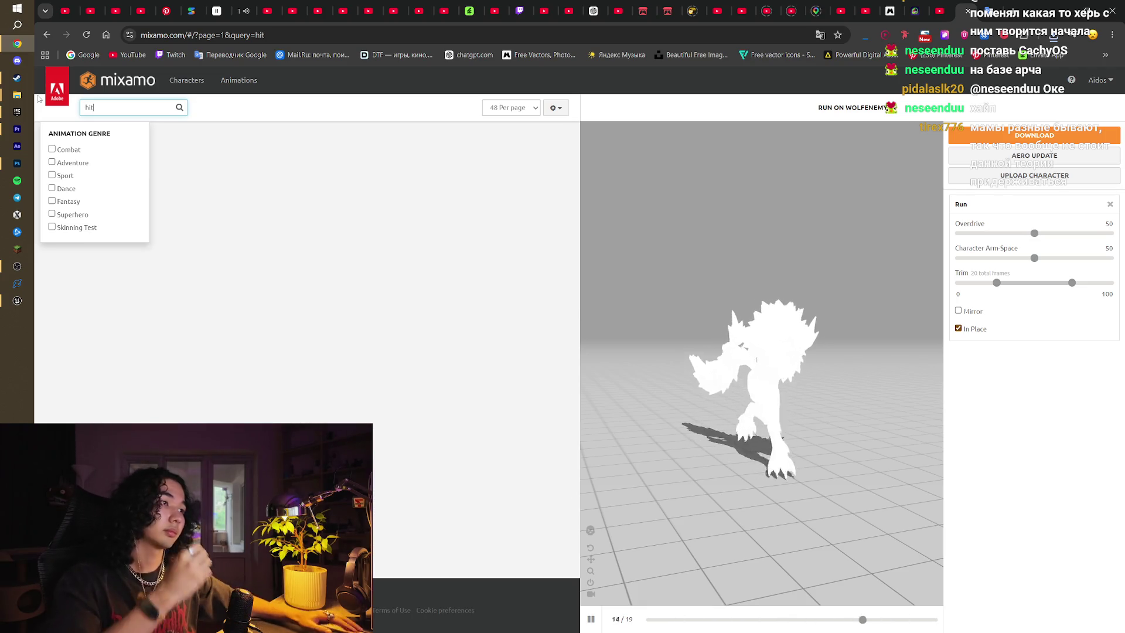
# Search Mixamo for 'hit' animations and browse to the next results page
pyautogui.press('Return')
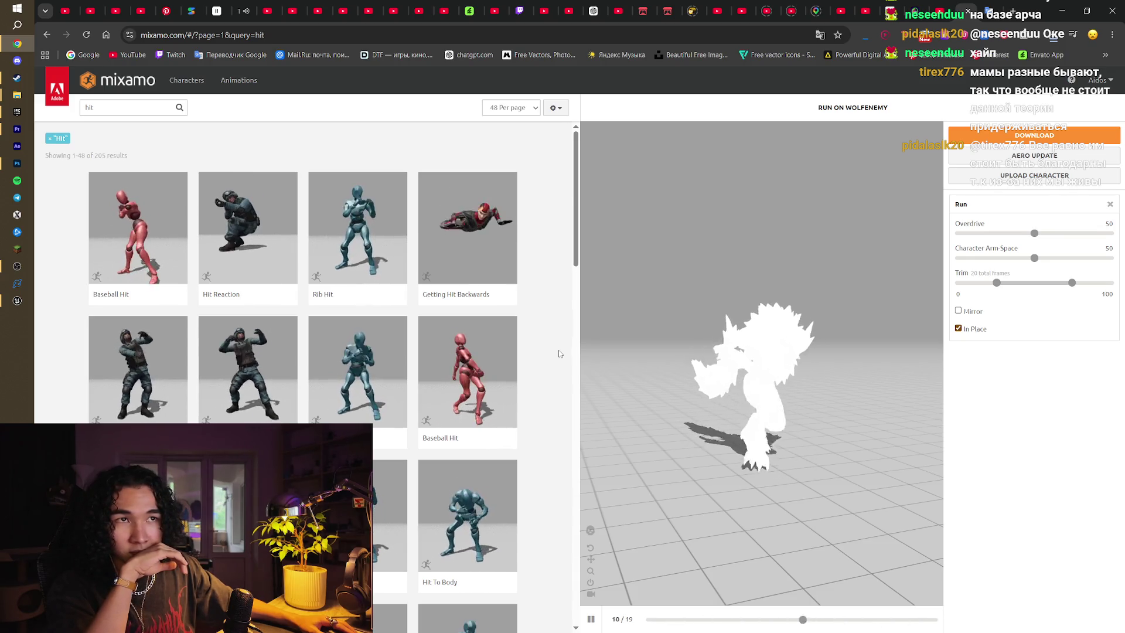
pyautogui.scroll(-5, 559, 353)
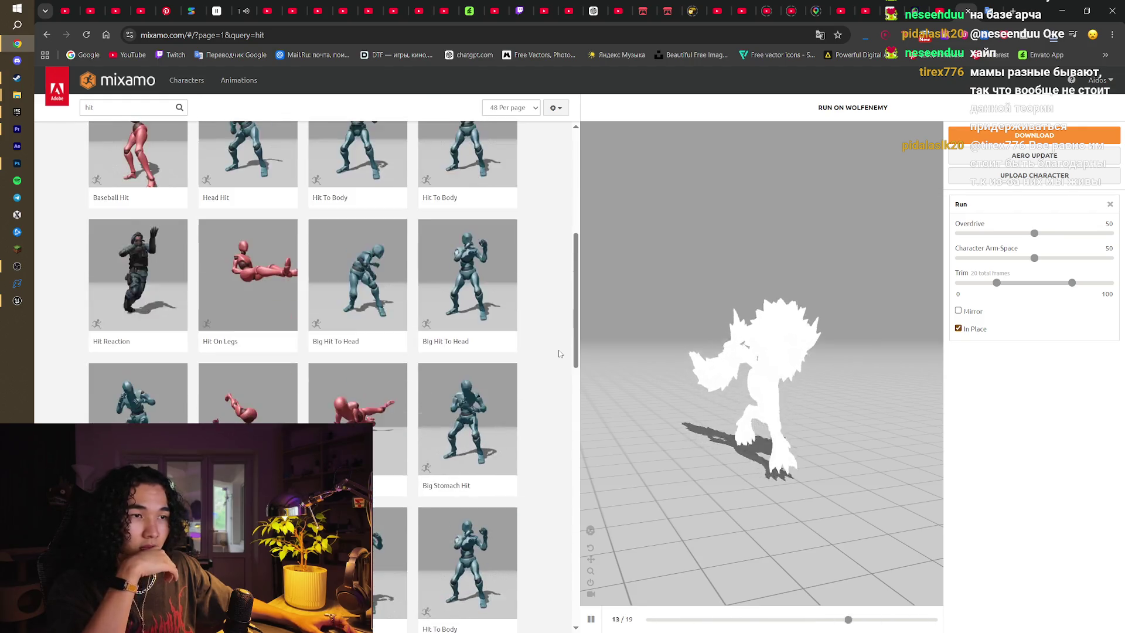
pyautogui.scroll(-3, 559, 353)
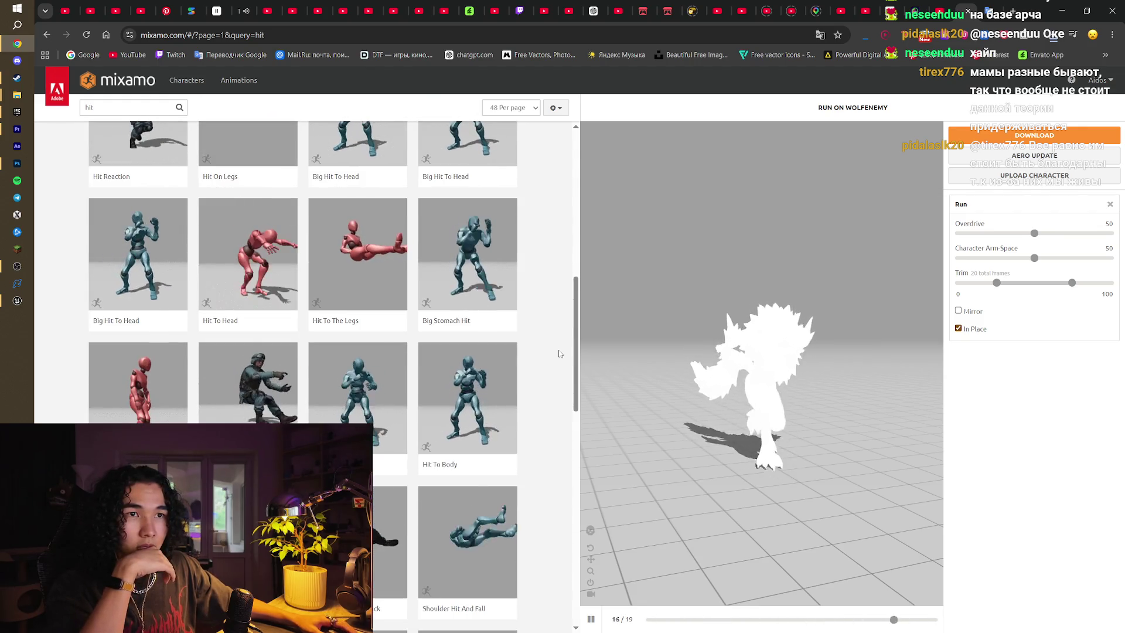
pyautogui.scroll(-2, 559, 353)
pyautogui.scroll(-2, 559, 353)
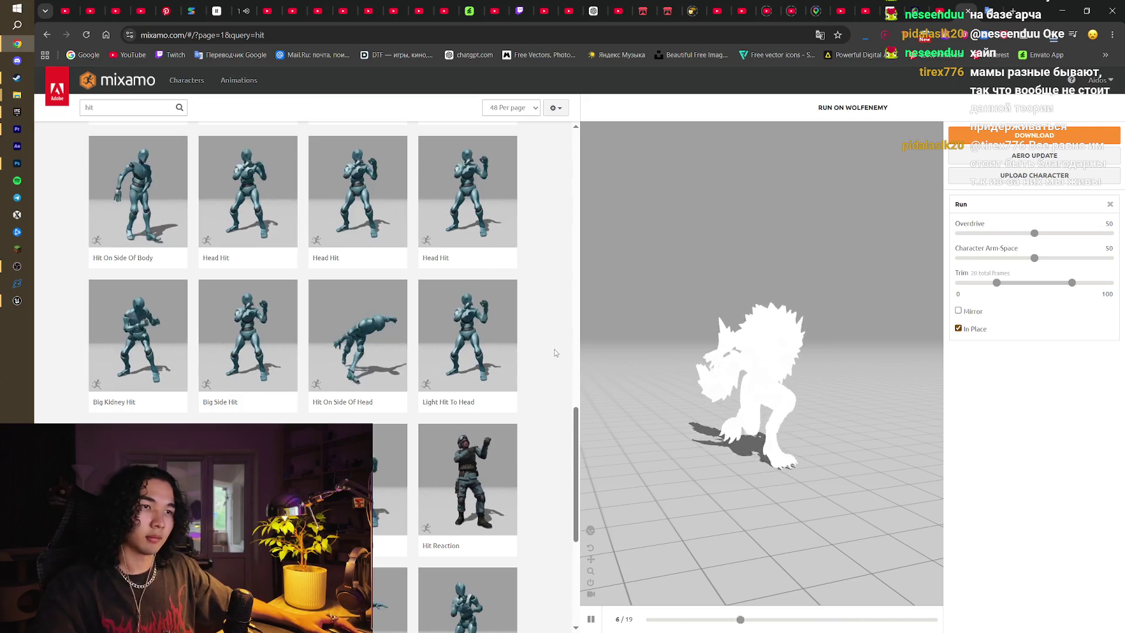
pyautogui.scroll(-2, 556, 352)
pyautogui.scroll(8, 554, 351)
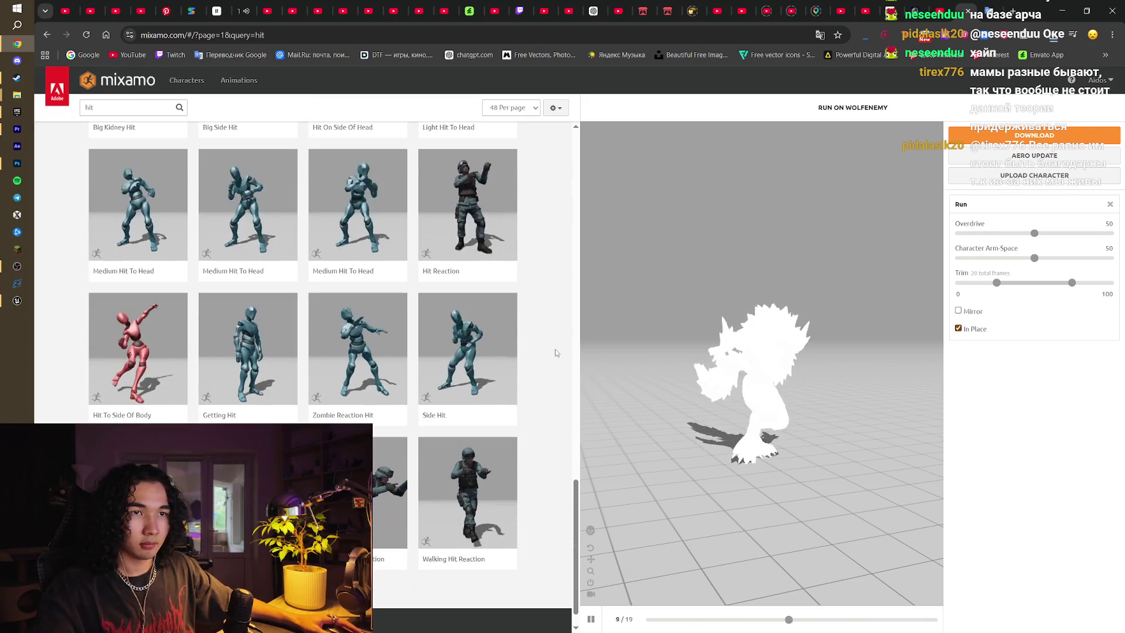
pyautogui.scroll(12, 553, 385)
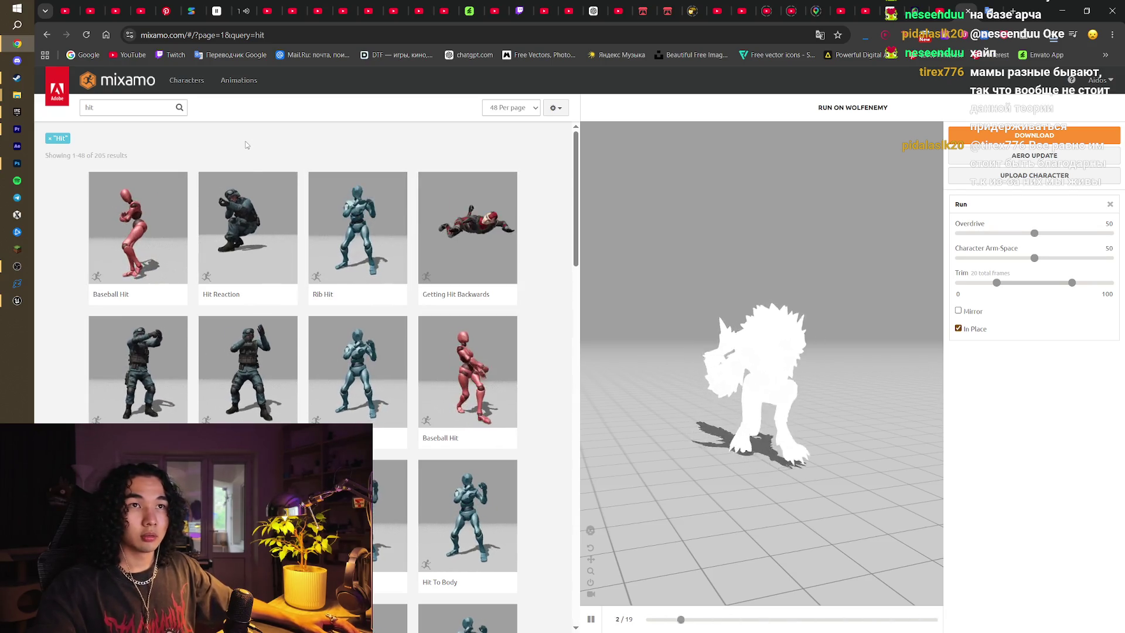
pyautogui.scroll(-7, 448, 386)
pyautogui.scroll(-8, 447, 386)
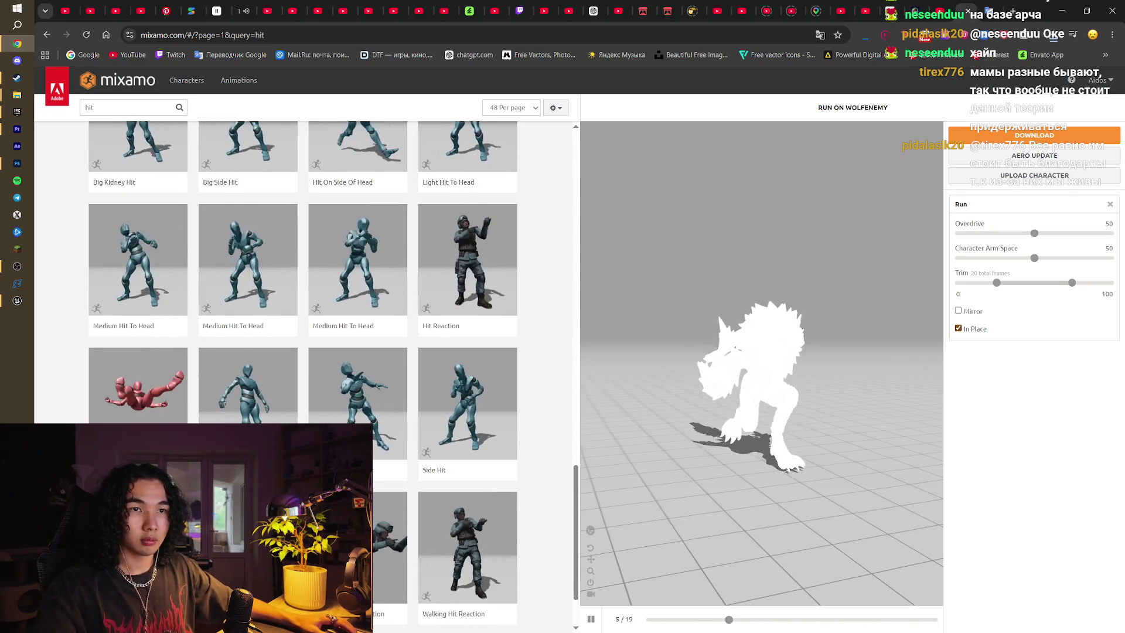
pyautogui.scroll(-2, 448, 386)
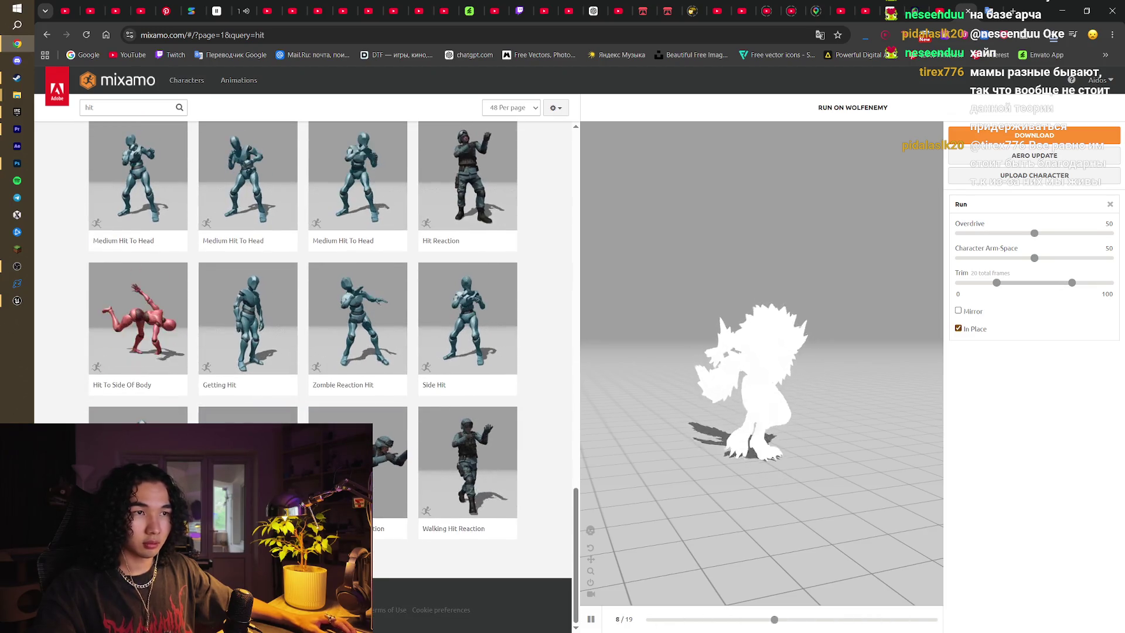
pyautogui.click(293, 557)
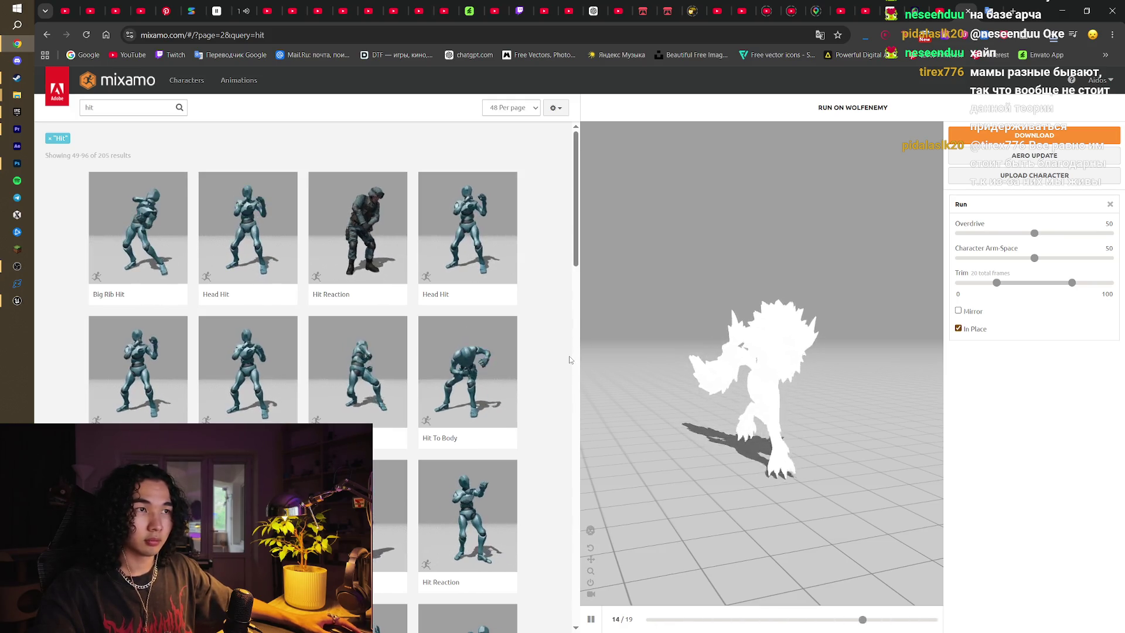
# Scroll further through the results, then go back to page 2 of the hit results
pyautogui.scroll(-3, 569, 358)
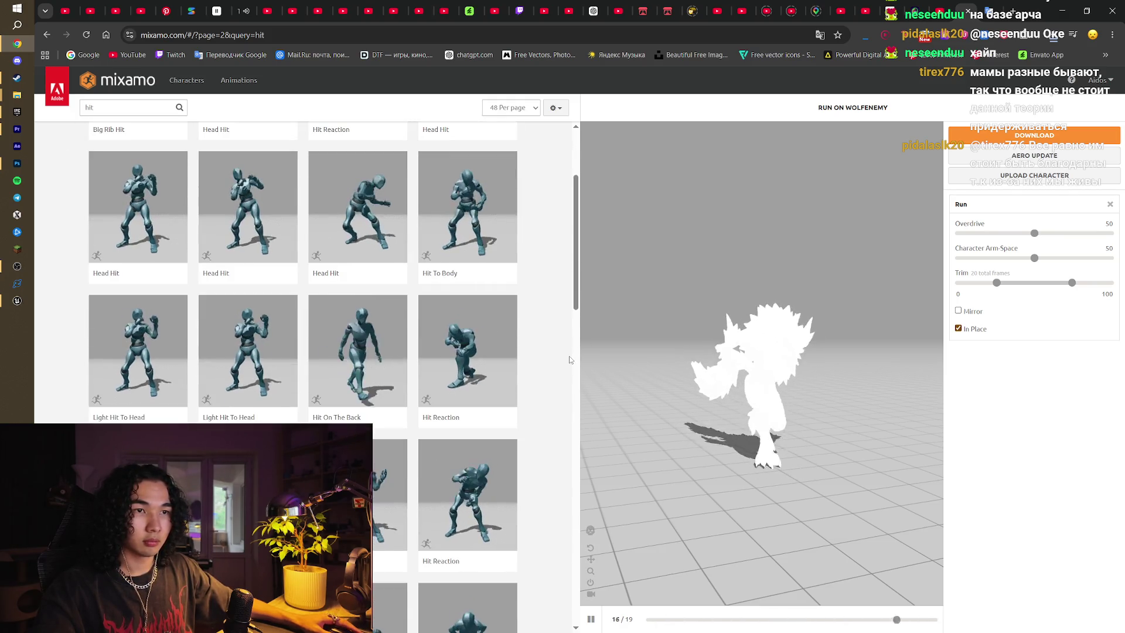
pyautogui.scroll(-3, 569, 356)
pyautogui.scroll(-7, 568, 357)
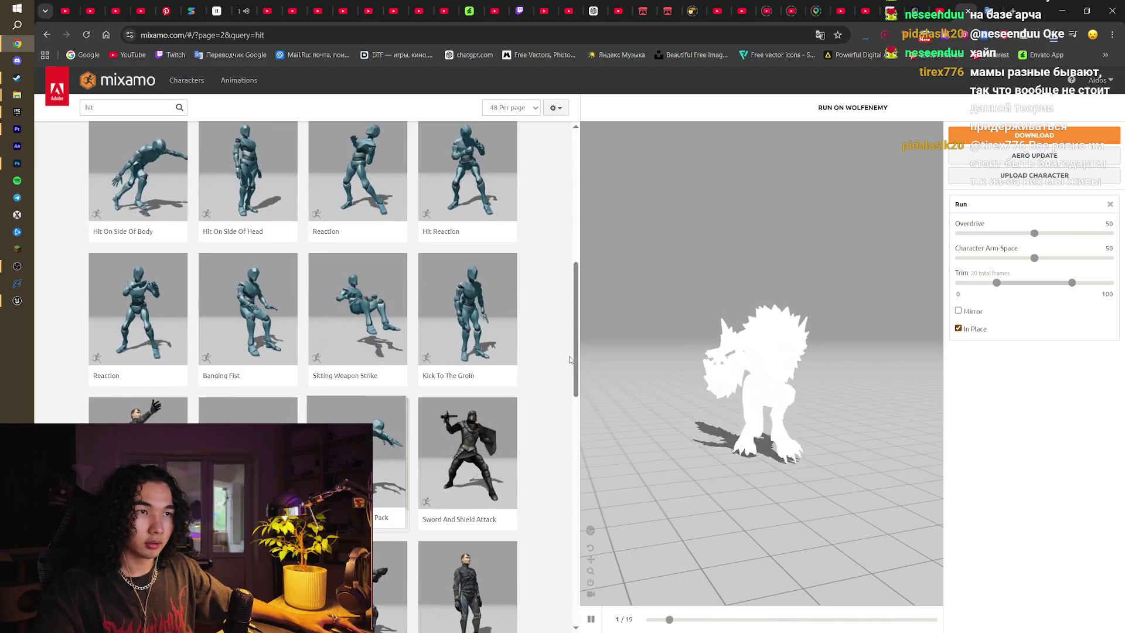
pyautogui.scroll(-6, 569, 360)
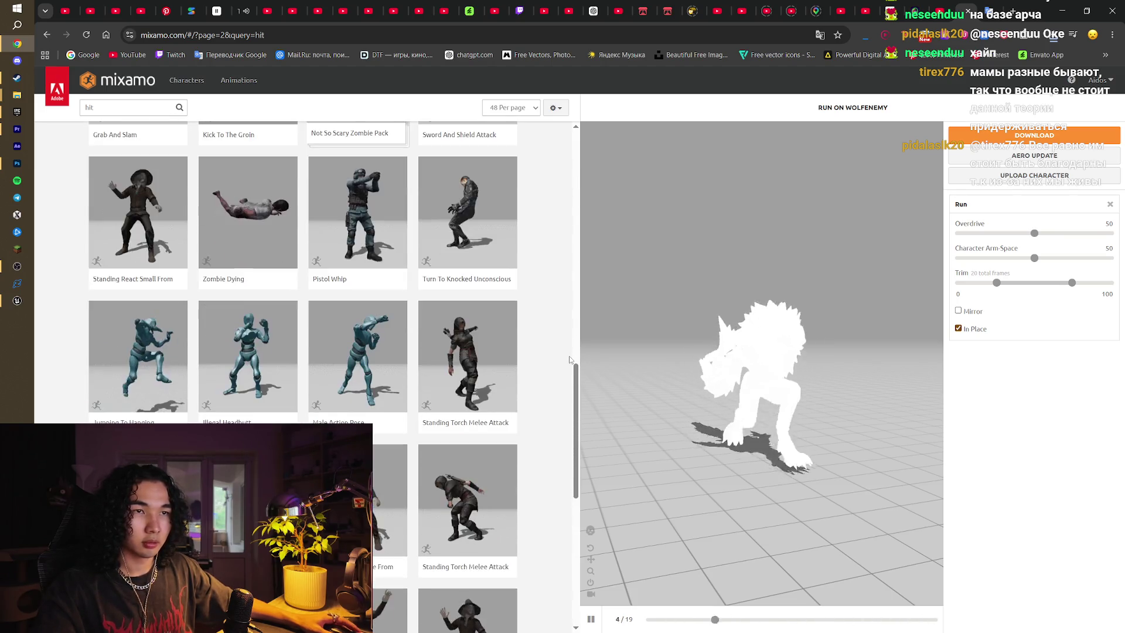
pyautogui.scroll(-4, 569, 356)
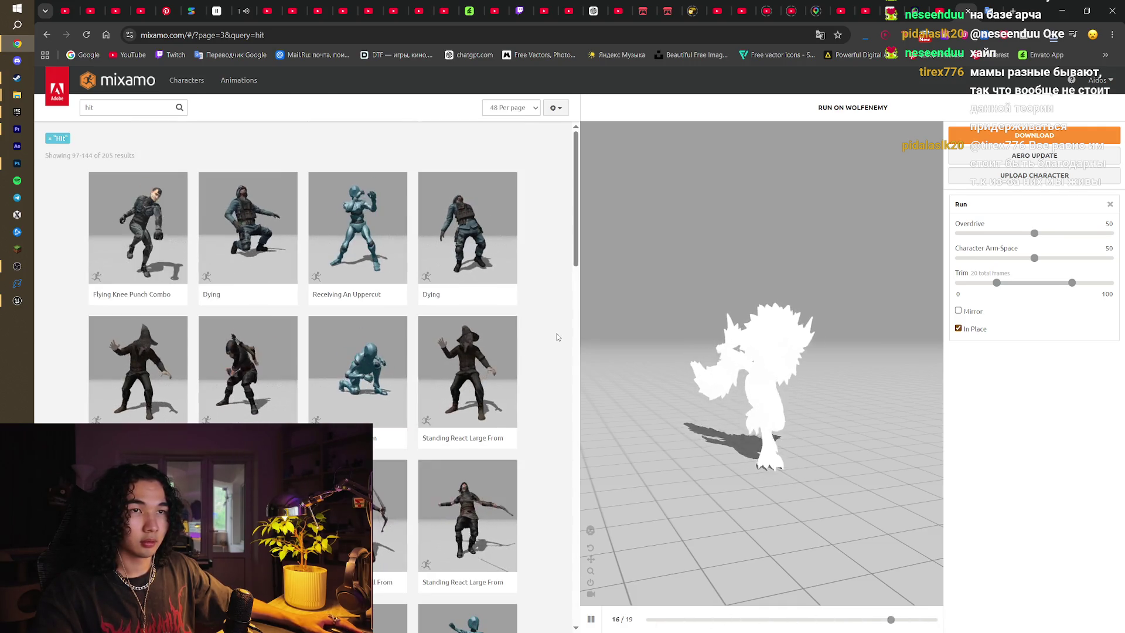
pyautogui.scroll(-15, 558, 338)
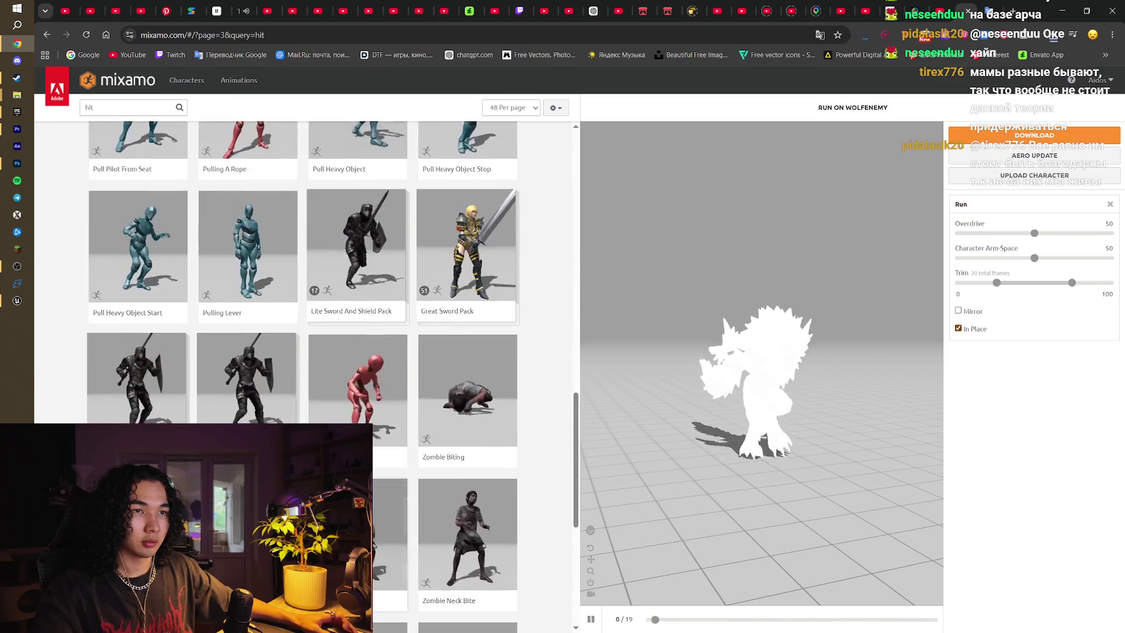
pyautogui.scroll(-4, 303, 375)
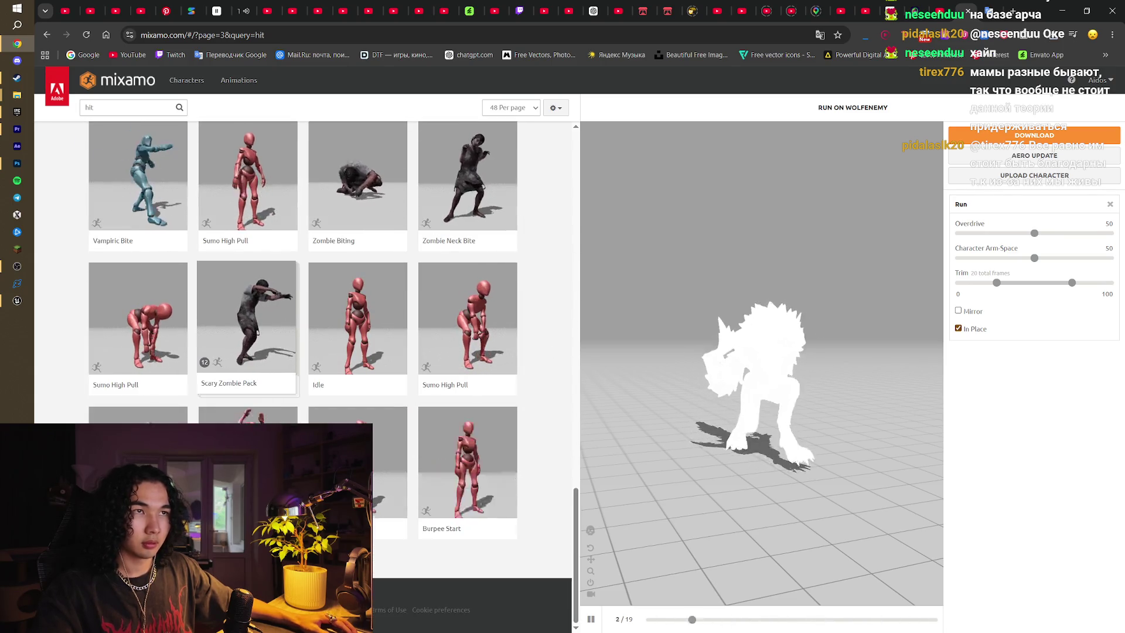
pyautogui.hotkey('alt', 'Left')
pyautogui.scroll(-15, 303, 375)
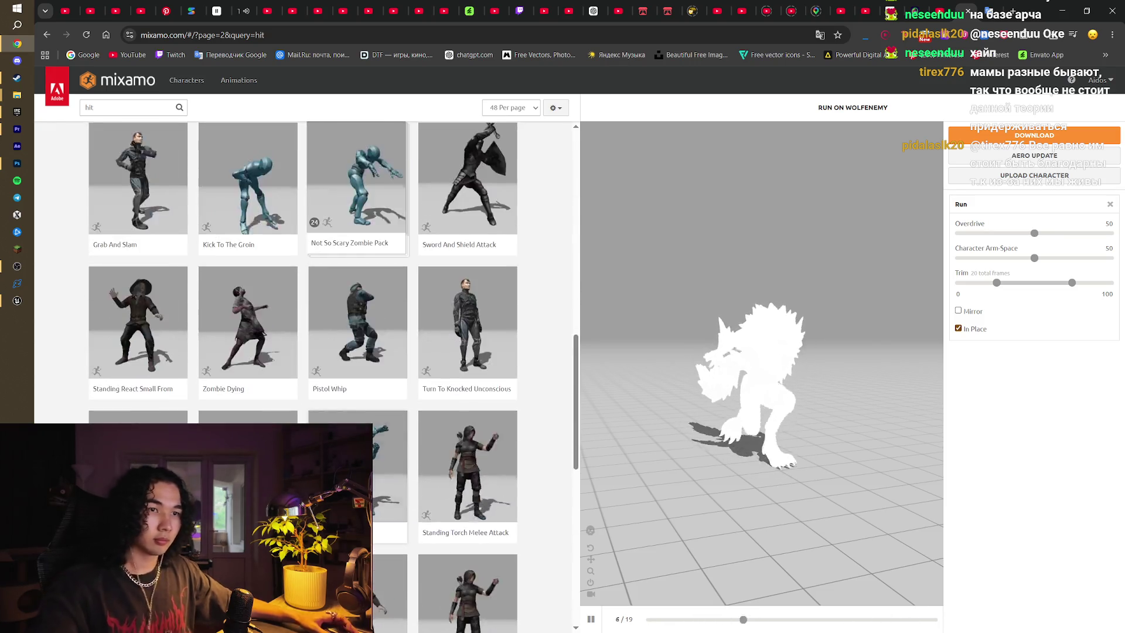
pyautogui.scroll(-5, 303, 375)
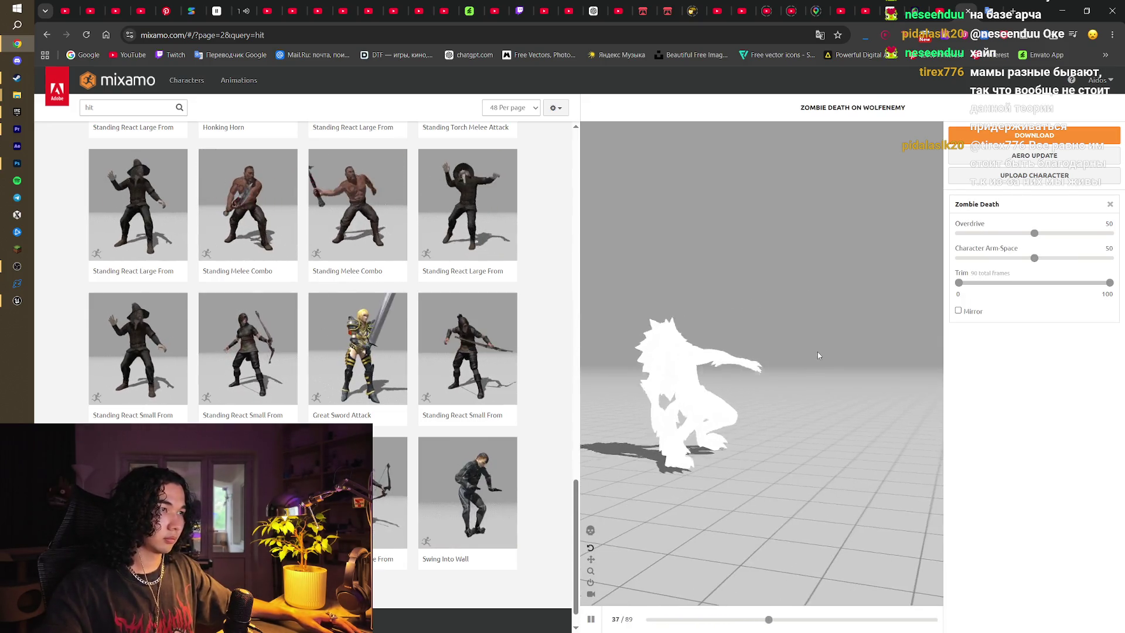
pyautogui.scroll(3, 565, 447)
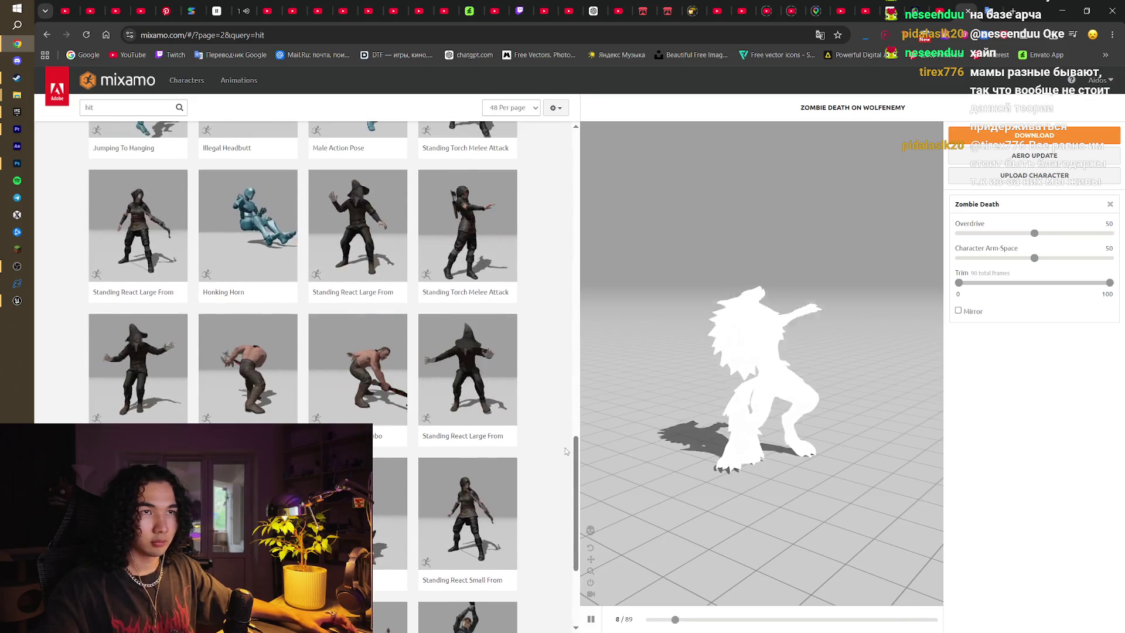
# Search 'hit zombie' and preview the second Zombie Reaction Hit, trimming its start to 9
pyautogui.click(124, 103)
pyautogui.write('zom')
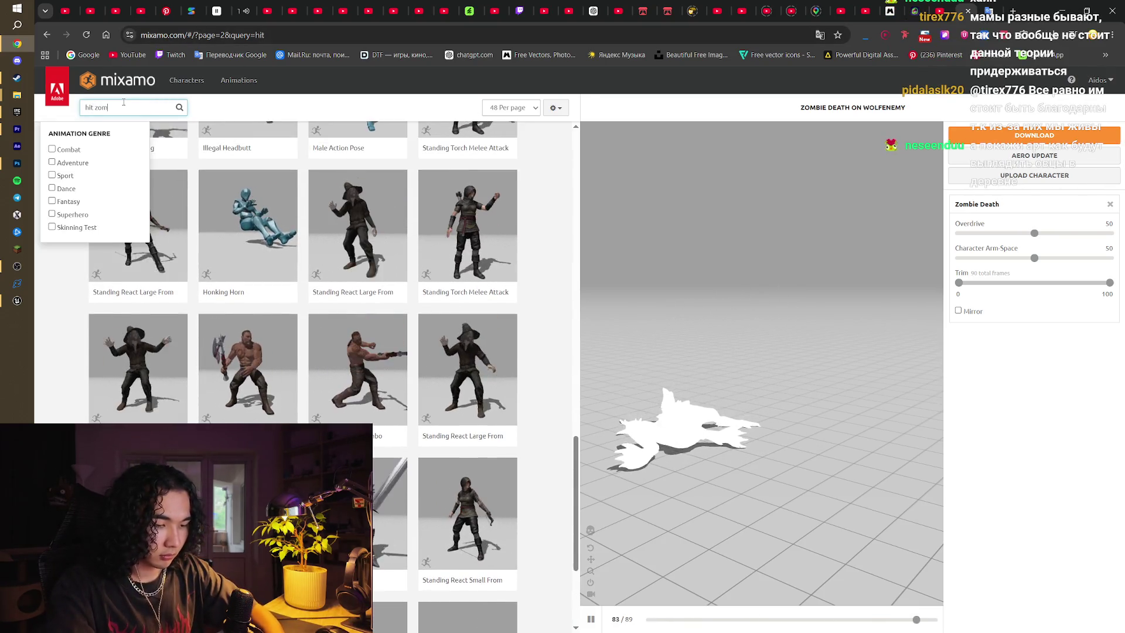
pyautogui.write('bie')
pyautogui.press('Return')
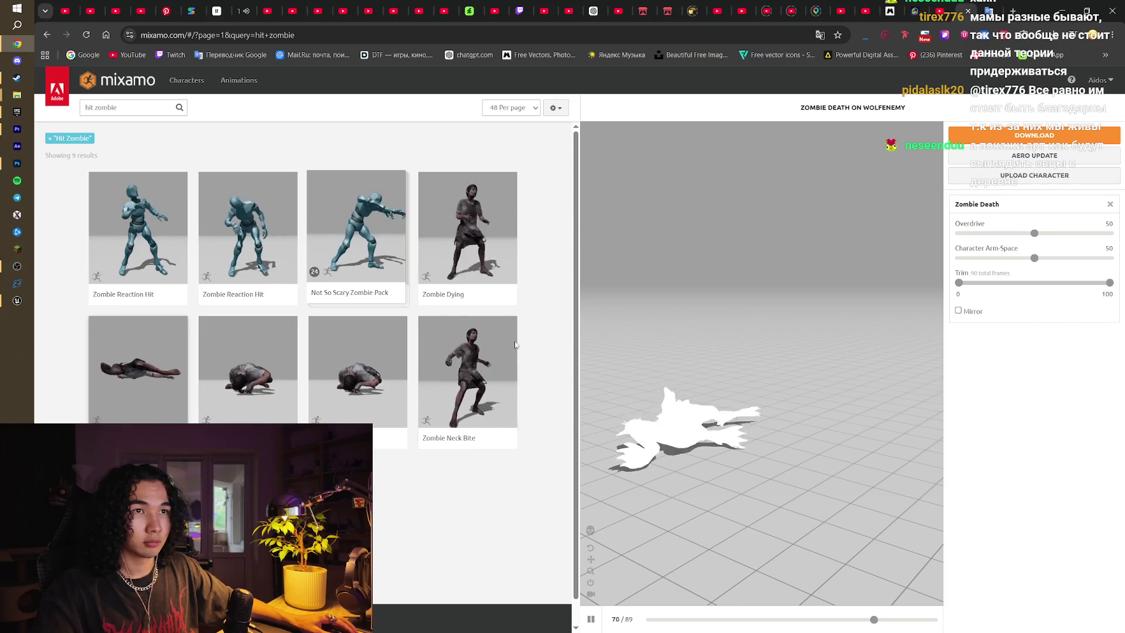
pyautogui.click(266, 179)
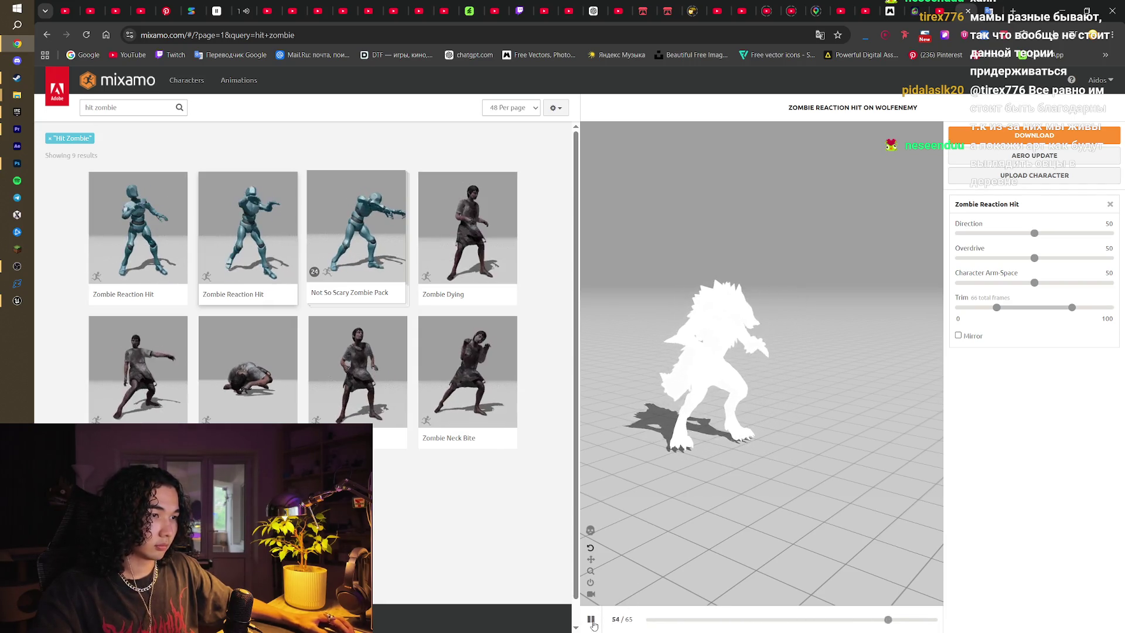
pyautogui.moveTo(890, 622)
pyautogui.mouseDown()
pyautogui.moveTo(648, 619)
pyautogui.moveTo(718, 620)
pyautogui.moveTo(696, 630)
pyautogui.mouseUp()
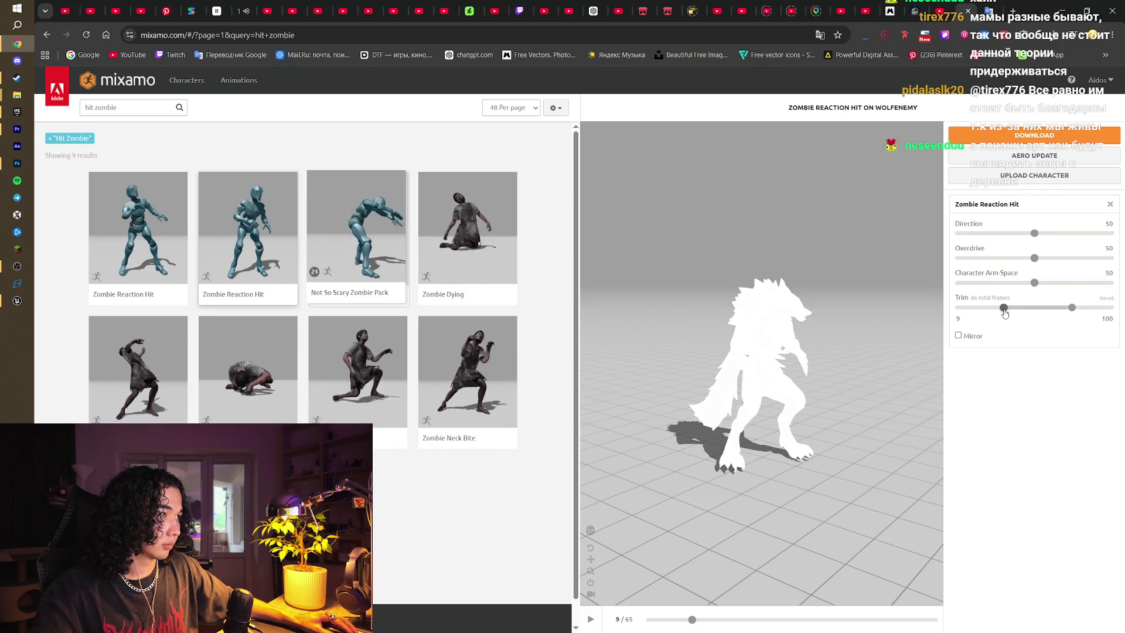
pyautogui.moveTo(1005, 314); pyautogui.dragTo(1005, 313)
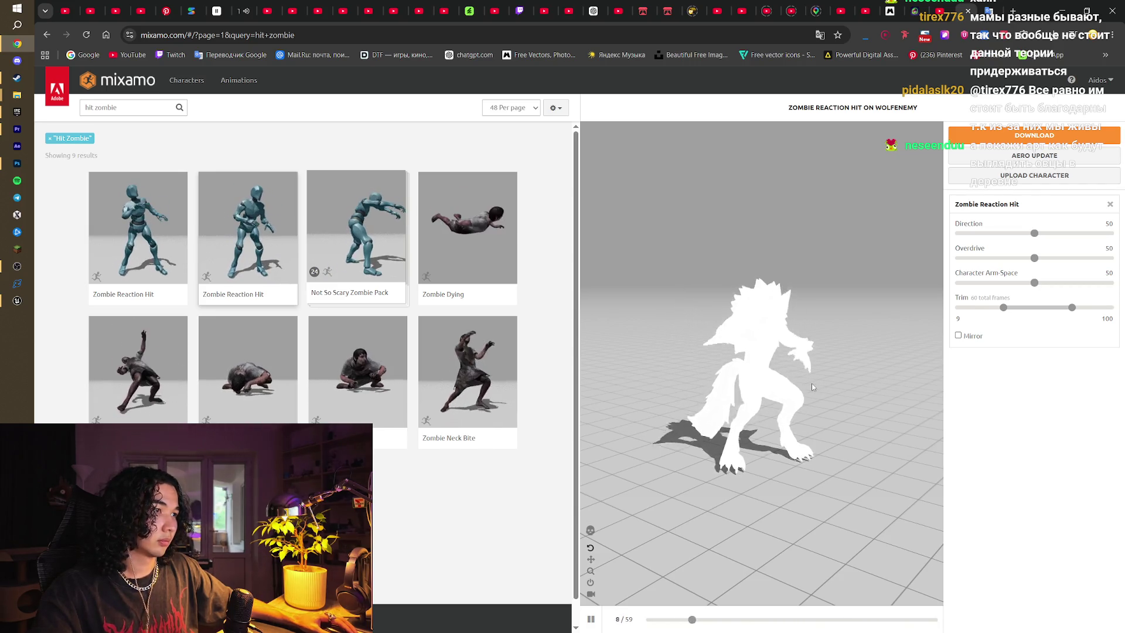
pyautogui.click(591, 620)
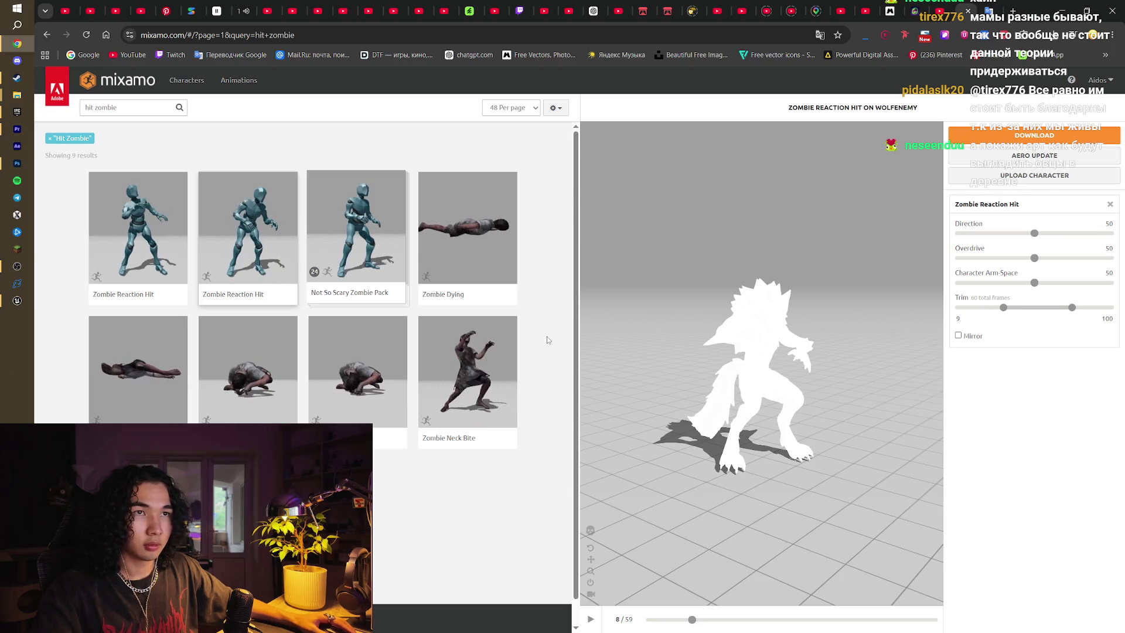
# Apply the first Zombie Reaction Hit variant and raise Character Arm-Space to 100
pyautogui.click(138, 234)
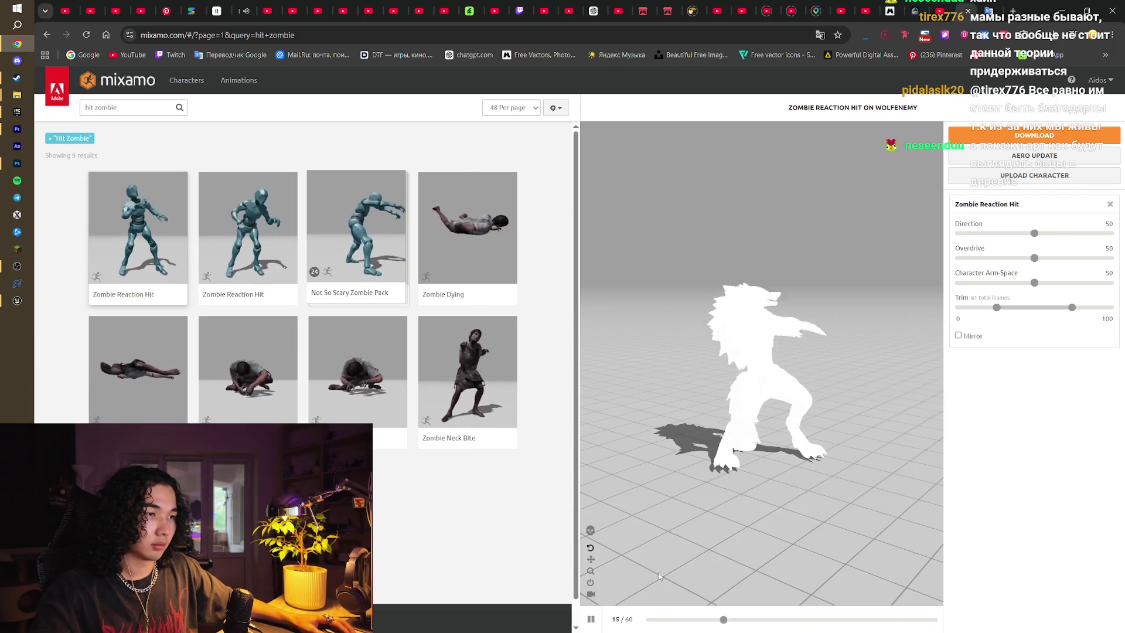
pyautogui.click(591, 619)
pyautogui.moveTo(847, 624)
pyautogui.mouseDown()
pyautogui.moveTo(608, 630)
pyautogui.moveTo(850, 622)
pyautogui.moveTo(961, 631)
pyautogui.mouseUp()
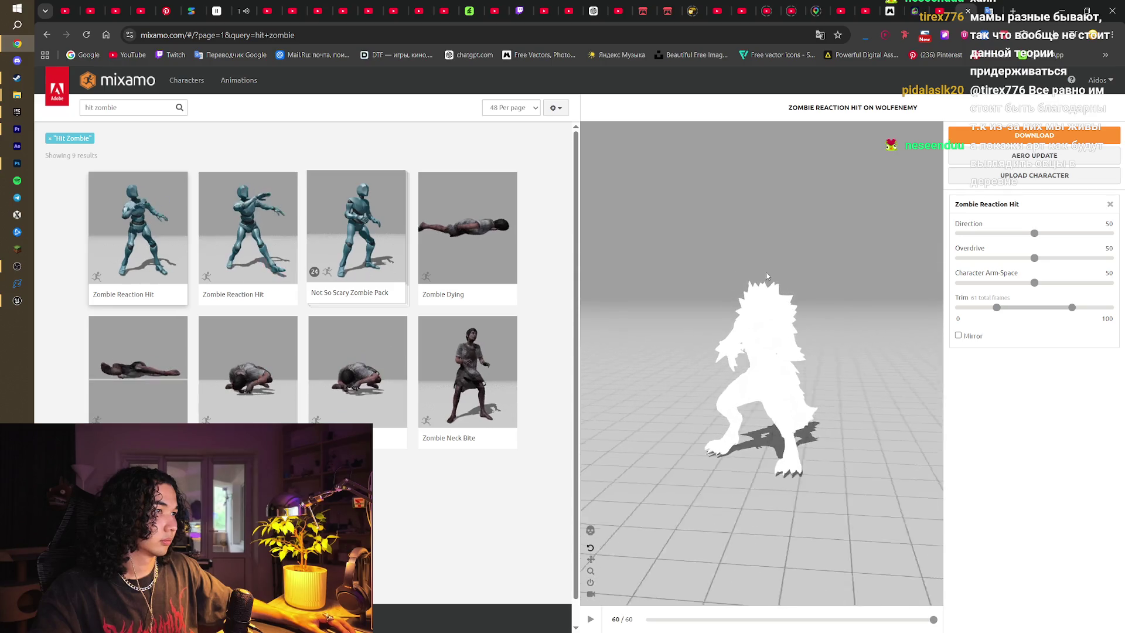
pyautogui.moveTo(1123, 276); pyautogui.dragTo(1122, 278)
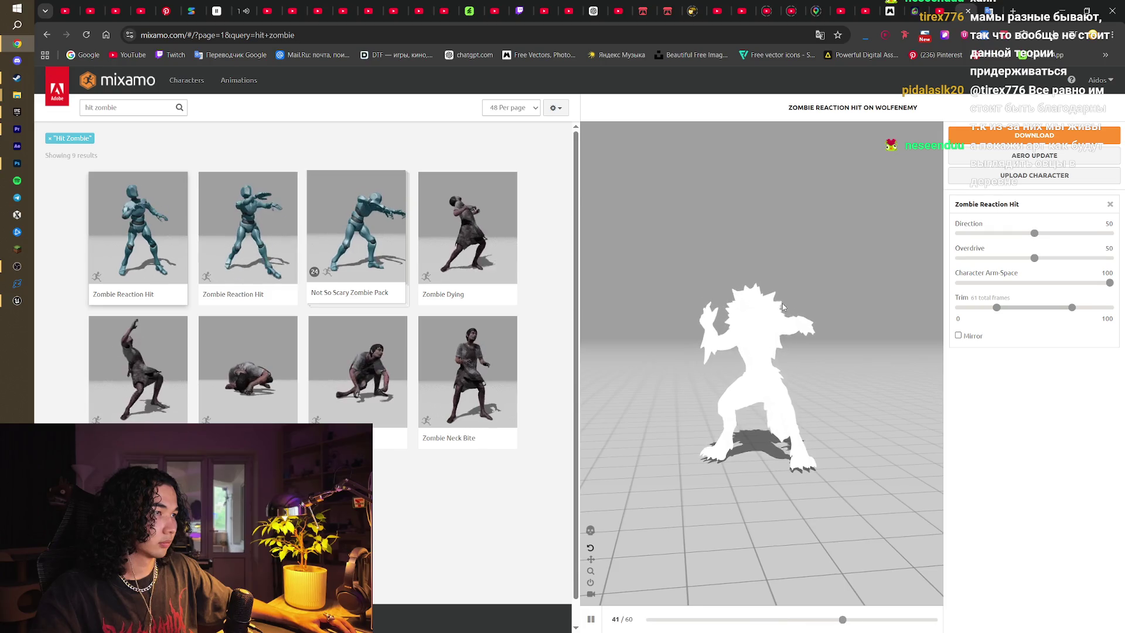
pyautogui.moveTo(784, 307)
pyautogui.mouseDown()
pyautogui.moveTo(856, 293)
pyautogui.moveTo(769, 316)
pyautogui.moveTo(779, 375)
pyautogui.mouseUp()
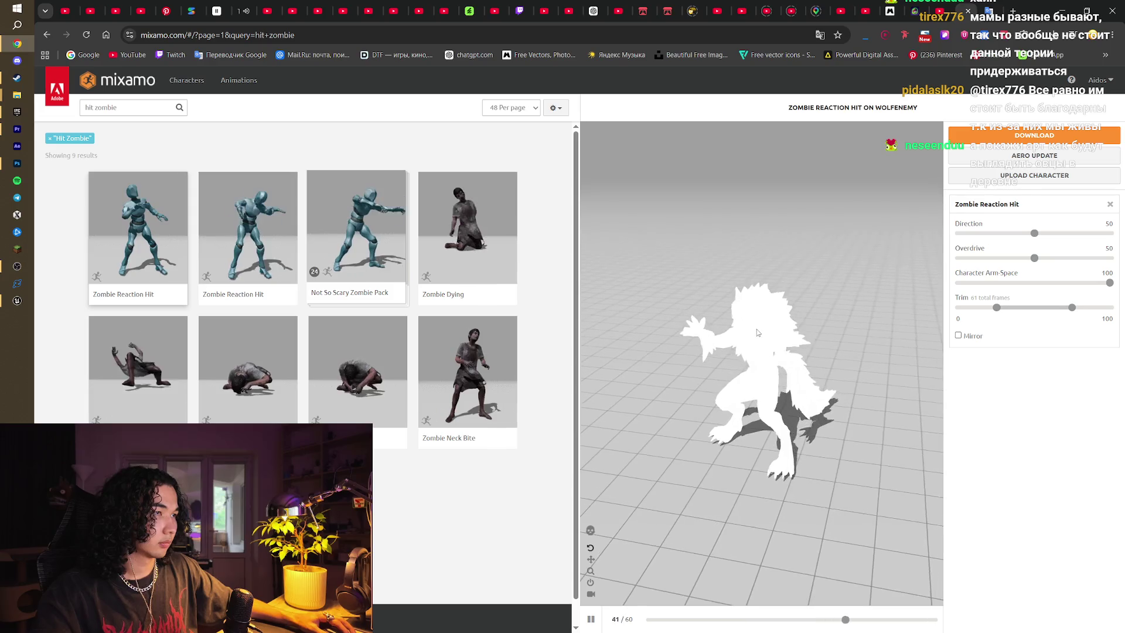
pyautogui.click(1034, 136)
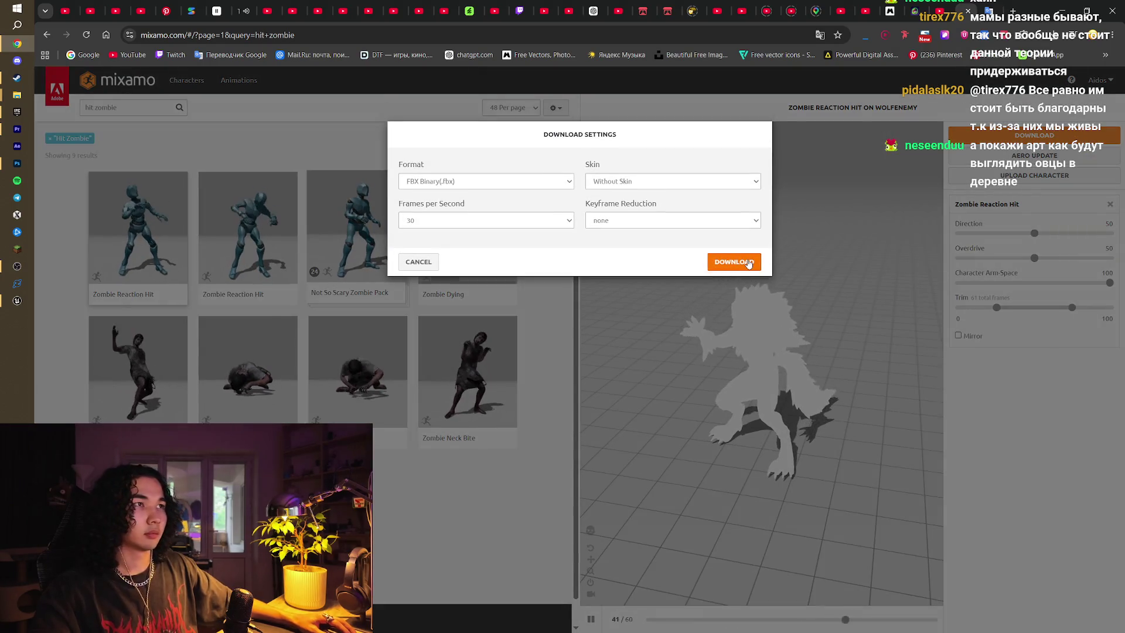
# Save Zombie Reaction Hit as FBX without skin into the Wolf Enemy folder, then switch to Meshy
pyautogui.click(749, 263)
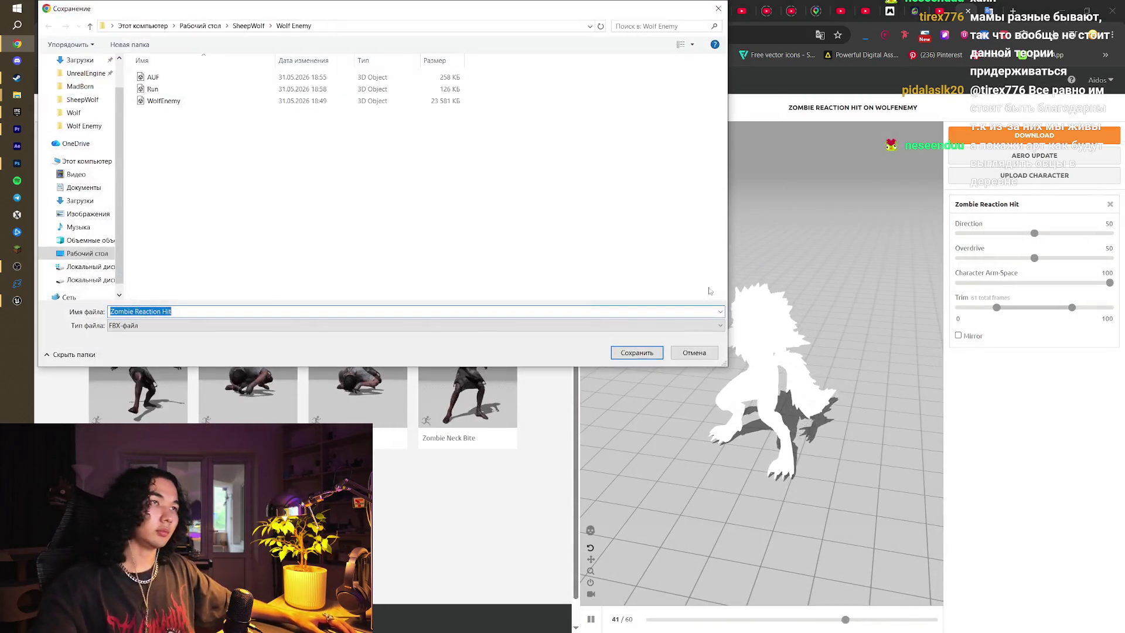
pyautogui.click(632, 351)
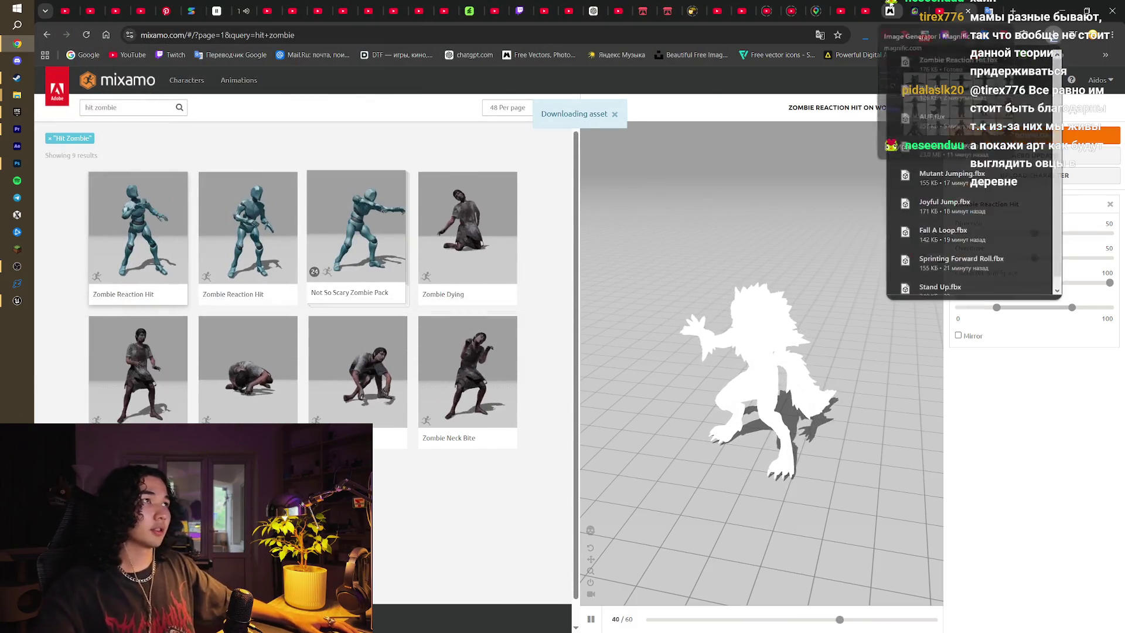
pyautogui.click(907, 6)
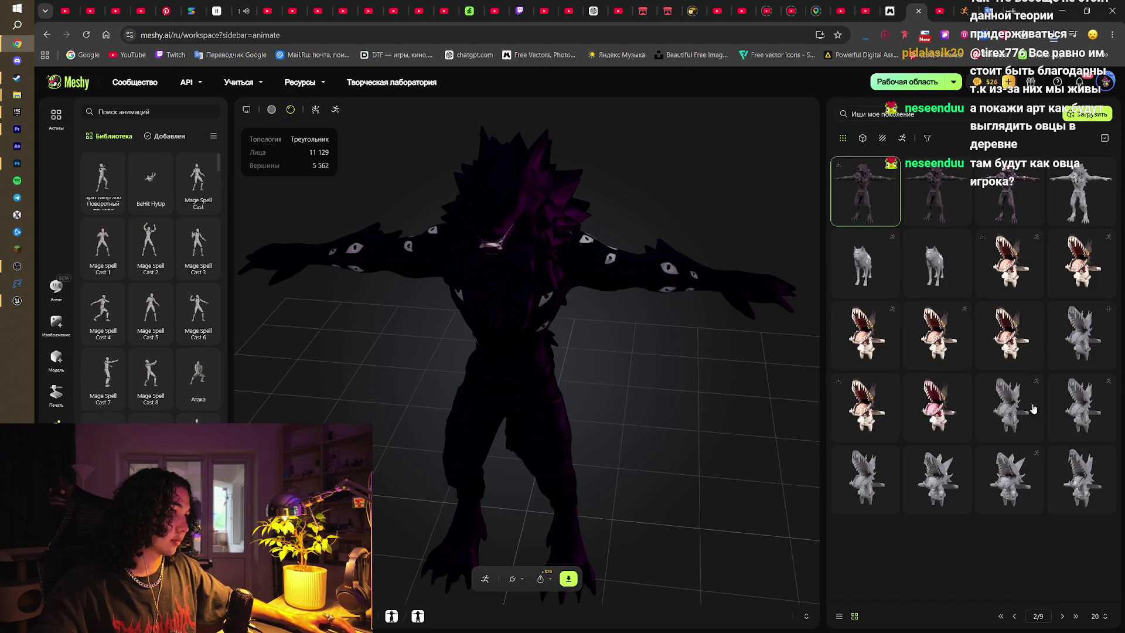
# Load the plush sheep from the Meshy gallery and orbit around it from several angles
pyautogui.scroll(-3, 1037, 386)
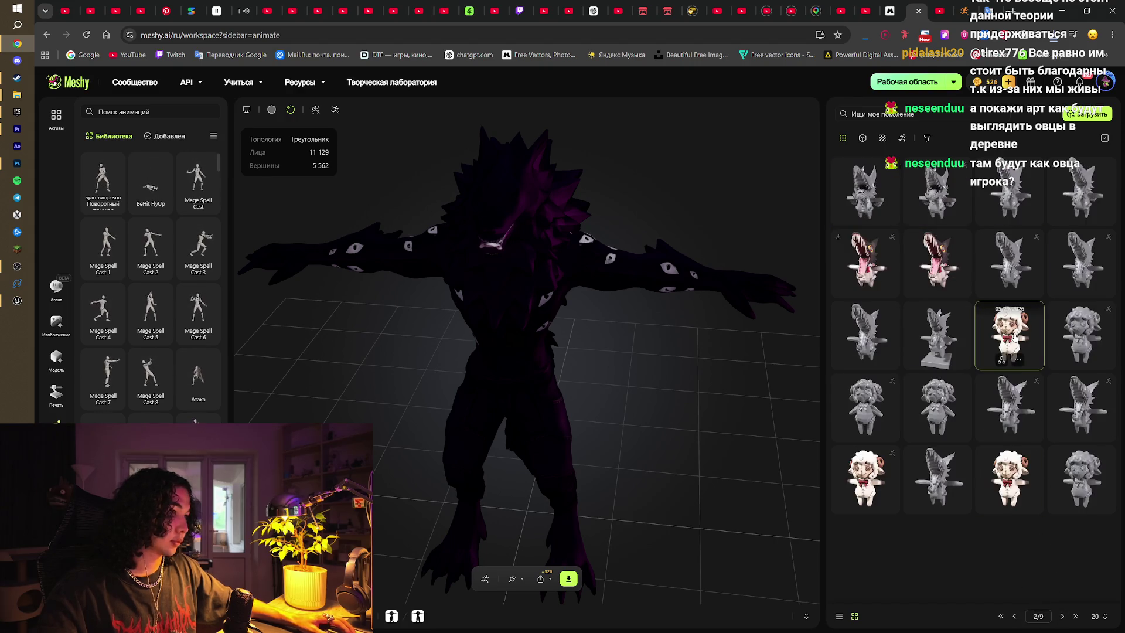
pyautogui.click(1015, 335)
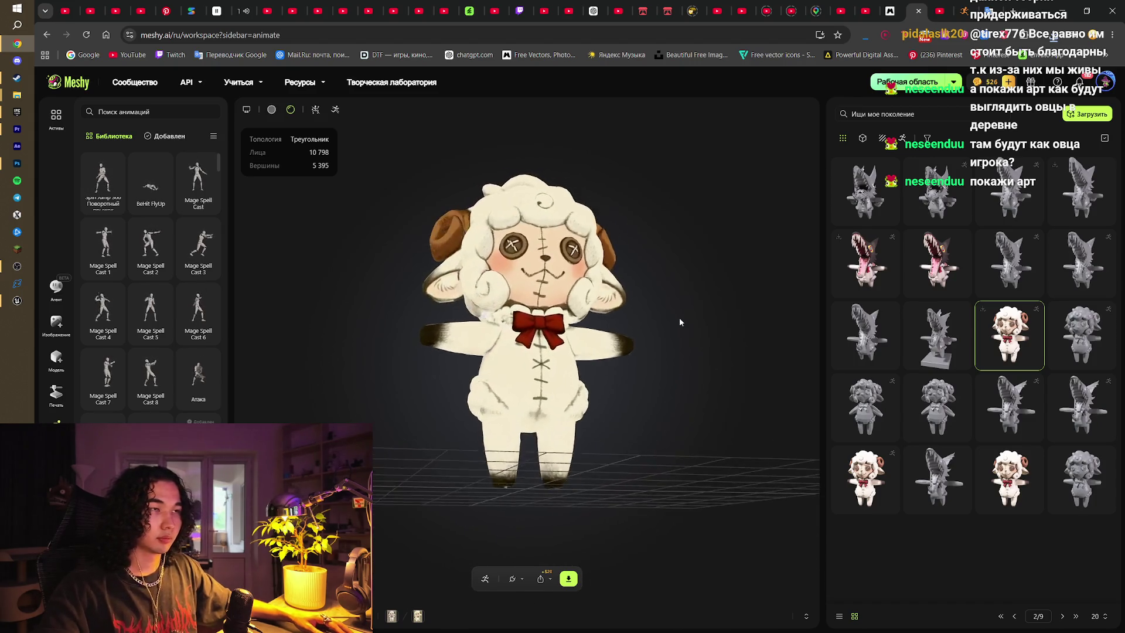
pyautogui.moveTo(659, 344)
pyautogui.mouseDown()
pyautogui.moveTo(723, 354)
pyautogui.moveTo(603, 347)
pyautogui.moveTo(771, 351)
pyautogui.mouseUp()
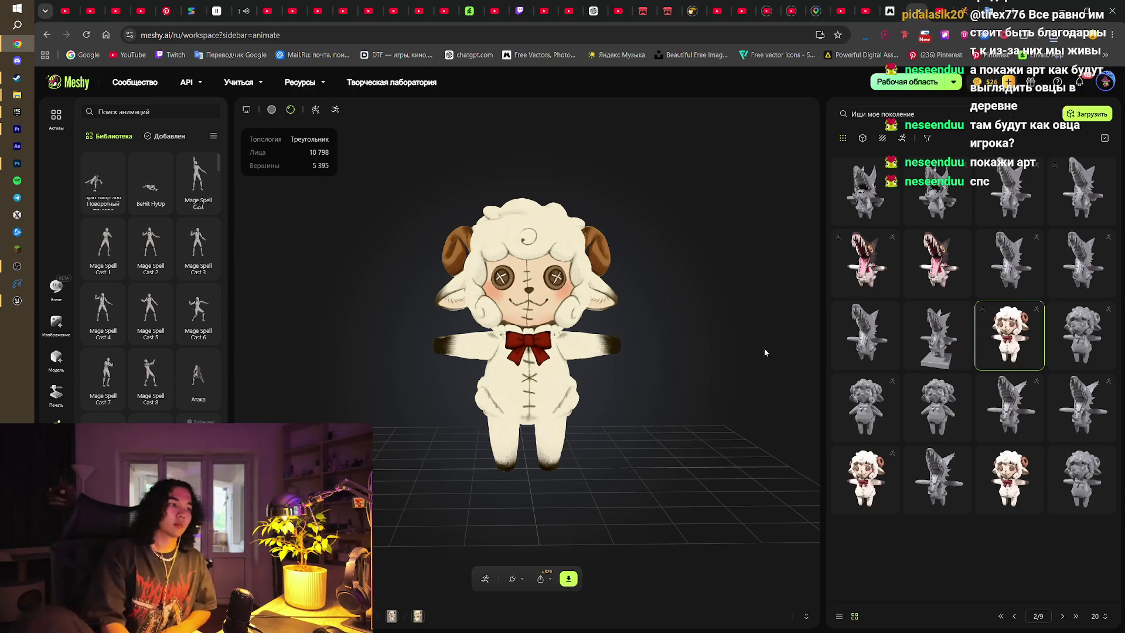
pyautogui.moveTo(618, 353)
pyautogui.mouseDown()
pyautogui.moveTo(710, 350)
pyautogui.moveTo(520, 372)
pyautogui.moveTo(645, 351)
pyautogui.moveTo(711, 314)
pyautogui.mouseUp()
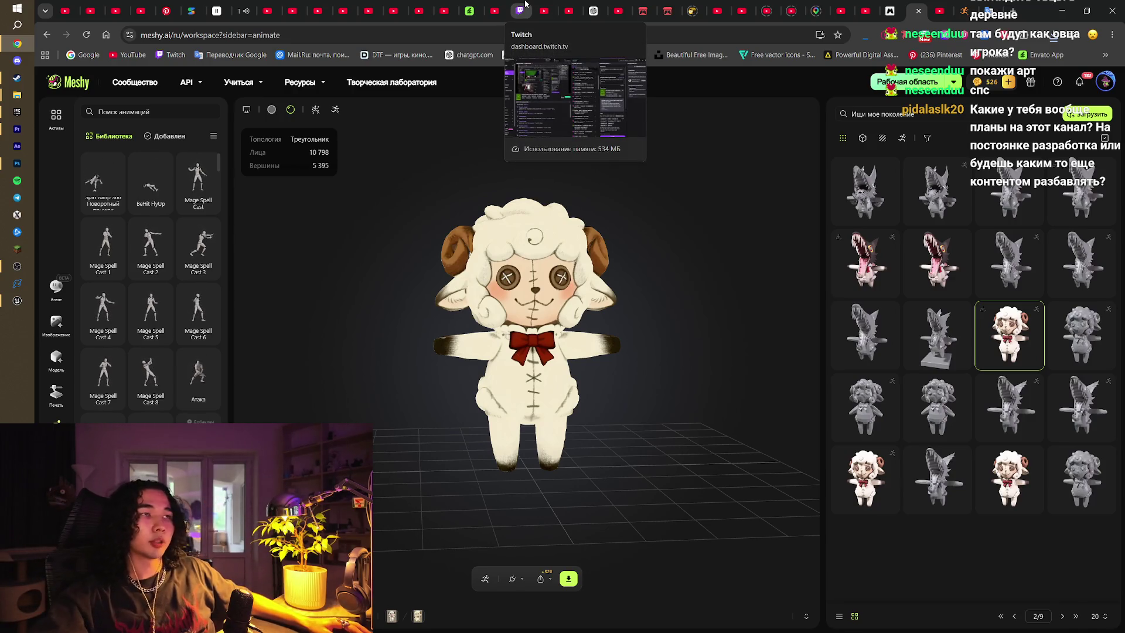
pyautogui.moveTo(586, 263)
pyautogui.mouseDown()
pyautogui.moveTo(515, 267)
pyautogui.moveTo(627, 269)
pyautogui.moveTo(583, 287)
pyautogui.moveTo(522, 283)
pyautogui.moveTo(624, 282)
pyautogui.mouseUp()
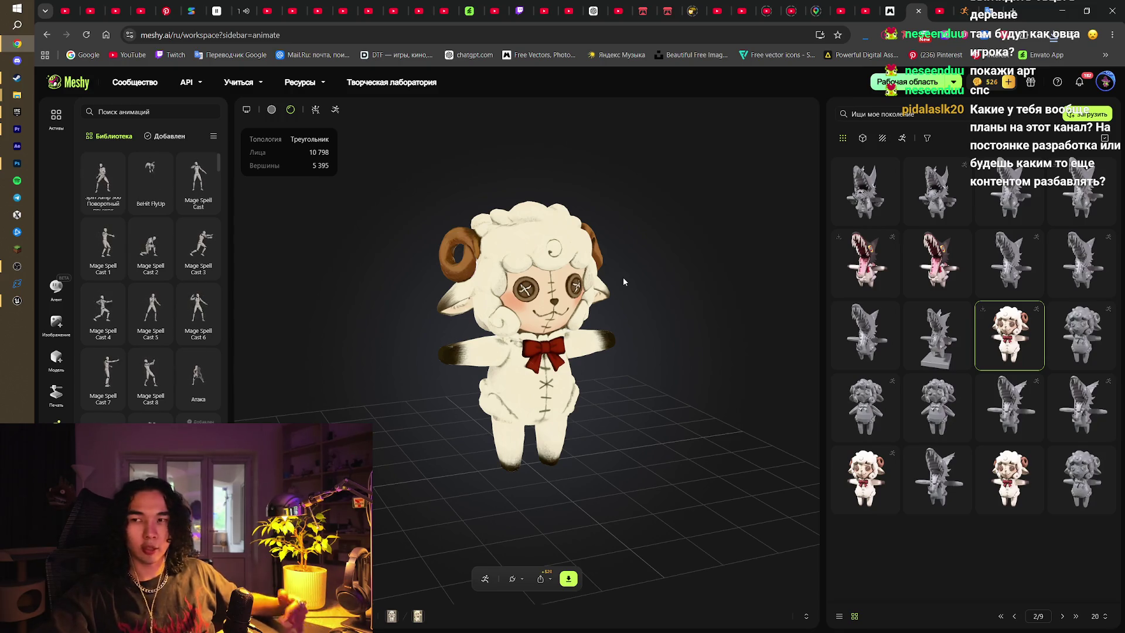
pyautogui.moveTo(624, 278)
pyautogui.mouseDown()
pyautogui.moveTo(586, 280)
pyautogui.moveTo(754, 256)
pyautogui.moveTo(645, 302)
pyautogui.mouseUp()
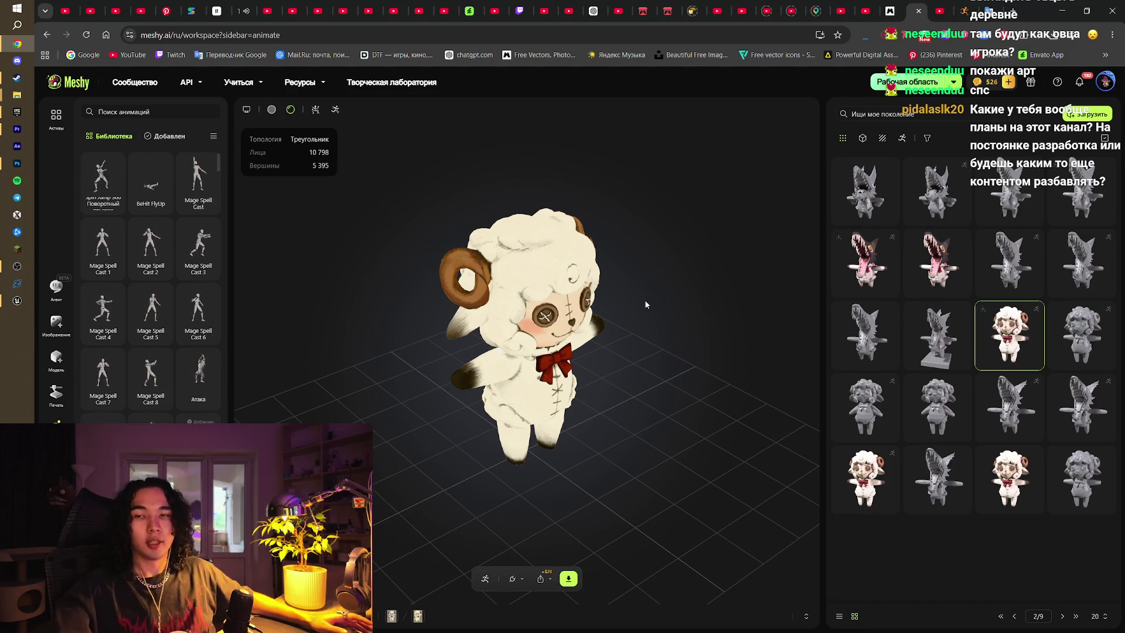
pyautogui.moveTo(645, 299)
pyautogui.mouseDown()
pyautogui.moveTo(621, 279)
pyautogui.moveTo(451, 311)
pyautogui.mouseUp()
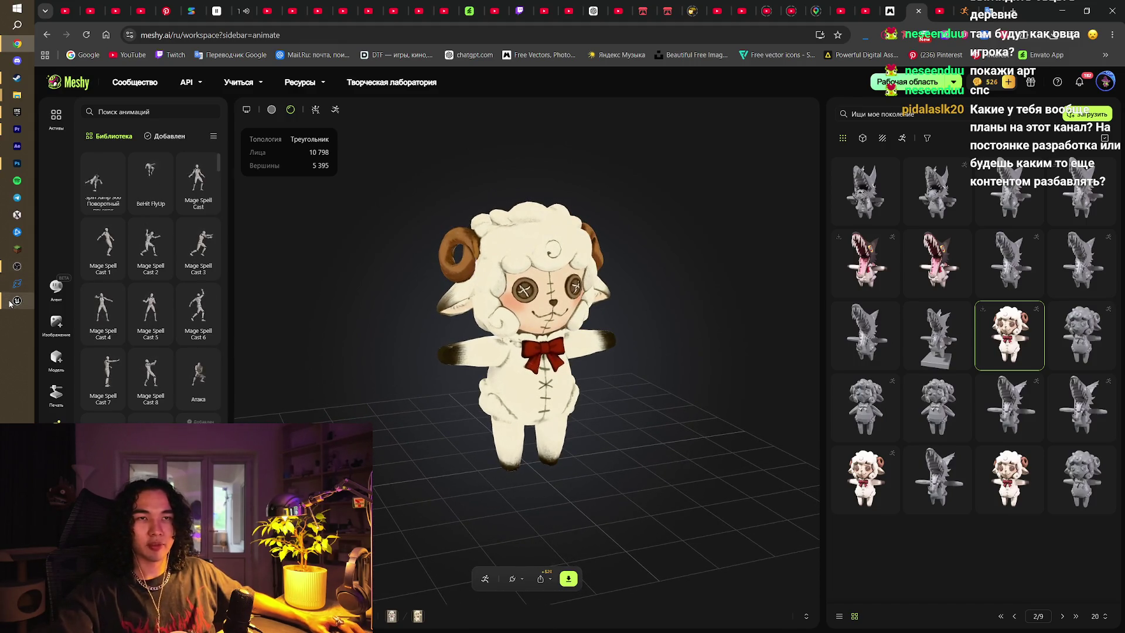
pyautogui.moveTo(10, 303)
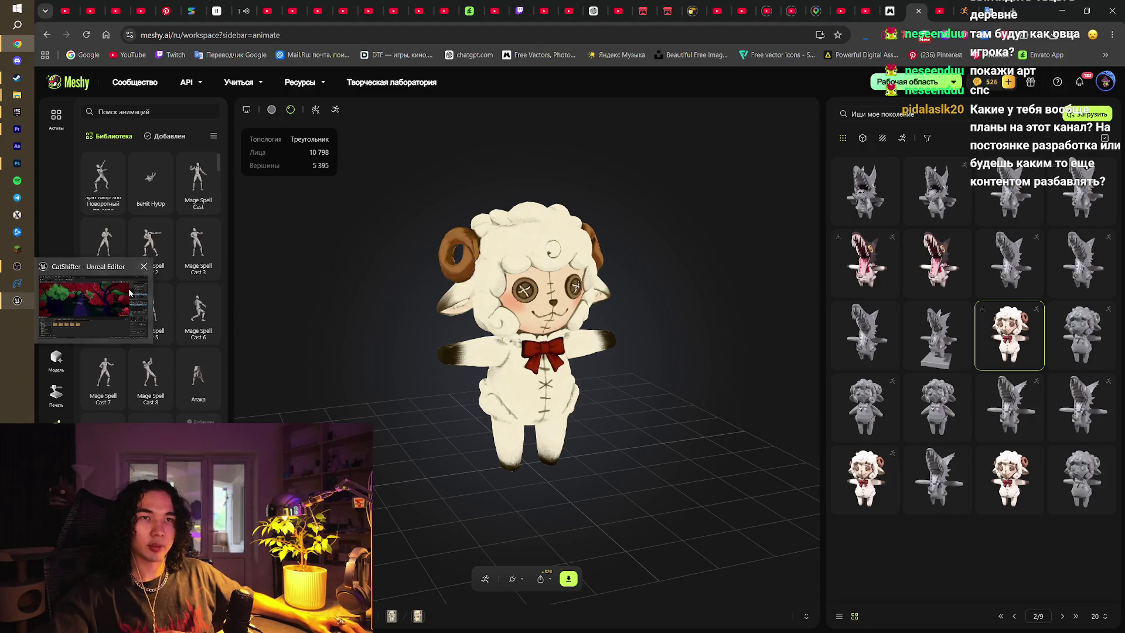
pyautogui.click(107, 300)
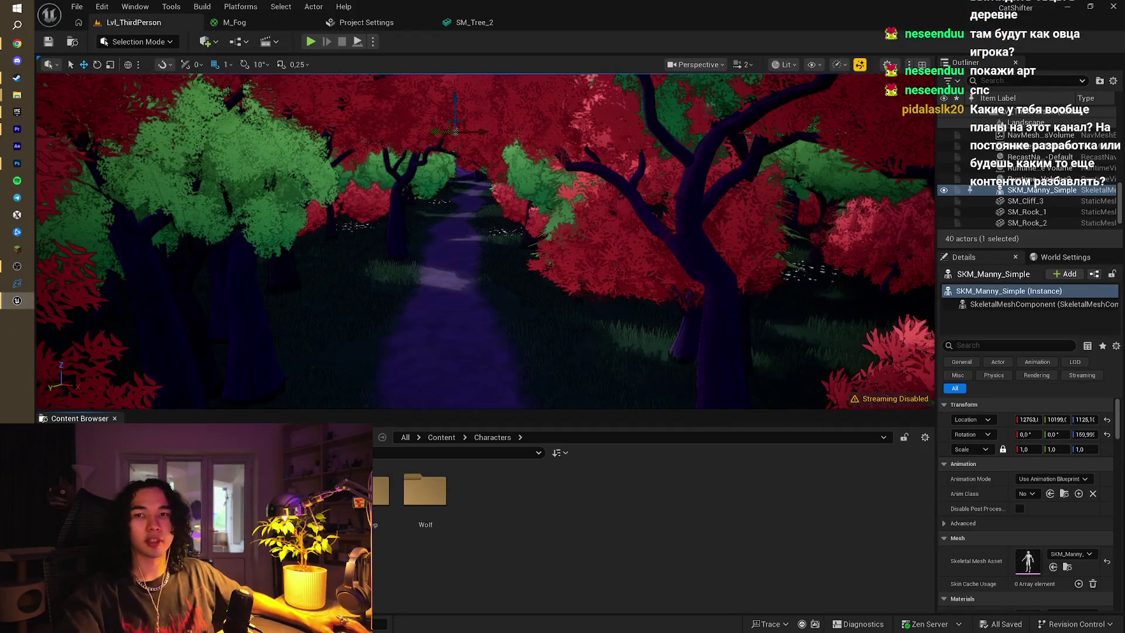
# Fly the viewport camera along the forest path, past rocks and cliffs, to Manny on the cliff top
pyautogui.press('w')
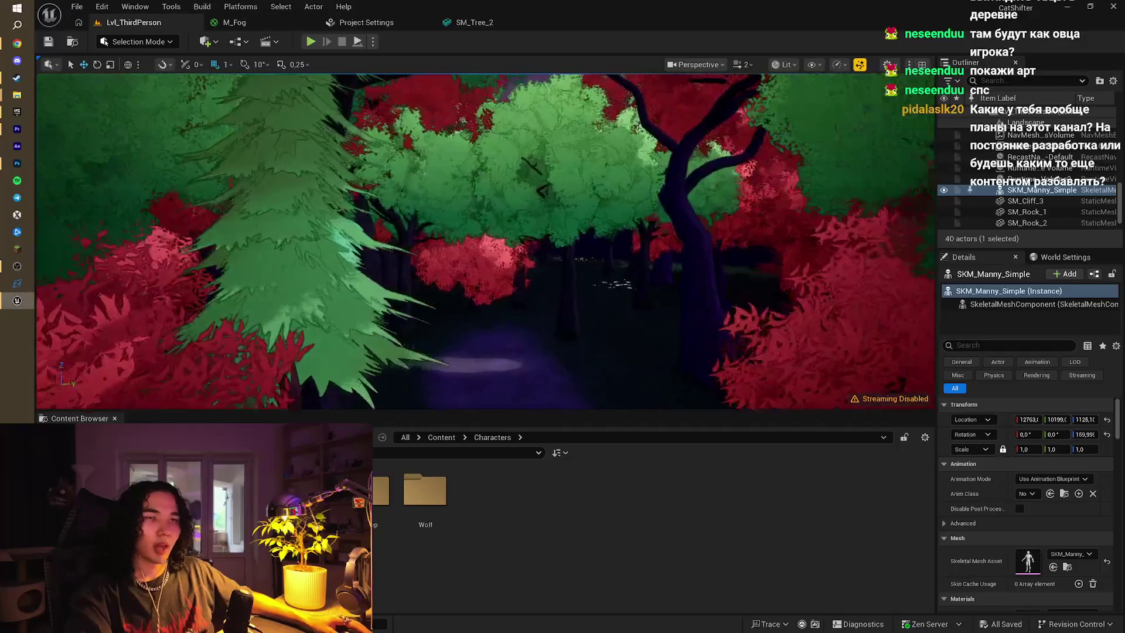
pyautogui.press('w')
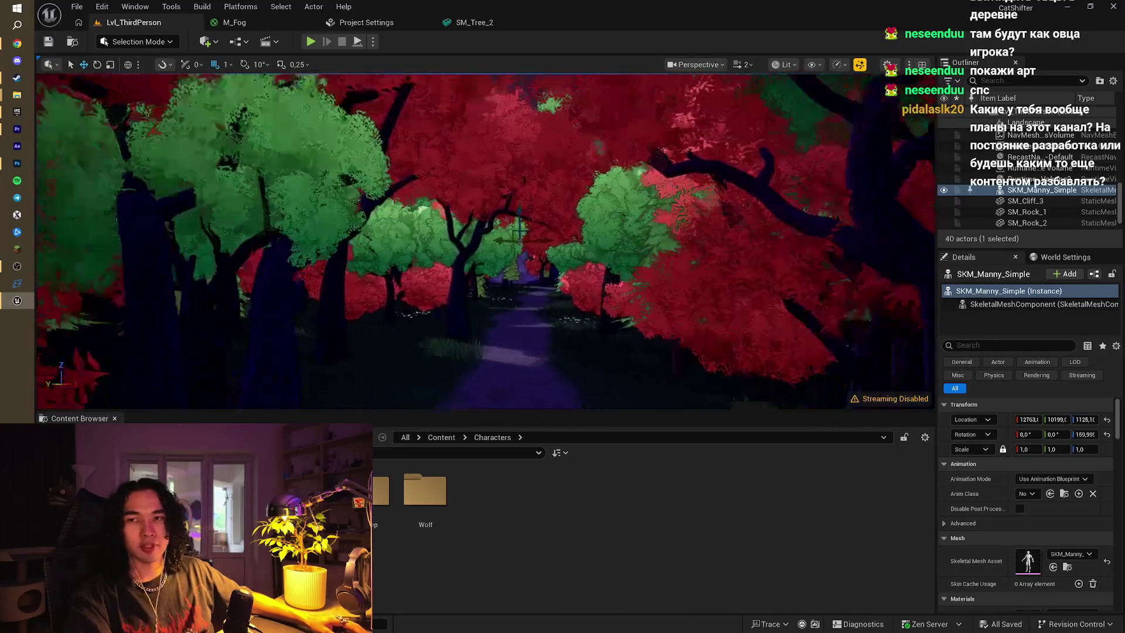
pyautogui.press('w')
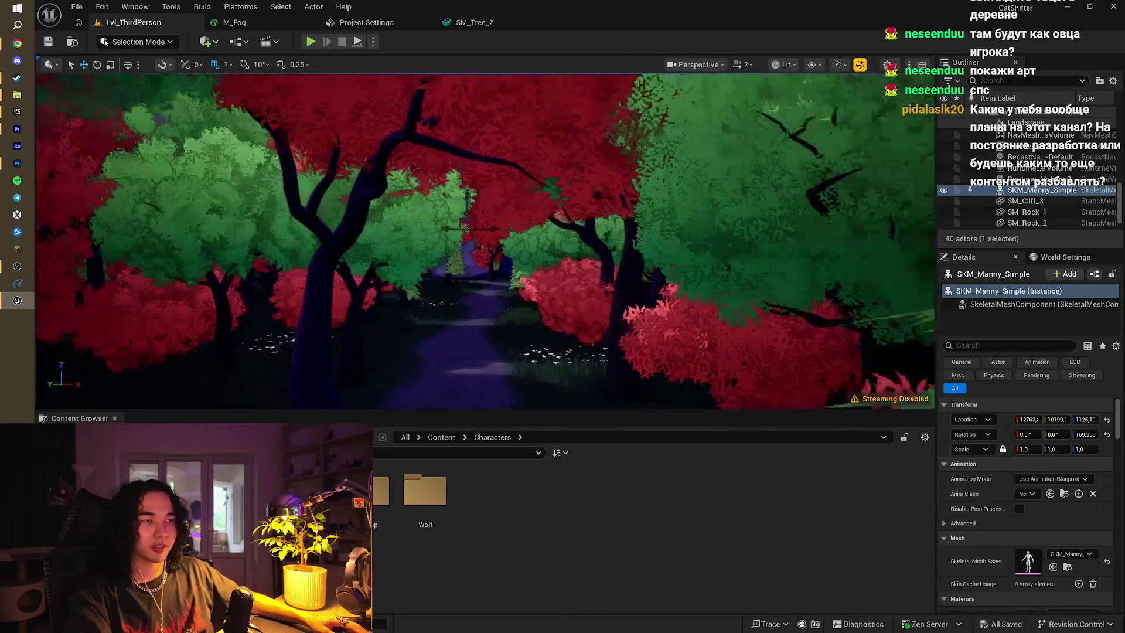
pyautogui.press('w')
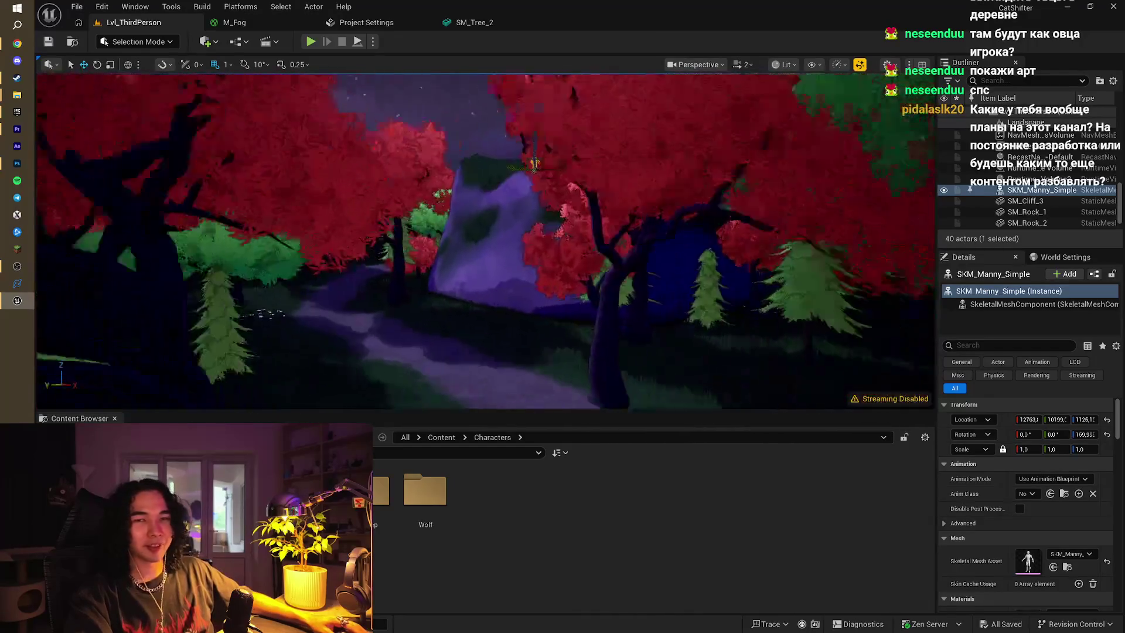
pyautogui.press('w')
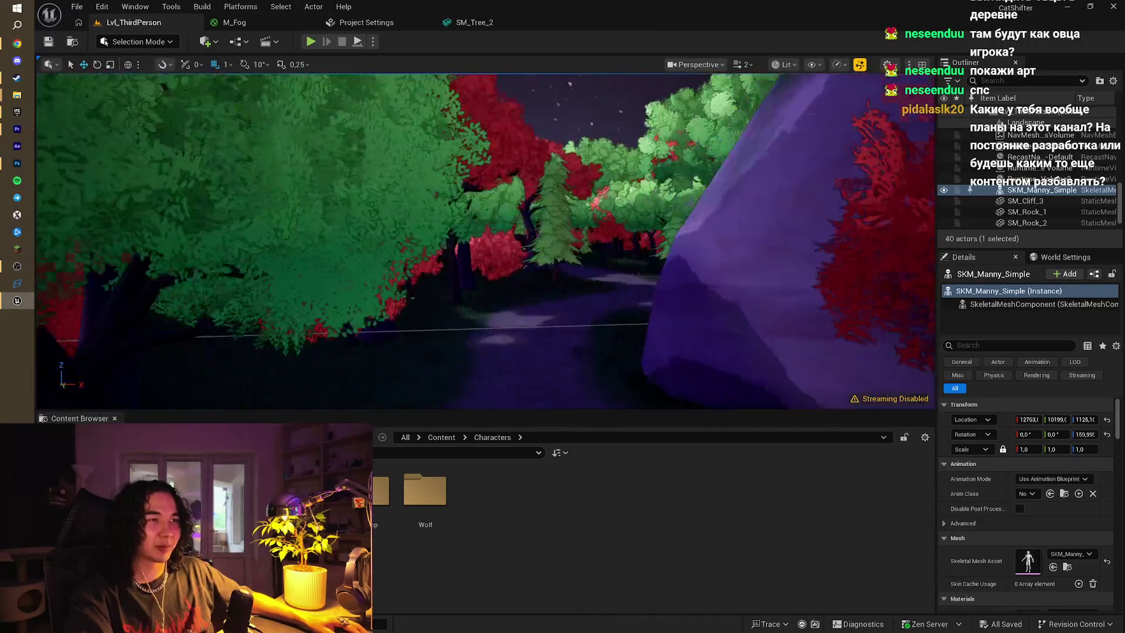
pyautogui.press('w')
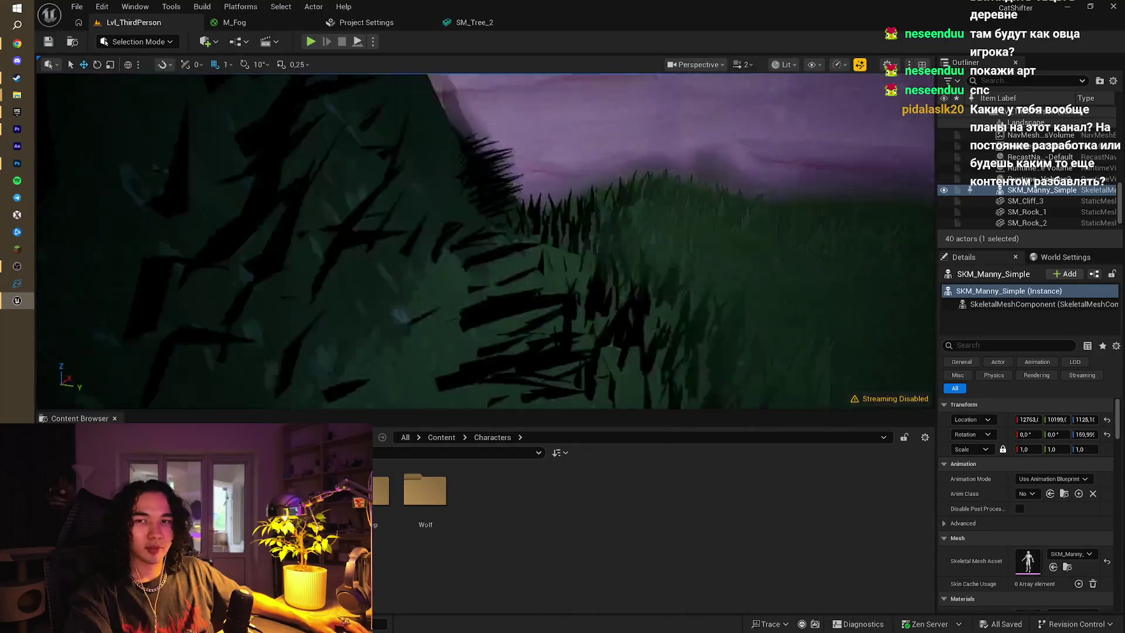
pyautogui.press('w')
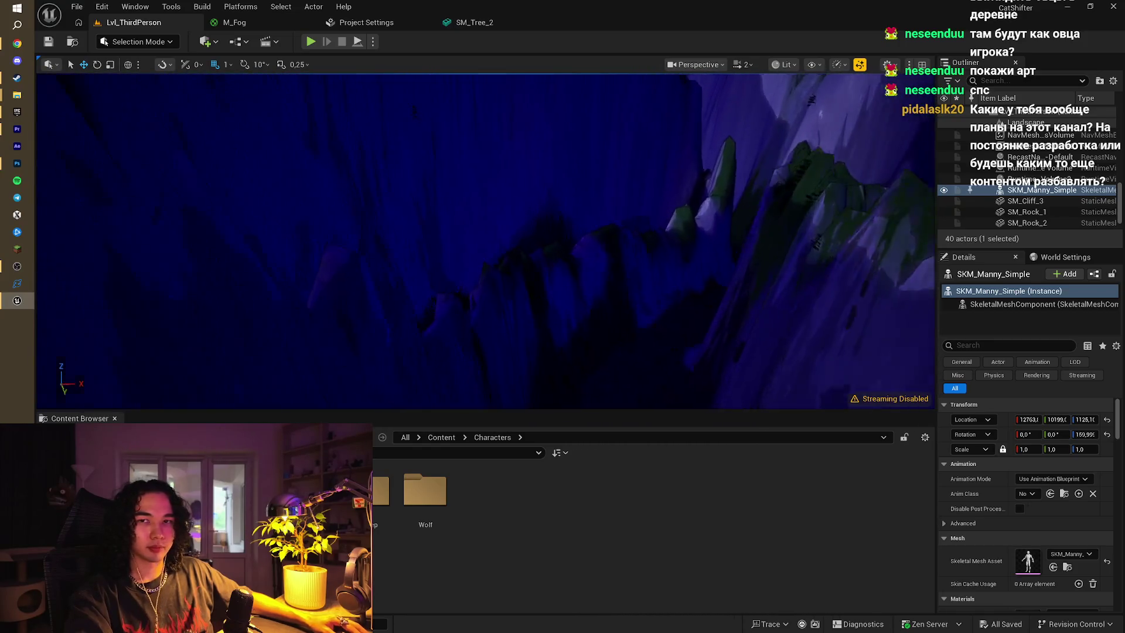
pyautogui.press('w')
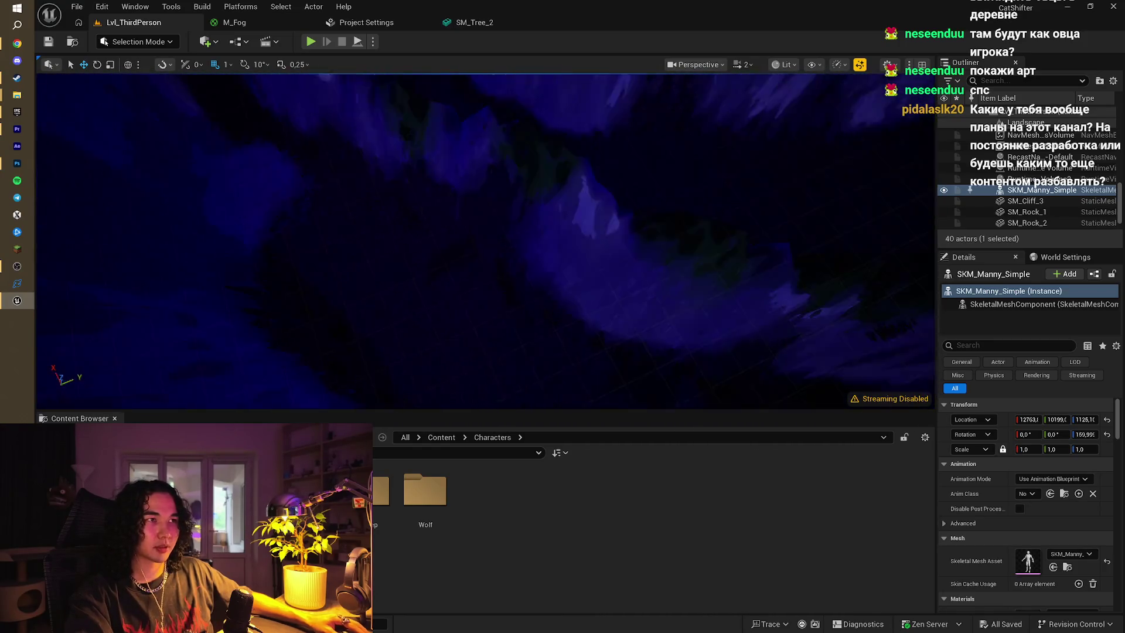
pyautogui.press('w')
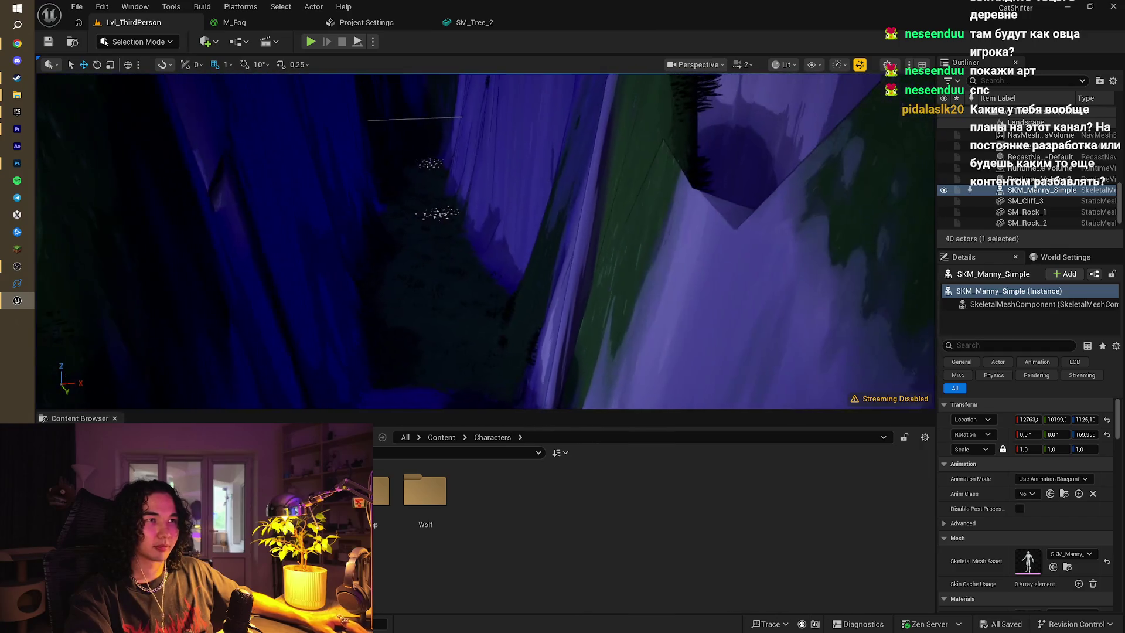
pyautogui.press('w')
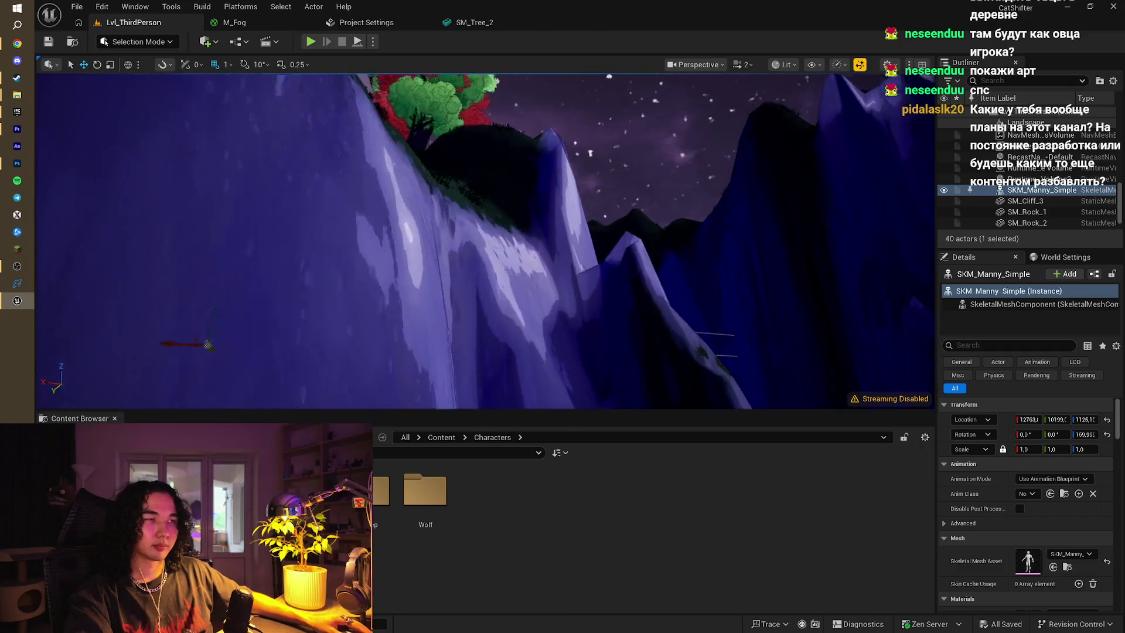
pyautogui.press('w')
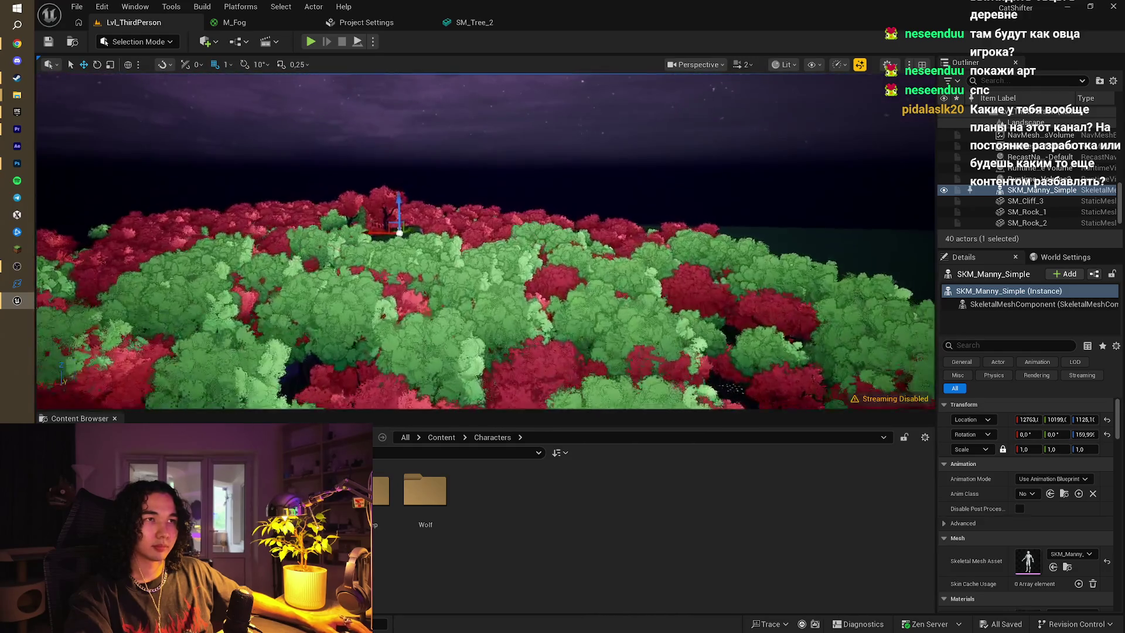
pyautogui.press('w')
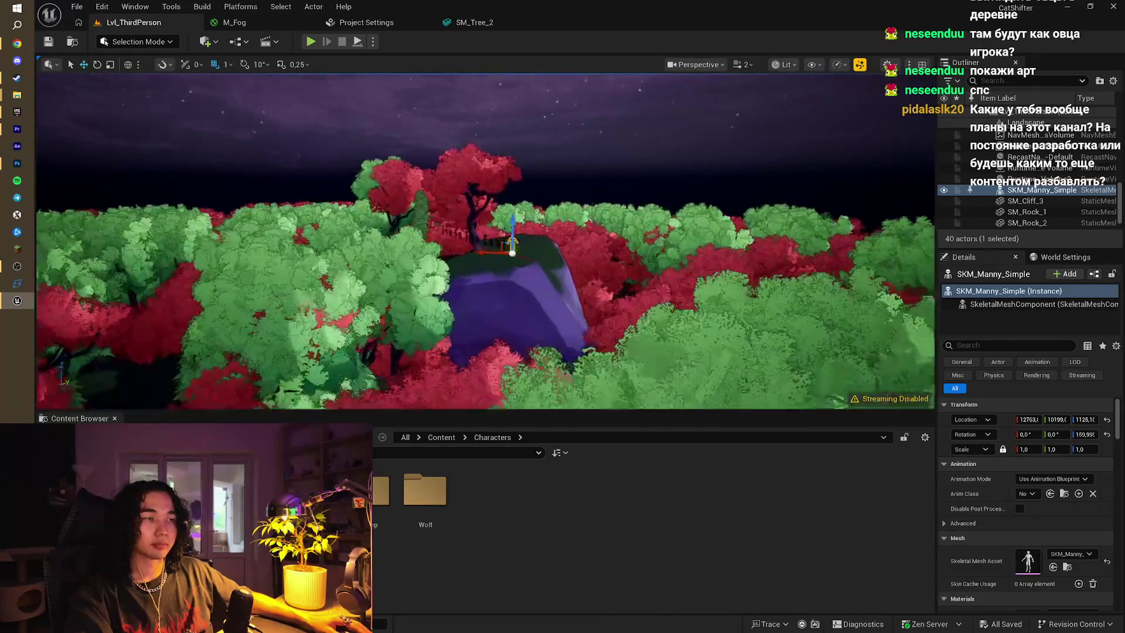
pyautogui.click(17, 43)
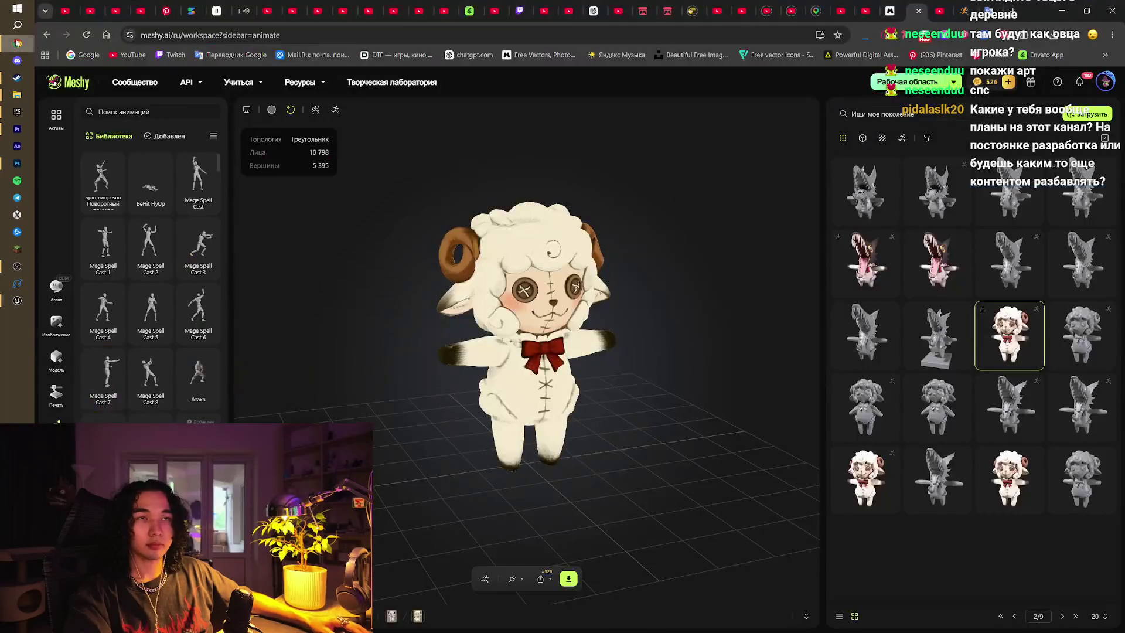
# Download Zombie Reaction Hit again as FBX Binary, without skin, at 30 fps
pyautogui.click(956, 8)
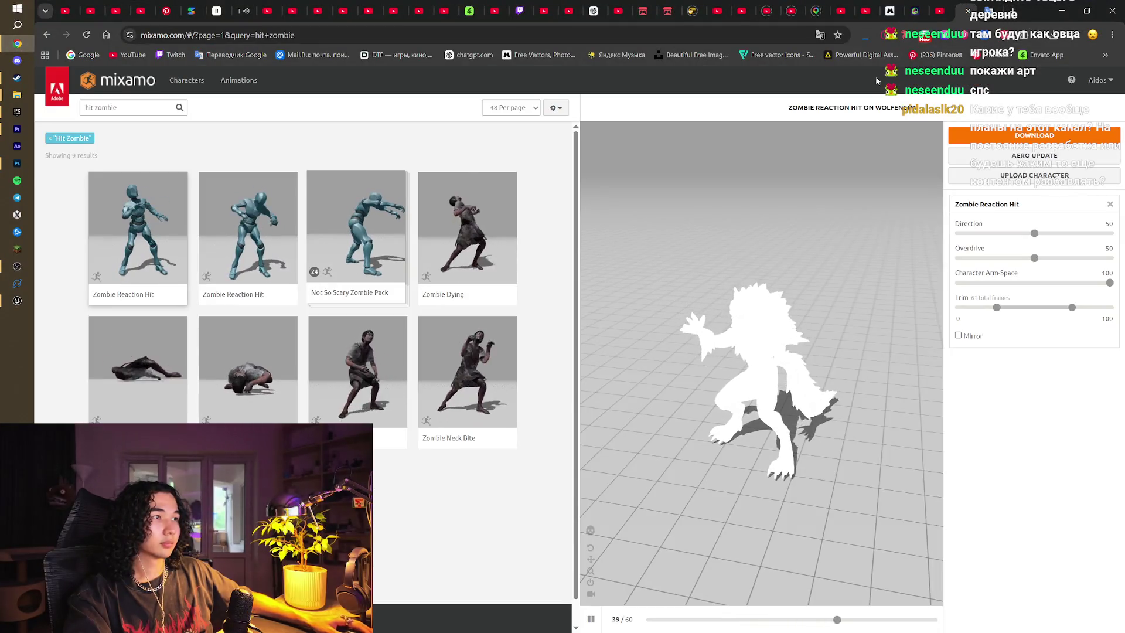
pyautogui.click(956, 138)
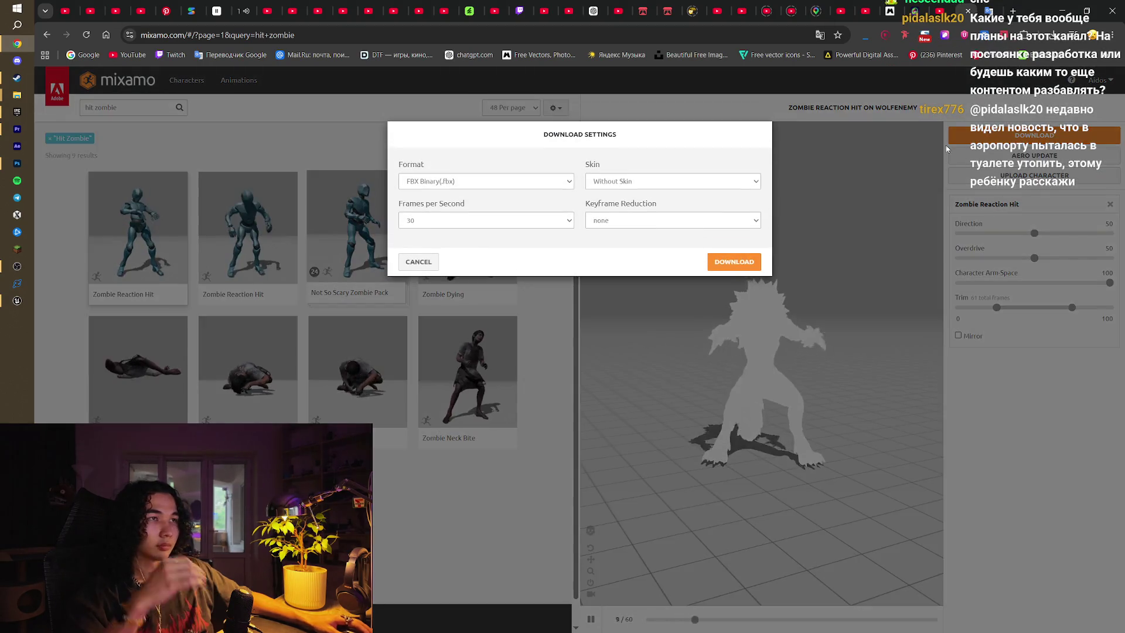
pyautogui.click(719, 264)
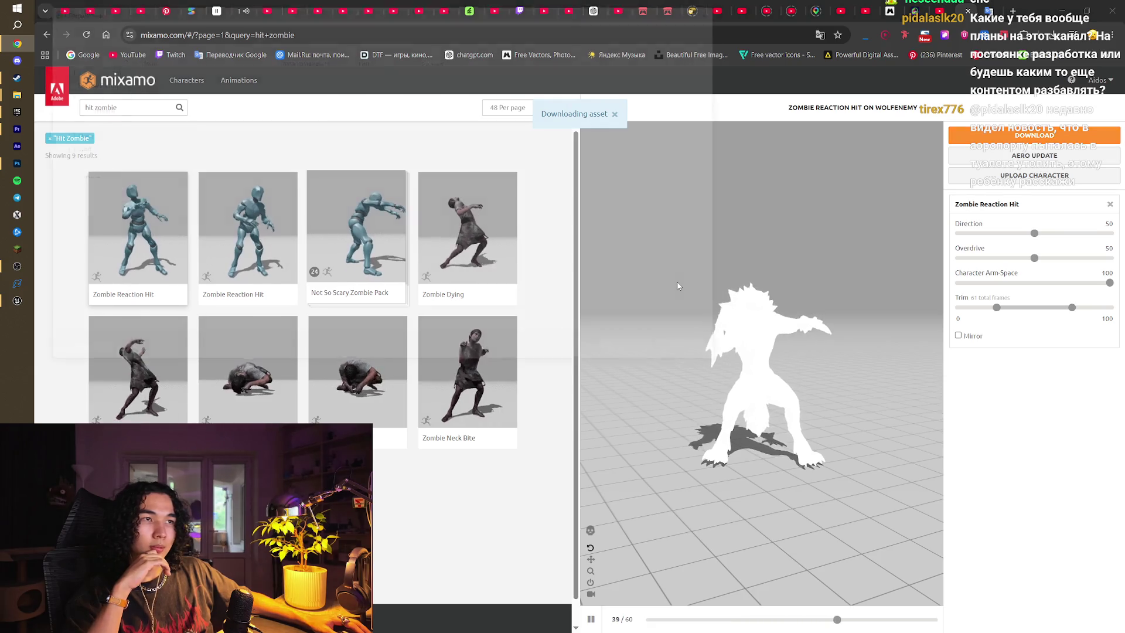
pyautogui.press('Return')
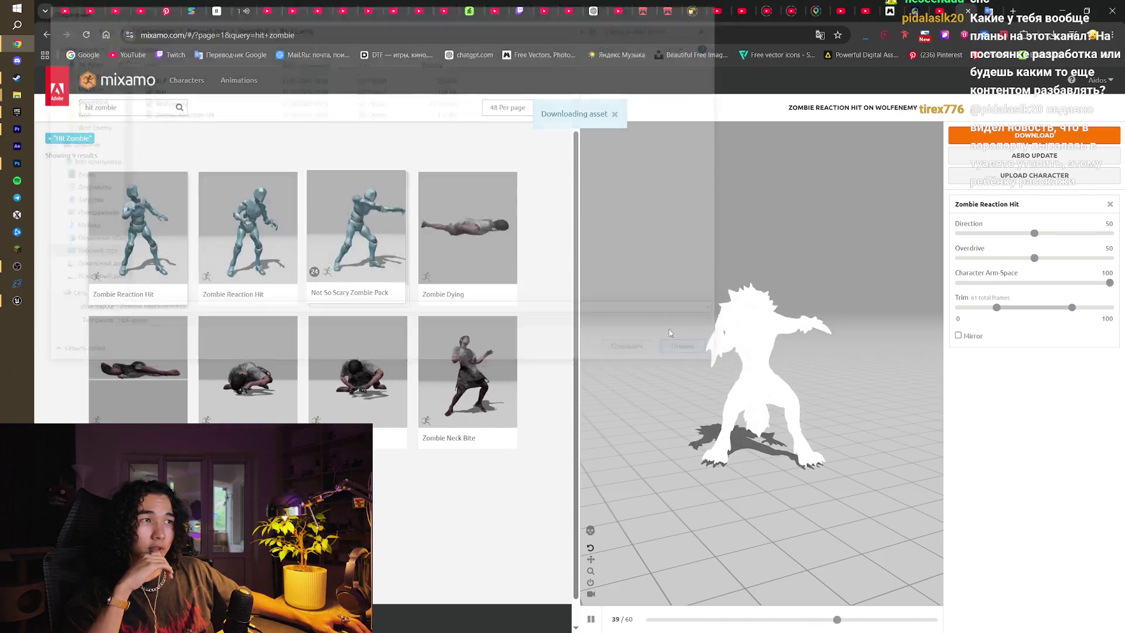
pyautogui.moveTo(53, 111)
pyautogui.write('a')
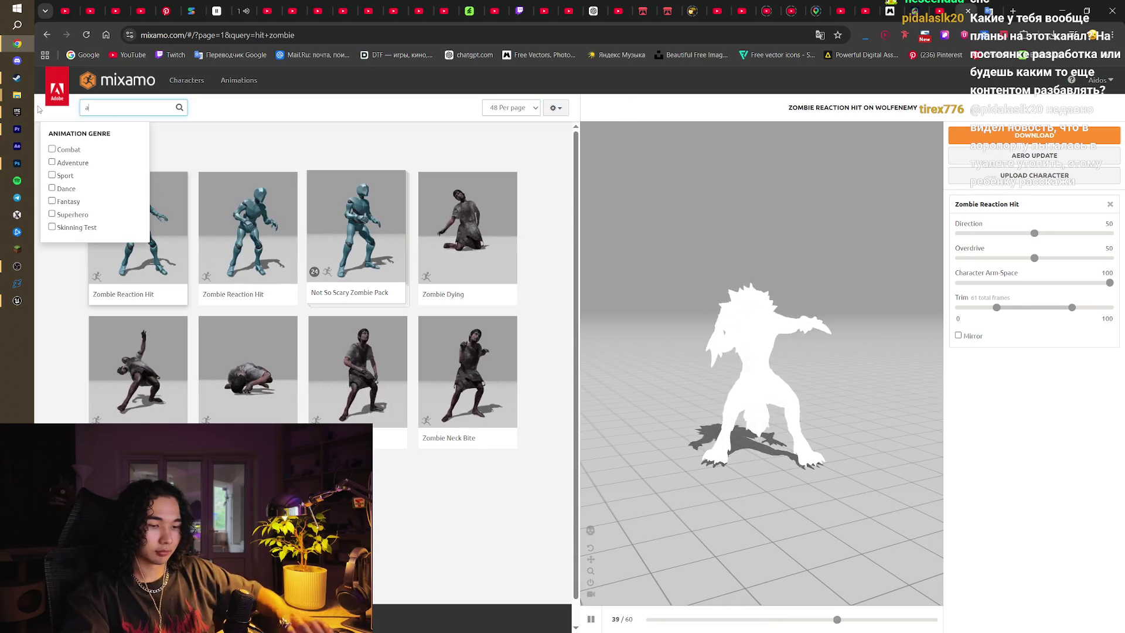
pyautogui.write('ttack')
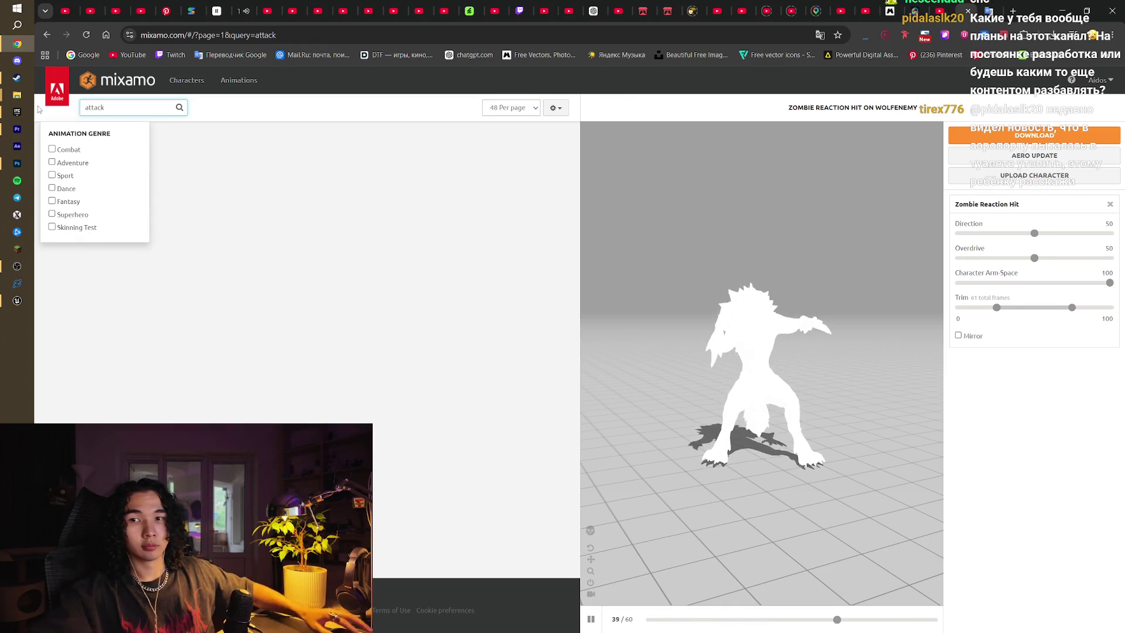
# Run the 'attack' search (147 results), preview Mutant Swiping on the wolf, then open page 2
pyautogui.press('Return')
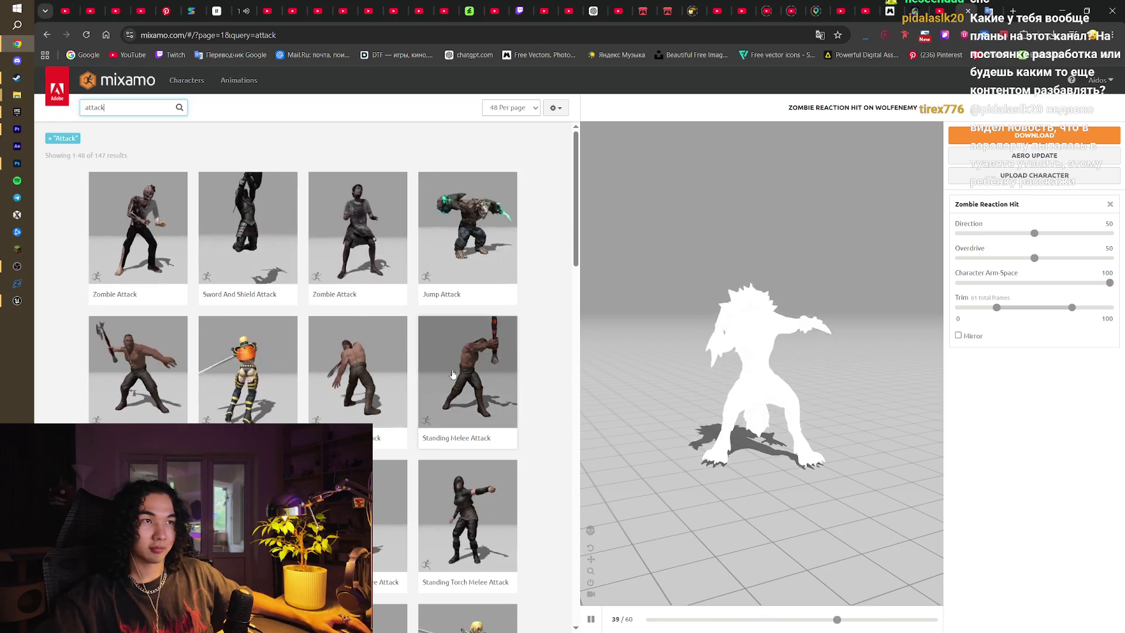
pyautogui.scroll(-3, 536, 350)
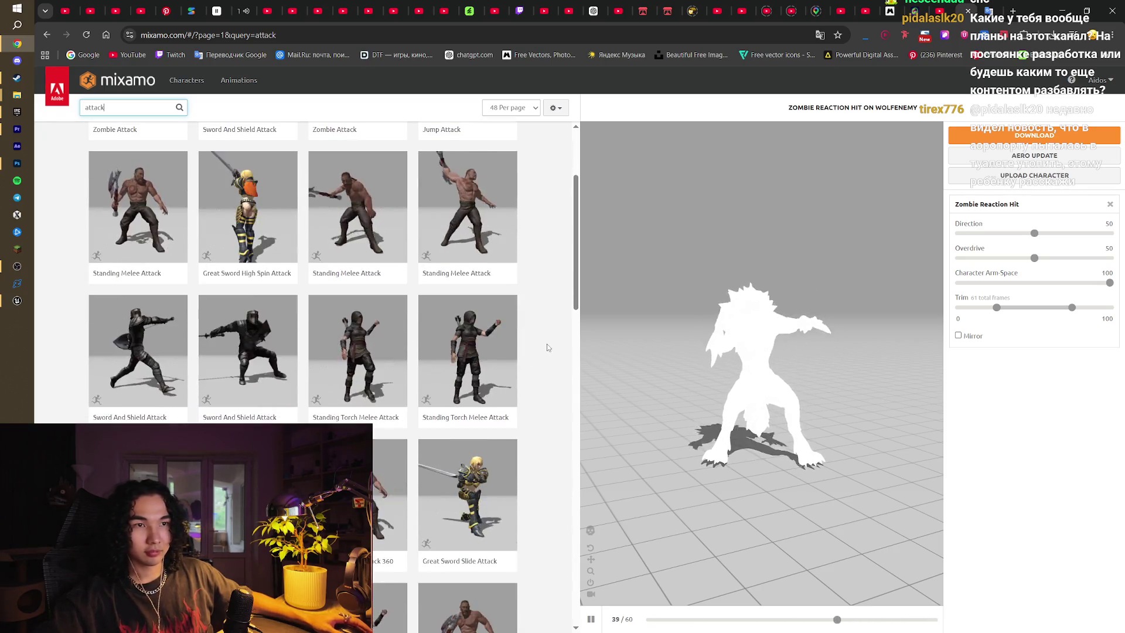
pyautogui.scroll(-15, 547, 347)
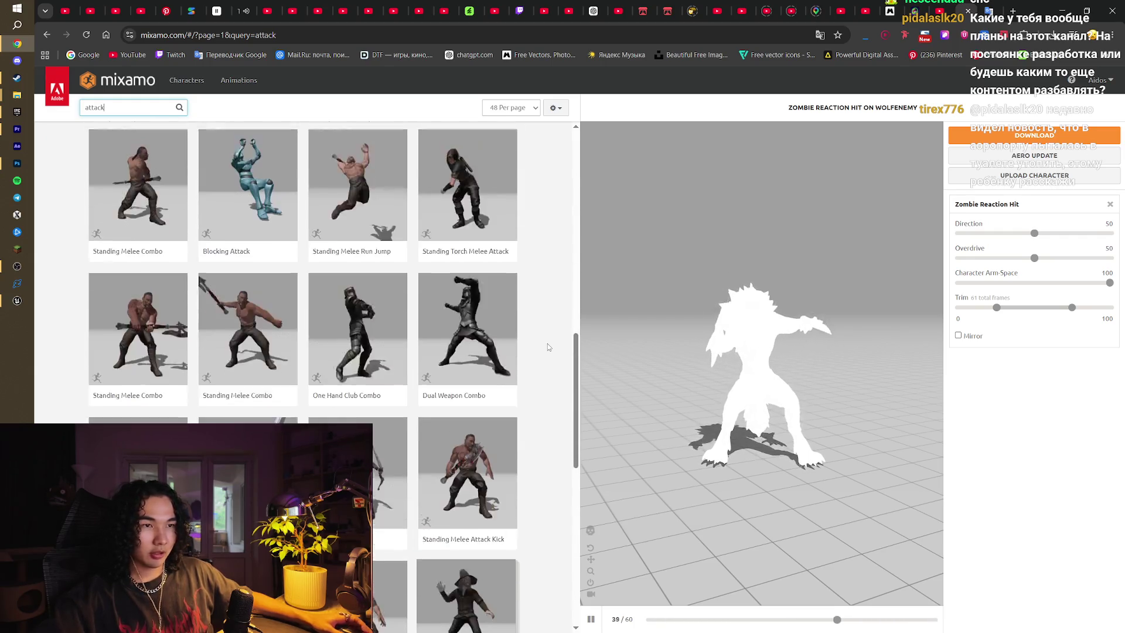
pyautogui.scroll(-5, 547, 347)
pyautogui.click(413, 415)
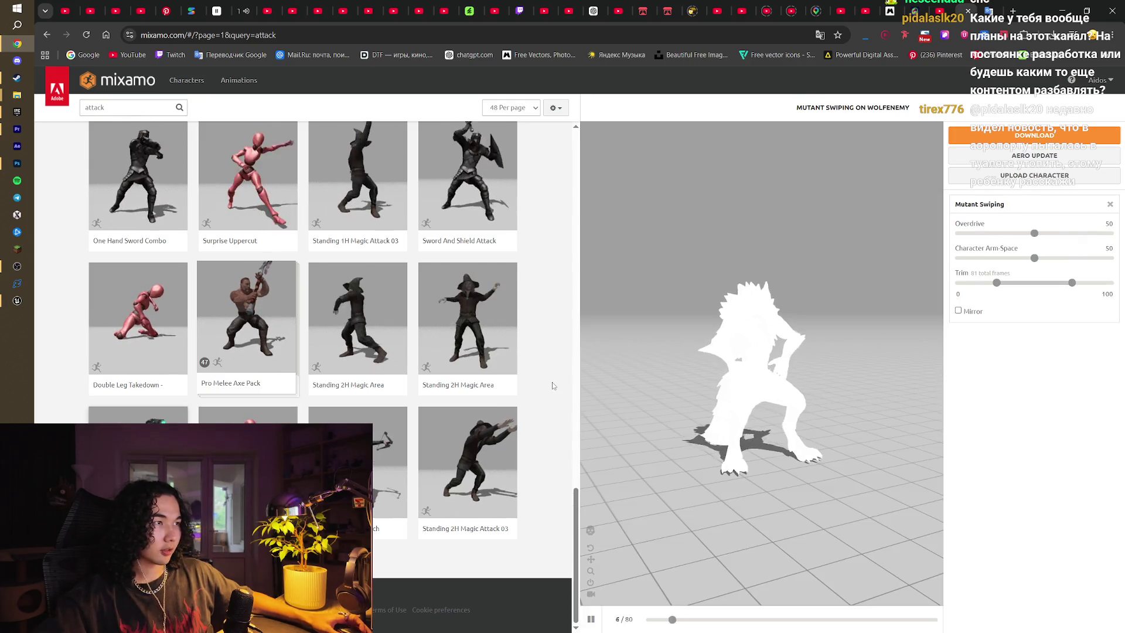
pyautogui.scroll(5, 553, 385)
pyautogui.scroll(4, 552, 386)
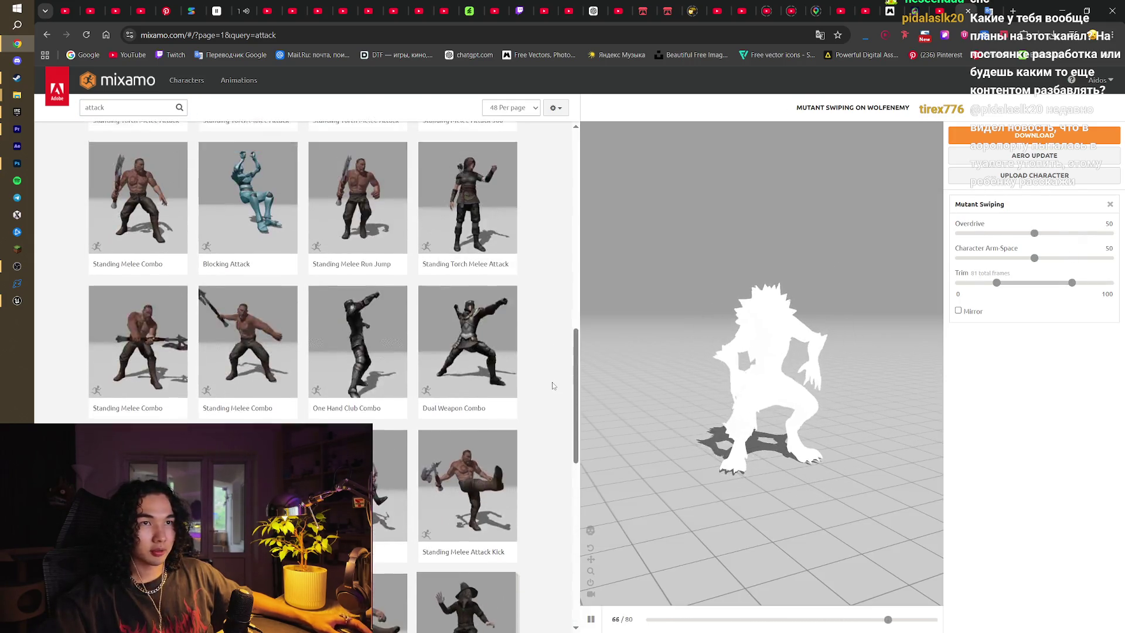
pyautogui.scroll(10, 552, 386)
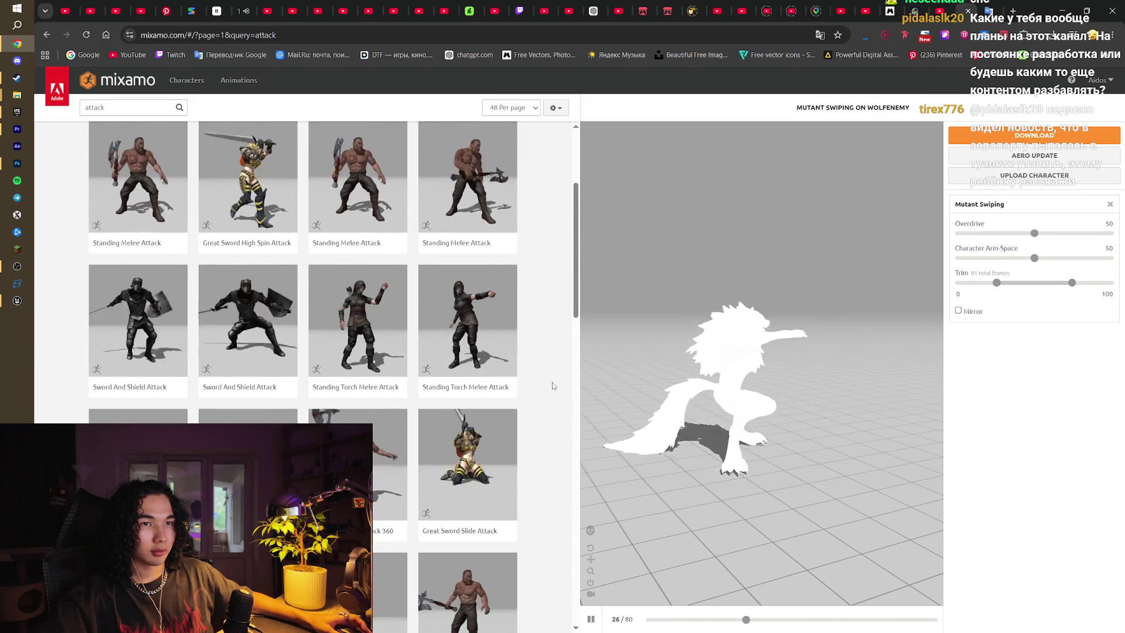
pyautogui.scroll(3, 552, 386)
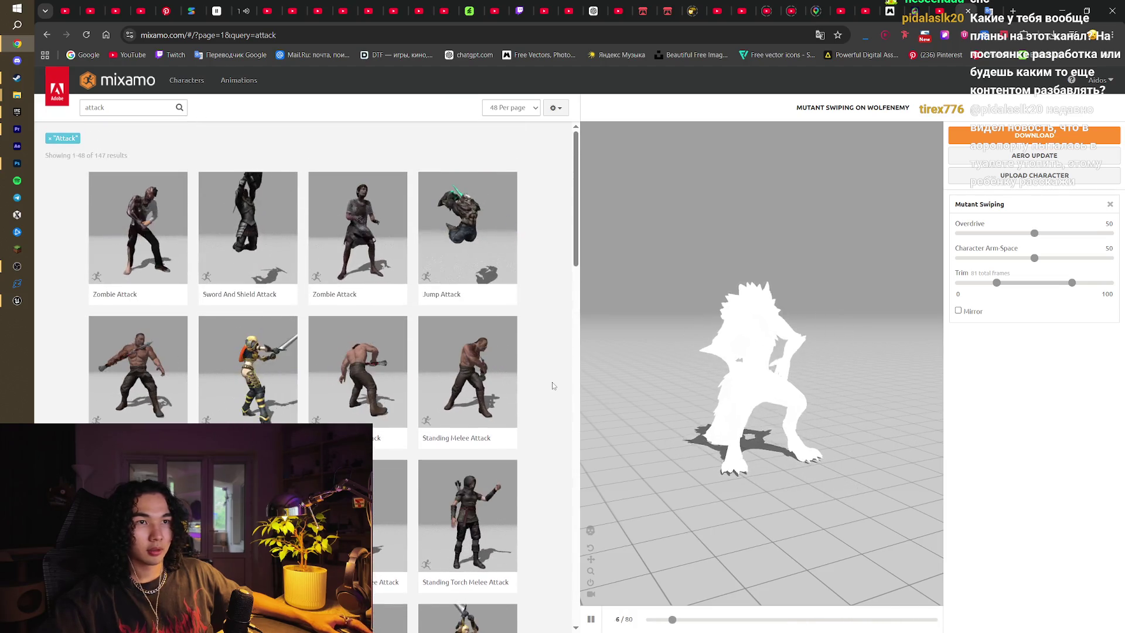
pyautogui.scroll(-15, 552, 386)
pyautogui.scroll(-3, 552, 386)
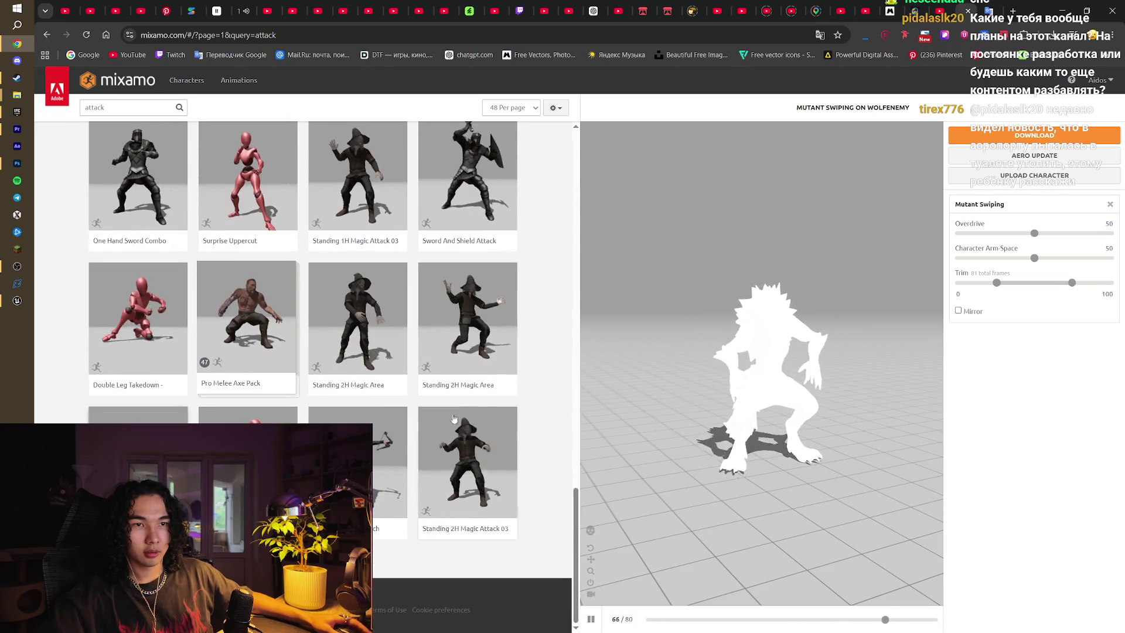
pyautogui.click(351, 559)
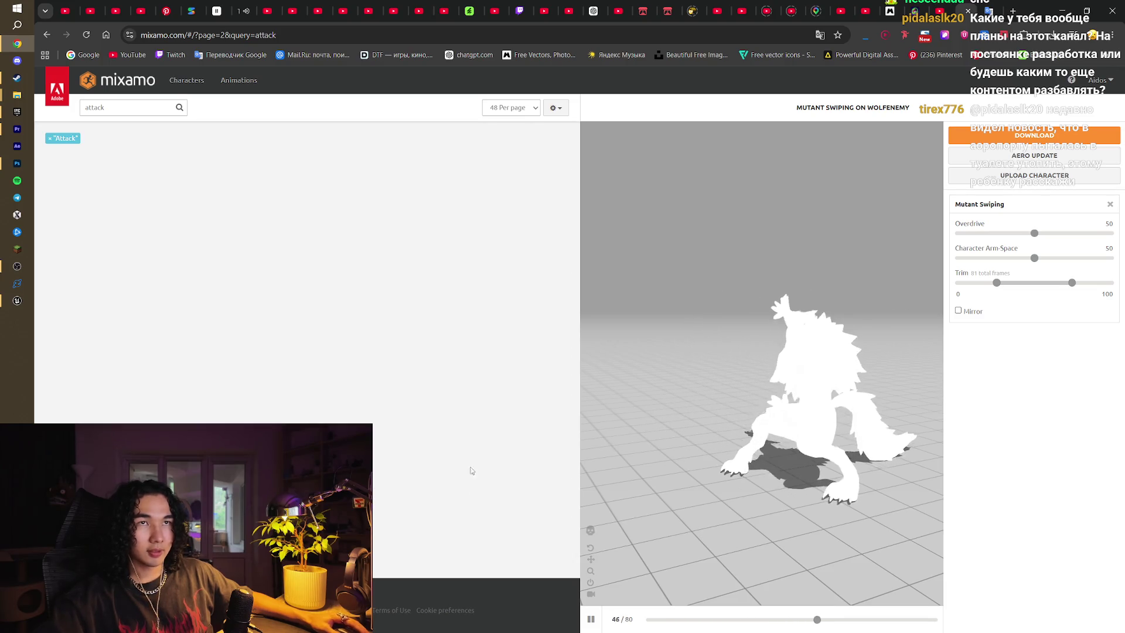
# Page through the attack results to the last page, then jump back to page 1
pyautogui.scroll(-3, 544, 318)
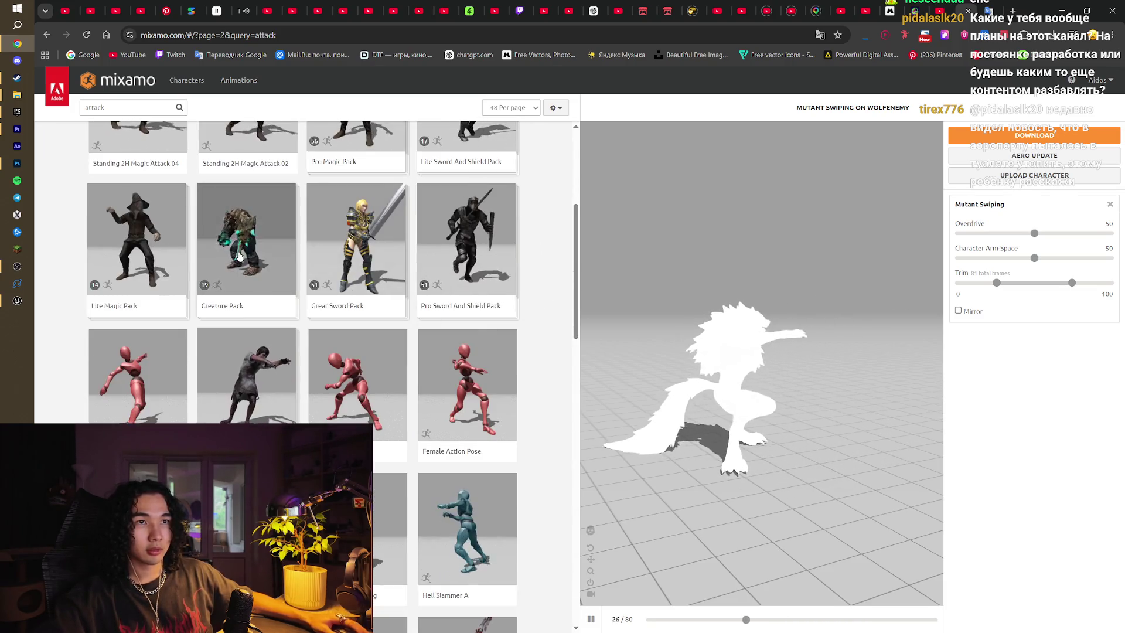
pyautogui.scroll(-8, 239, 255)
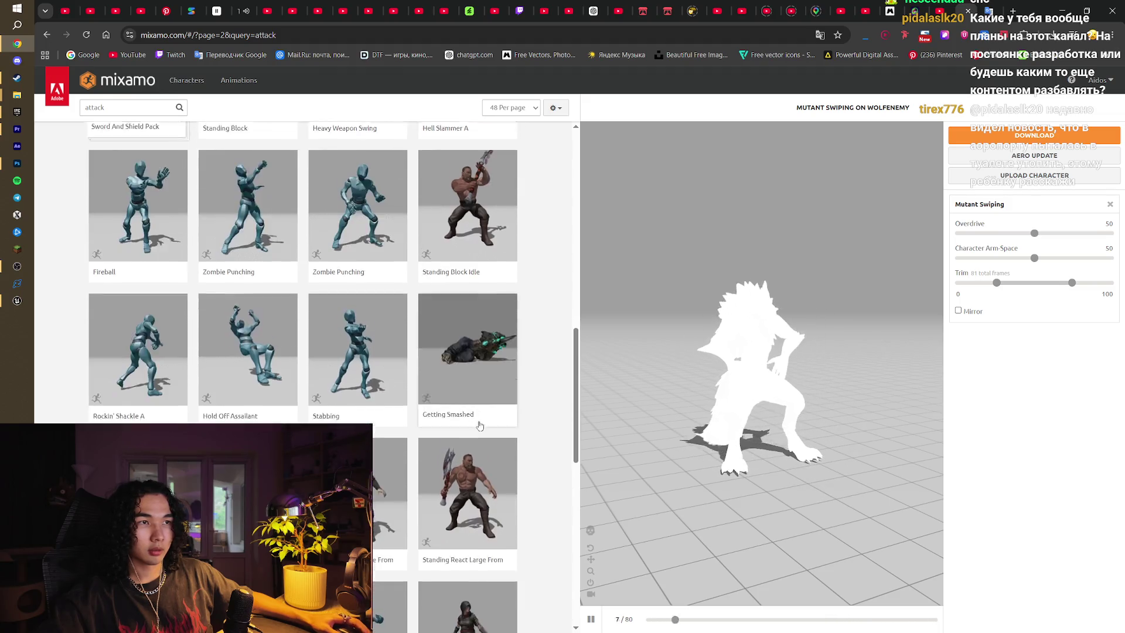
pyautogui.scroll(-10, 480, 426)
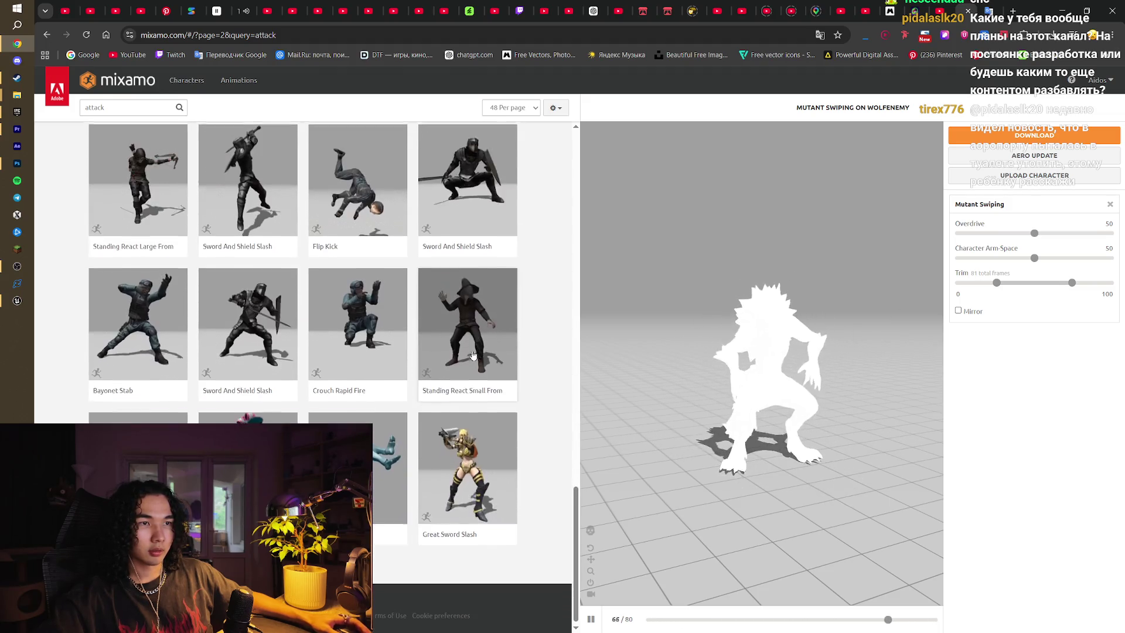
pyautogui.click(305, 556)
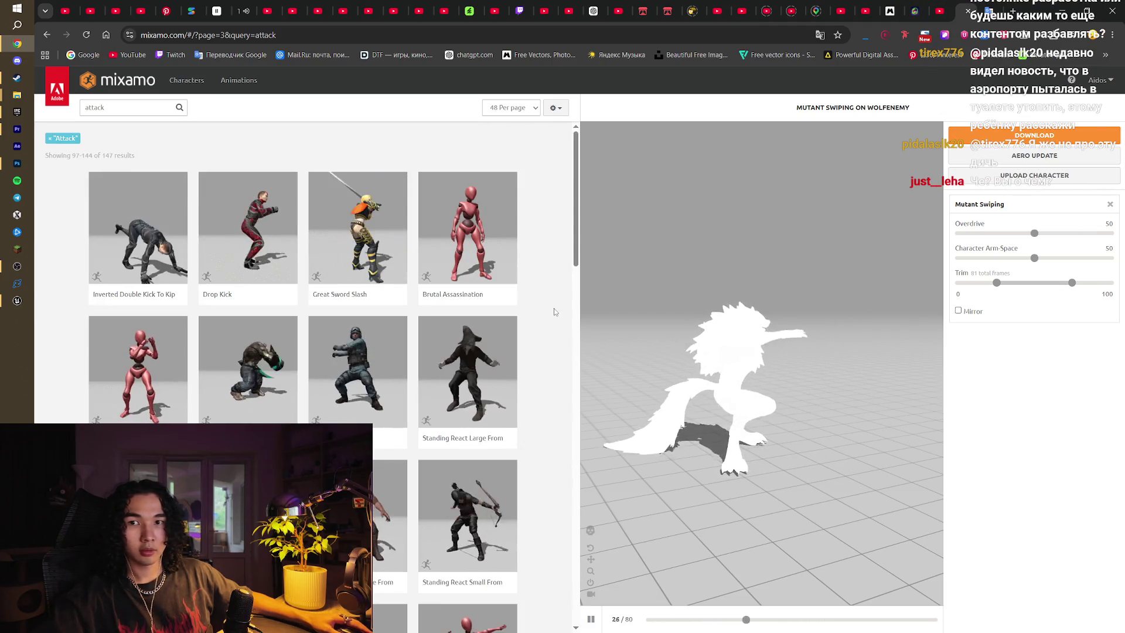
pyautogui.scroll(-1, 554, 308)
pyautogui.scroll(-17, 553, 307)
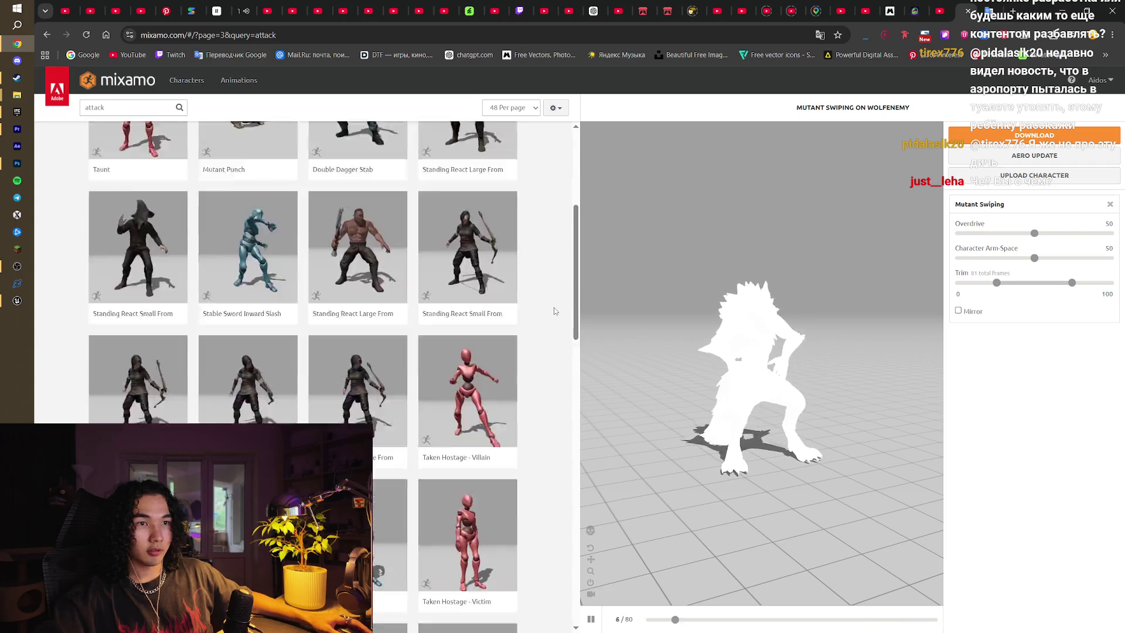
pyautogui.scroll(-3, 554, 307)
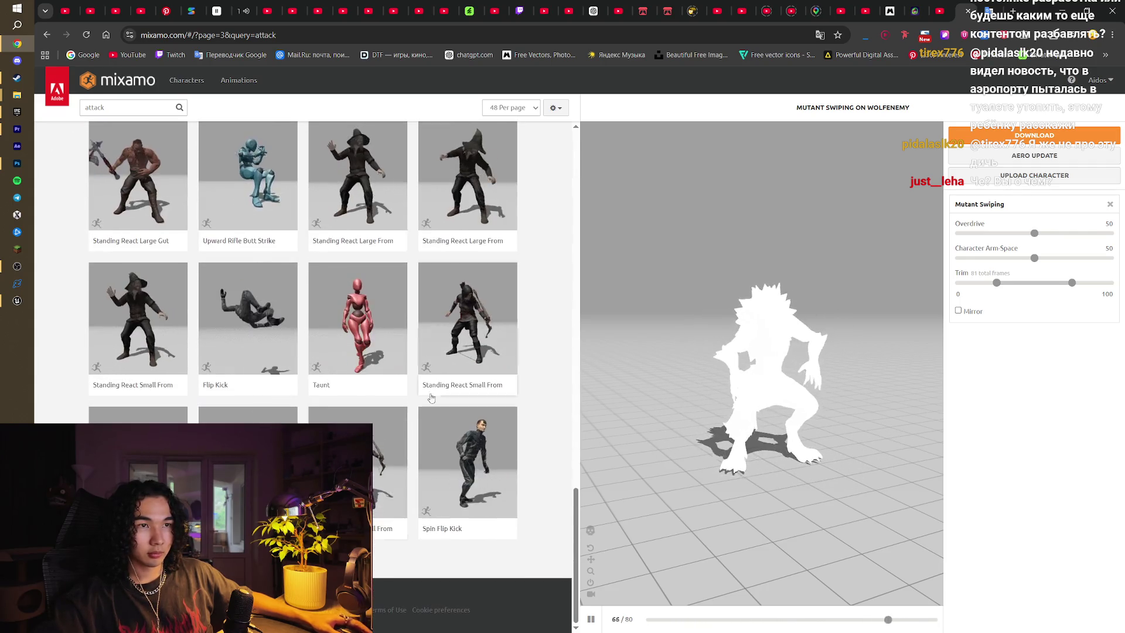
pyautogui.click(305, 557)
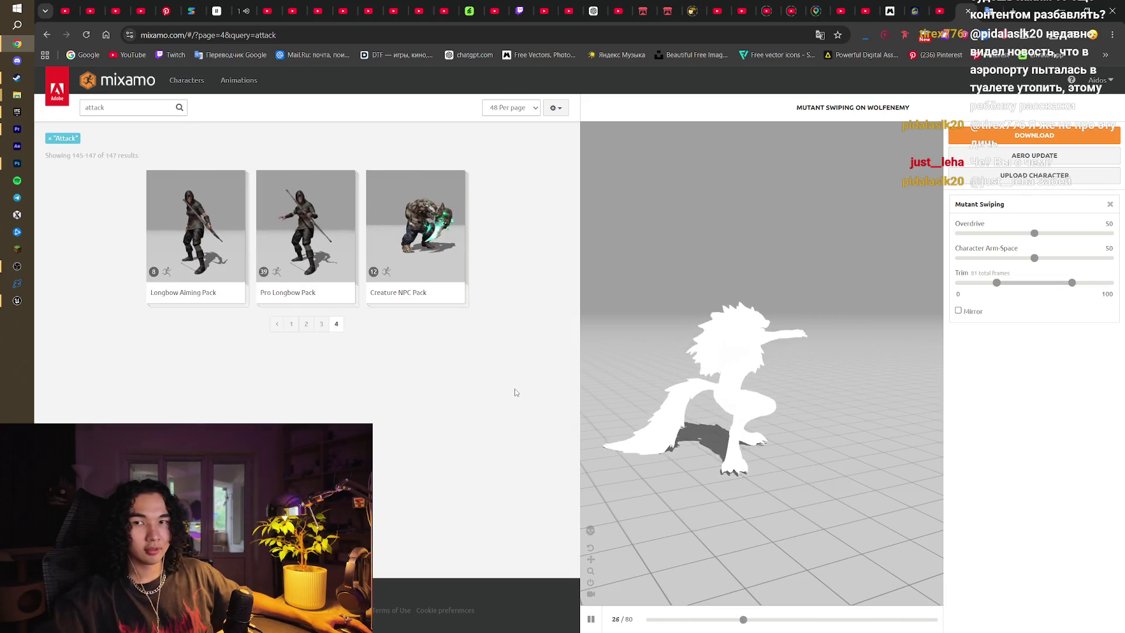
pyautogui.click(292, 325)
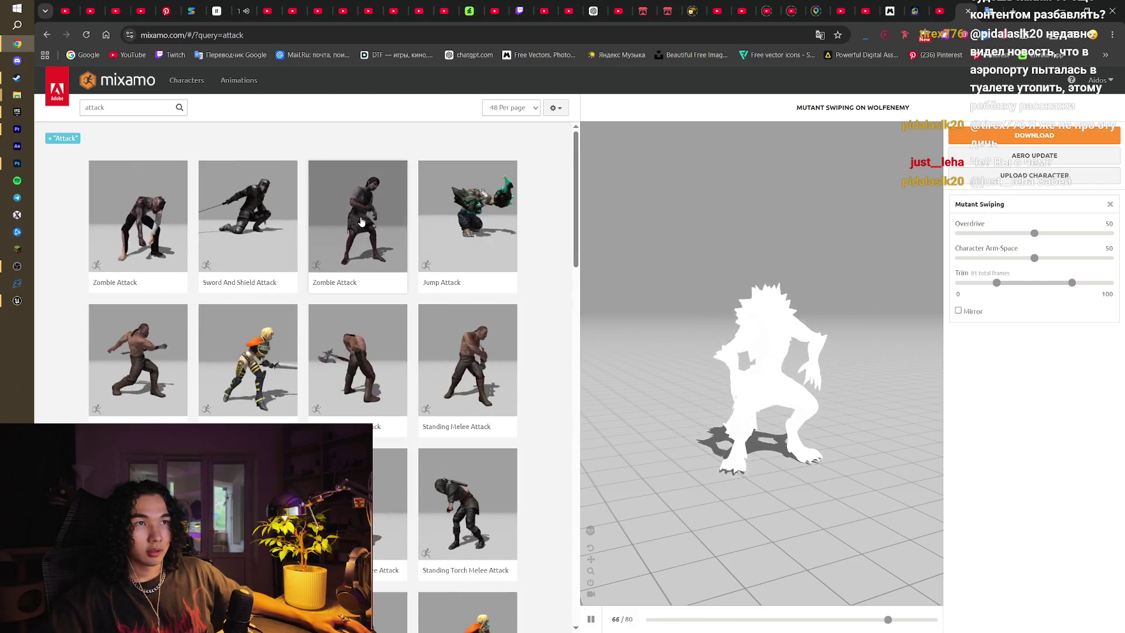
# Compare Zombie Attack, Standing Torch Melee Attack 02 and Standing Melee Combo Attack Ver. 3 on the wolf, ending on the combo
pyautogui.click(358, 228)
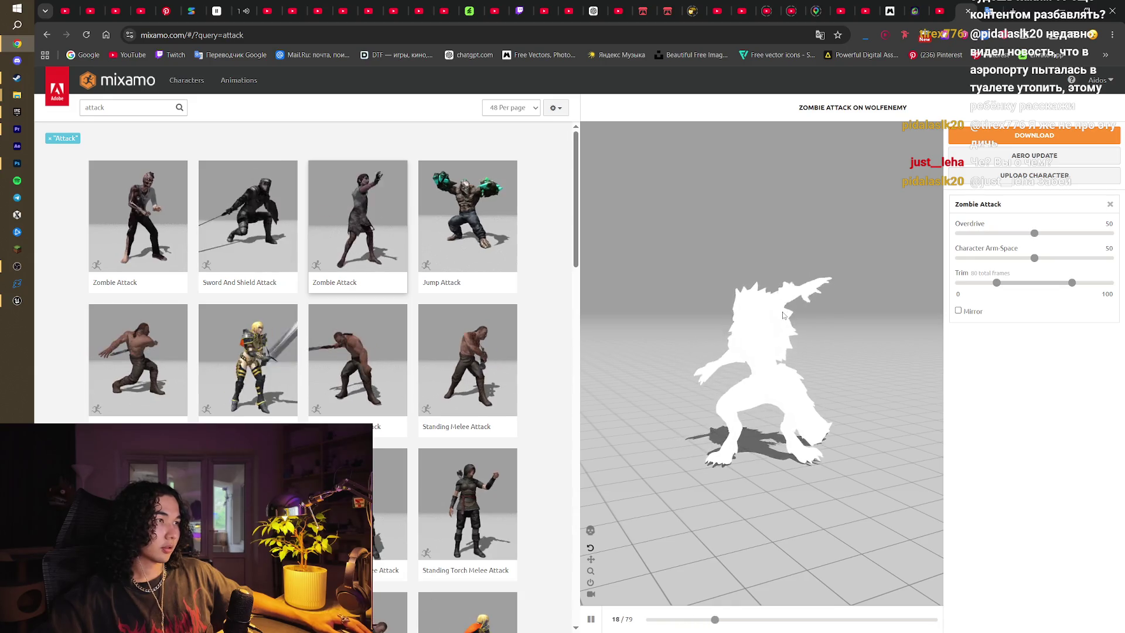
pyautogui.moveTo(784, 316); pyautogui.dragTo(850, 336)
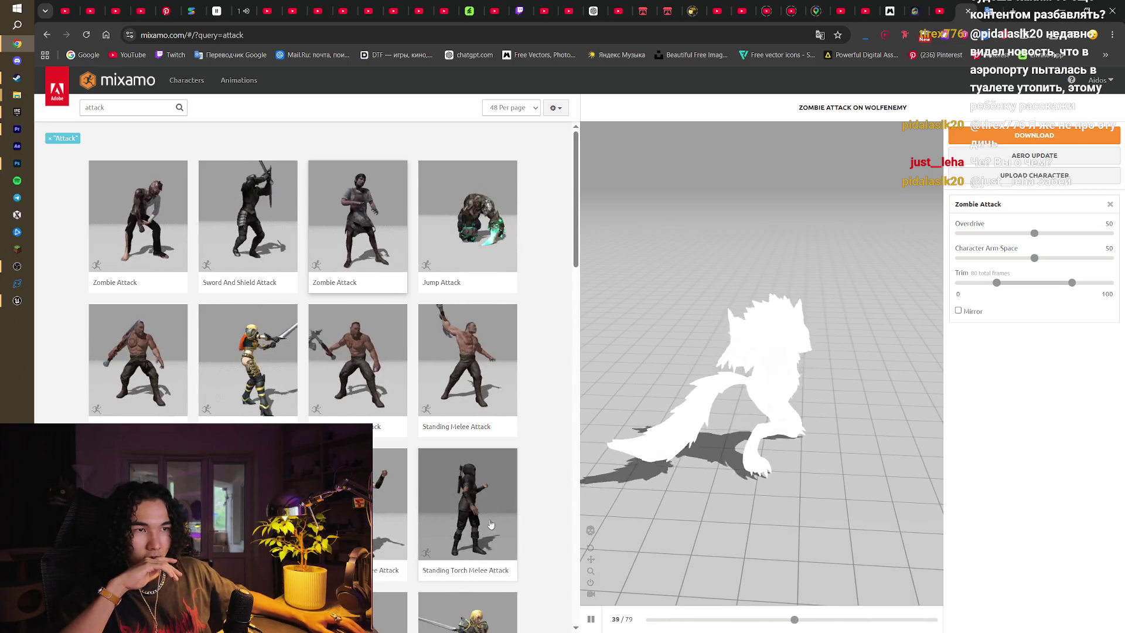
pyautogui.scroll(-1, 526, 486)
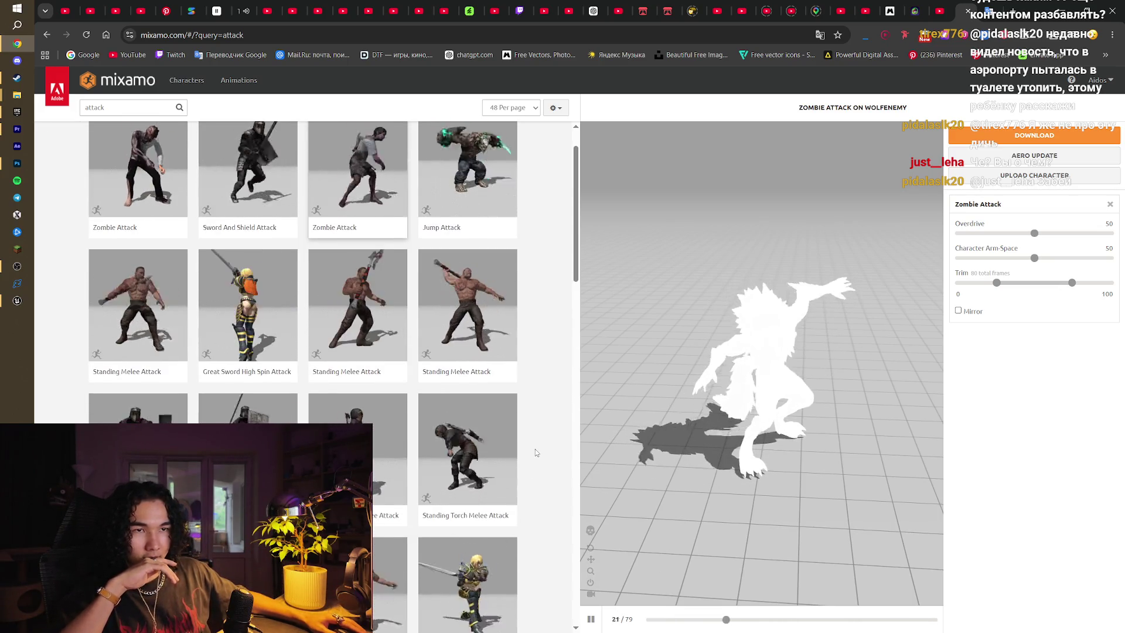
pyautogui.scroll(-1, 535, 449)
pyautogui.scroll(-3, 535, 449)
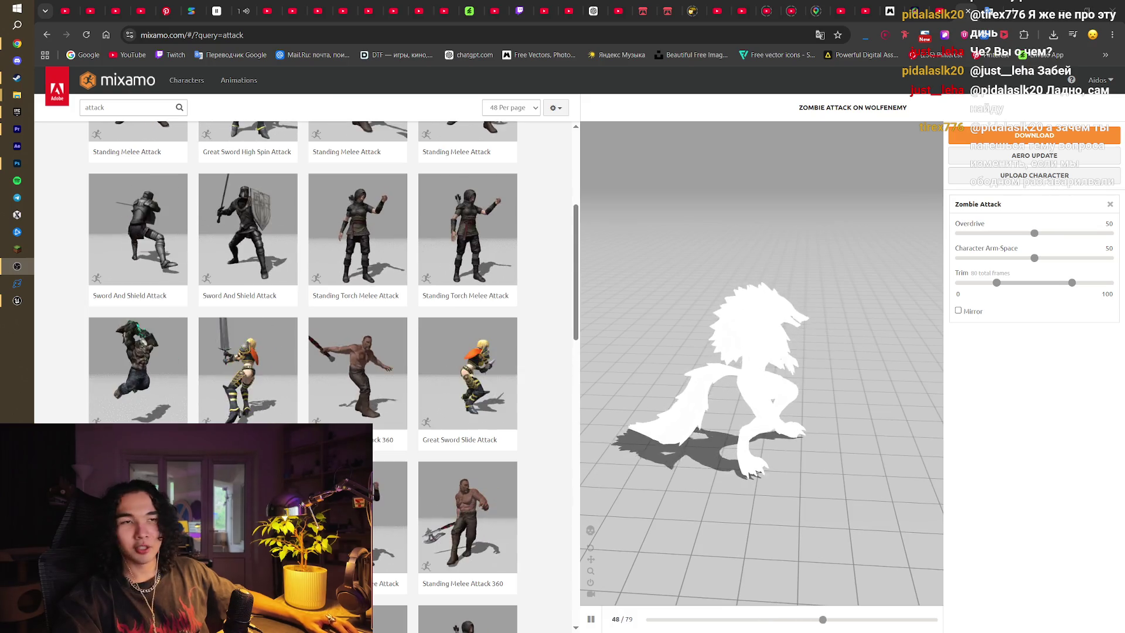
pyautogui.scroll(-3, 561, 469)
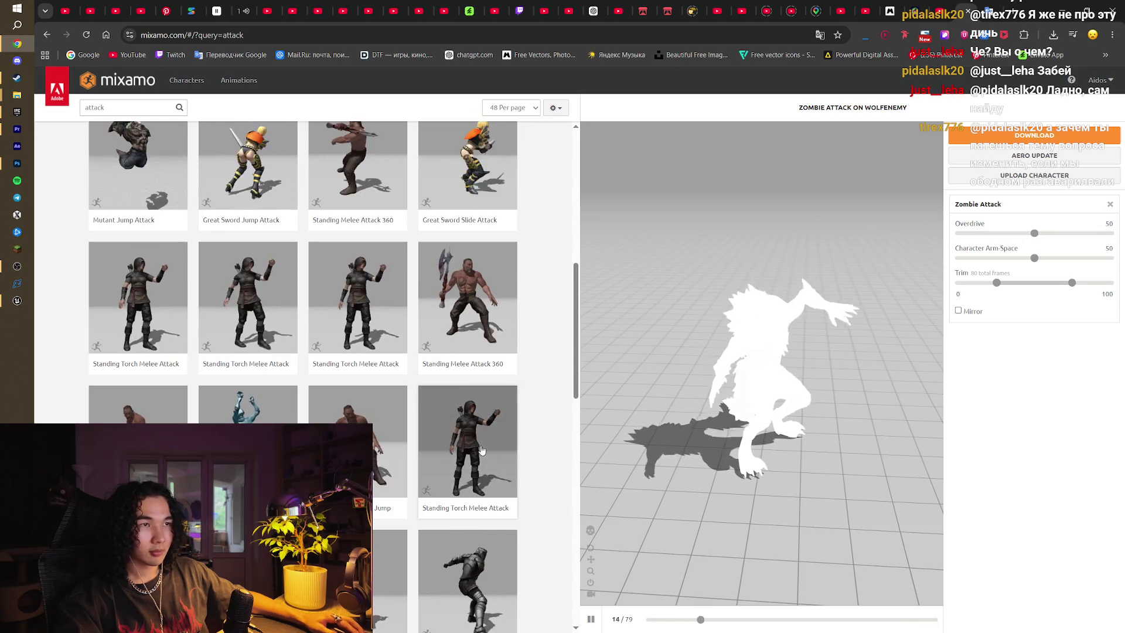
pyautogui.click(482, 450)
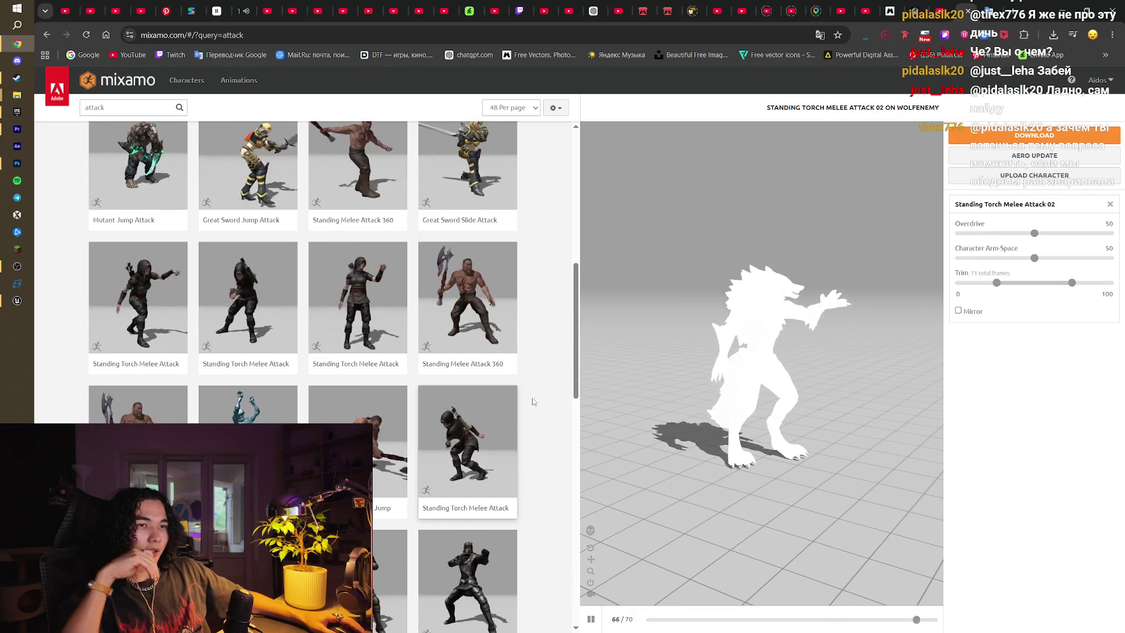
pyautogui.click(137, 405)
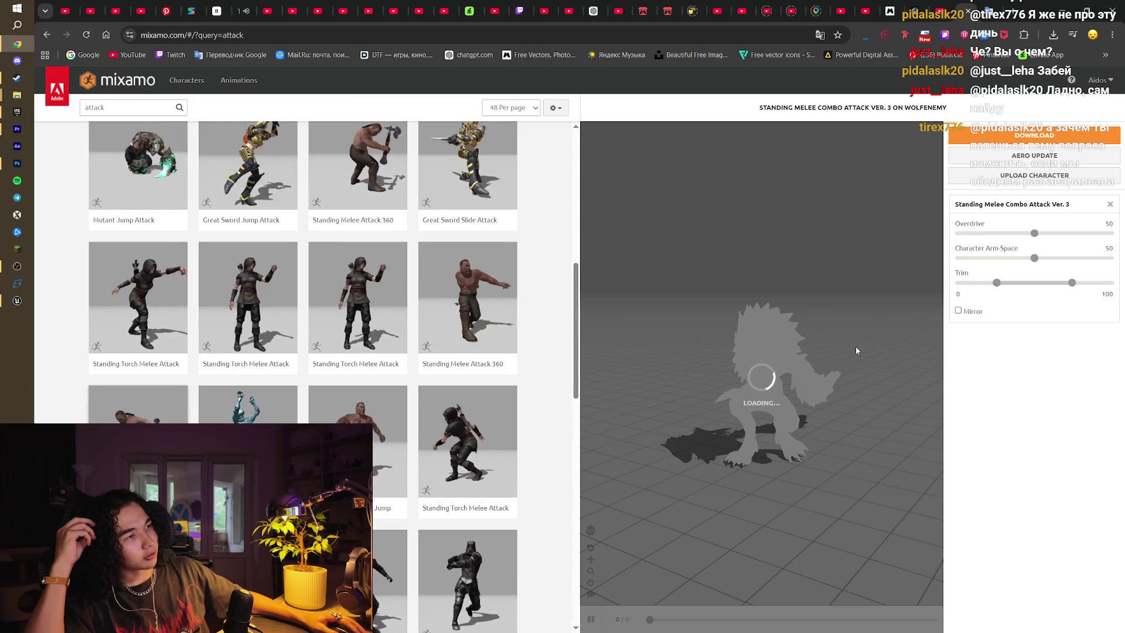
pyautogui.click(458, 410)
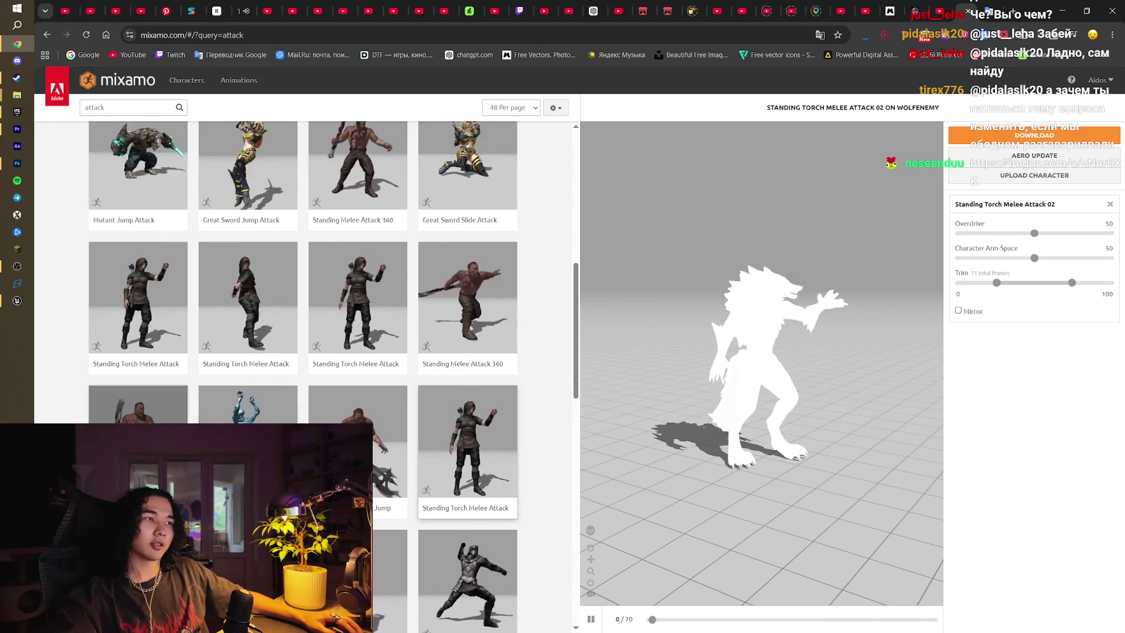
pyautogui.click(138, 411)
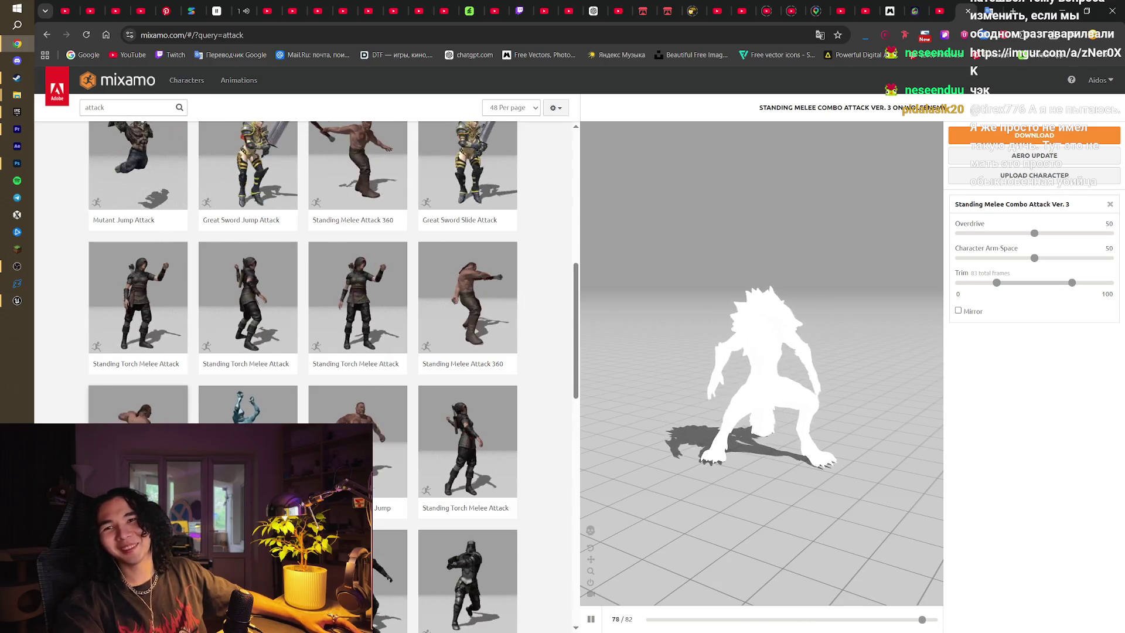
# Load the shared imgur link in a new browser tab
pyautogui.hotkey('ctrl', 't')
pyautogui.write('https://imgur.com/a/zNer0XK')
pyautogui.press('Return')
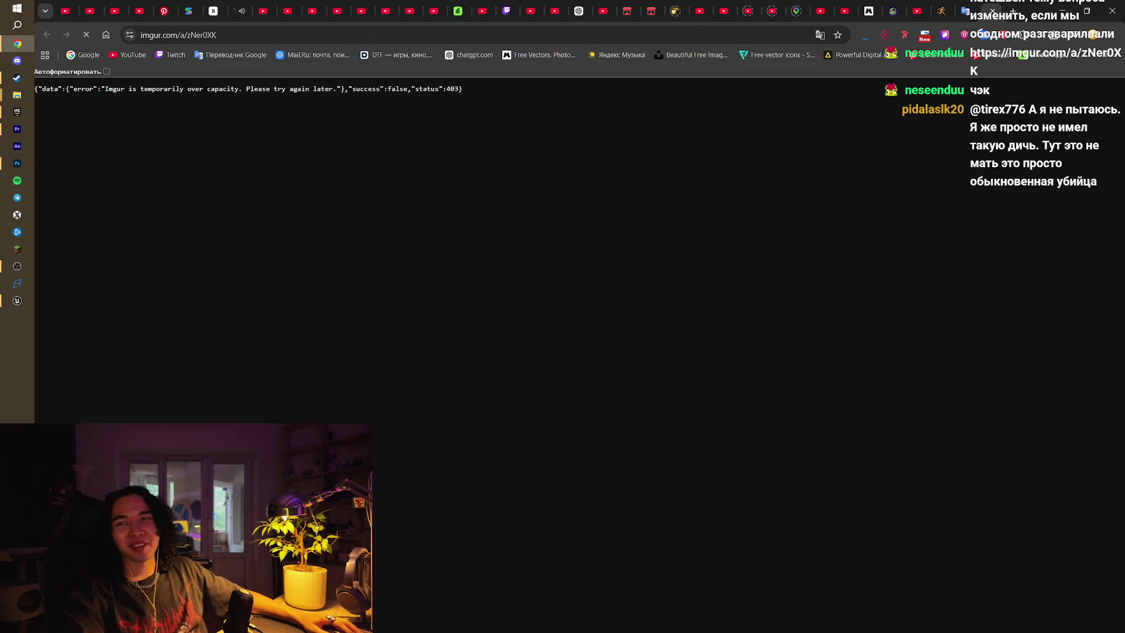
pyautogui.click(17, 266)
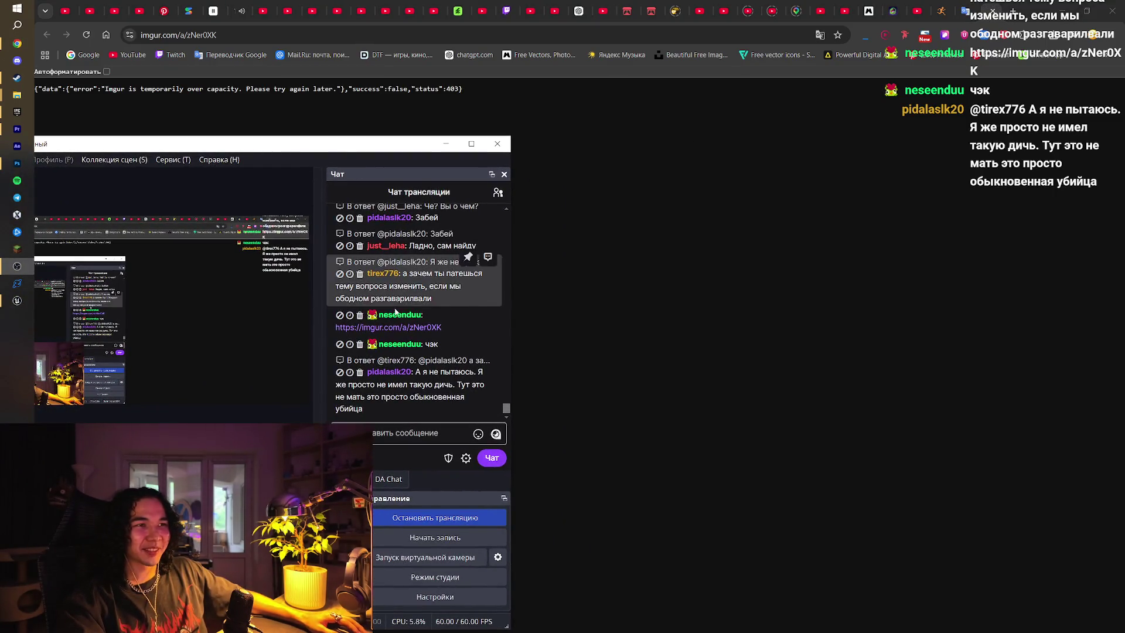
pyautogui.scroll(2, 410, 316)
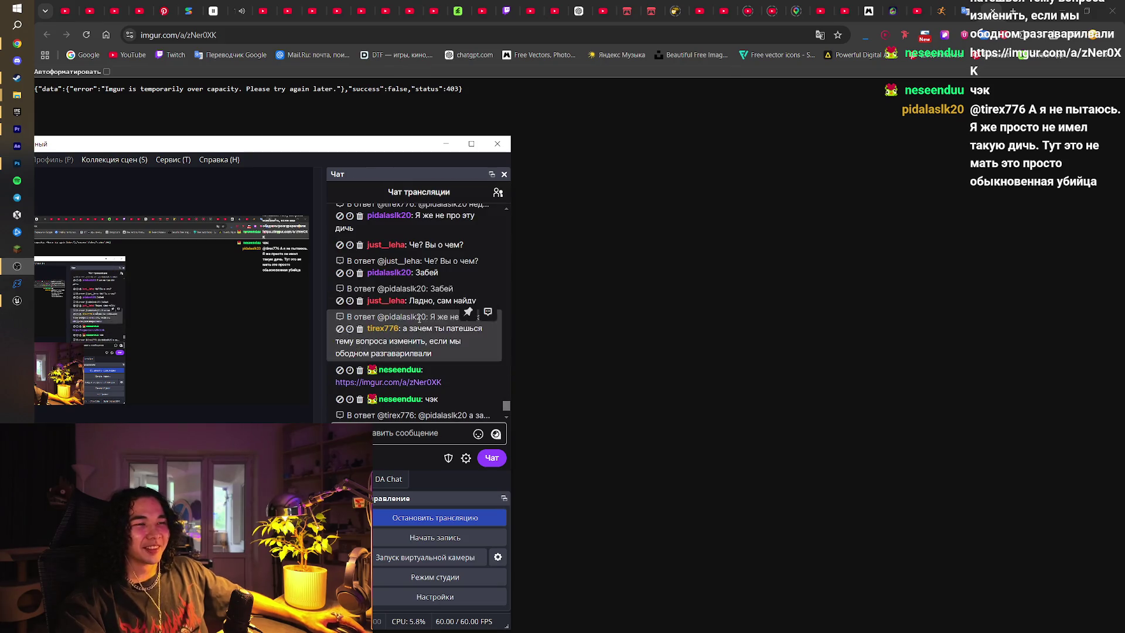
pyautogui.moveTo(401, 384)
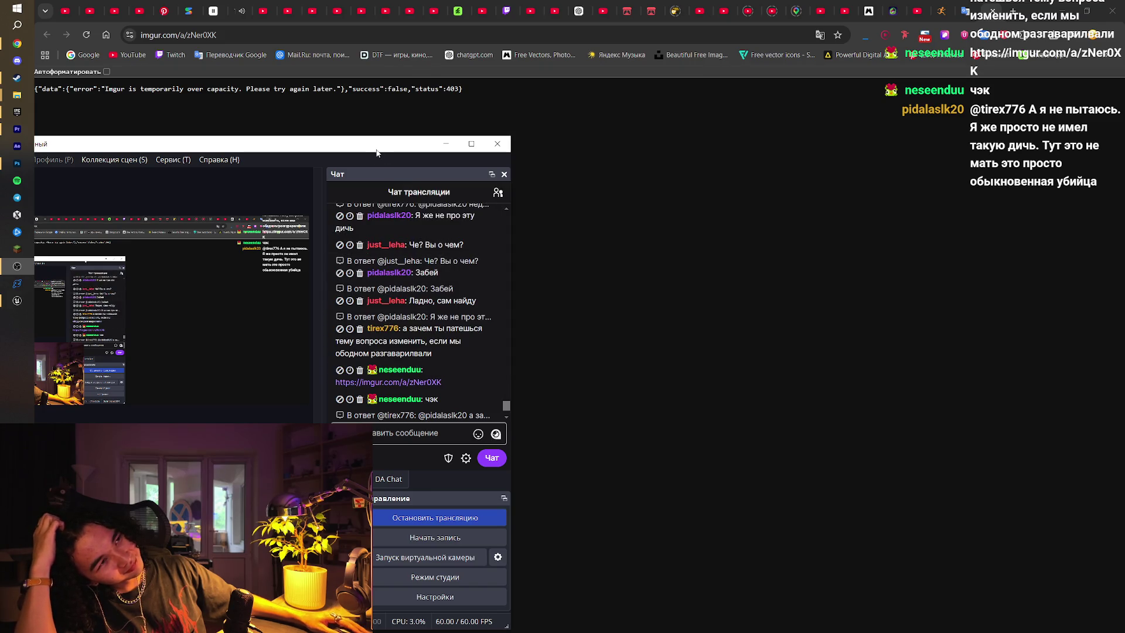
pyautogui.click(17, 266)
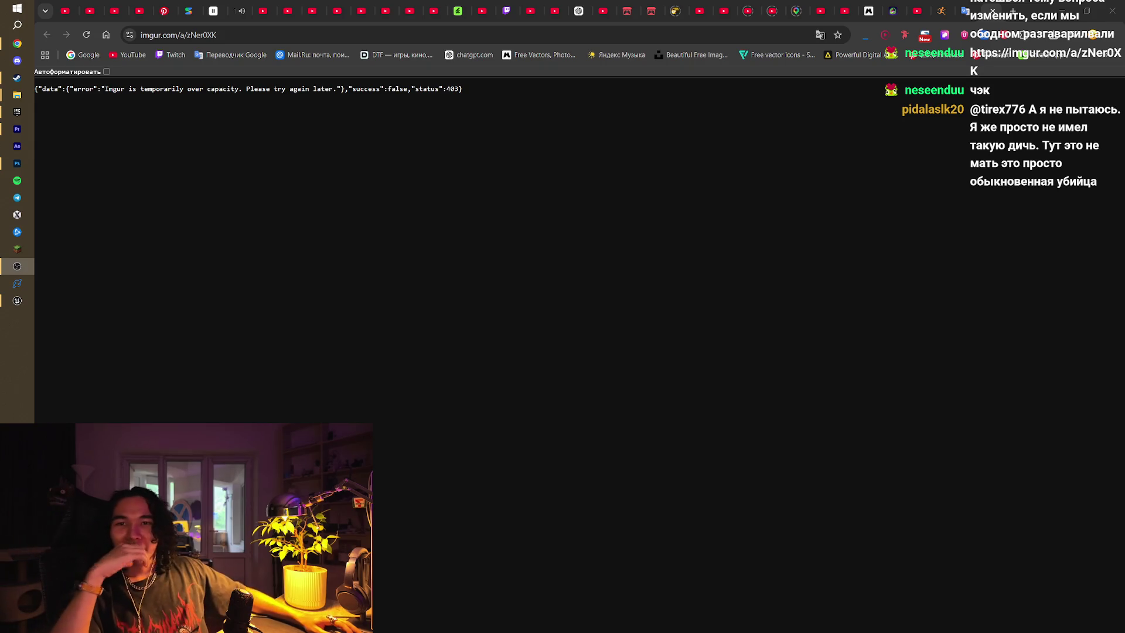
pyautogui.click(17, 301)
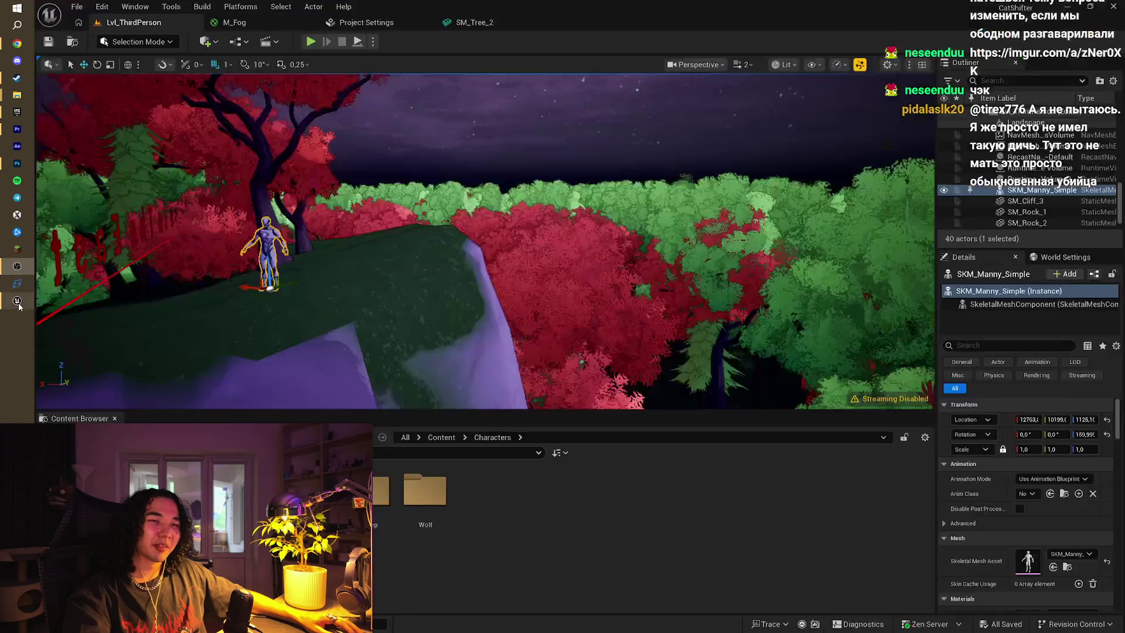
pyautogui.moveTo(604, 228)
pyautogui.mouseDown()
pyautogui.moveTo(562, 322)
pyautogui.moveTo(554, 68)
pyautogui.mouseUp()
pyautogui.click(17, 44)
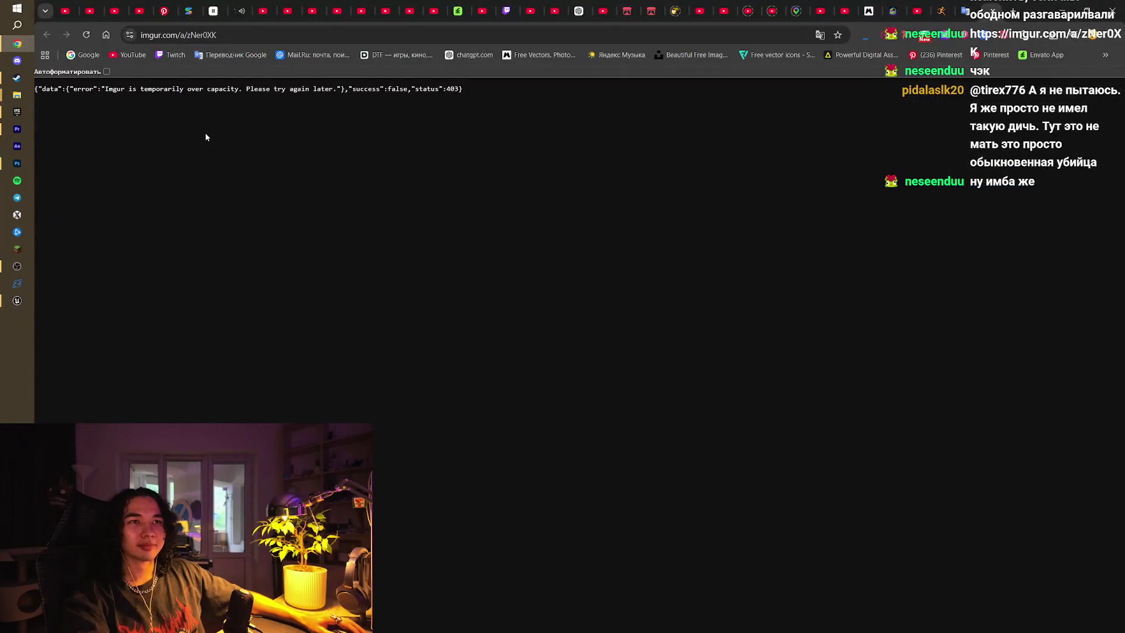
pyautogui.click(998, 3)
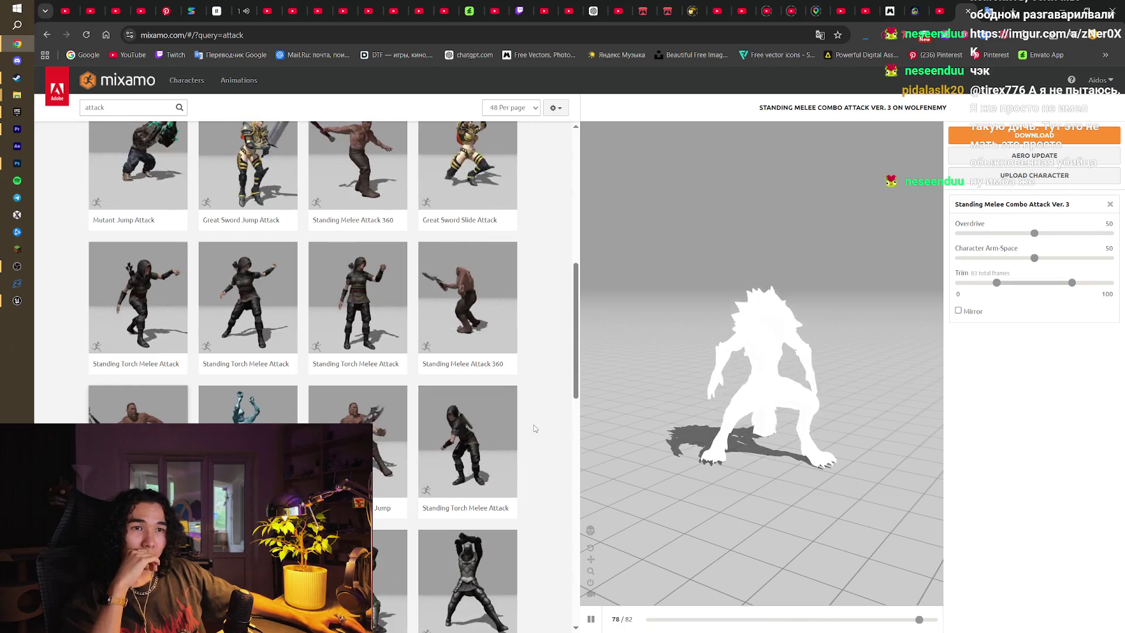
# Preview Standing Melee Attack Kick, Mutant Jump Attack and Zombie Attack on the wolf
pyautogui.scroll(-2, 565, 420)
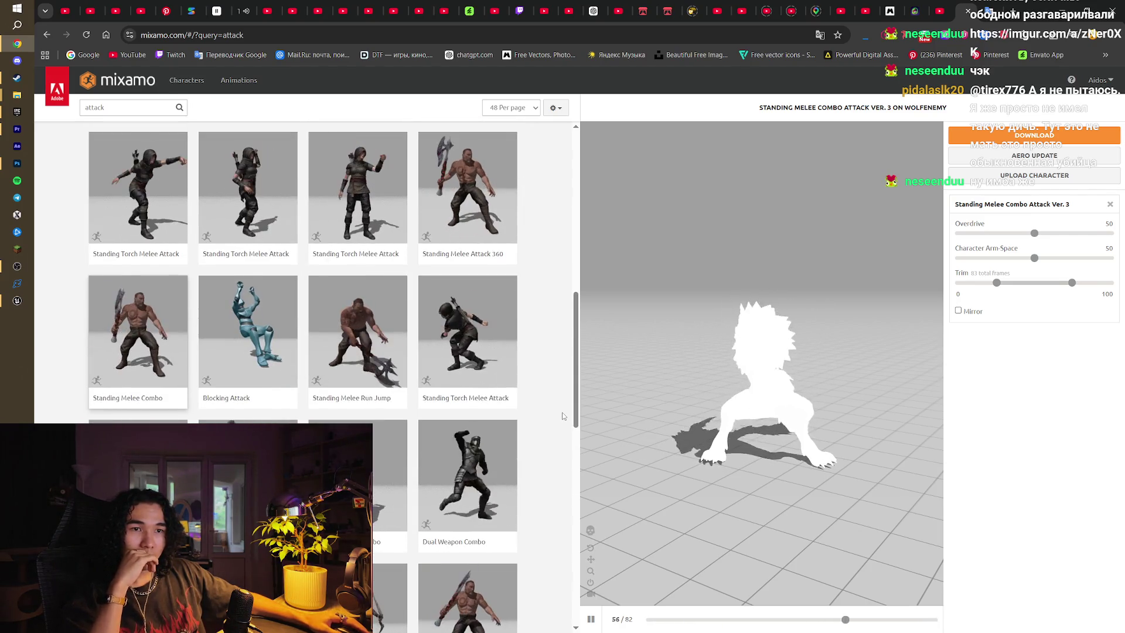
pyautogui.scroll(-2, 561, 413)
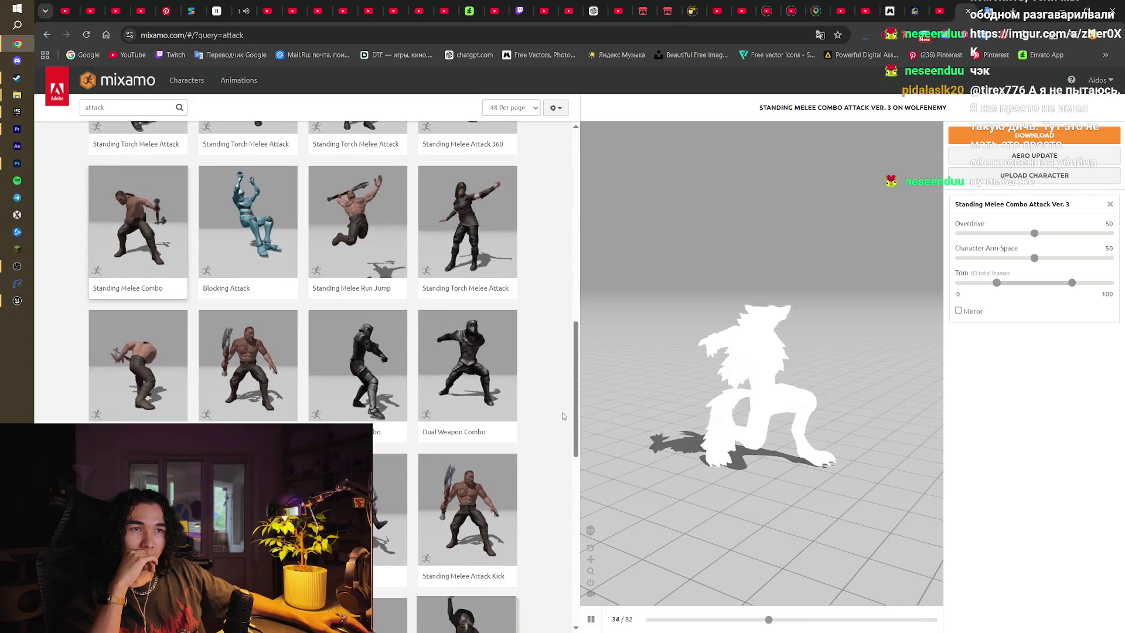
pyautogui.scroll(-2, 561, 413)
pyautogui.click(469, 392)
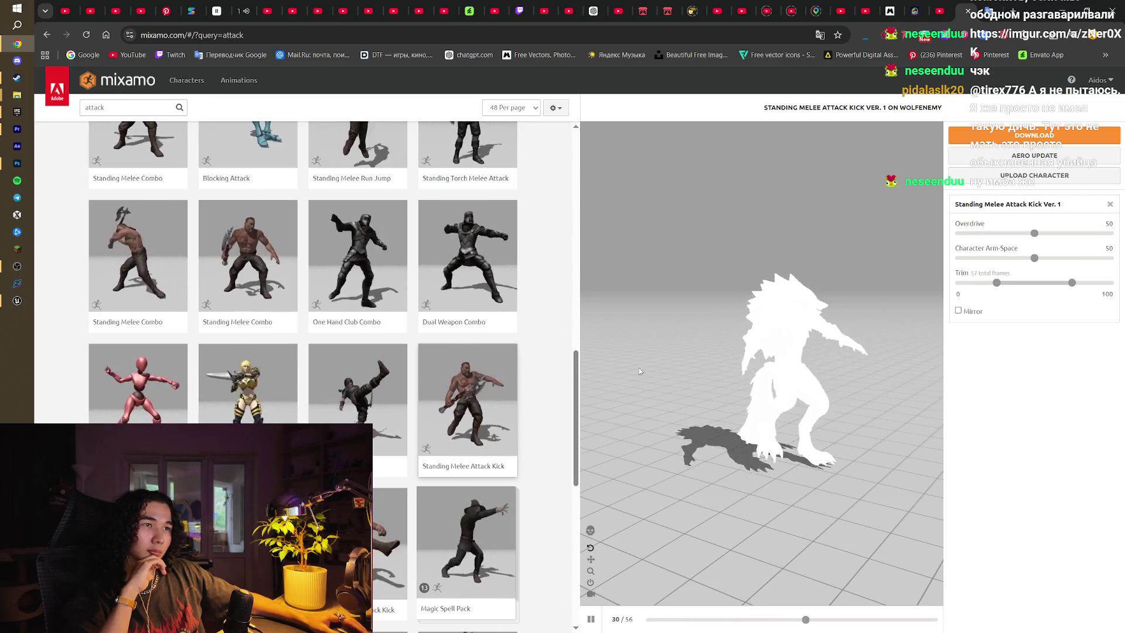
pyautogui.scroll(10, 570, 426)
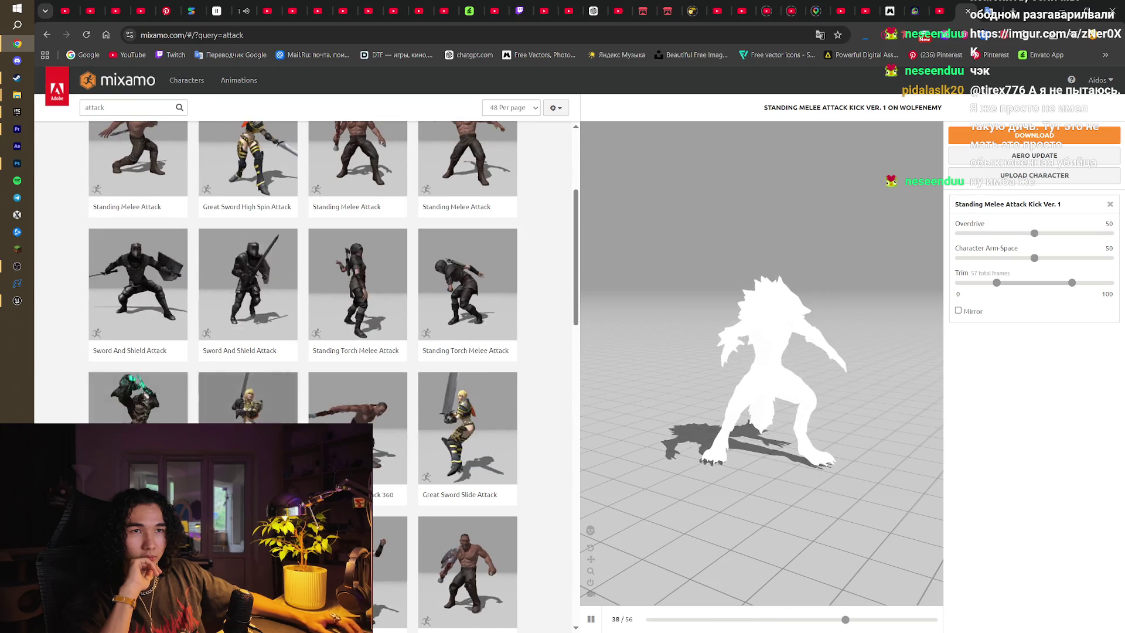
pyautogui.click(137, 398)
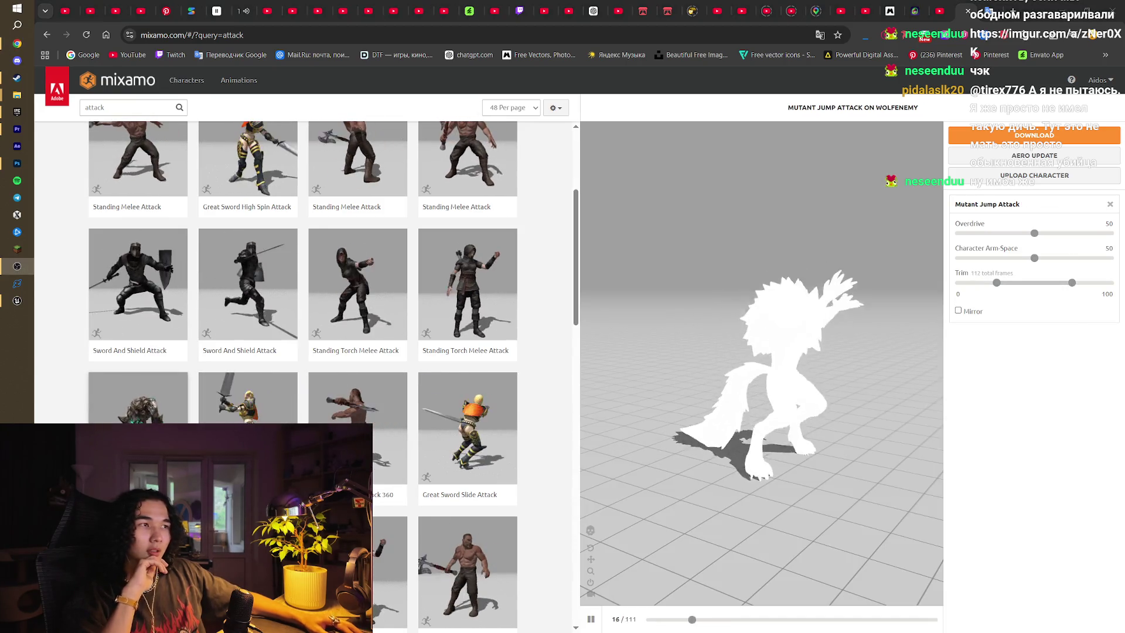
pyautogui.scroll(4, 557, 374)
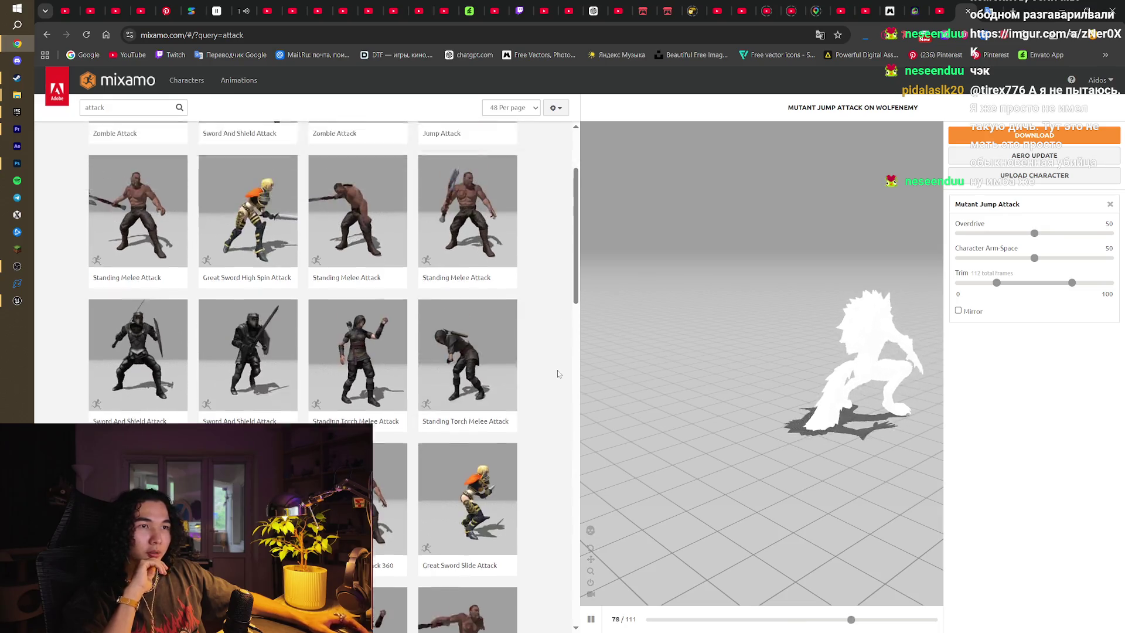
pyautogui.click(357, 223)
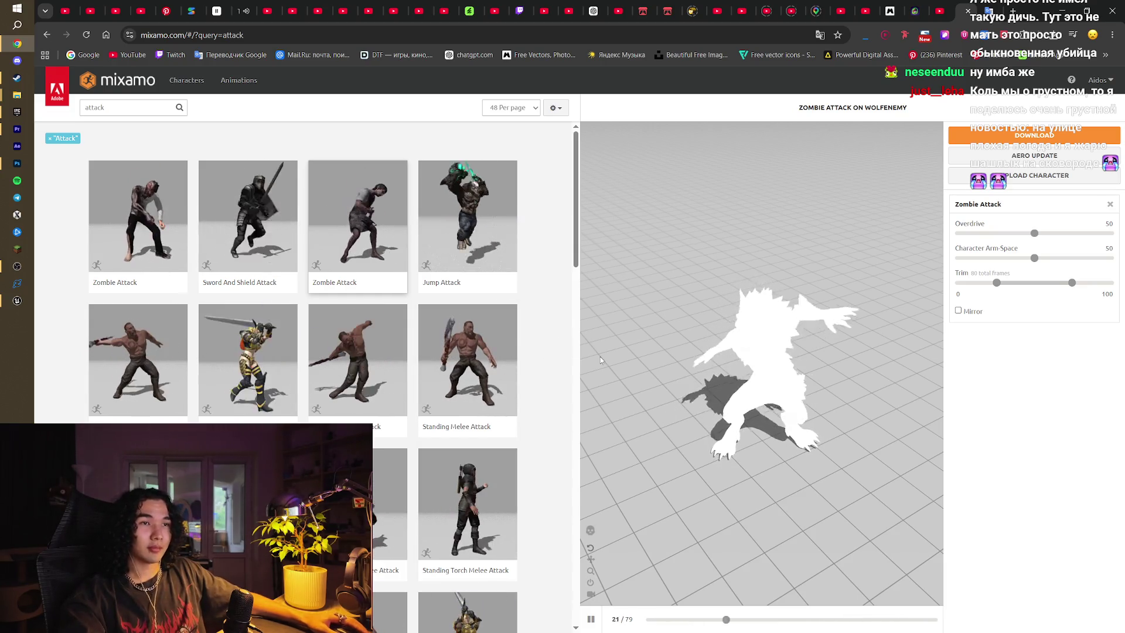
# Apply Standing Melee Attack Horizontal with Overdrive 60 and bring up its FBX download options
pyautogui.click(143, 396)
pyautogui.moveTo(804, 382)
pyautogui.mouseDown()
pyautogui.moveTo(793, 375)
pyautogui.moveTo(823, 374)
pyautogui.mouseUp()
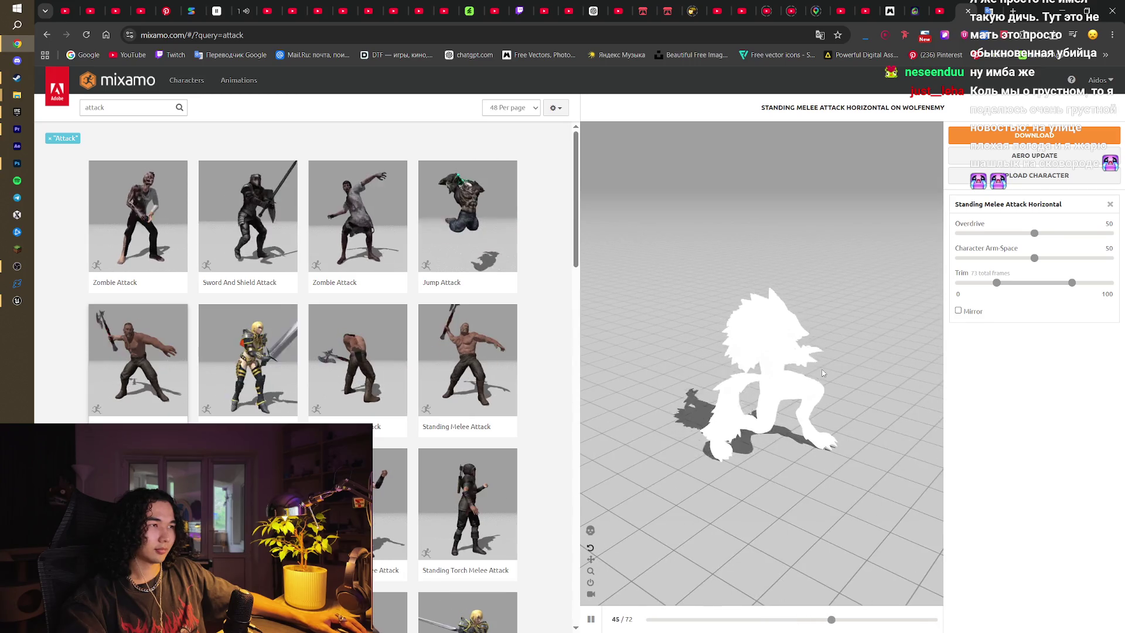
pyautogui.click(1046, 236)
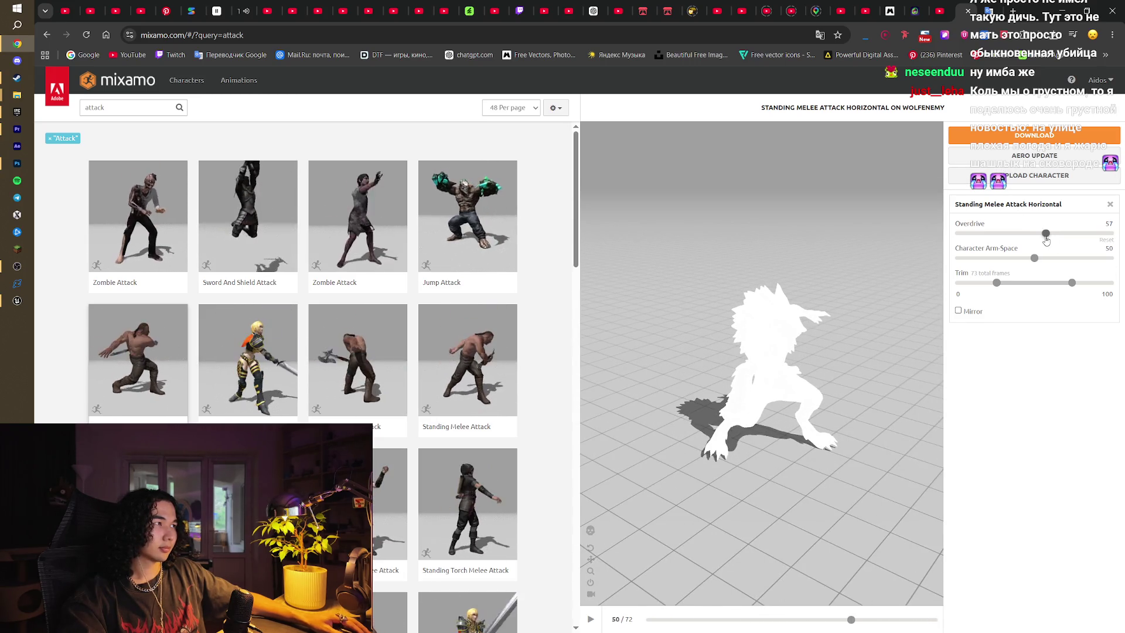
pyautogui.moveTo(1047, 237); pyautogui.dragTo(1049, 238)
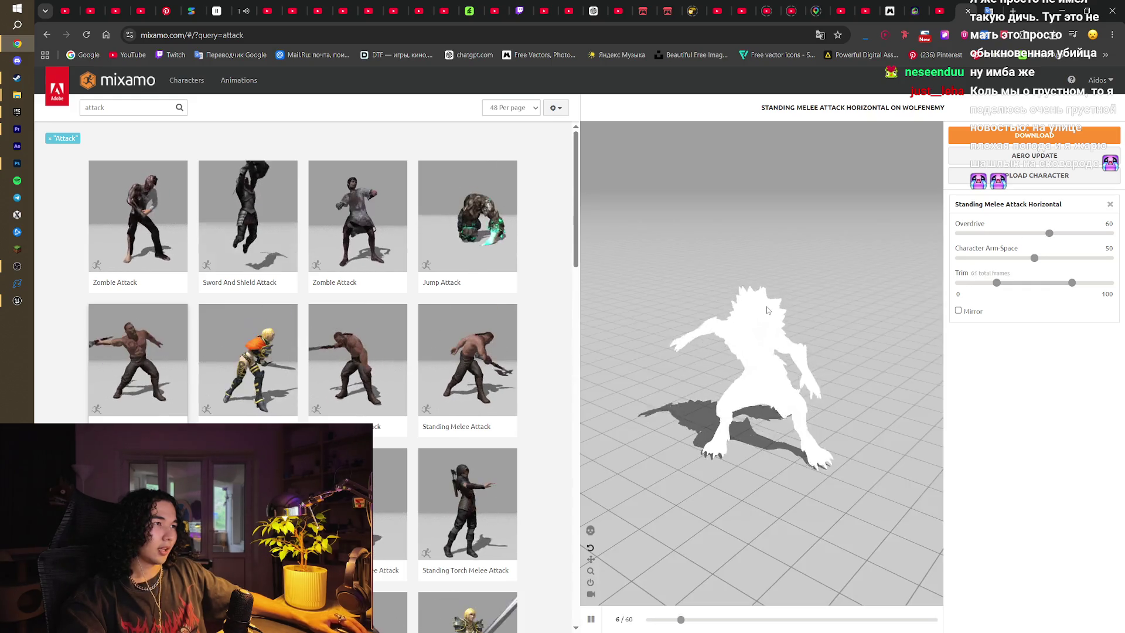
pyautogui.click(1004, 137)
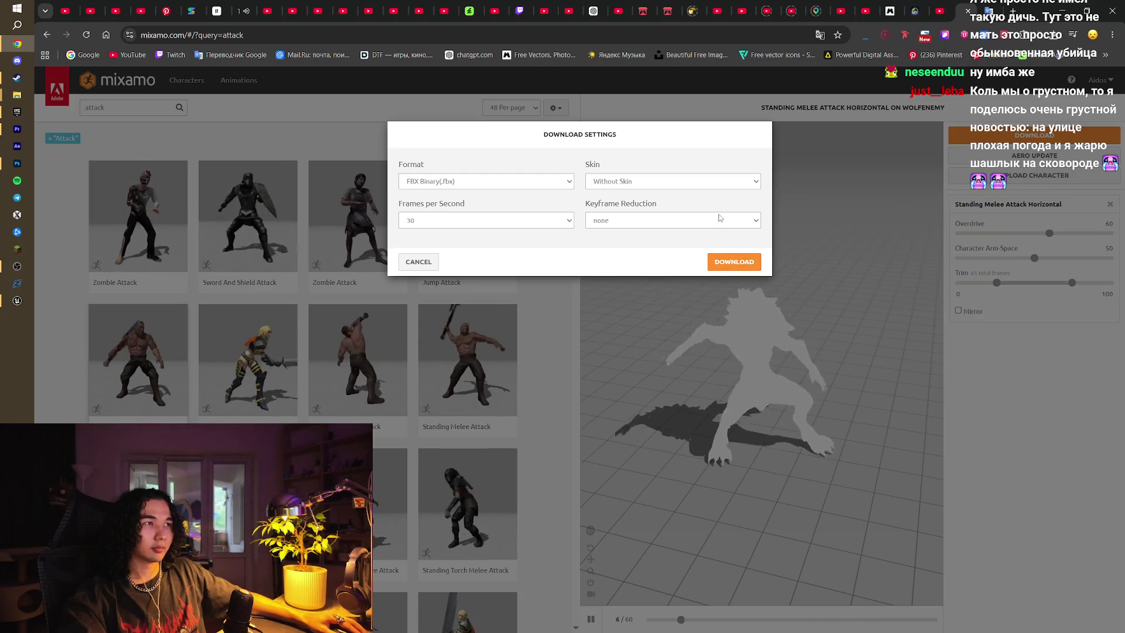
# Download Standing Melee Attack Horizontal into the Wolf Enemy folder
pyautogui.click(727, 259)
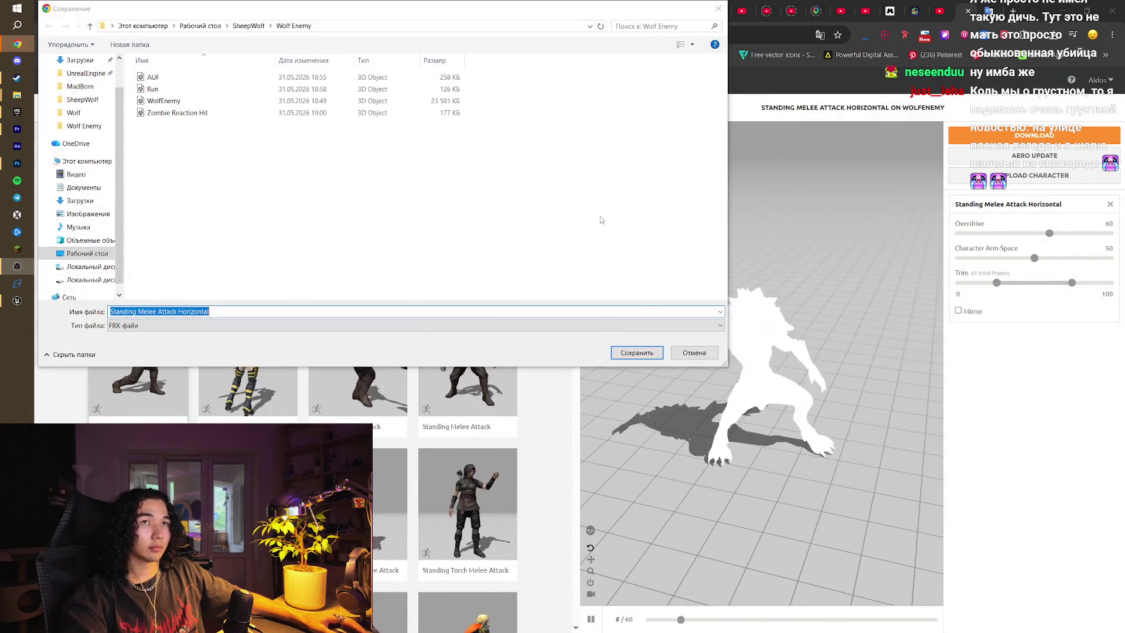
pyautogui.press('Return')
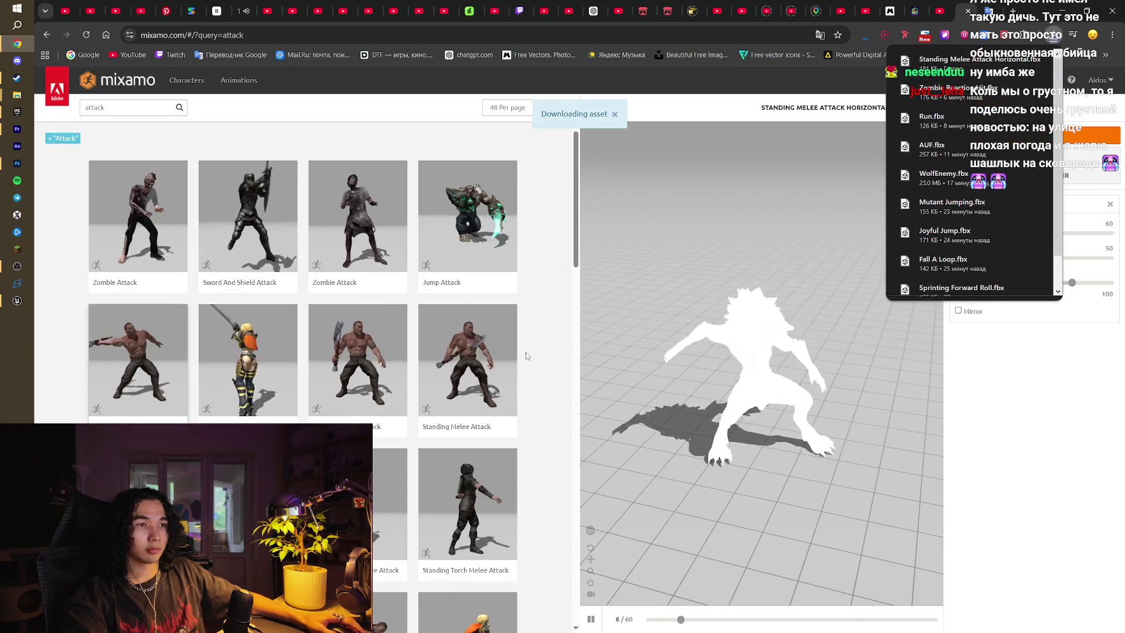
pyautogui.scroll(-3, 526, 353)
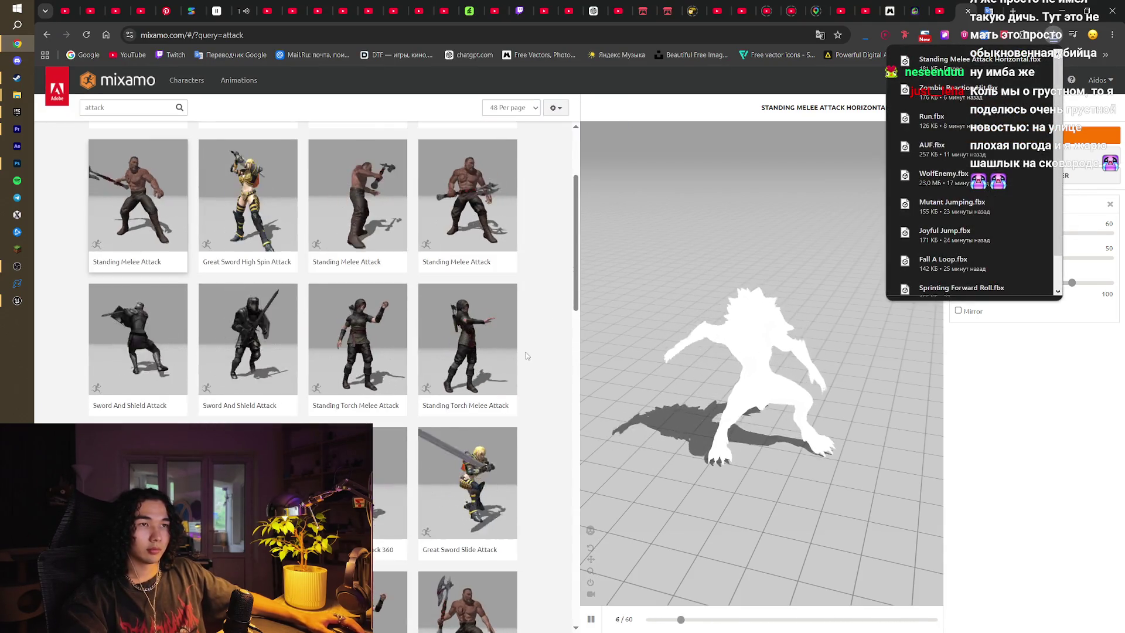
pyautogui.scroll(-2, 526, 353)
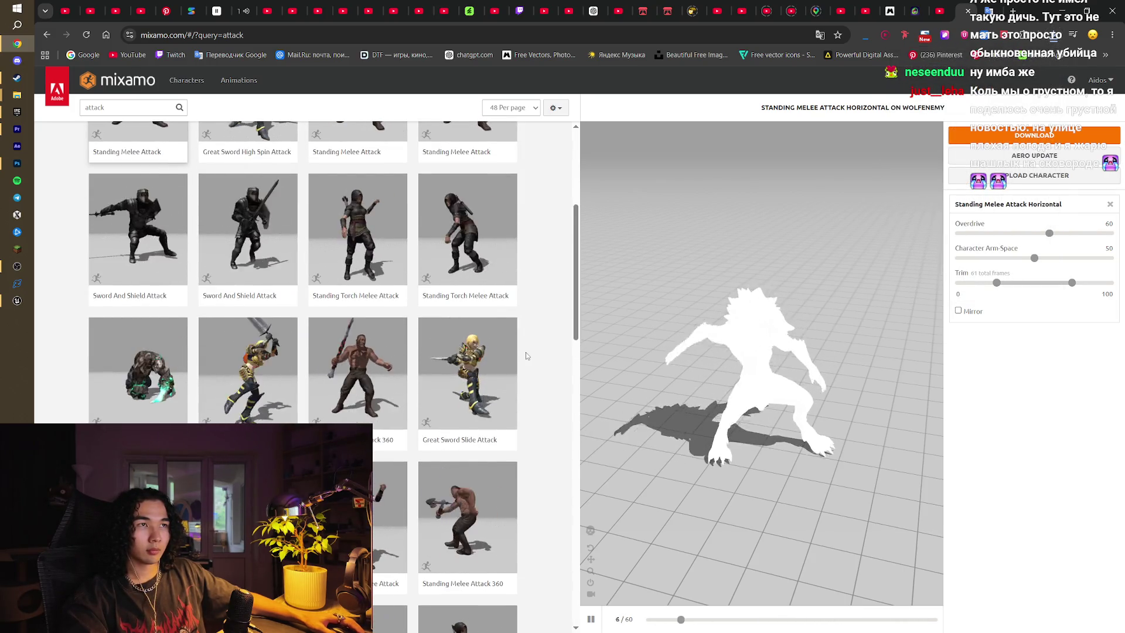
# Trim the end of Standing Torch Melee Attack 01 and save it into Wolf Enemy
pyautogui.click(469, 256)
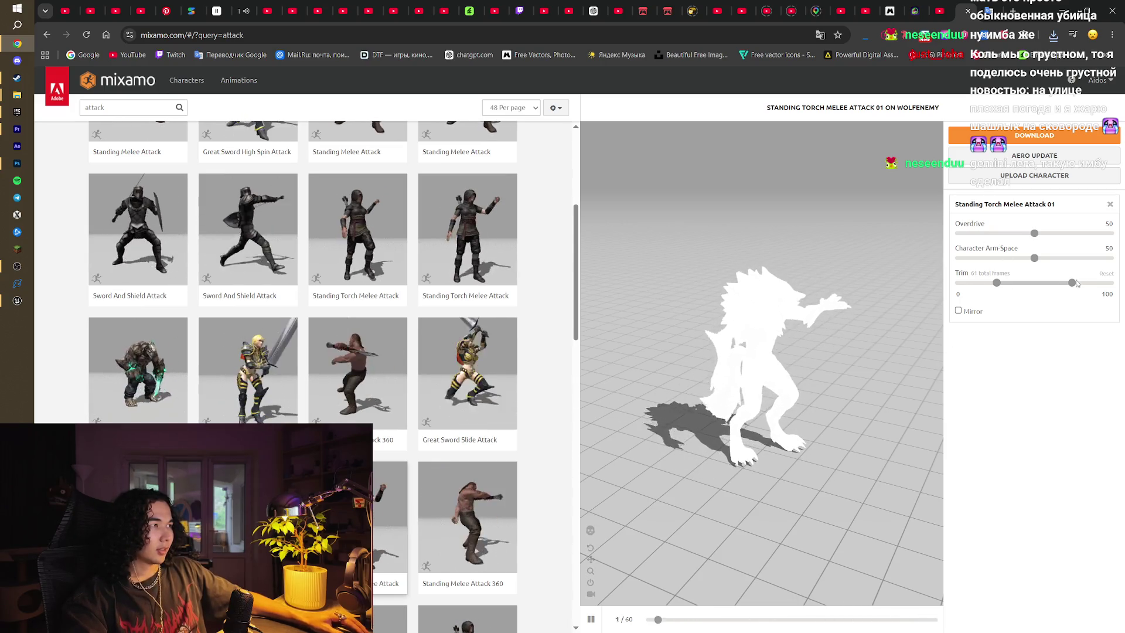
pyautogui.moveTo(1077, 283); pyautogui.dragTo(1068, 283)
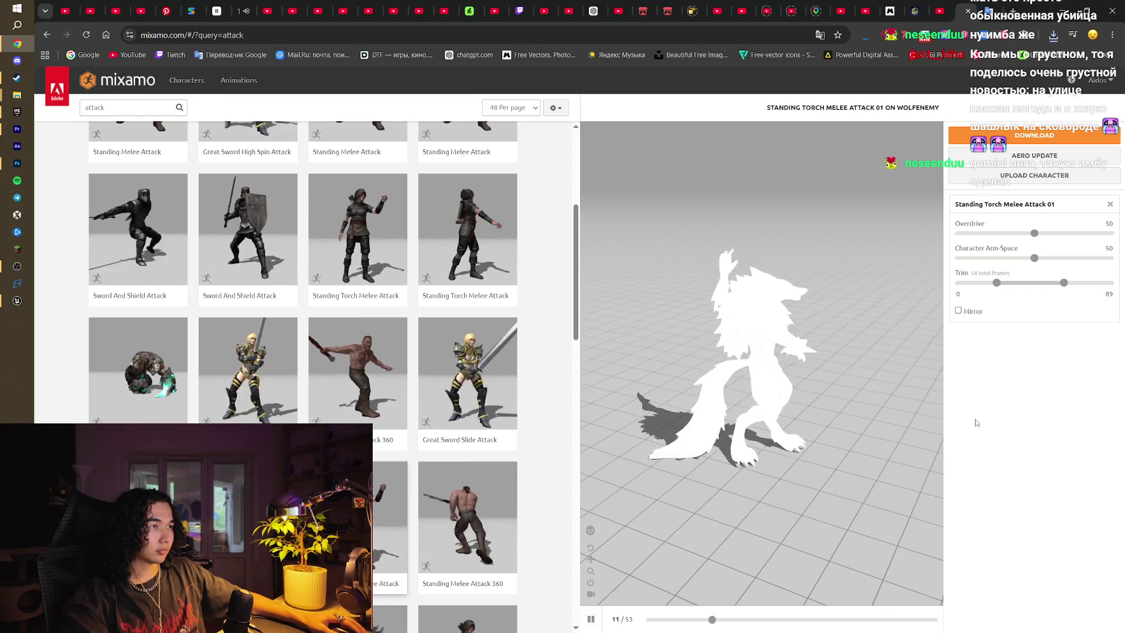
pyautogui.click(1049, 136)
pyautogui.click(735, 330)
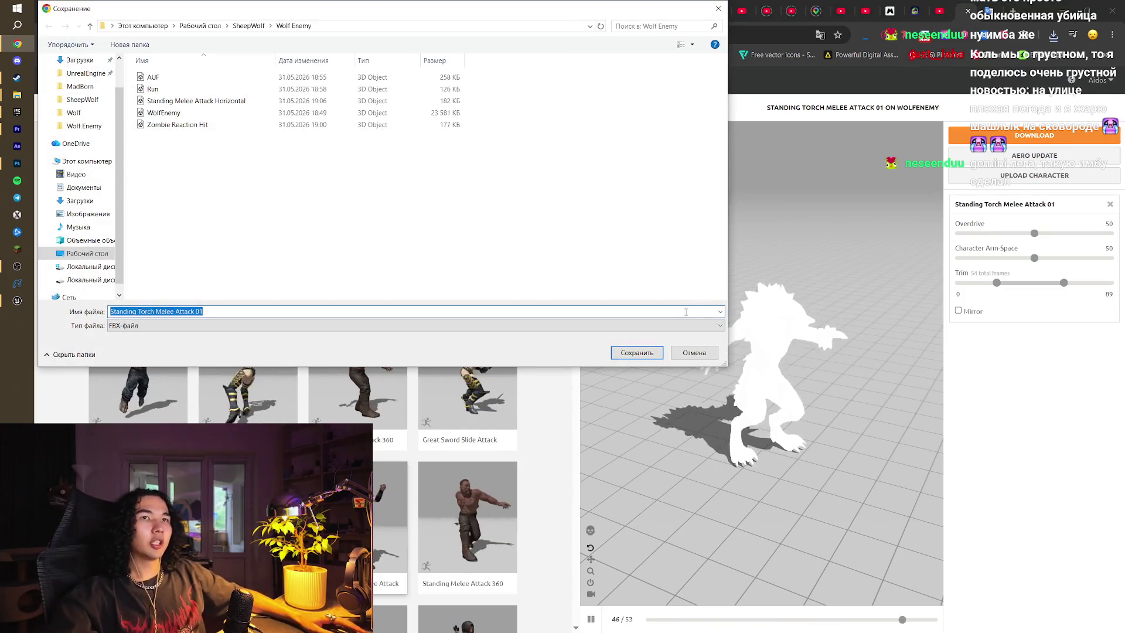
pyautogui.press('Return')
# Select the attack search text at the top of the animation library
pyautogui.scroll(3, 571, 282)
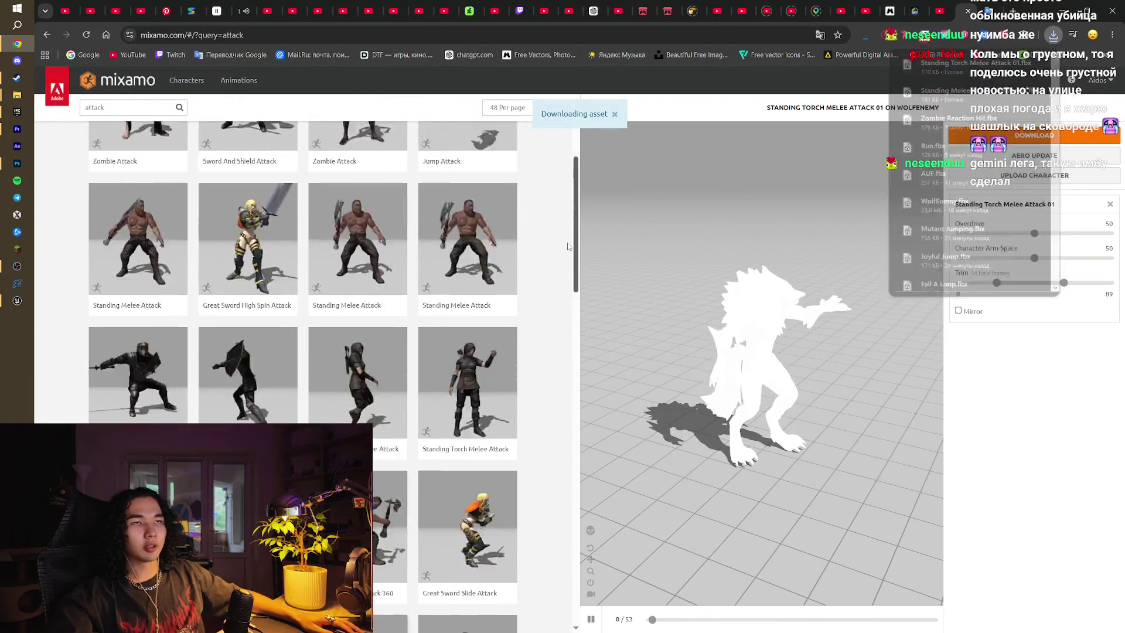
pyautogui.scroll(2, 568, 247)
pyautogui.click(129, 107)
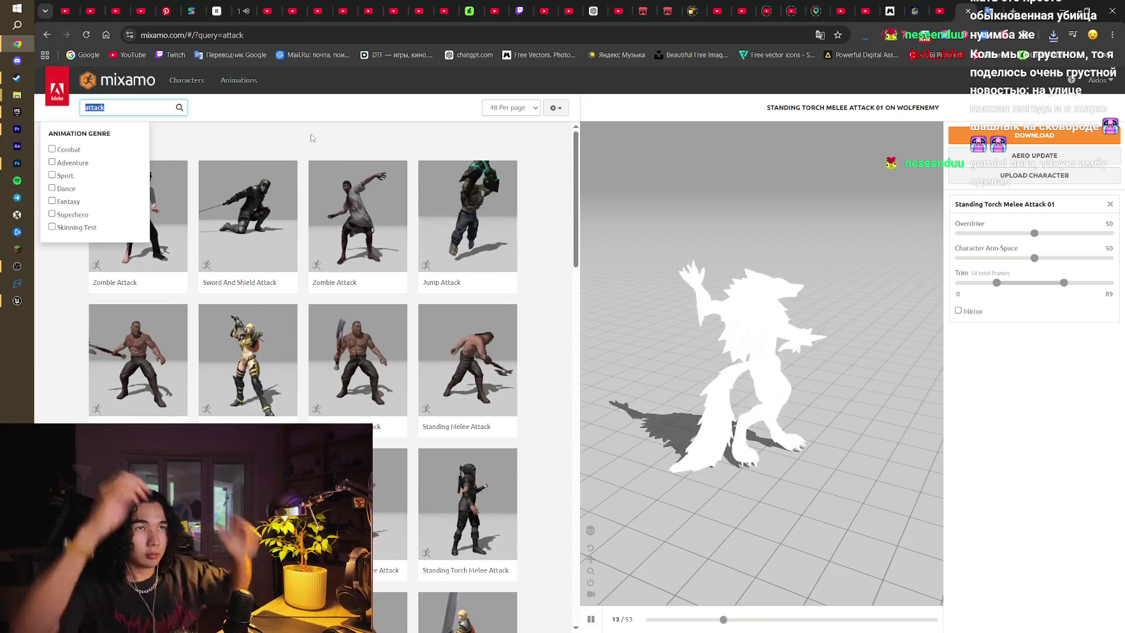
# Turn the search into an Attack filter tag
pyautogui.press('Return')
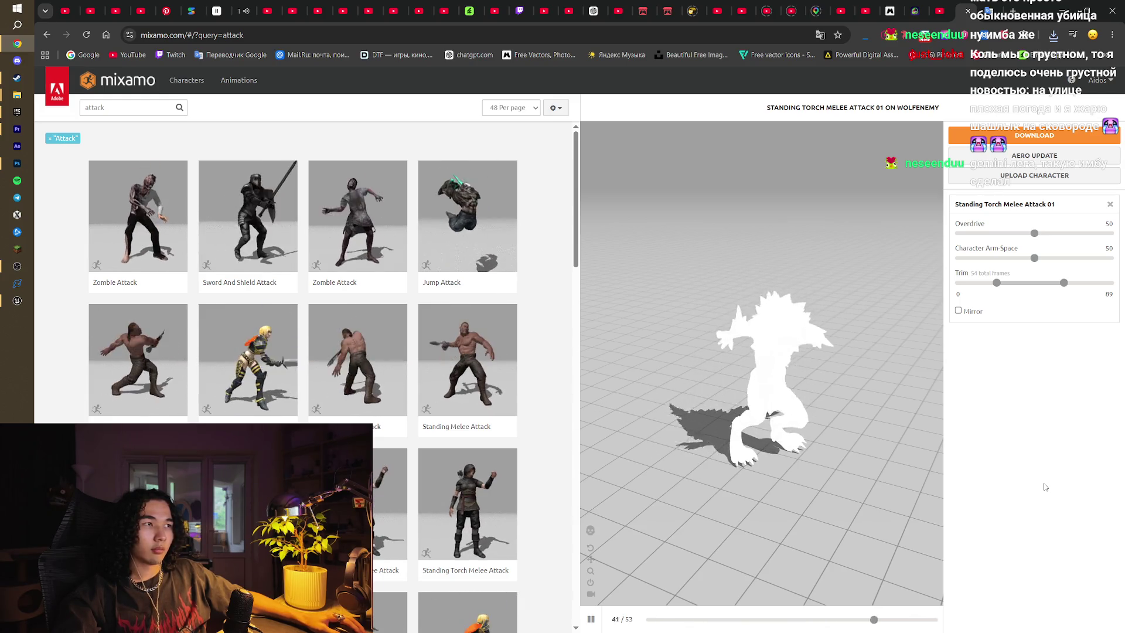
# Switch over to the Unreal Engine editor
pyautogui.hotkey('alt', 'Tab')
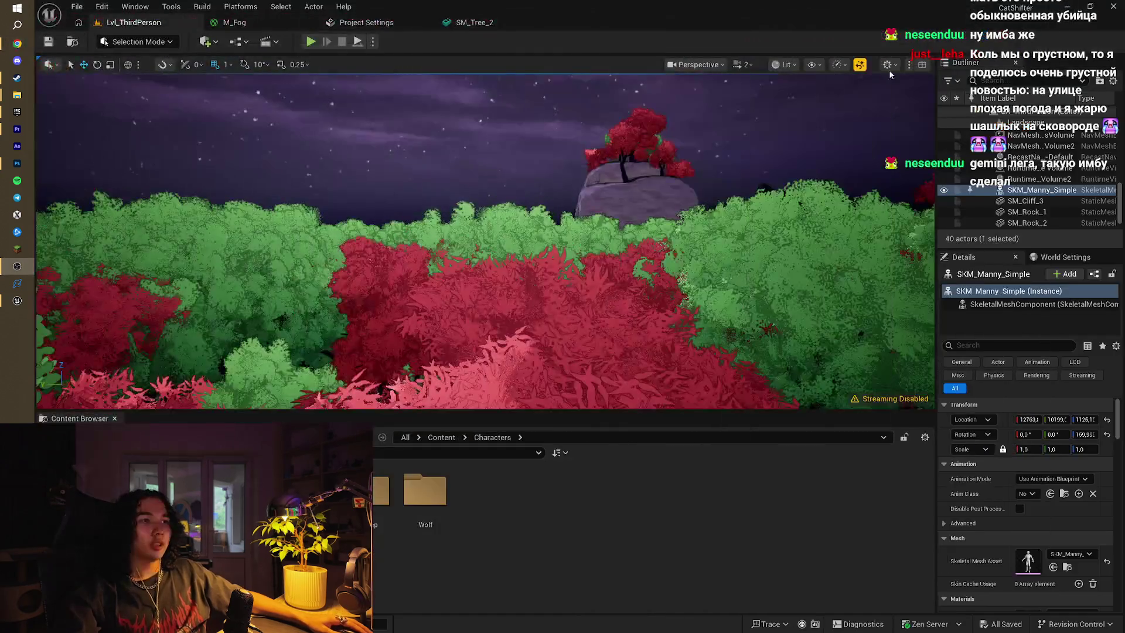
# Browse Characters > Mad, return to Content, and open BP_Enemy from the Damage folder
pyautogui.moveTo(371, 100)
pyautogui.mouseDown()
pyautogui.moveTo(387, 223)
pyautogui.moveTo(543, 476)
pyautogui.mouseUp()
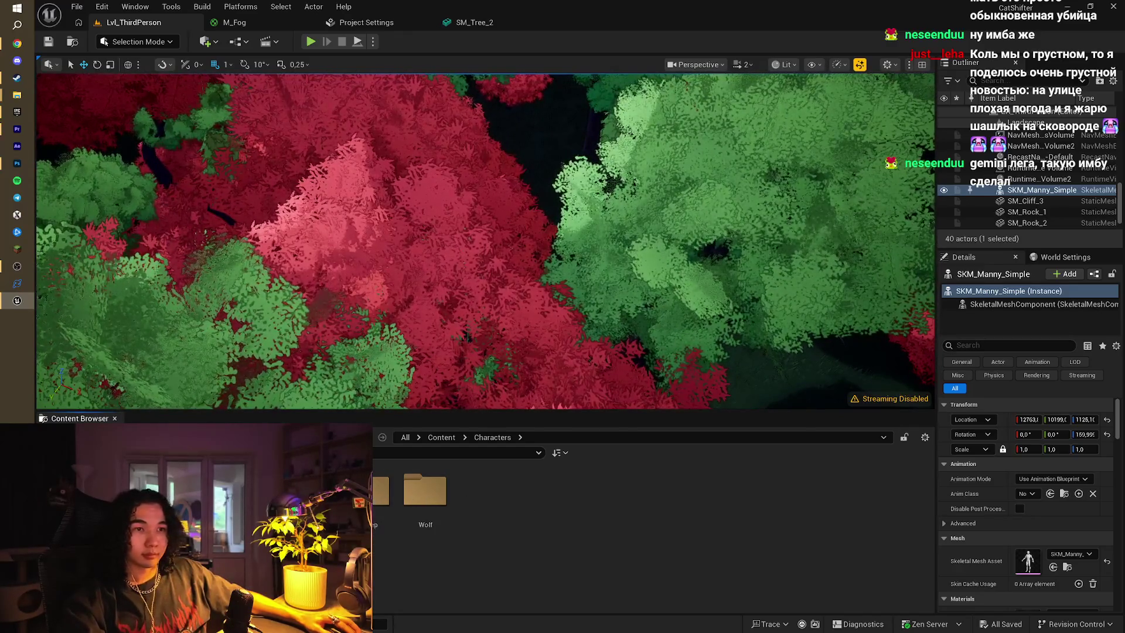
pyautogui.doubleClick(381, 490)
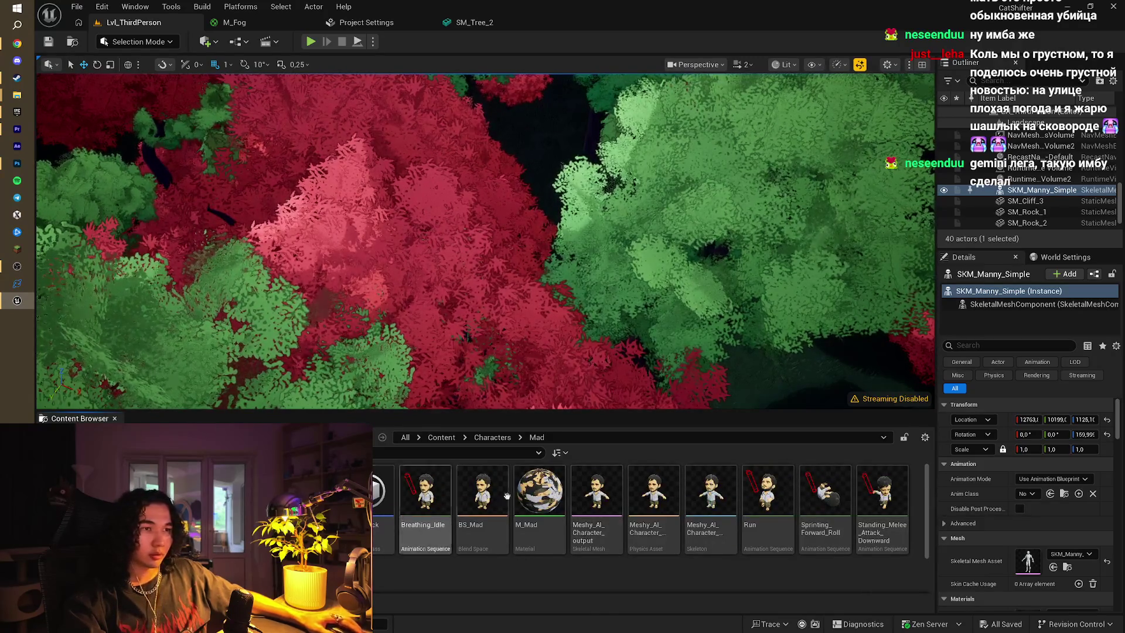
pyautogui.moveTo(528, 497)
pyautogui.hotkey('alt', 'Left')
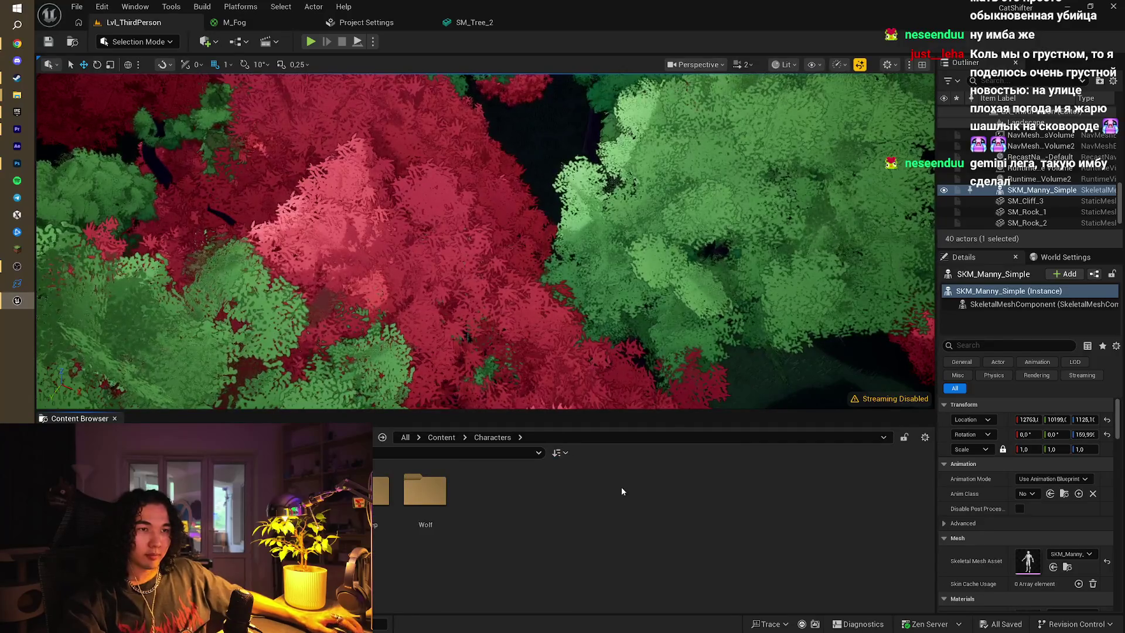
pyautogui.click(442, 438)
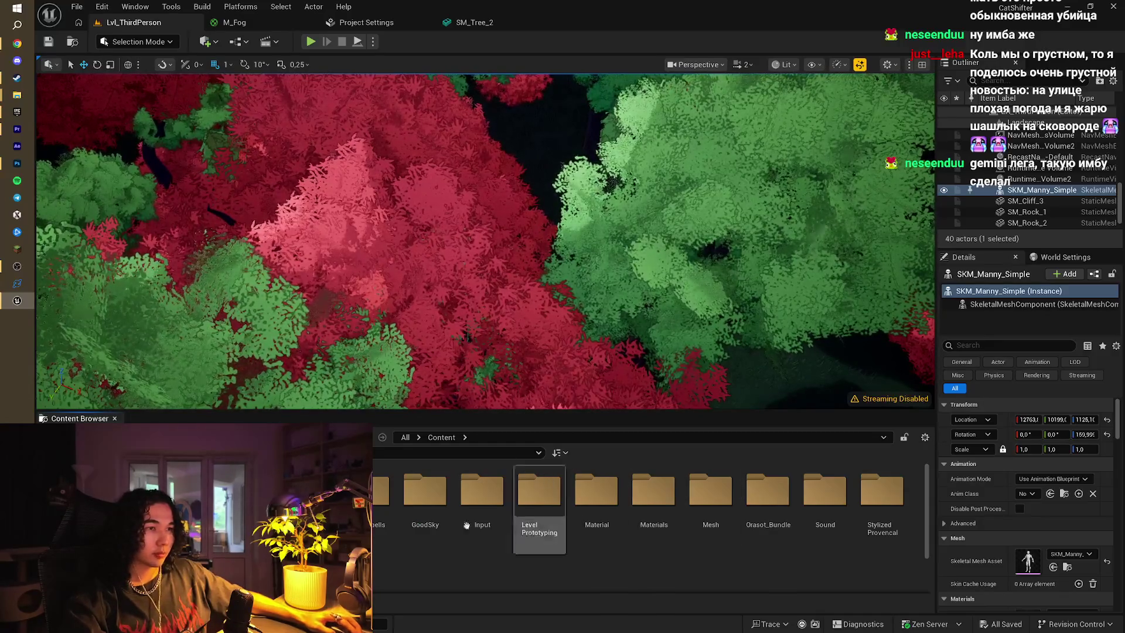
pyautogui.doubleClick(423, 492)
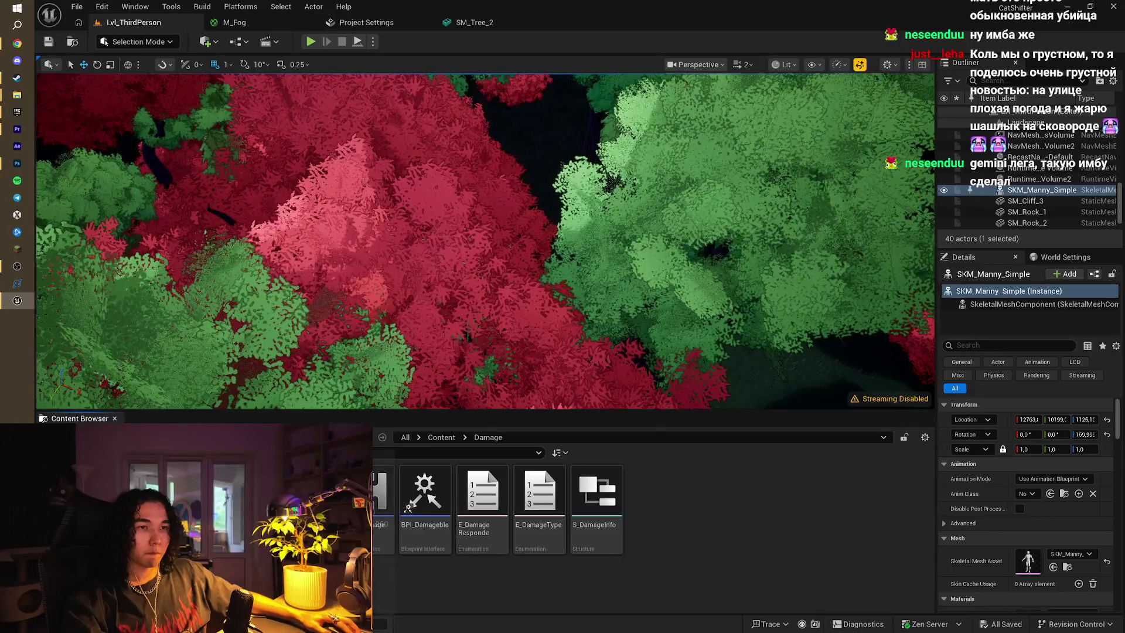
pyautogui.doubleClick(380, 492)
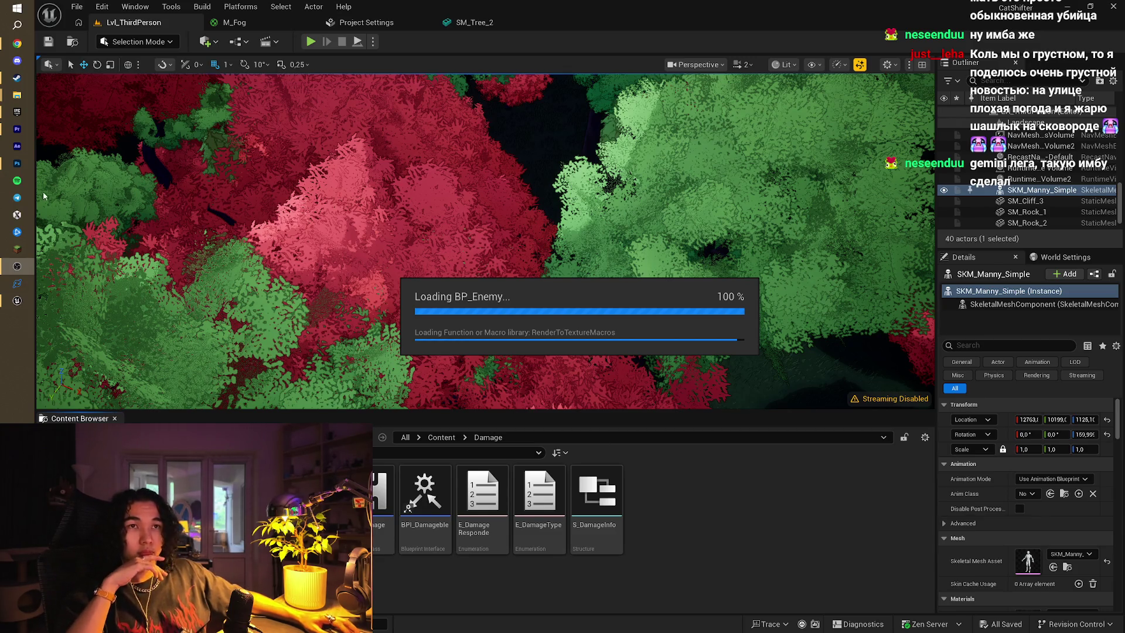
# Quit Photoshop without saving the werewolf image or runes texture, and close the Epic Games launcher
pyautogui.click(17, 163)
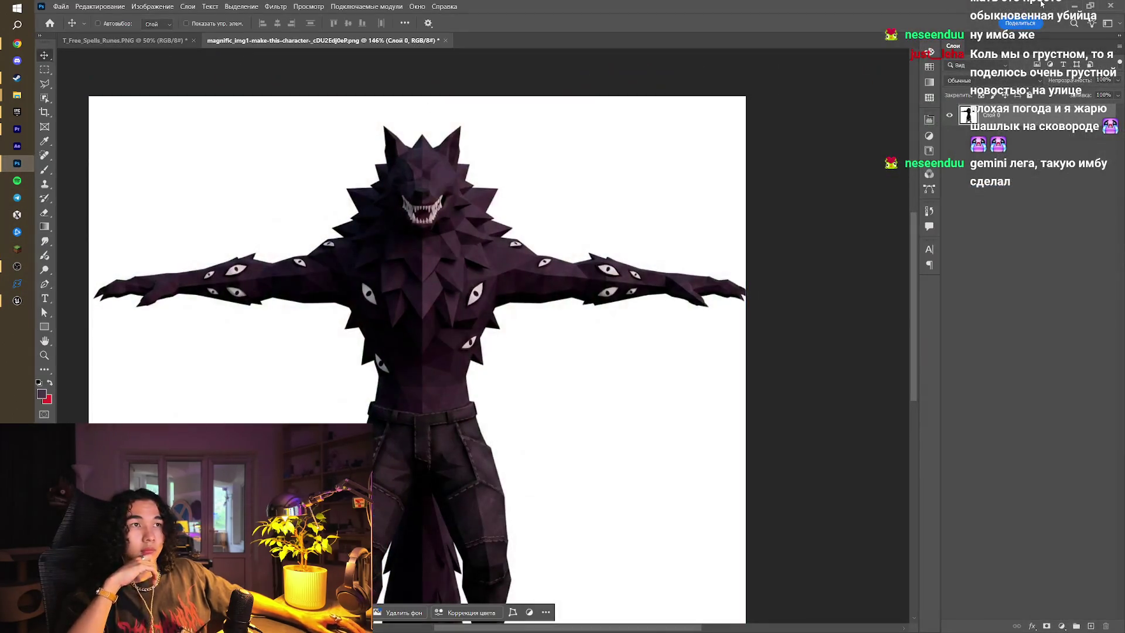
pyautogui.click(1109, 5)
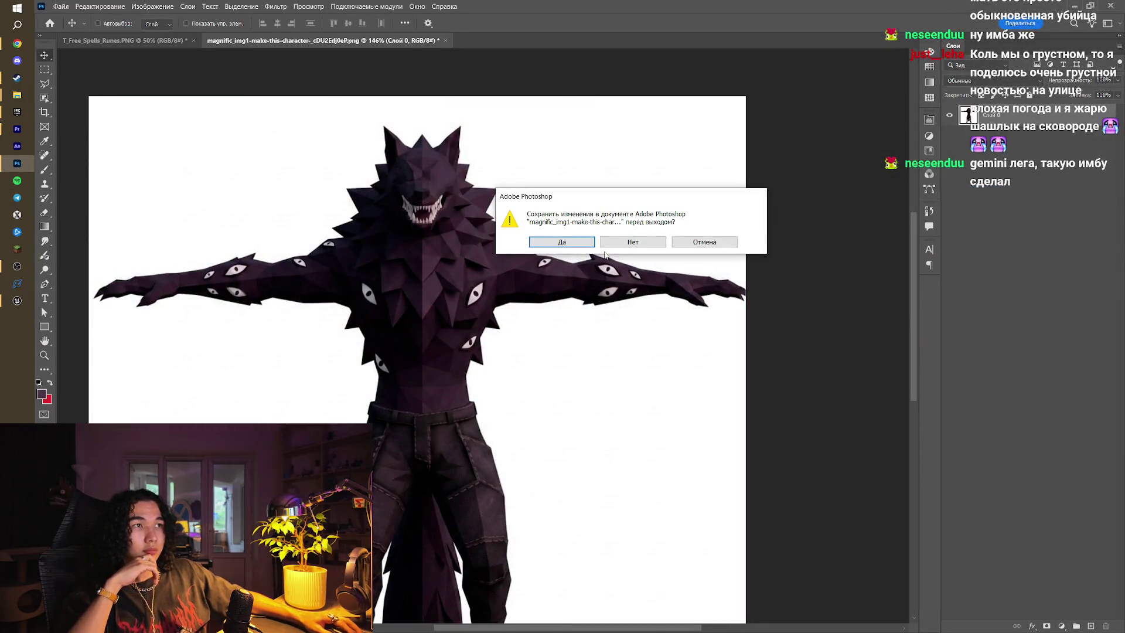
pyautogui.click(609, 244)
pyautogui.click(608, 245)
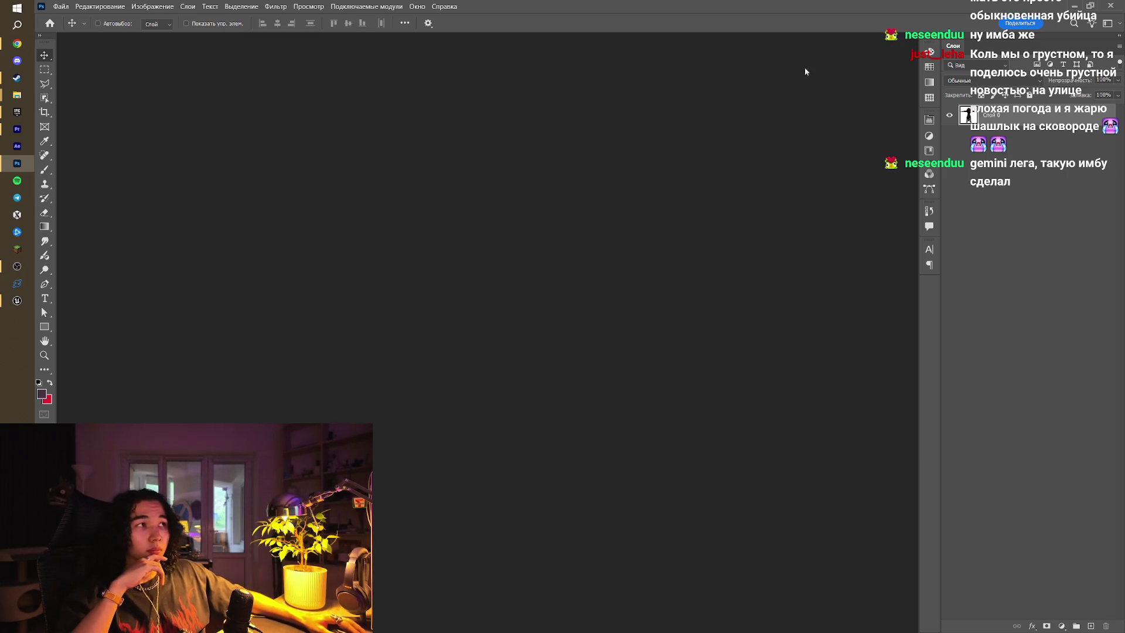
pyautogui.click(17, 111)
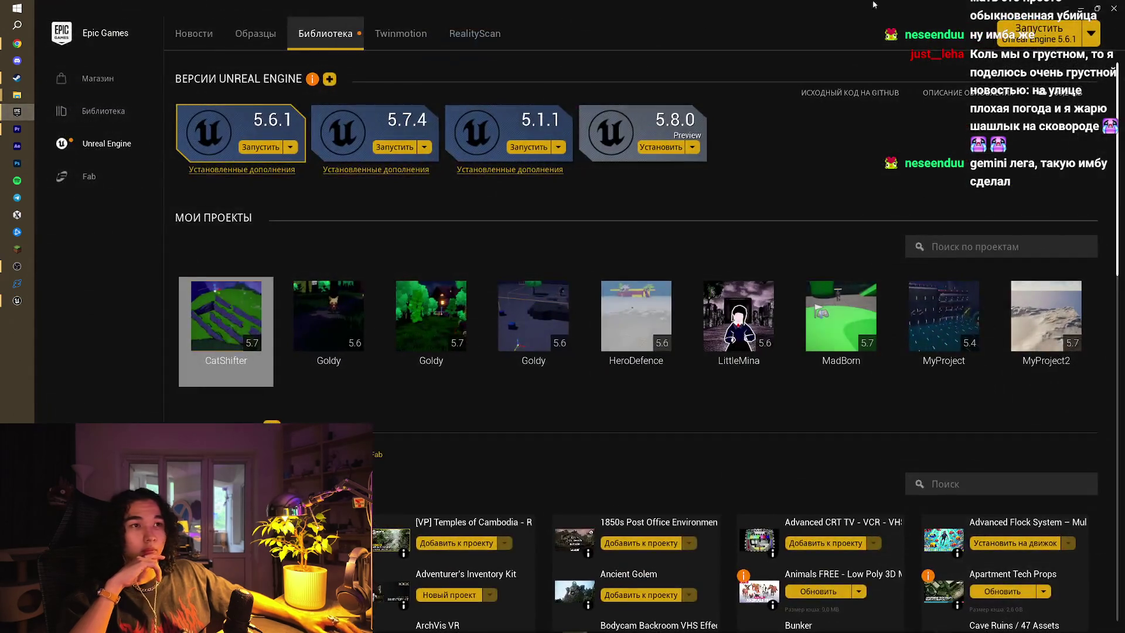
pyautogui.click(1114, 8)
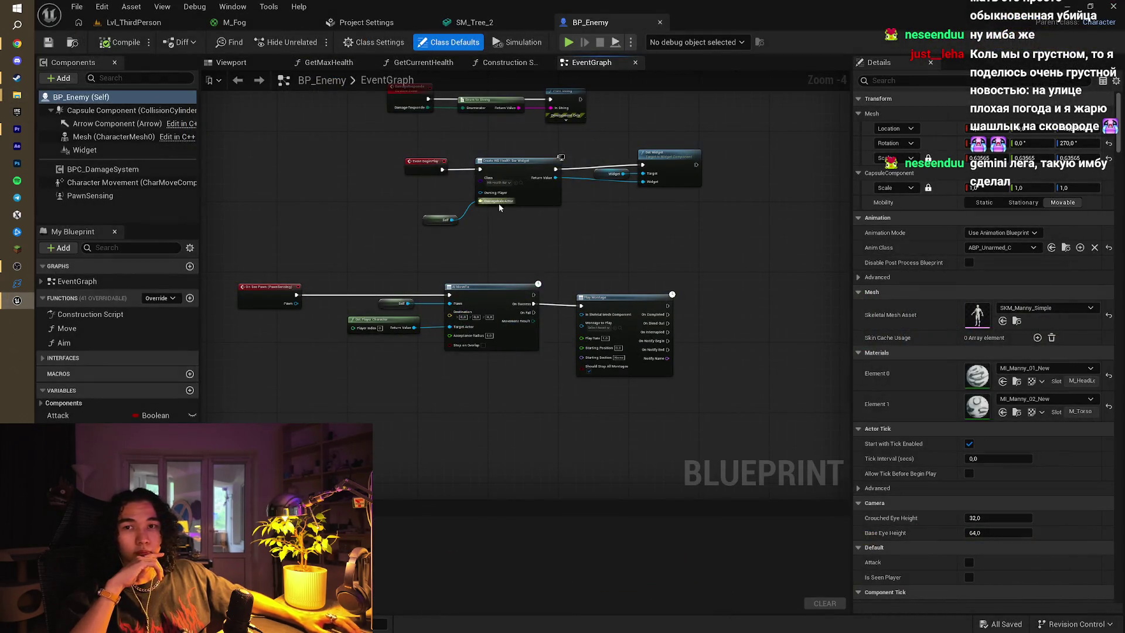
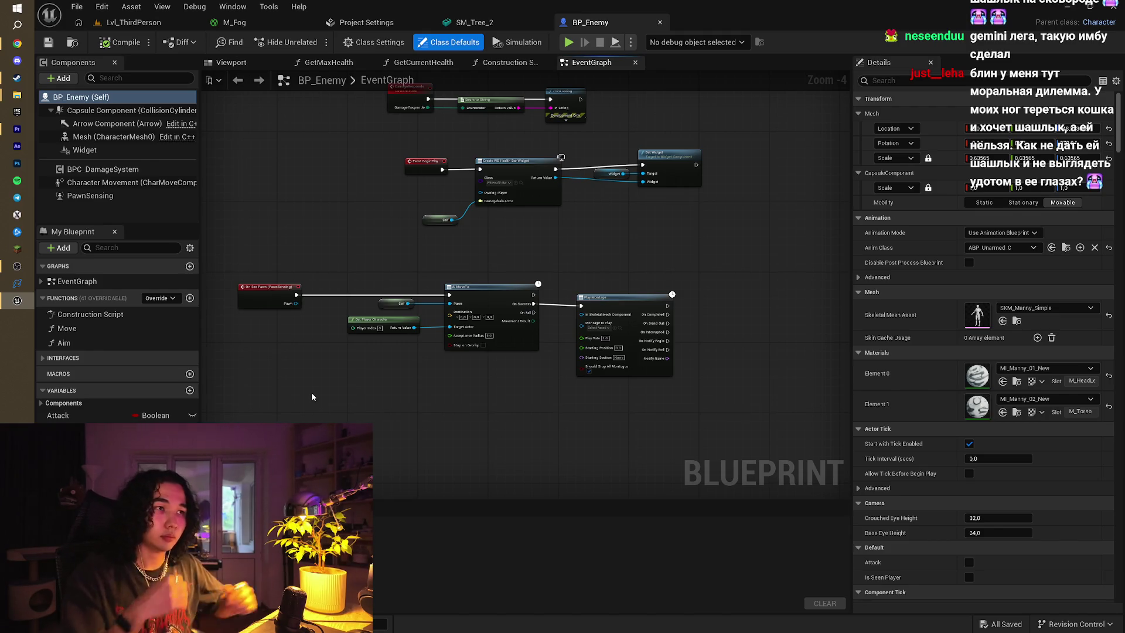
# Leave the enemy blueprint and browse the level's Content Browser to Content > Characters
pyautogui.moveTo(681, 248)
pyautogui.mouseDown()
pyautogui.moveTo(606, 258)
pyautogui.moveTo(696, 248)
pyautogui.mouseUp()
pyautogui.moveTo(427, 223); pyautogui.dragTo(542, 219)
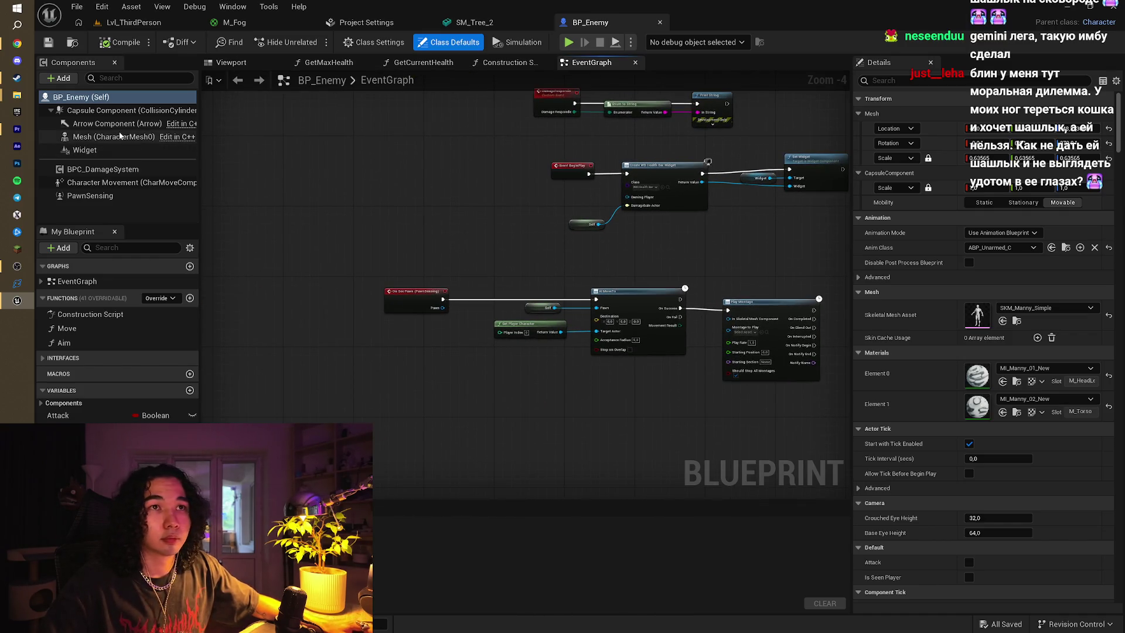
pyautogui.click(113, 136)
pyautogui.click(133, 22)
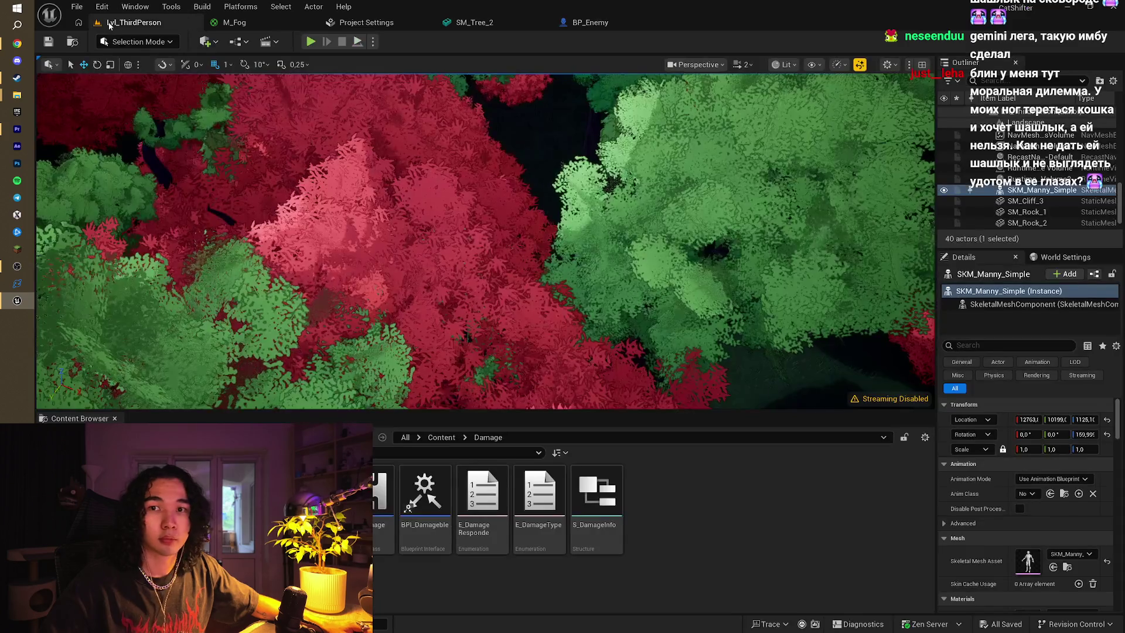
pyautogui.click(427, 440)
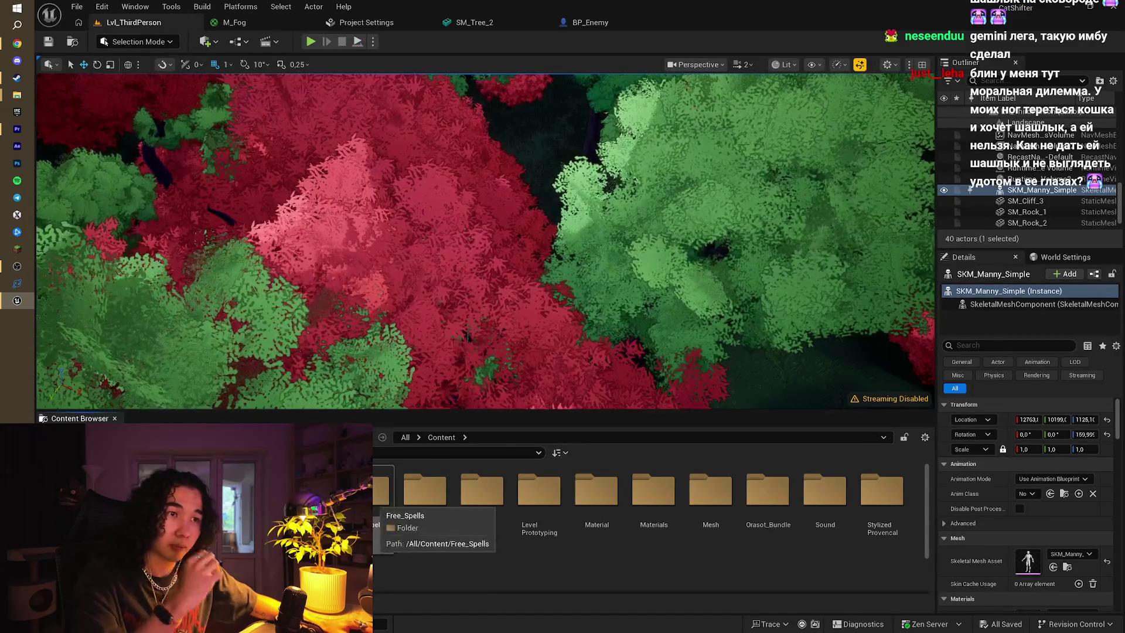
pyautogui.doubleClick(425, 505)
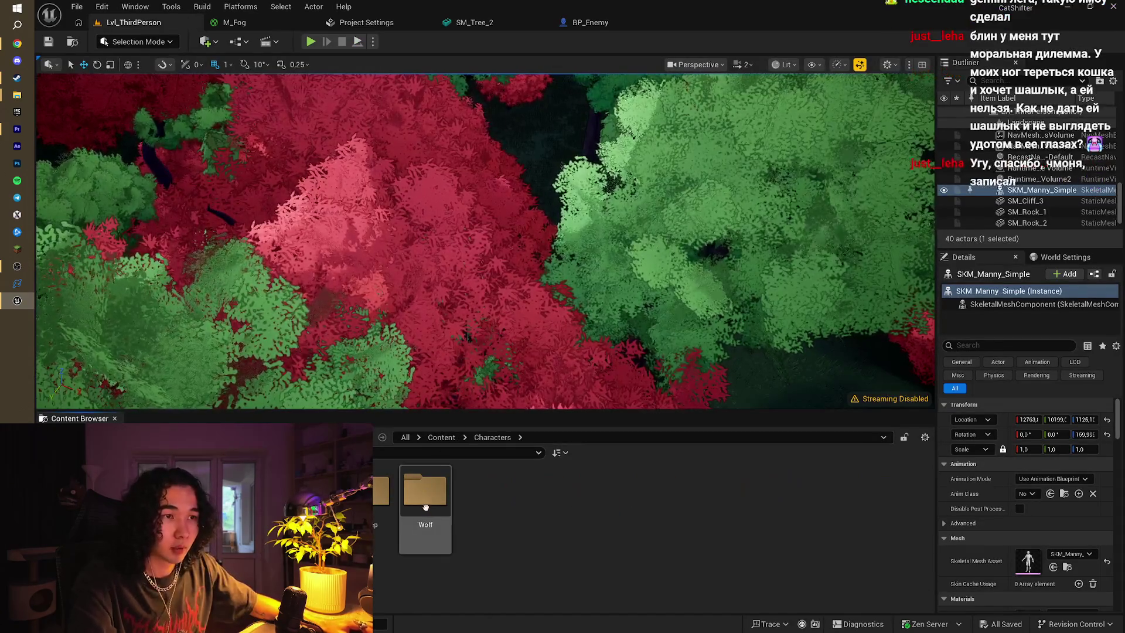
# Create a new folder named BadWolf inside Characters and open it
pyautogui.rightClick(528, 505)
pyautogui.click(743, 518)
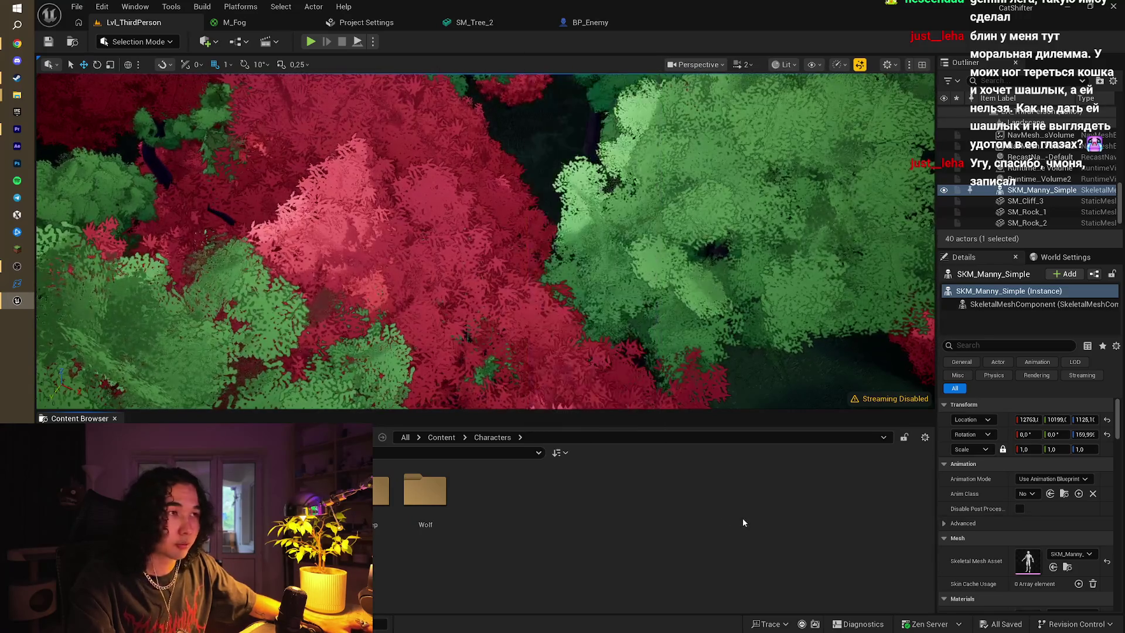
pyautogui.rightClick(508, 502)
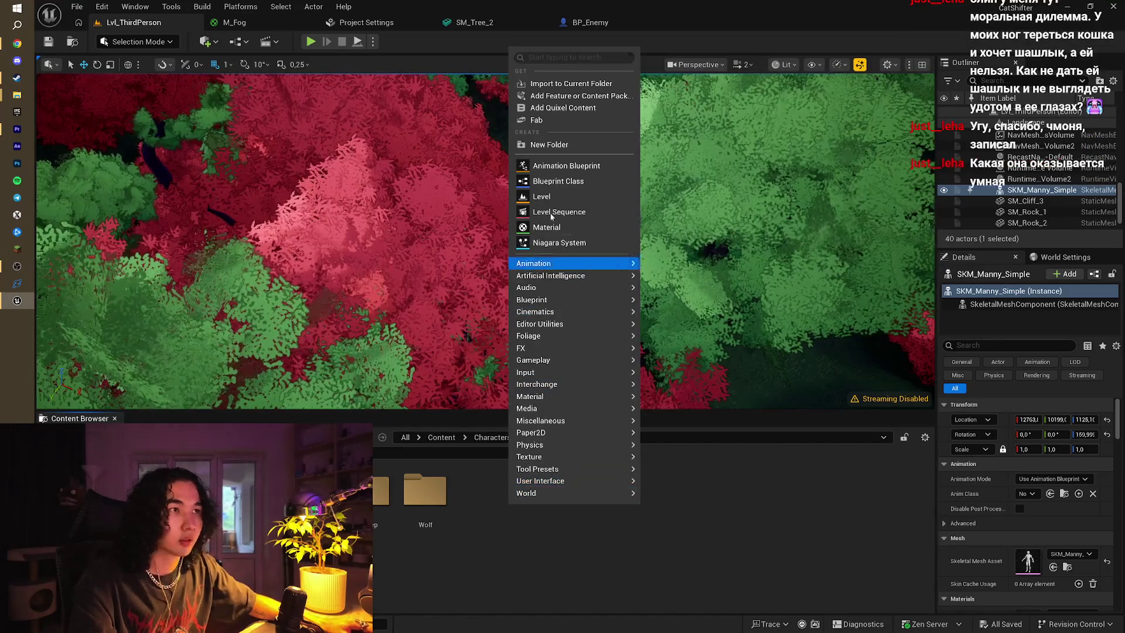
pyautogui.click(561, 149)
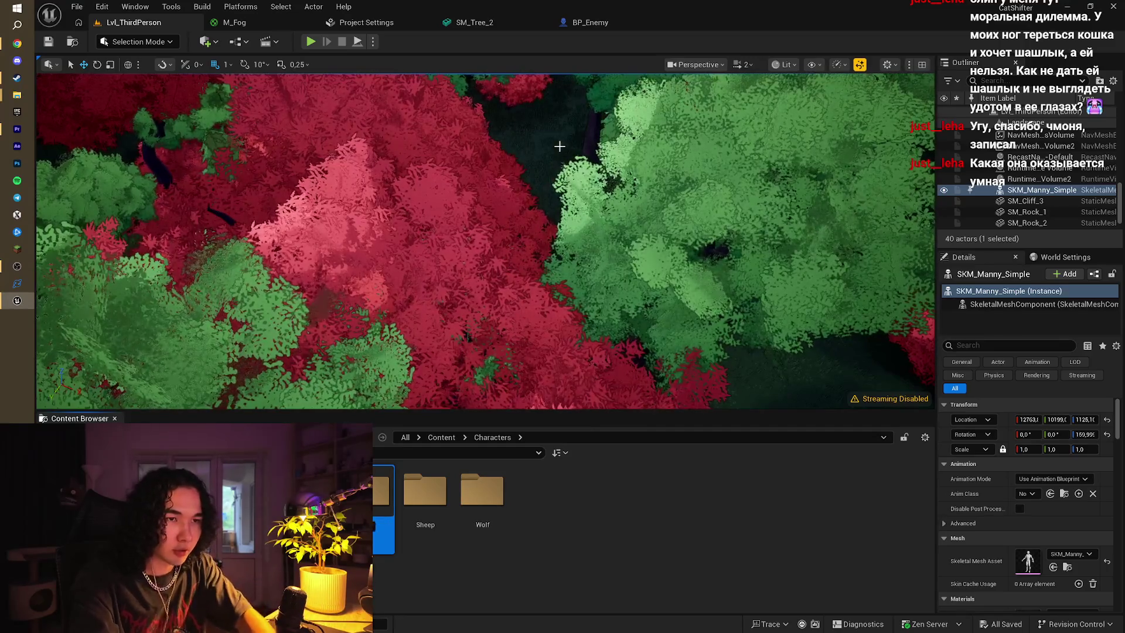
pyautogui.press('BackSpace')
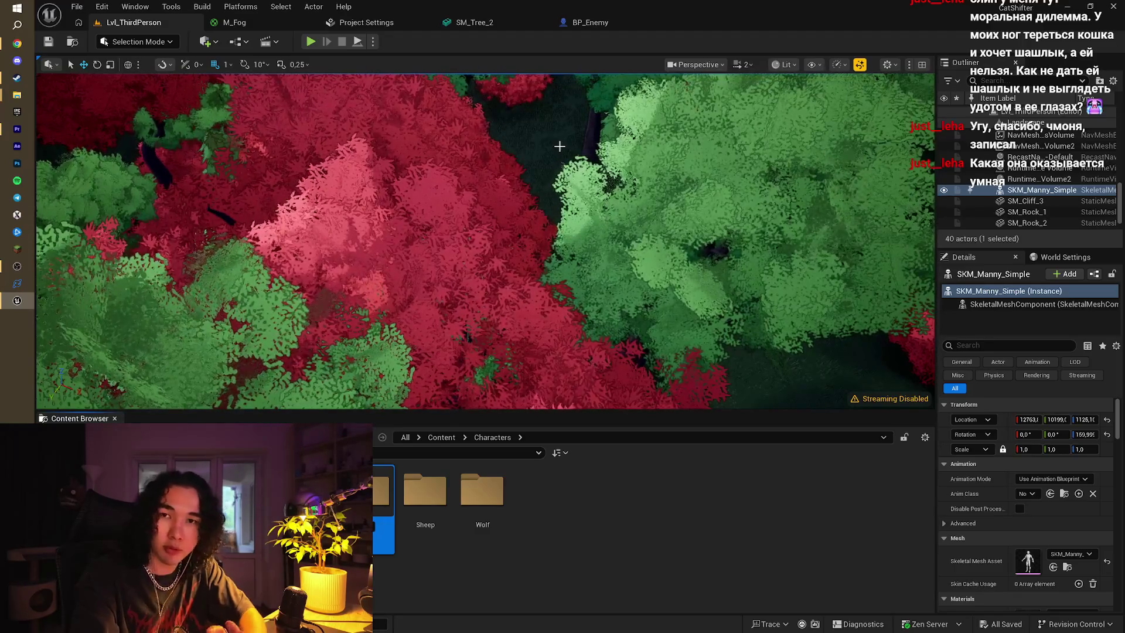
pyautogui.press('BackSpace')
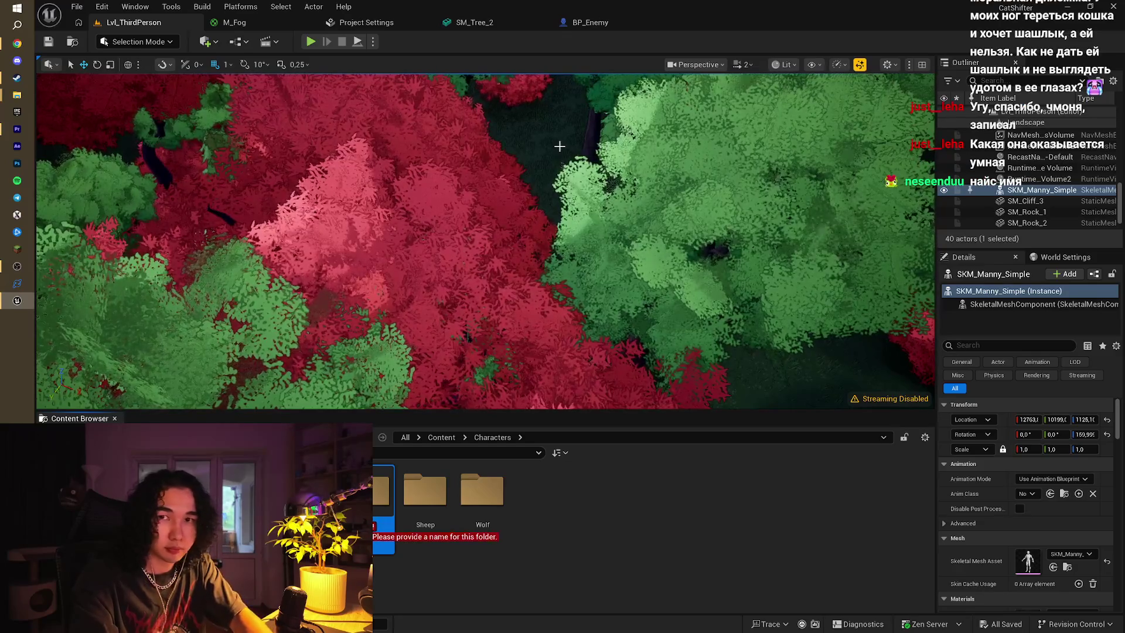
pyautogui.write('C')
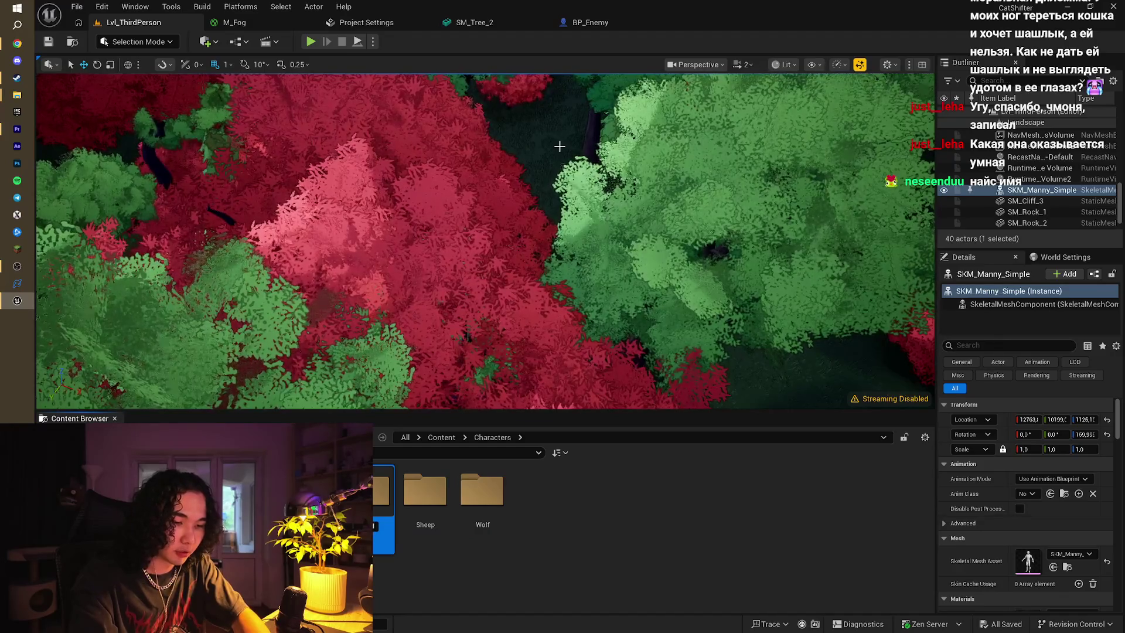
pyautogui.press('Return')
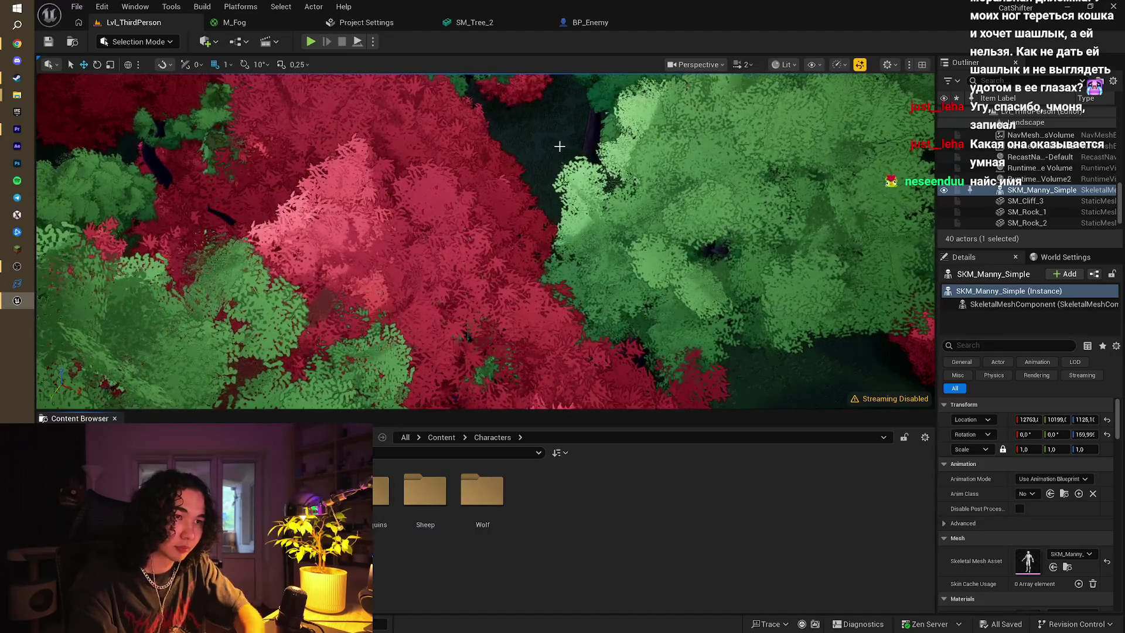
pyautogui.doubleClick(310, 489)
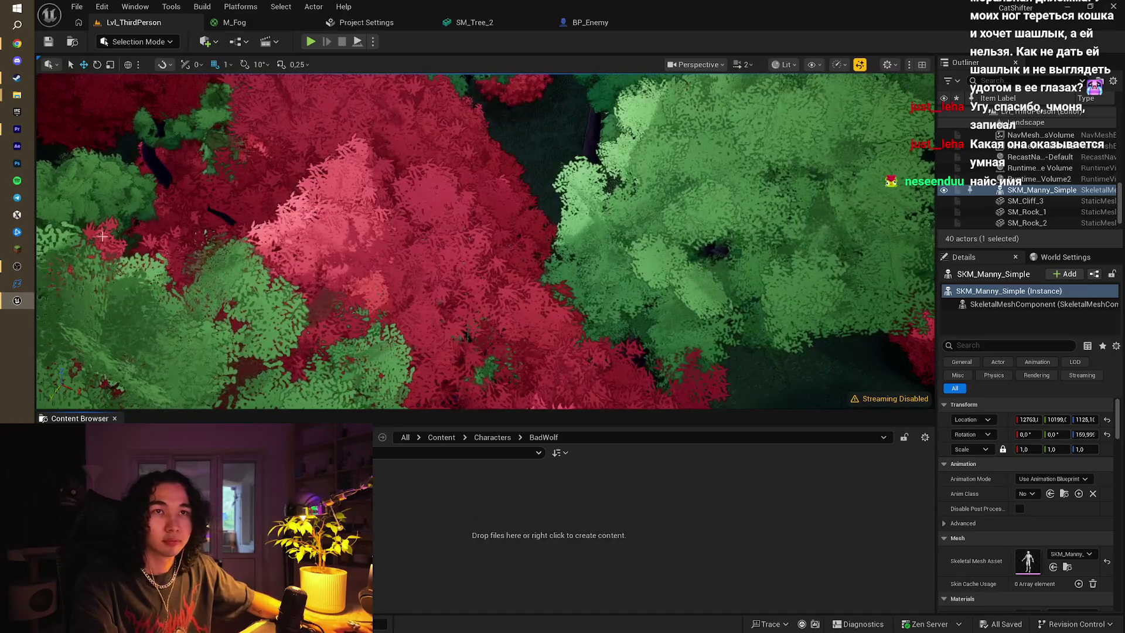
# Import WolfEnemy.fbx into BadWolf, save it, and bring the Wolf Enemy Explorer folder forward
pyautogui.moveTo(17, 95)
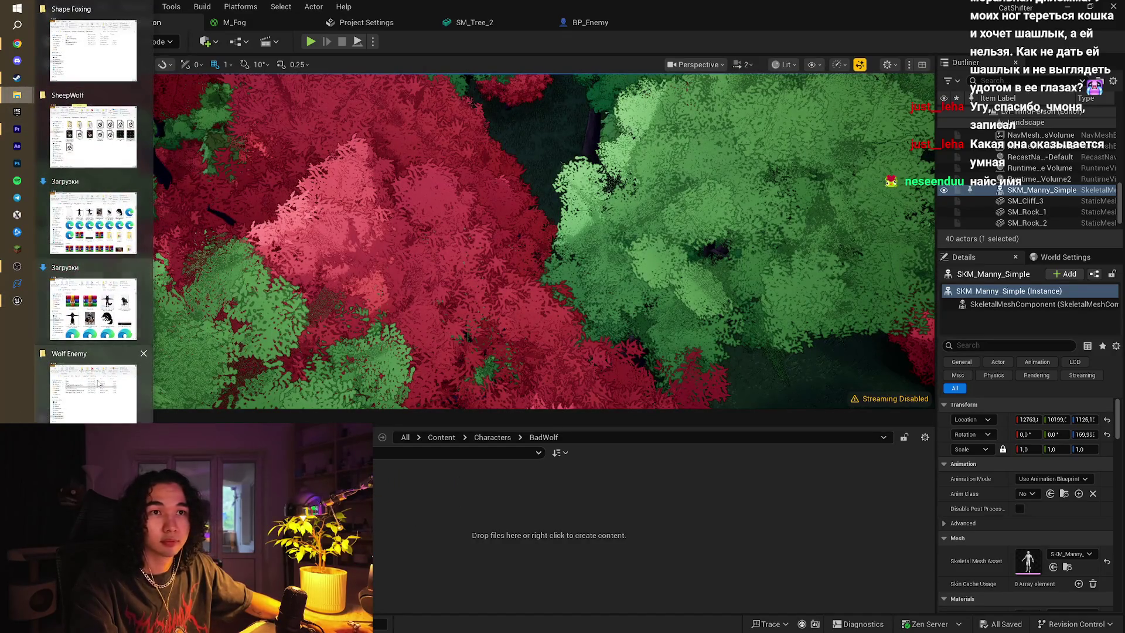
pyautogui.click(93, 390)
pyautogui.moveTo(311, 279); pyautogui.dragTo(399, 577)
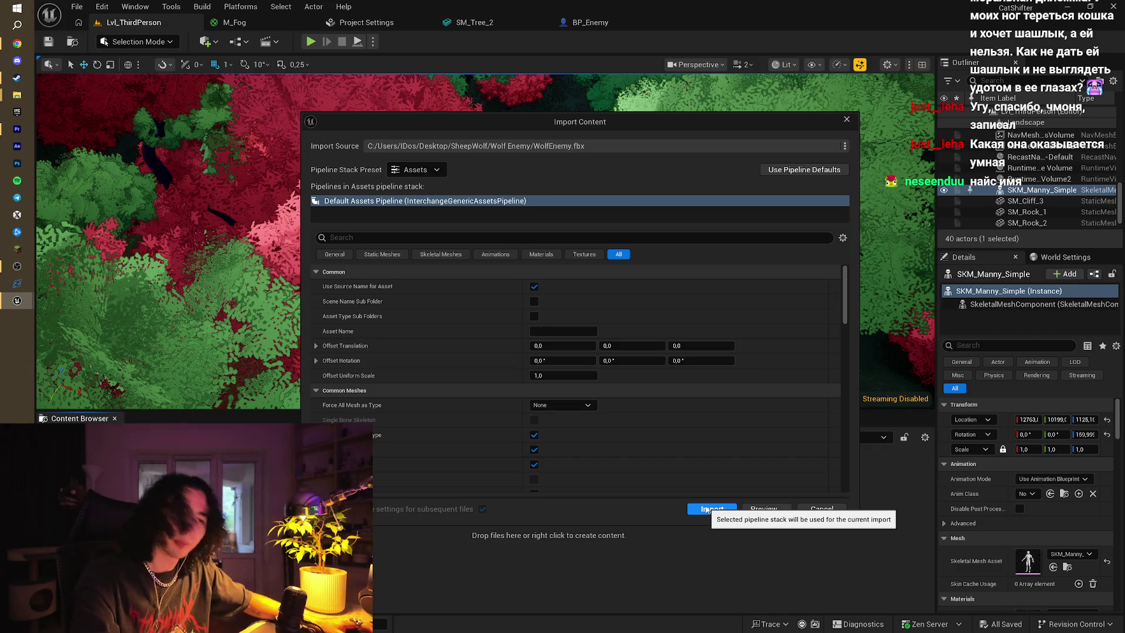
pyautogui.click(707, 510)
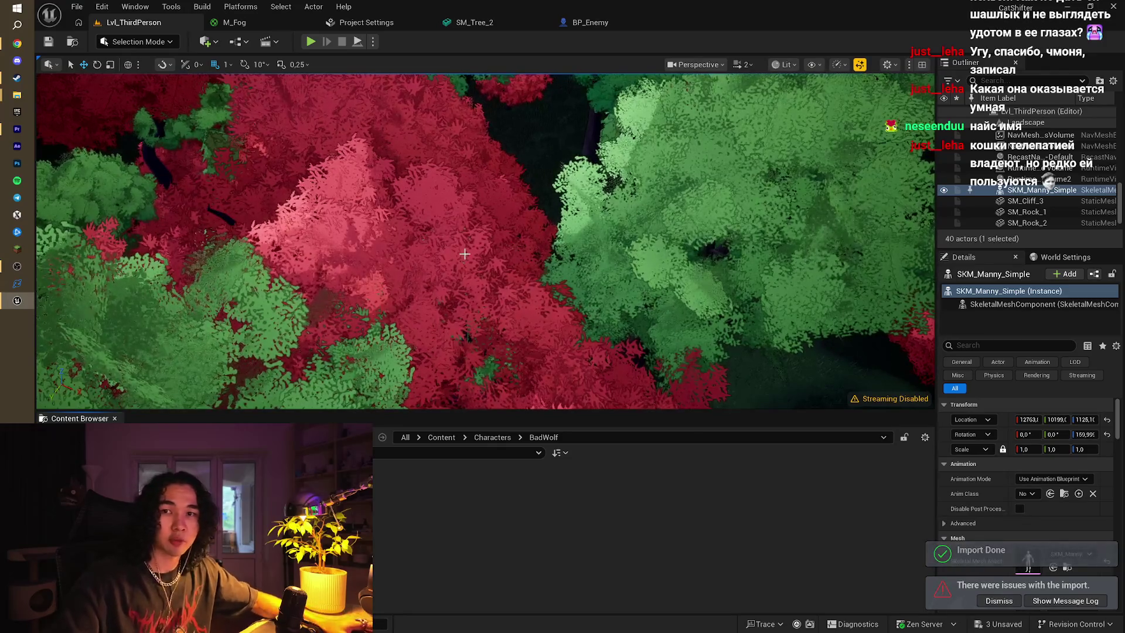
pyautogui.hotkey('ctrl', 's')
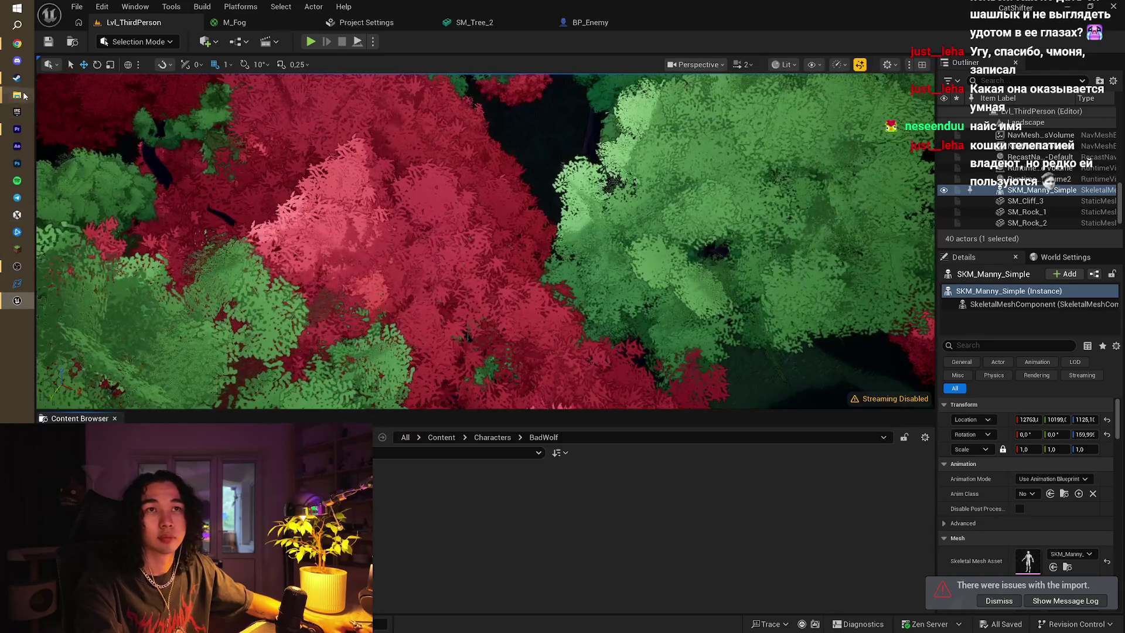
pyautogui.moveTo(17, 95)
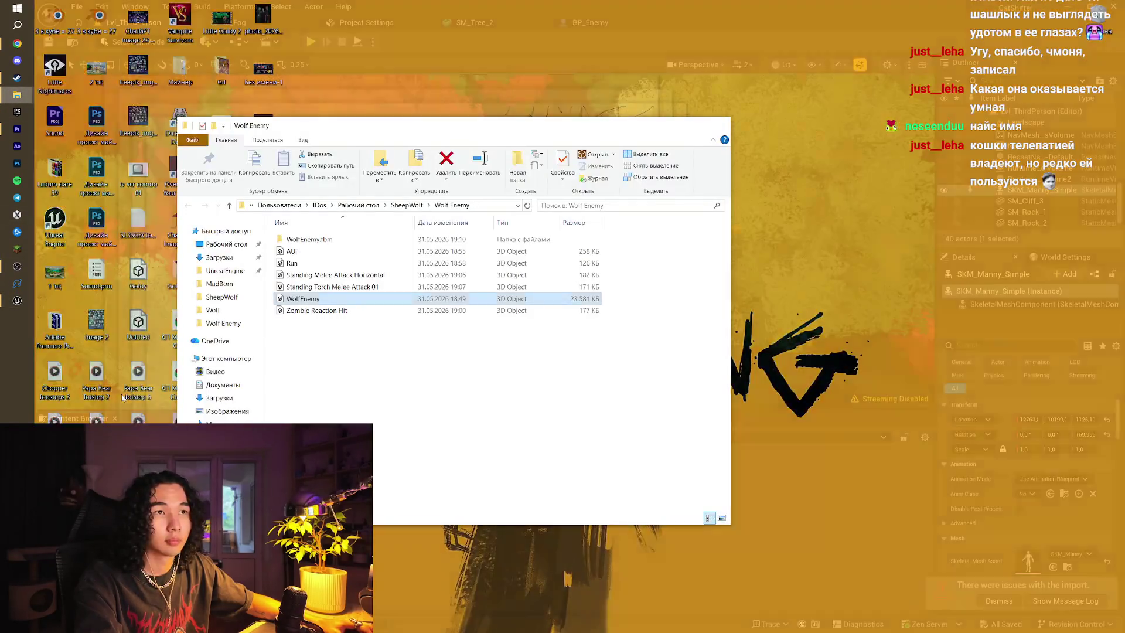
pyautogui.click(123, 397)
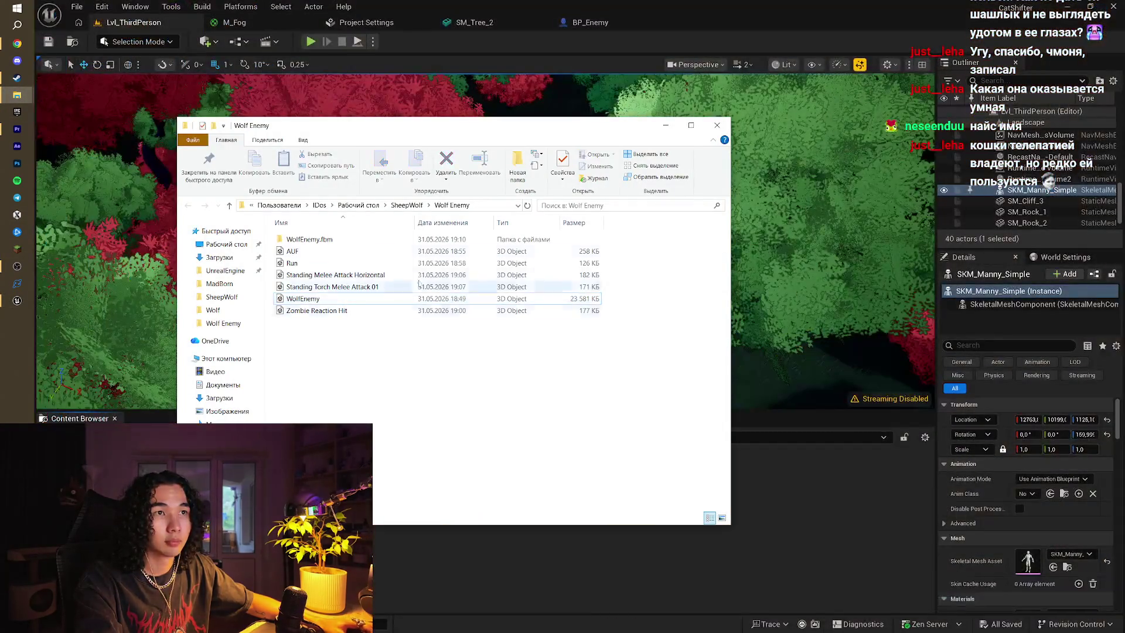
# Import texture_0 from the WolfEnemy.fbm folder into BadWolf and save all assets
pyautogui.doubleClick(310, 239)
pyautogui.moveTo(302, 246)
pyautogui.mouseDown()
pyautogui.moveTo(431, 532)
pyautogui.moveTo(400, 553)
pyautogui.mouseUp()
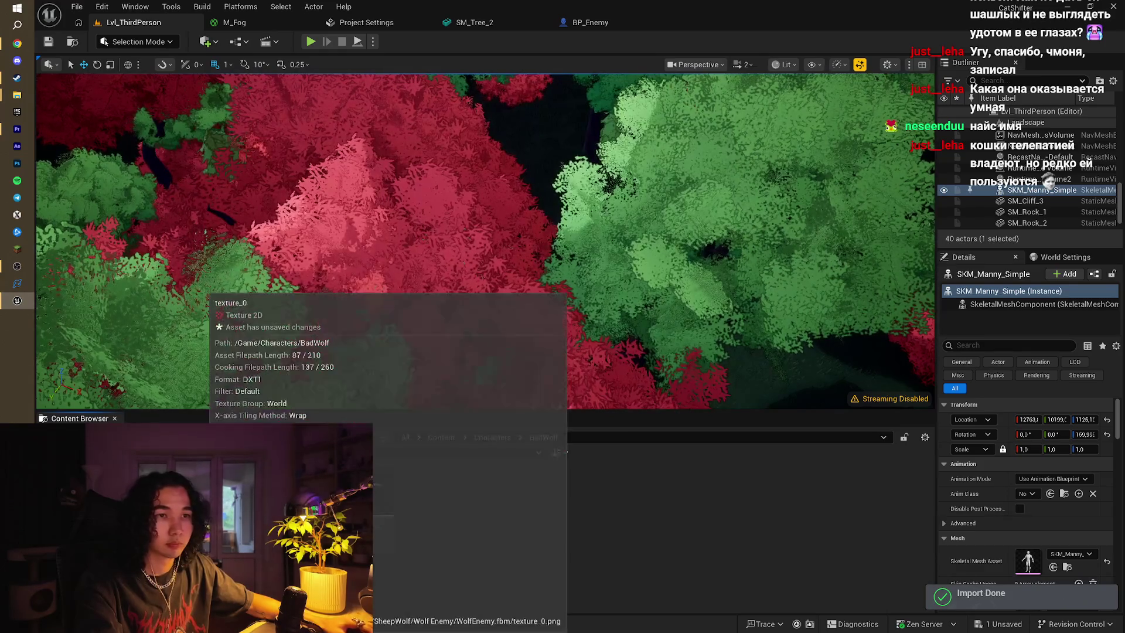
pyautogui.rightClick(206, 507)
pyautogui.click(300, 59)
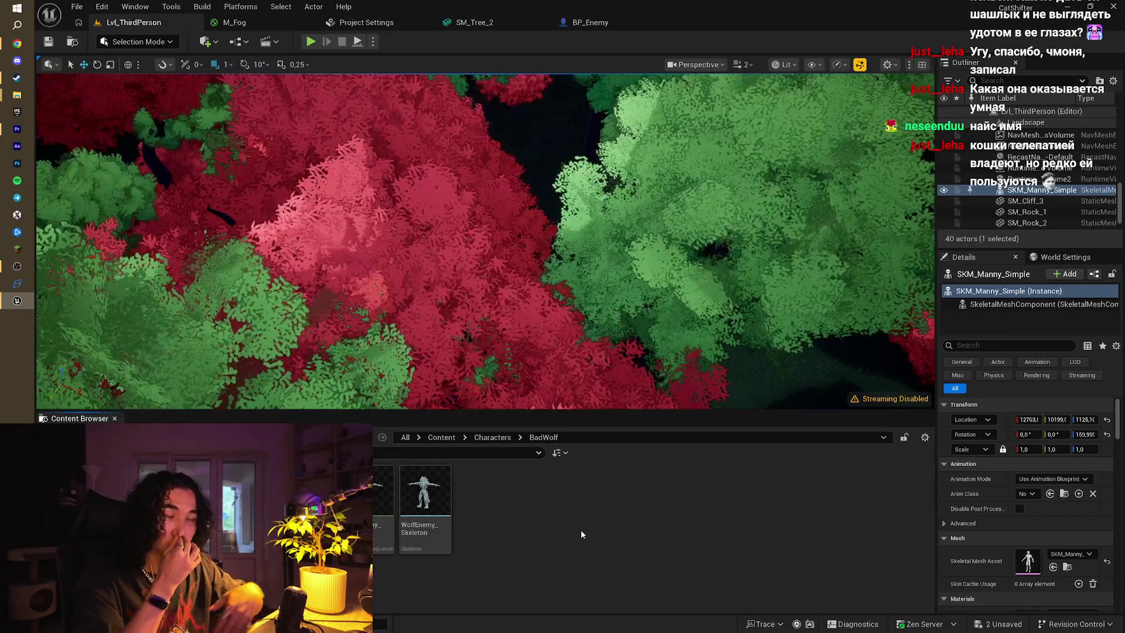
pyautogui.hotkey('ctrl', 's')
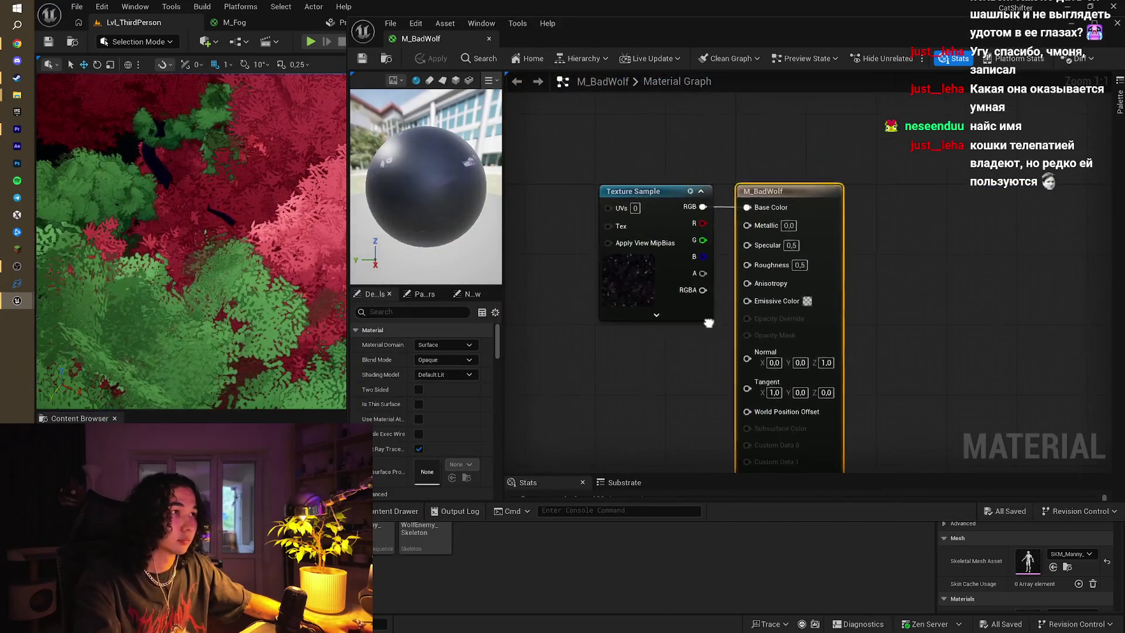
# Duplicate the Texture Sample node and wire the copy's RGB into Emissive Color
pyautogui.click(673, 138)
pyautogui.hotkey('ctrl', 'w')
pyautogui.moveTo(674, 124); pyautogui.dragTo(621, 304)
pyautogui.moveTo(690, 318)
pyautogui.mouseDown()
pyautogui.moveTo(754, 366)
pyautogui.moveTo(756, 389)
pyautogui.moveTo(781, 245)
pyautogui.mouseUp()
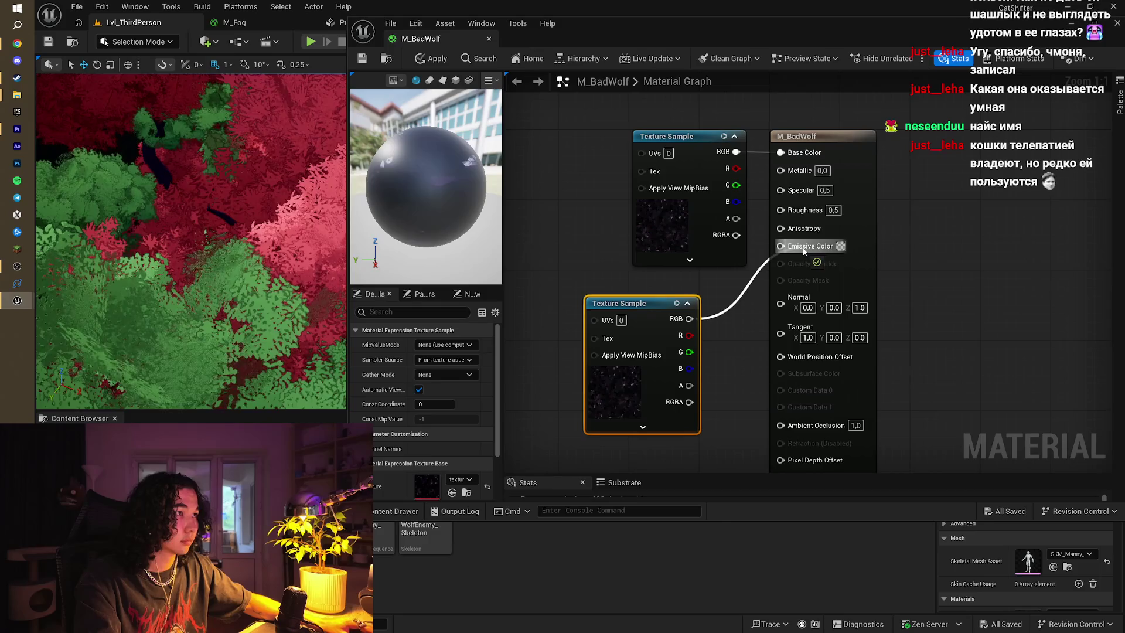
# Set Roughness to 1.0, then apply changes and close M_BadWolf
pyautogui.click(833, 210)
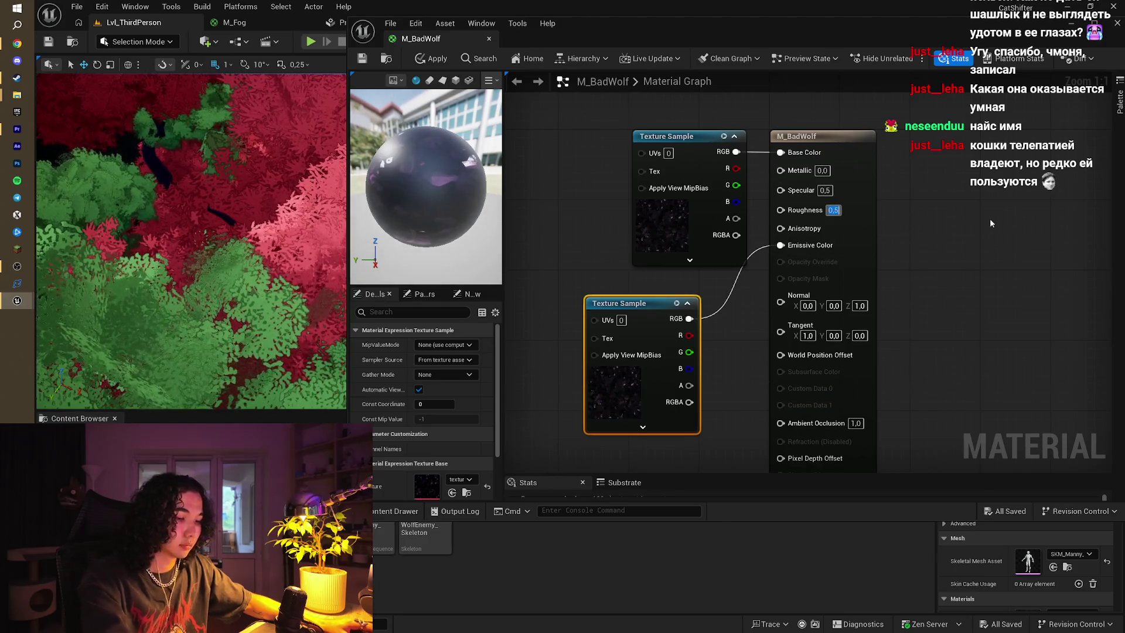
pyautogui.write('1')
pyautogui.press('Return')
pyautogui.click(969, 229)
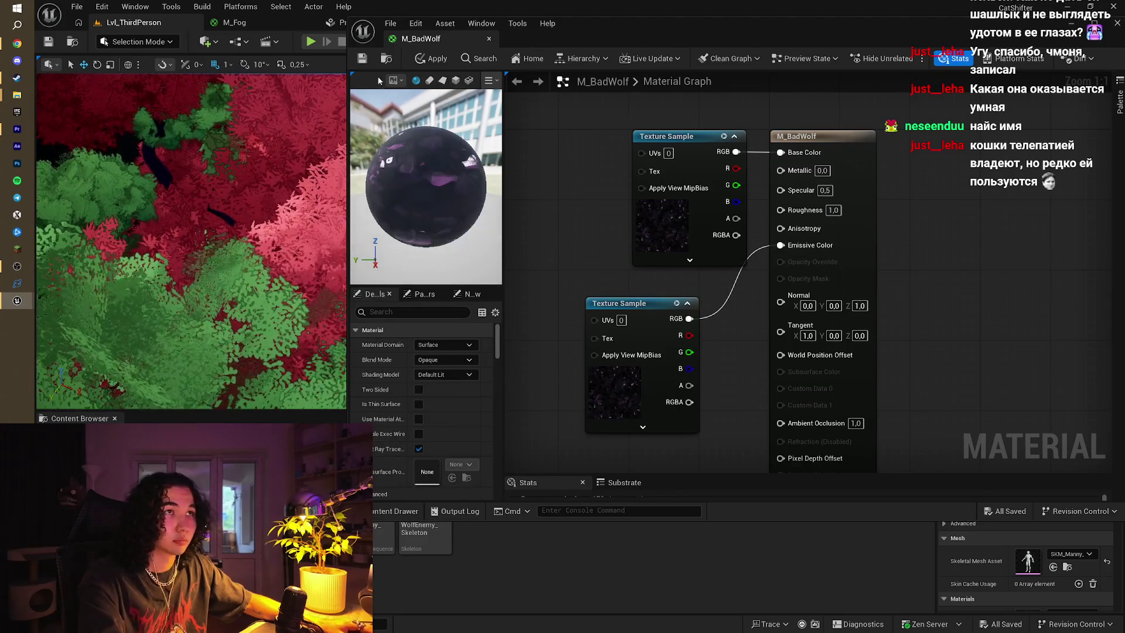
pyautogui.click(489, 43)
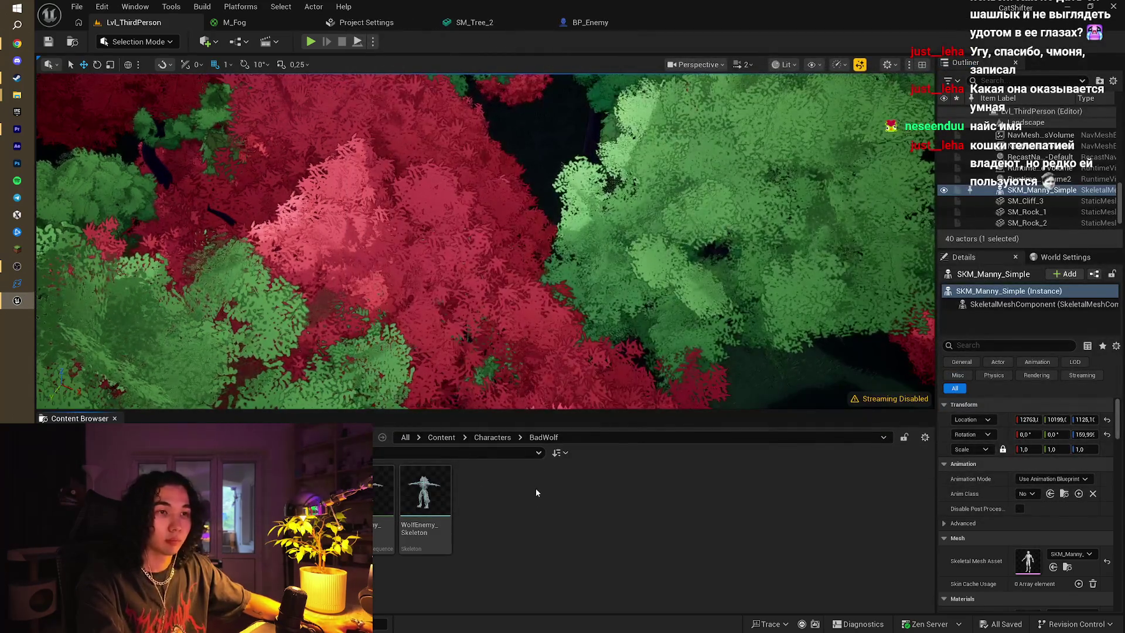
# In BP_Enemy, set the Mesh's Skeletal Mesh Asset to WolfEnemy and Element 0 to M_BadWolf
pyautogui.moveTo(311, 492)
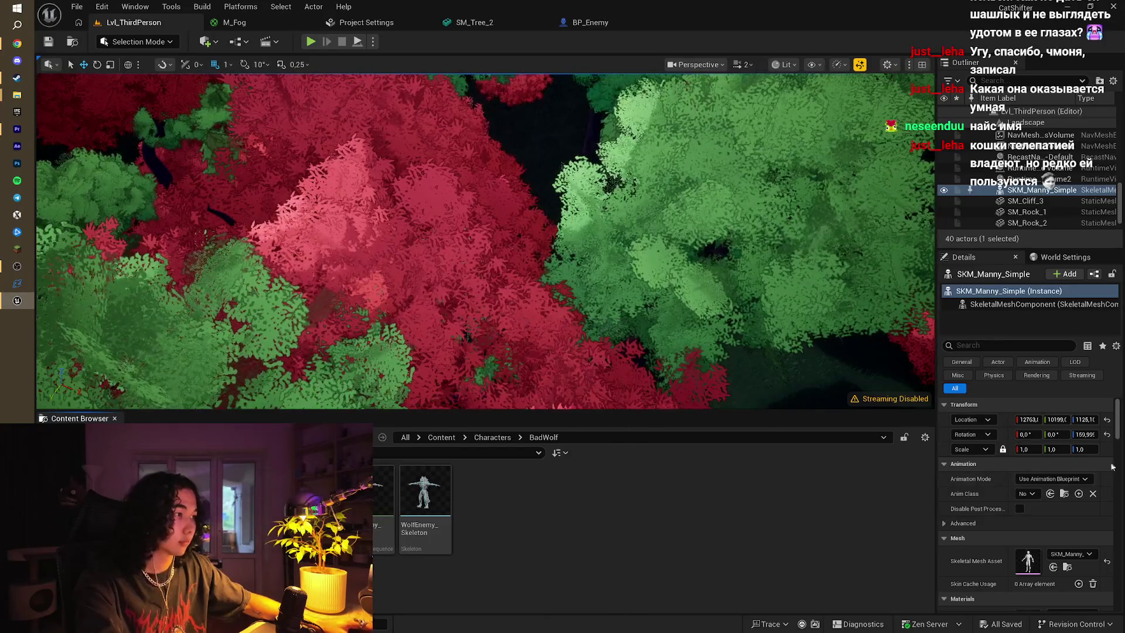
pyautogui.scroll(-2, 1035, 466)
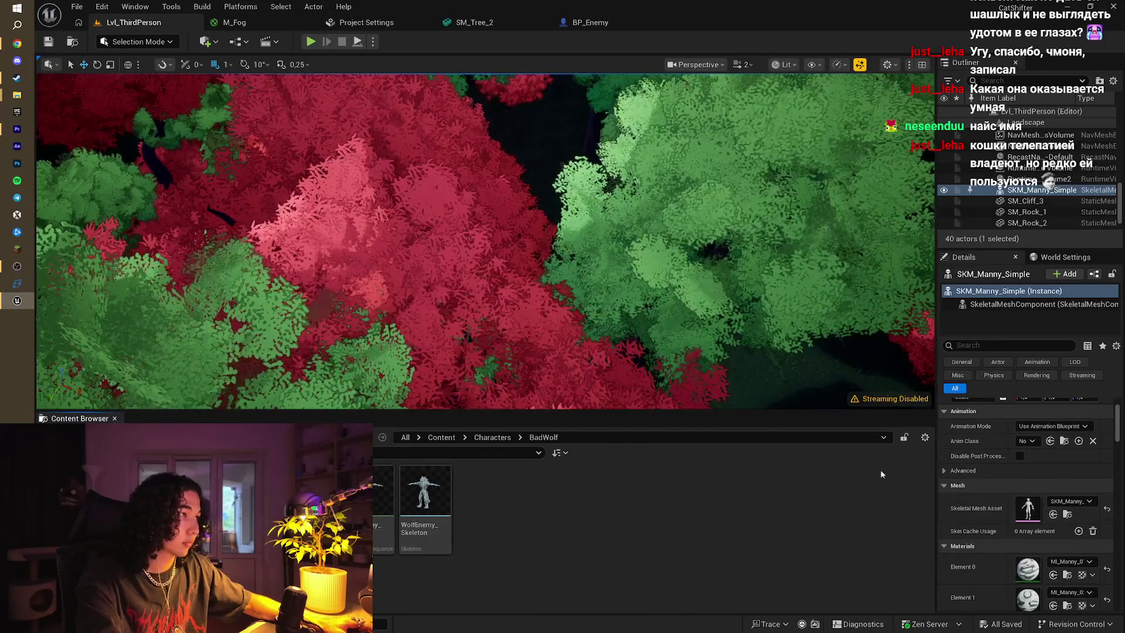
pyautogui.click(589, 23)
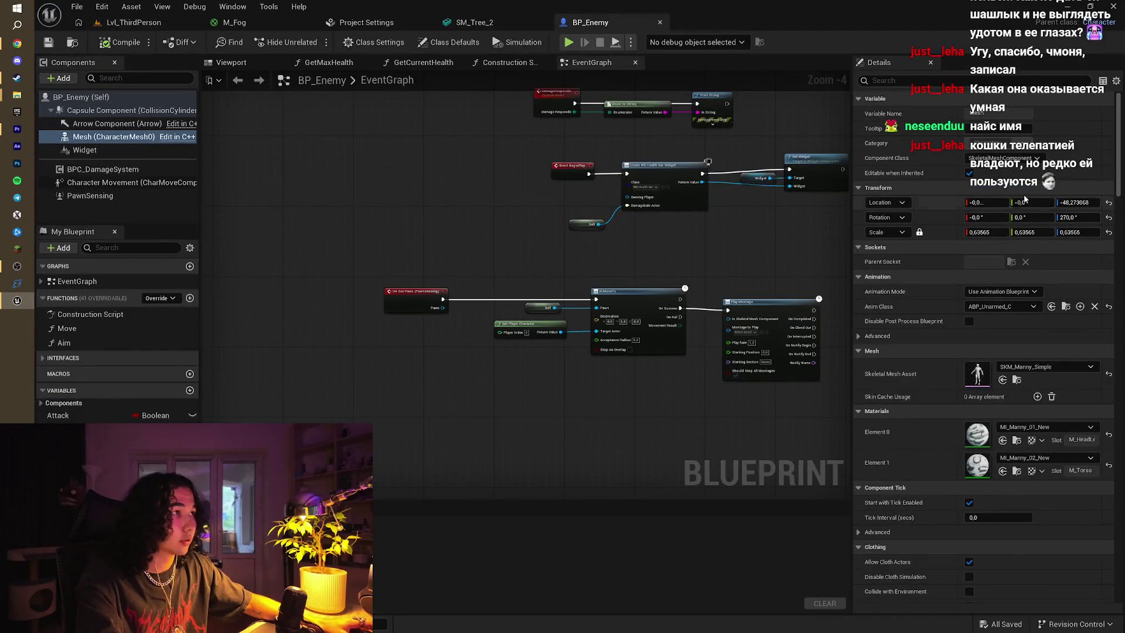
pyautogui.click(1018, 367)
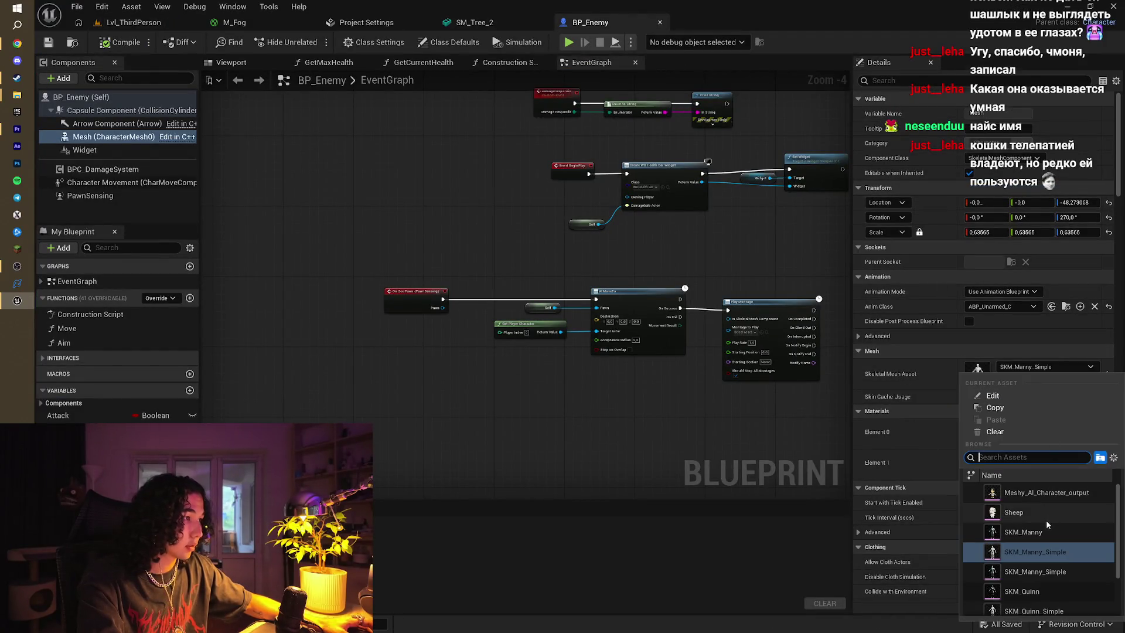
pyautogui.scroll(-1, 1050, 551)
pyautogui.scroll(-3, 1050, 551)
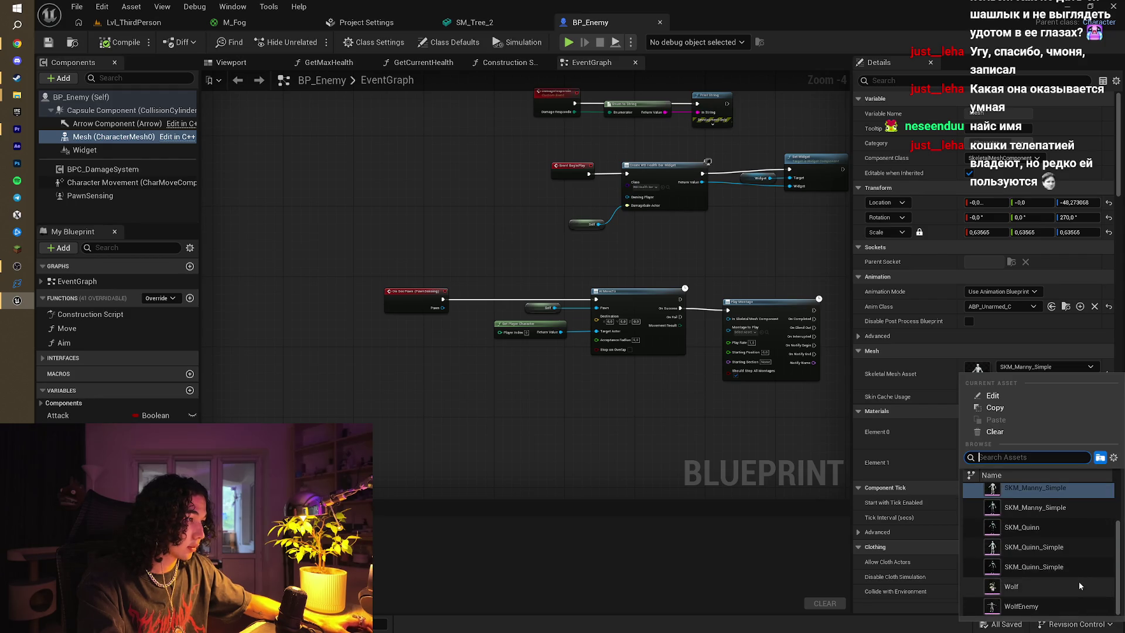
pyautogui.click(1037, 607)
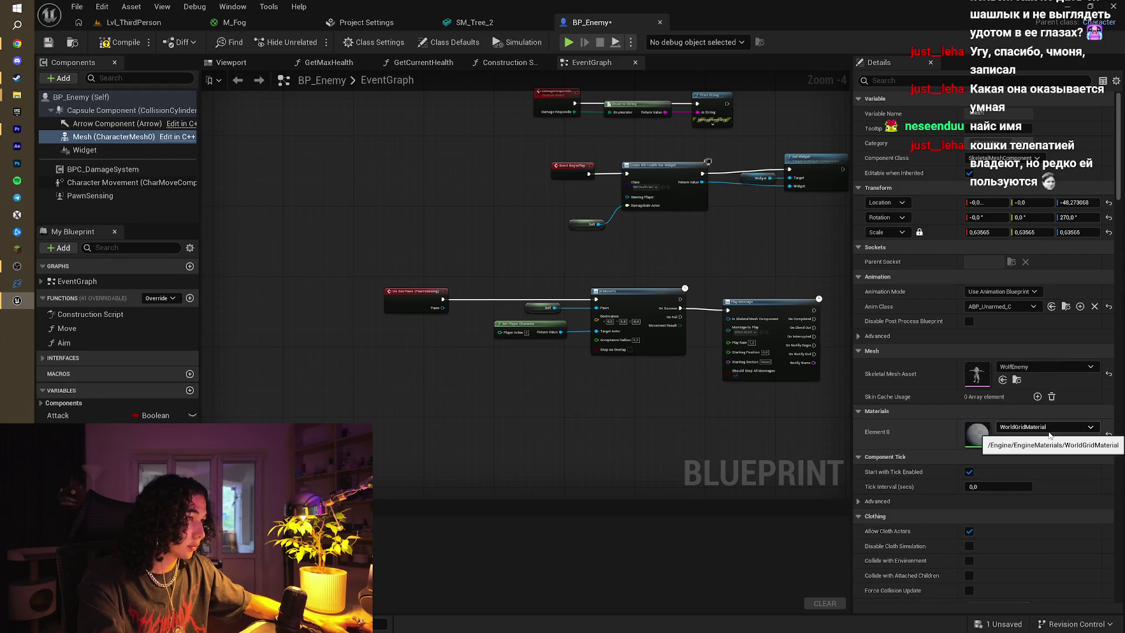
pyautogui.click(1048, 428)
pyautogui.click(1026, 332)
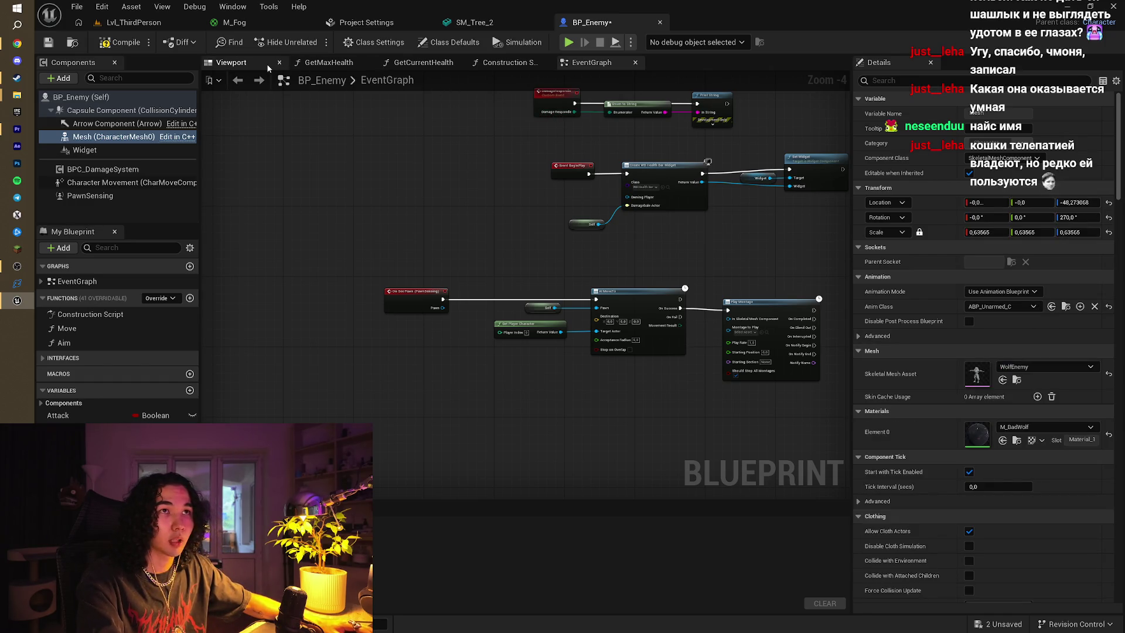
# In the Viewport, shift the wolf mesh along X and shrink it to about 0.49 scale
pyautogui.click(235, 62)
pyautogui.moveTo(582, 265)
pyautogui.mouseDown()
pyautogui.moveTo(604, 268)
pyautogui.moveTo(557, 264)
pyautogui.mouseUp()
pyautogui.moveTo(449, 445); pyautogui.dragTo(451, 421)
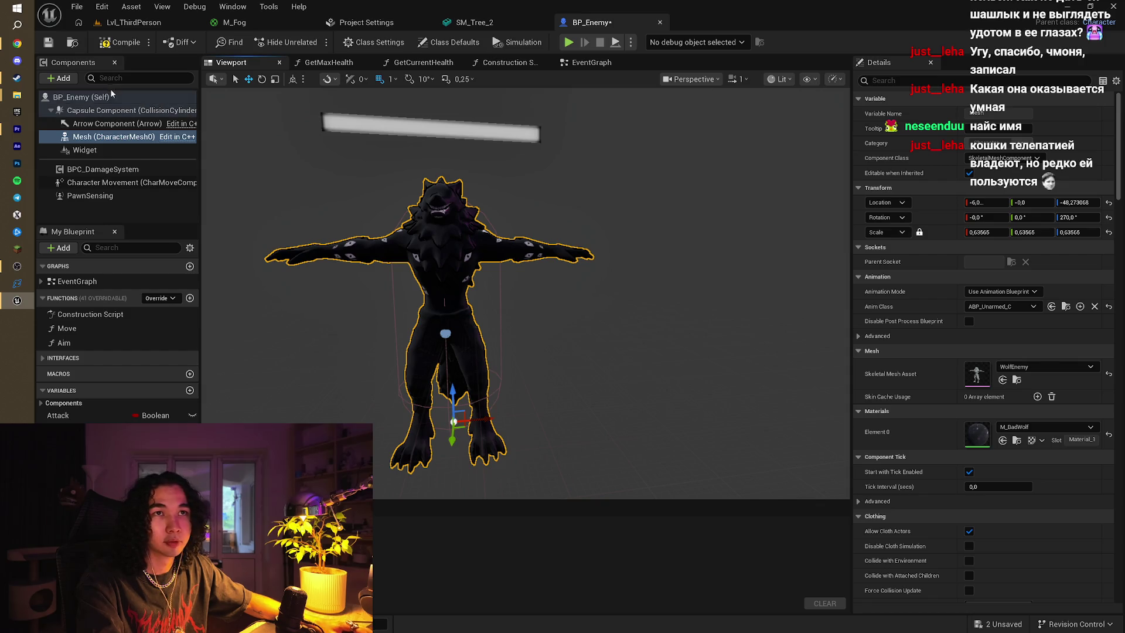
pyautogui.click(275, 79)
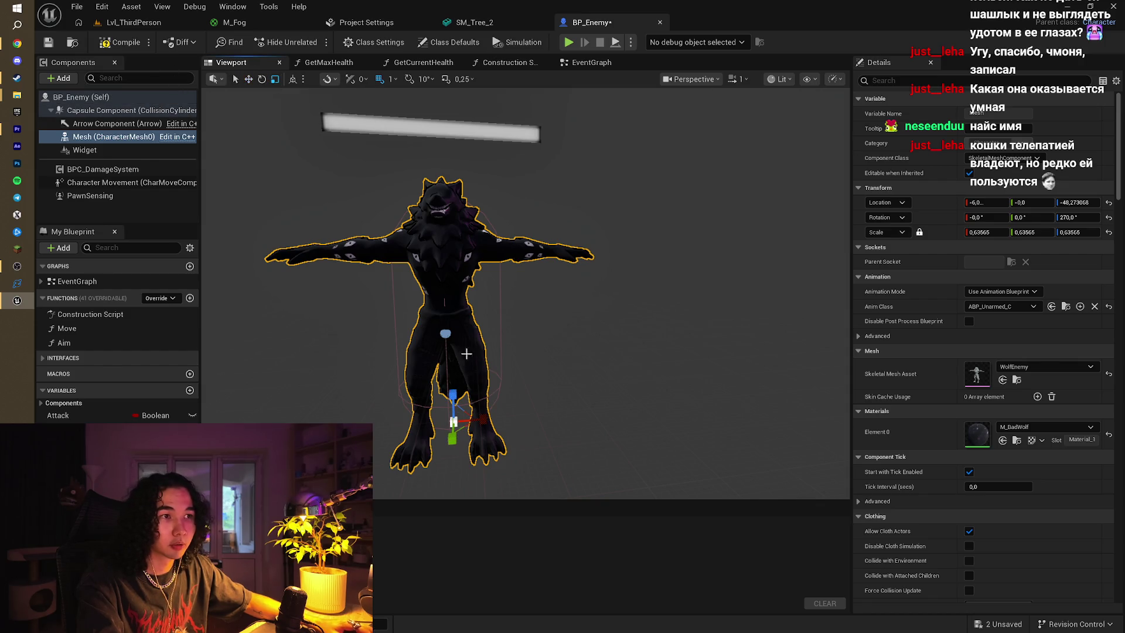
pyautogui.moveTo(454, 422); pyautogui.dragTo(457, 437)
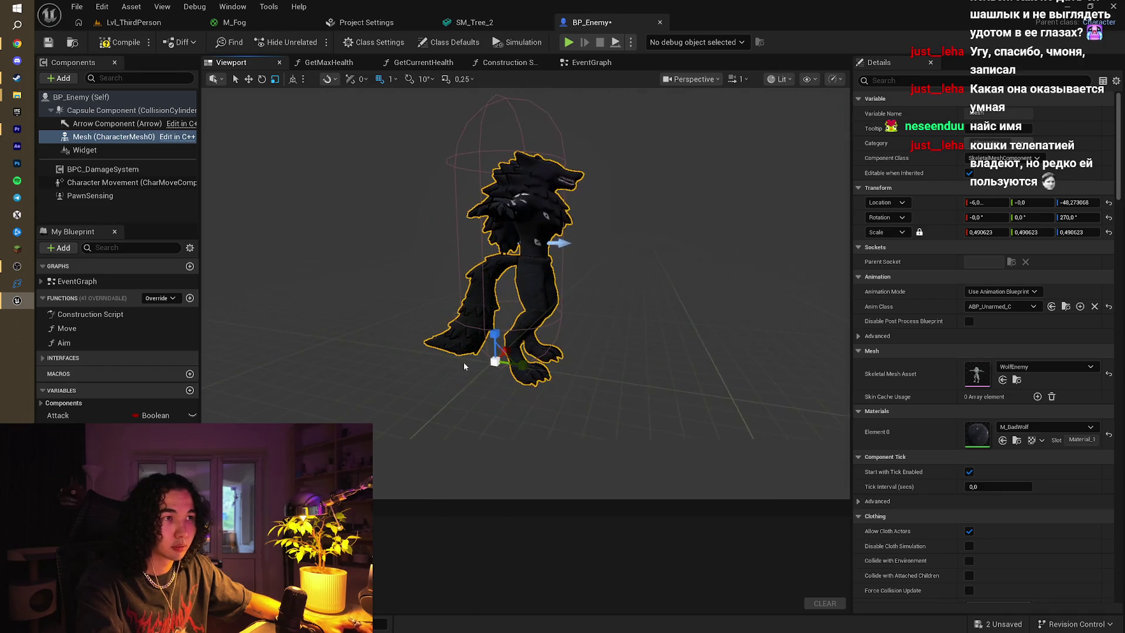
# Move the wolf up into the capsule, enlarge it to about 0.55, and nudge it to X -15
pyautogui.click(249, 79)
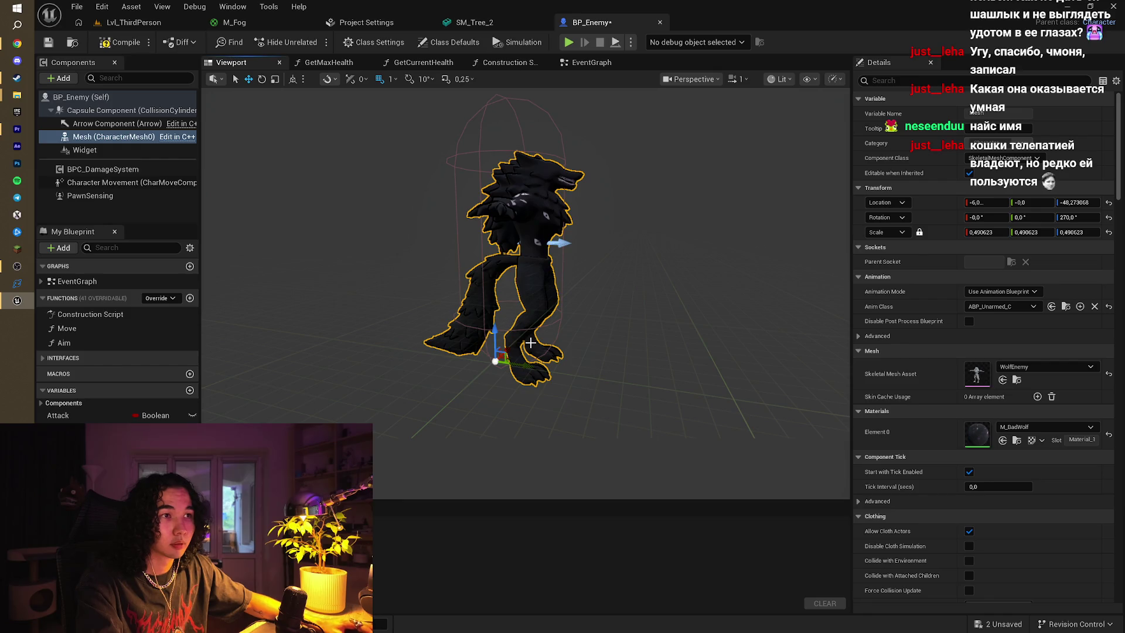
pyautogui.moveTo(495, 360); pyautogui.dragTo(506, 347)
pyautogui.click(274, 82)
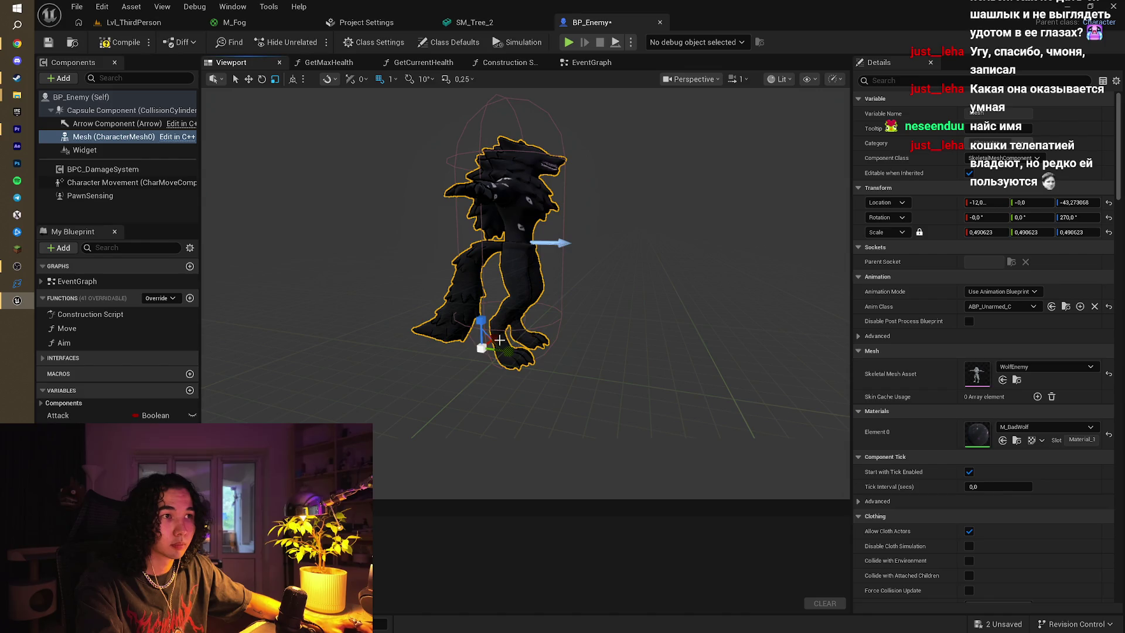
pyautogui.moveTo(482, 346)
pyautogui.mouseDown()
pyautogui.moveTo(495, 334)
pyautogui.moveTo(483, 344)
pyautogui.mouseUp()
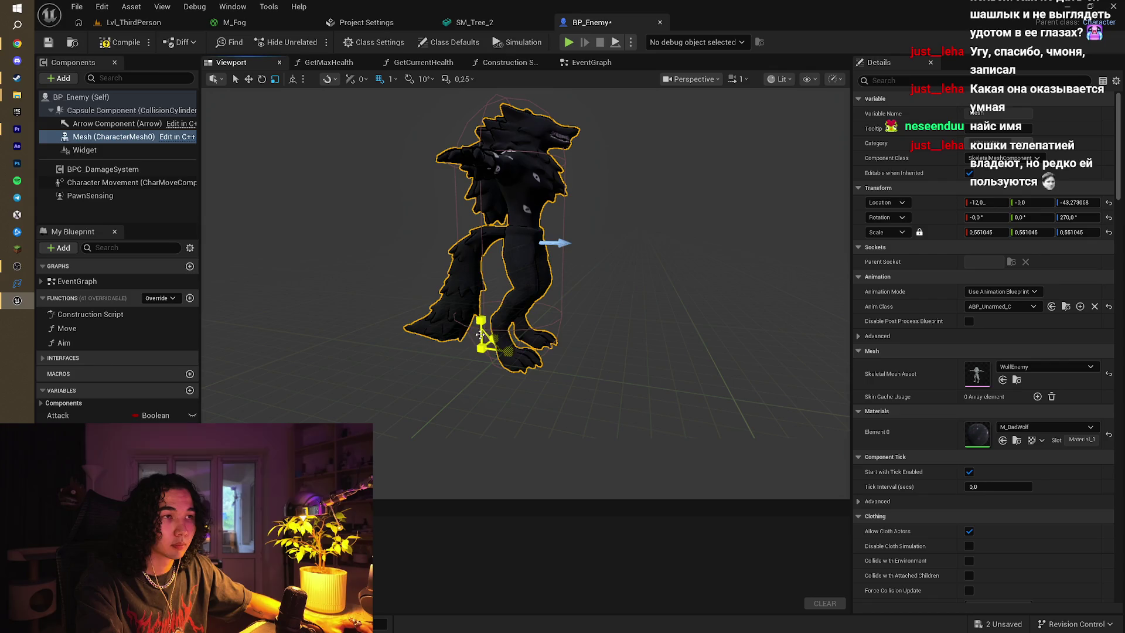
pyautogui.click(249, 80)
pyautogui.moveTo(513, 351); pyautogui.dragTo(498, 349)
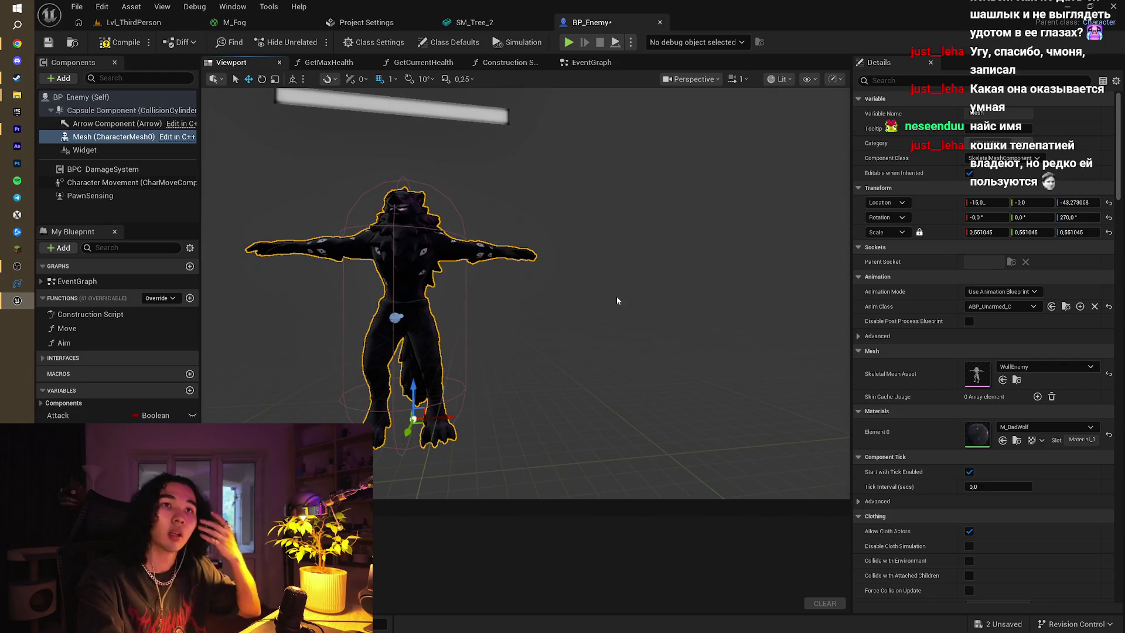
pyautogui.click(117, 149)
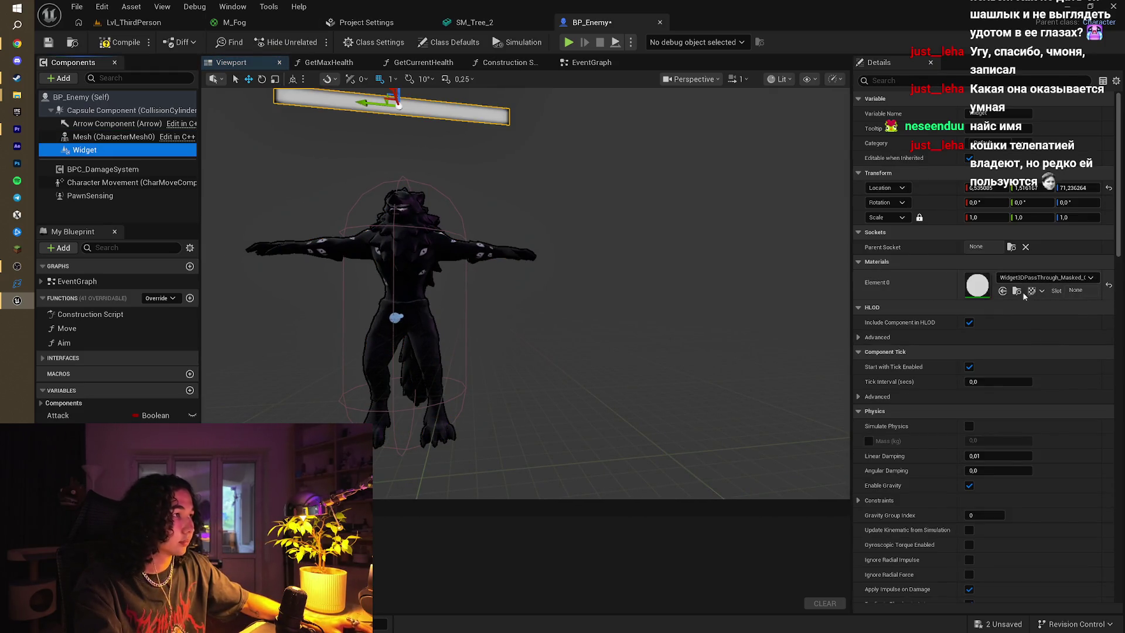
# Set the health bar widget's Draw Size Y to 3 and lower it toward the wolf's head
pyautogui.click(414, 98)
pyautogui.press('f')
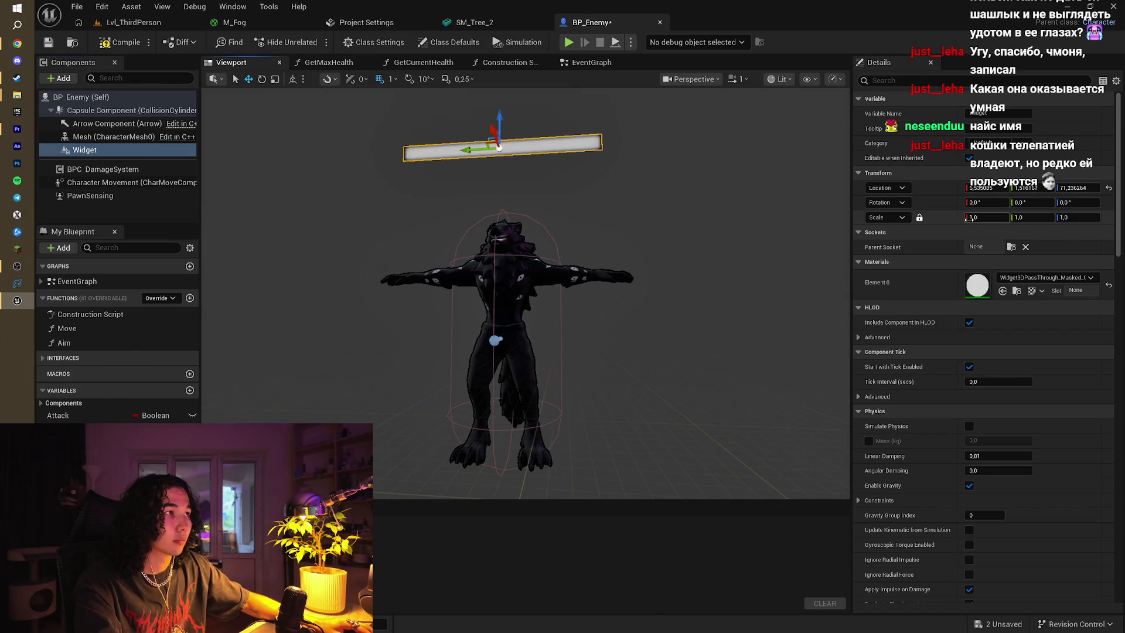
pyautogui.scroll(-8, 1031, 484)
pyautogui.scroll(-13, 1030, 484)
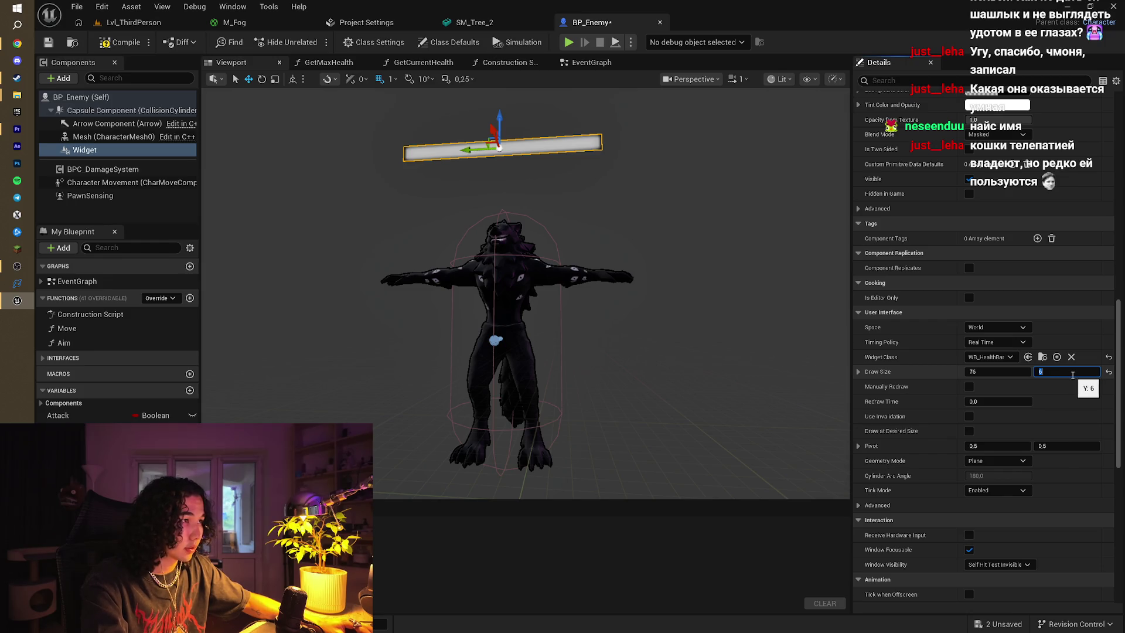
pyautogui.write('3')
pyautogui.press('Return')
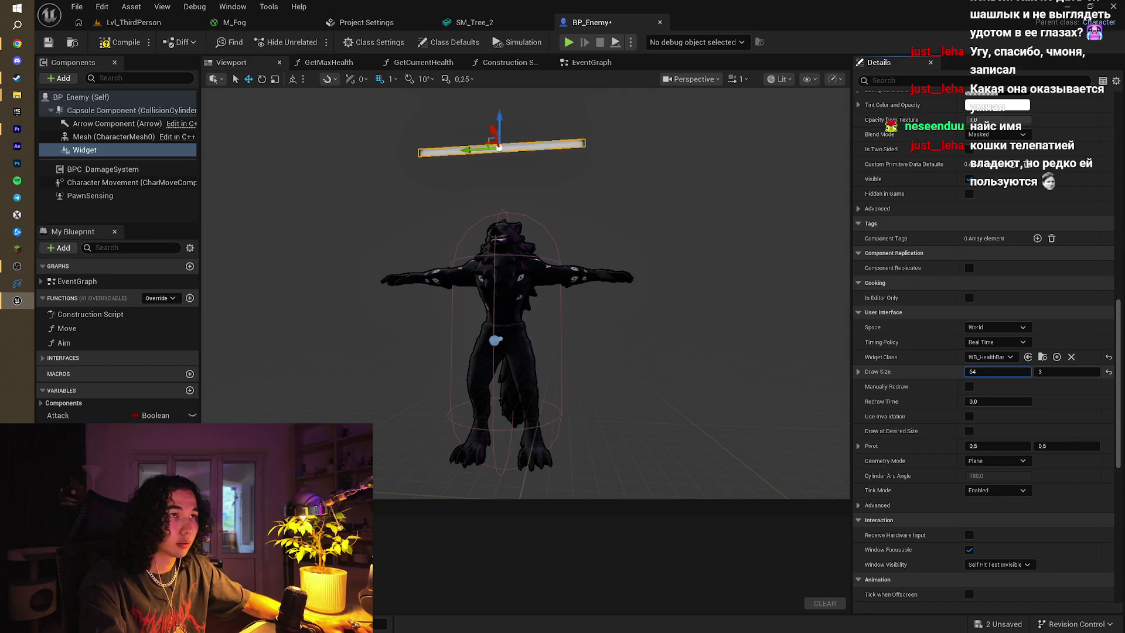
pyautogui.moveTo(495, 122); pyautogui.dragTo(496, 159)
pyautogui.scroll(15, 1056, 385)
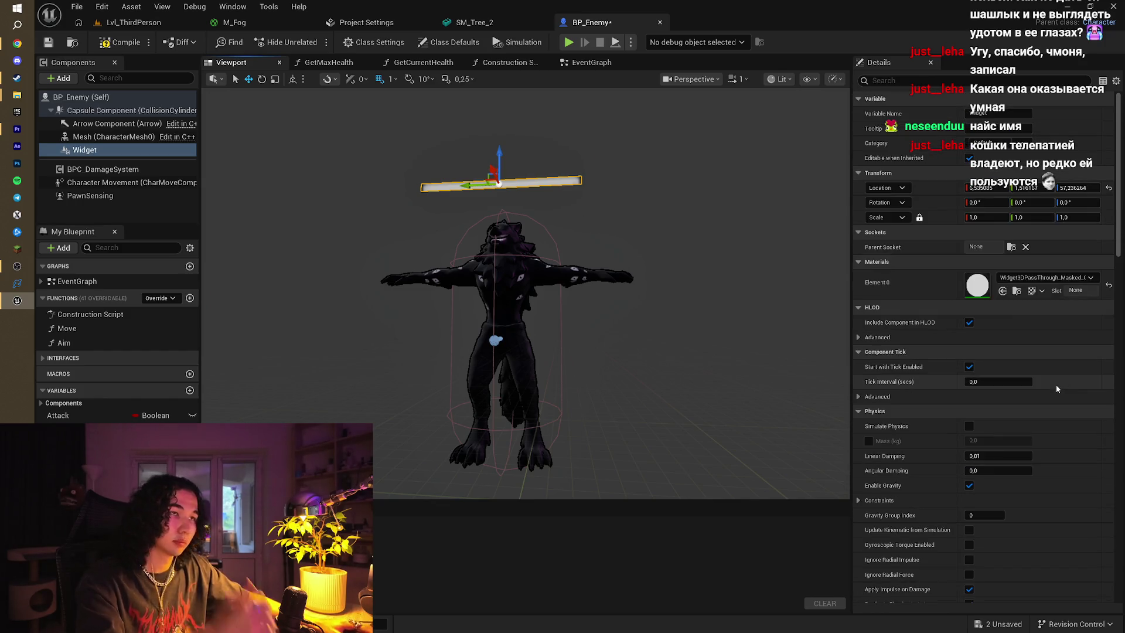
pyautogui.scroll(-5, 1054, 417)
pyautogui.scroll(-15, 1048, 434)
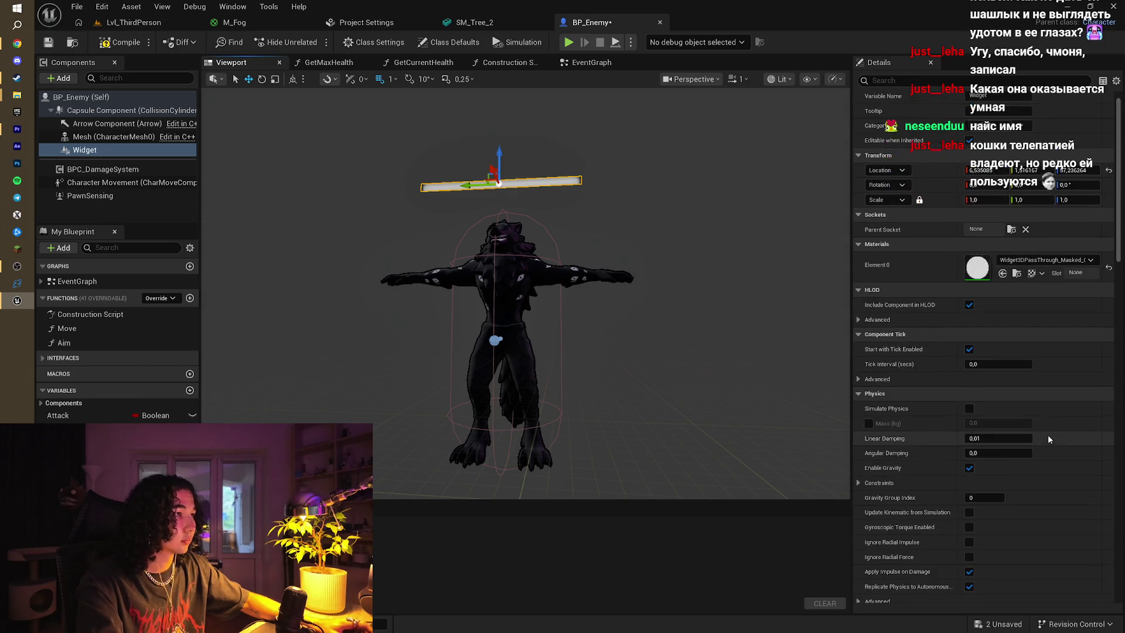
pyautogui.scroll(9, 1053, 476)
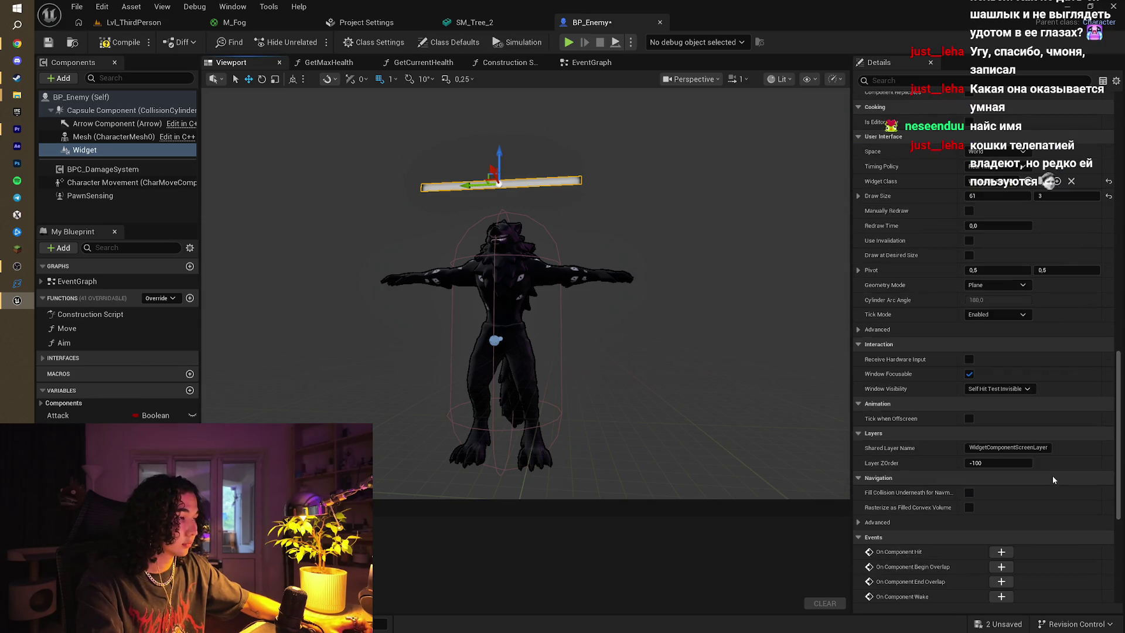
pyautogui.scroll(3, 1054, 469)
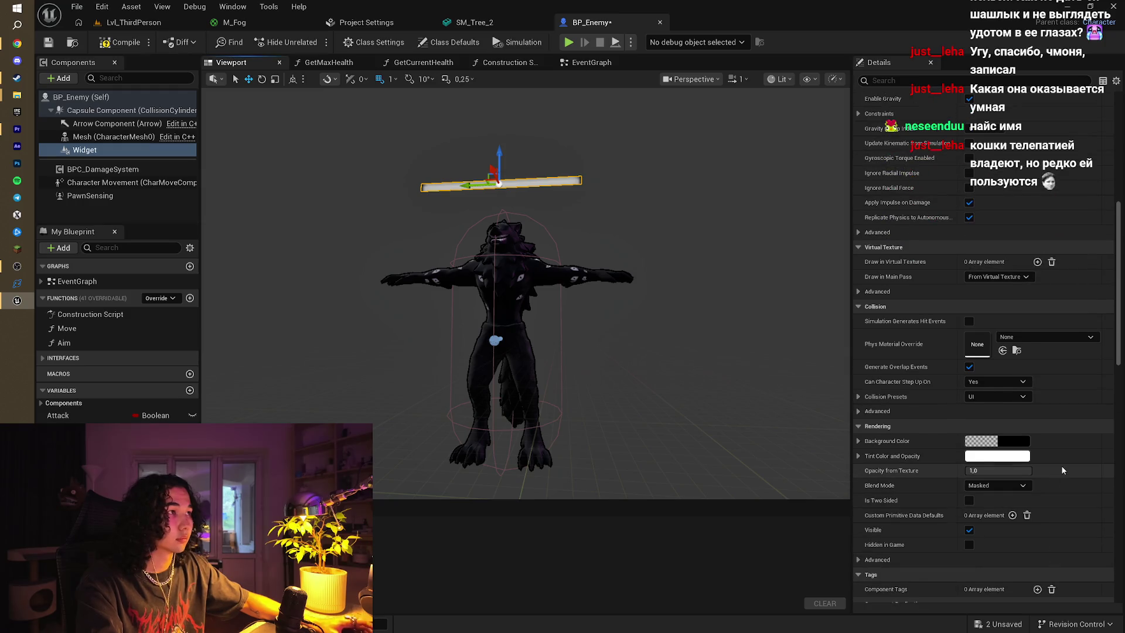
# Compile BP_Enemy and return to the Lvl_ThirdPerson level
pyautogui.click(111, 137)
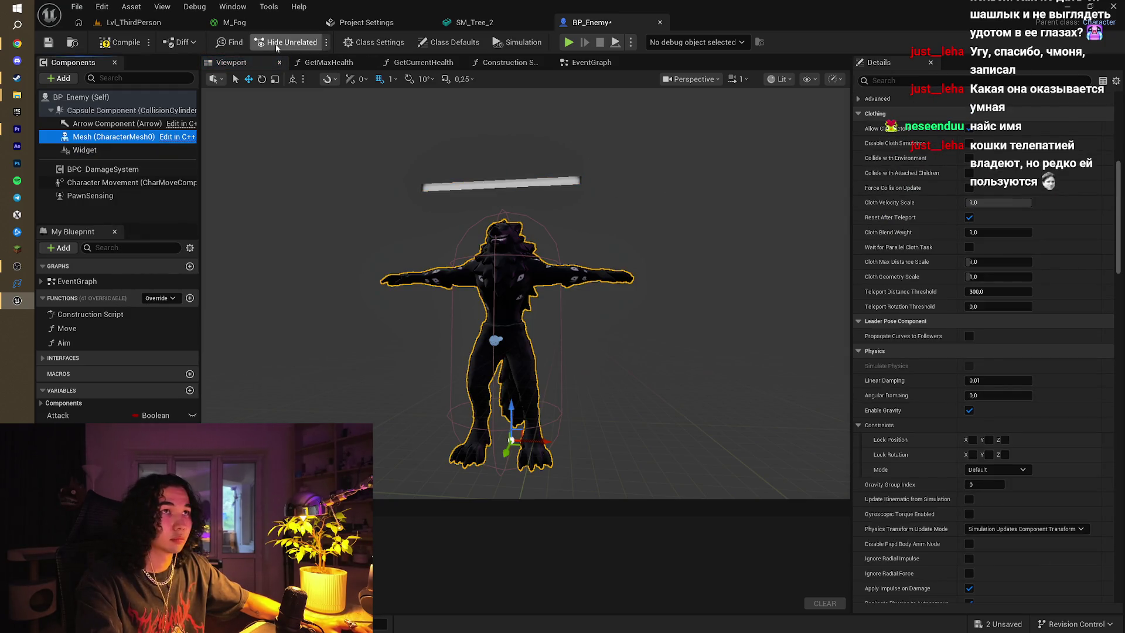
pyautogui.click(108, 43)
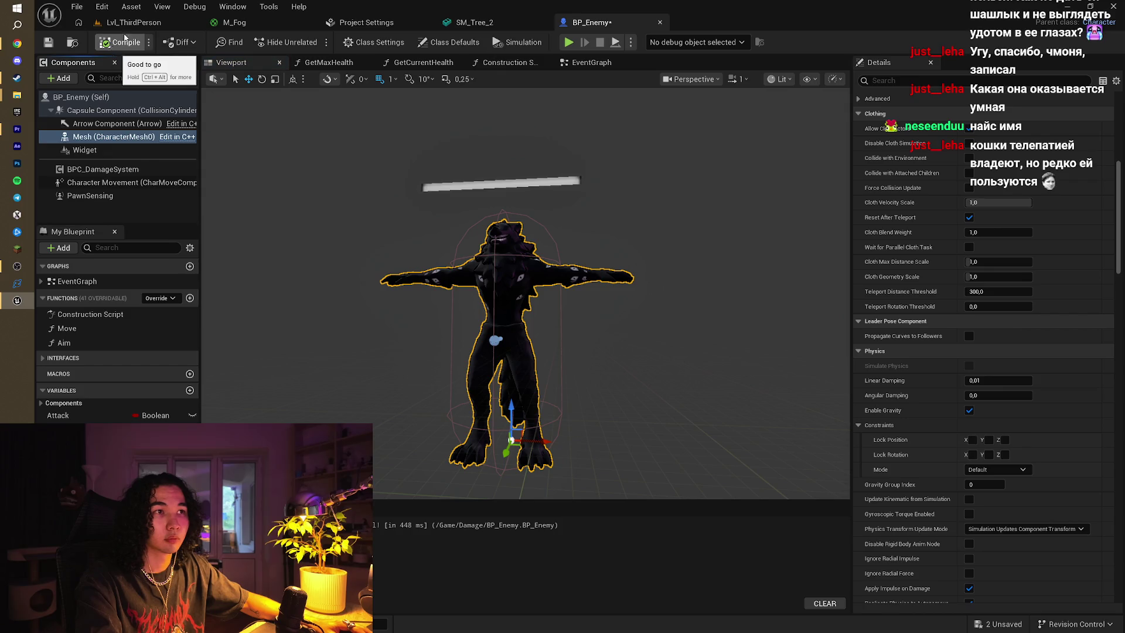
pyautogui.click(130, 22)
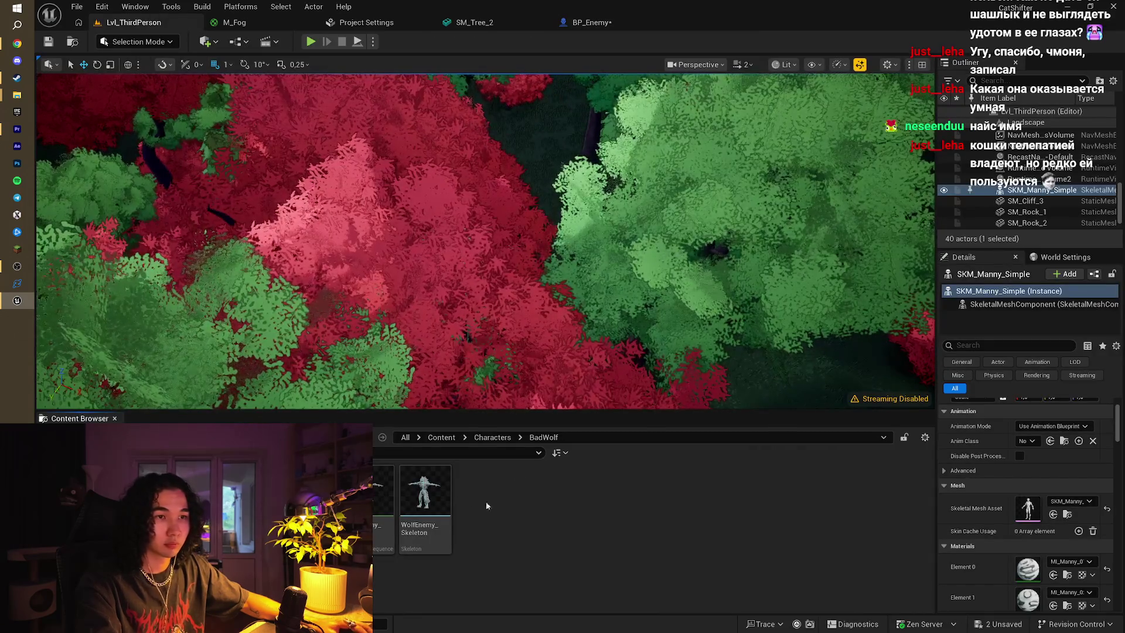
# Create the AB_BadWolf animation blueprint for WolfEnemy_Skeleton and save all assets
pyautogui.rightClick(517, 506)
pyautogui.click(603, 174)
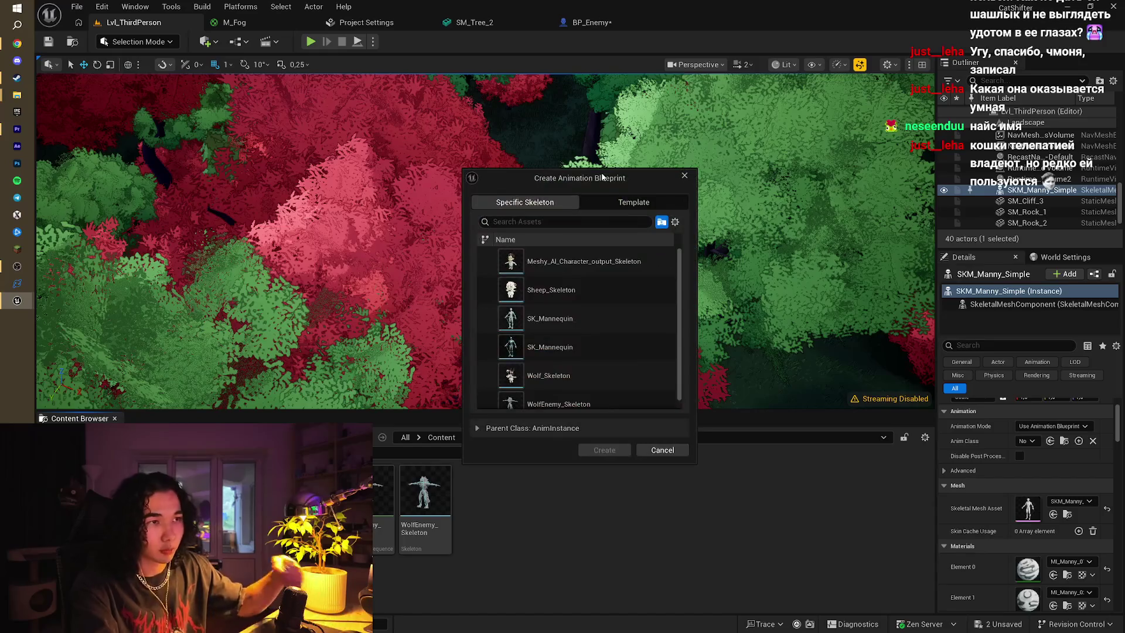
pyautogui.scroll(-2, 576, 395)
pyautogui.click(568, 396)
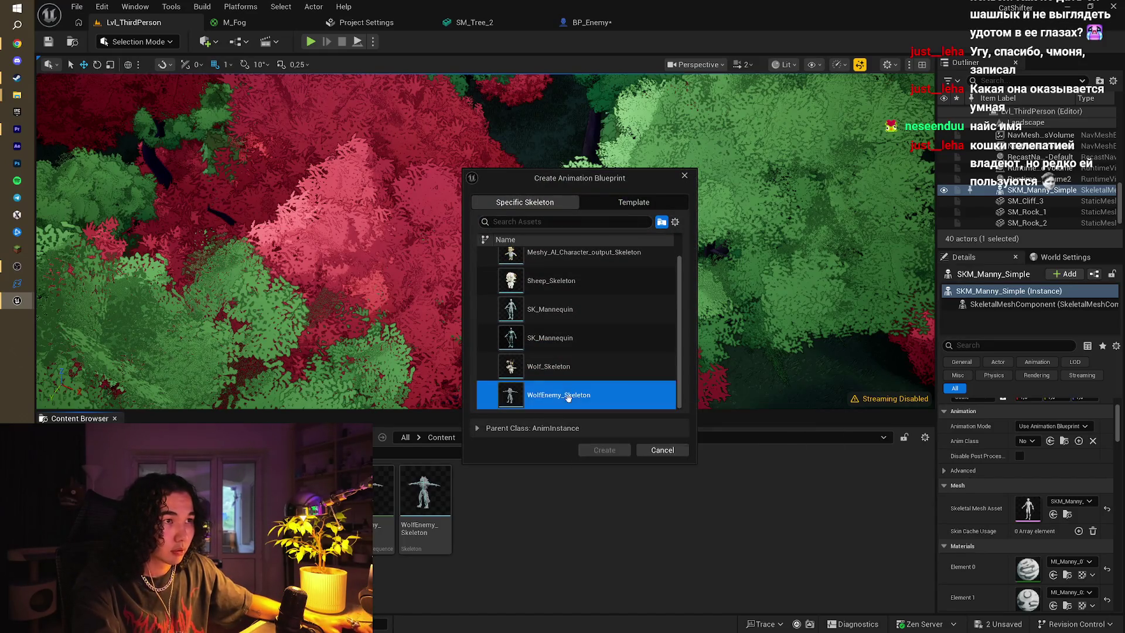
pyautogui.click(594, 450)
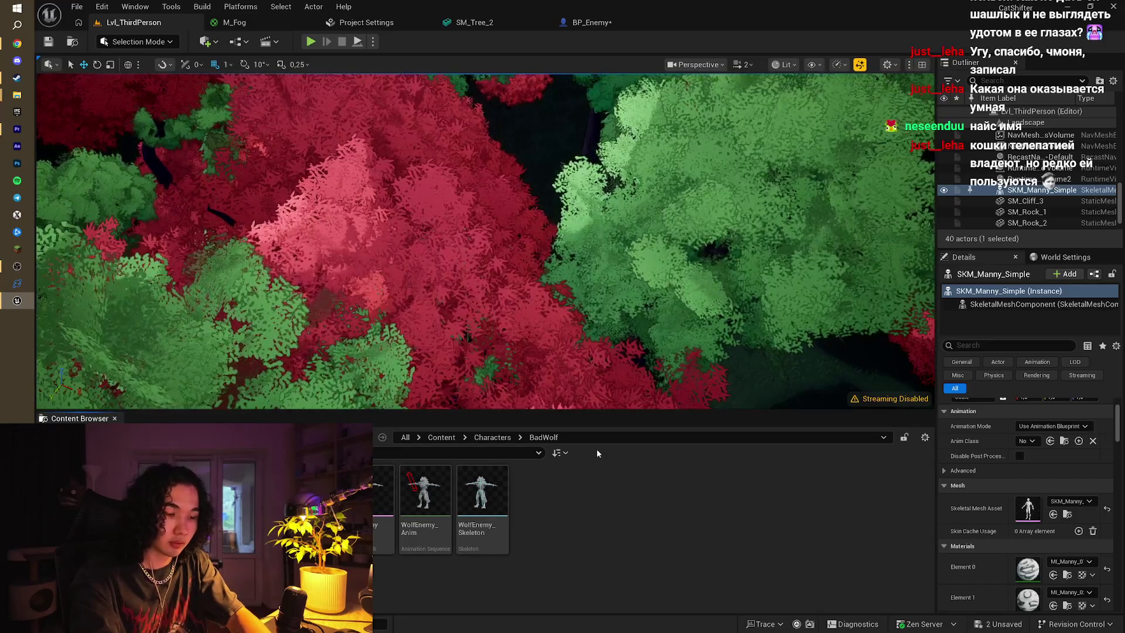
pyautogui.hotkey('ctrl', 'shift', 's')
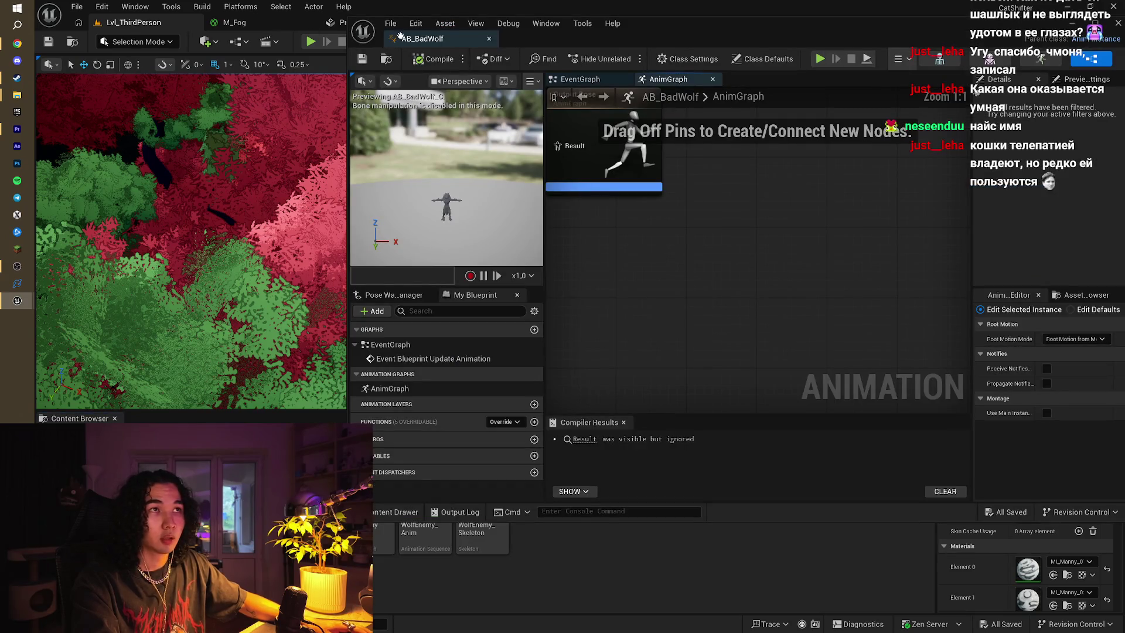
# Select the wolf animation FBXs, excluding the WolfEnemy model, and drag them into the Content Browser
pyautogui.moveTo(418, 37); pyautogui.dragTo(516, 23)
pyautogui.click(170, 23)
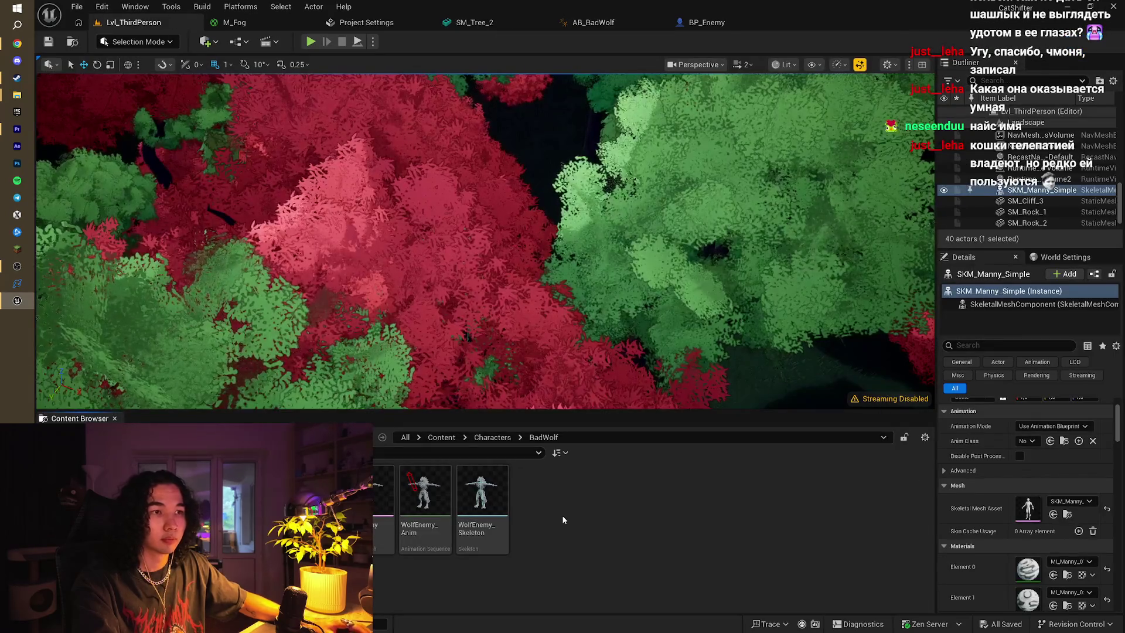
pyautogui.moveTo(17, 95)
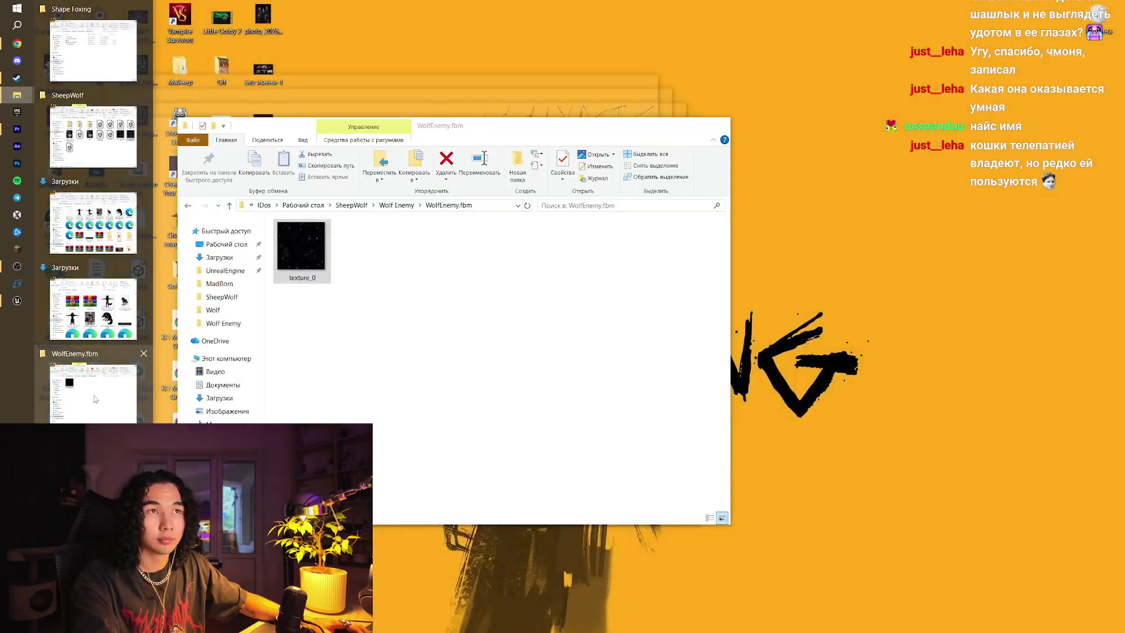
pyautogui.click(96, 399)
pyautogui.click(387, 206)
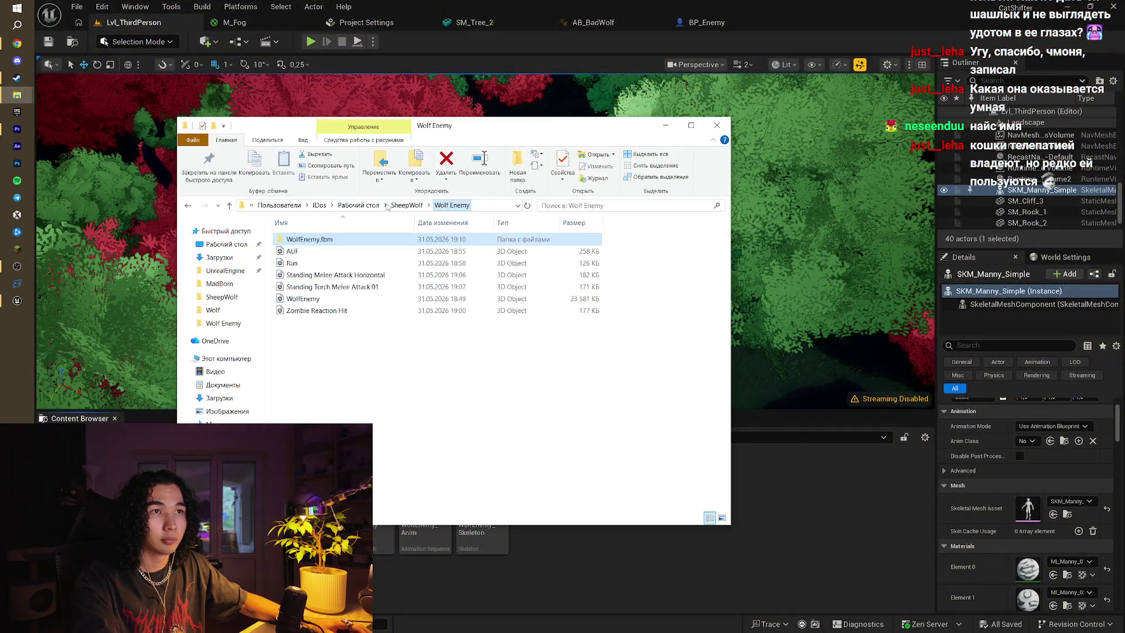
pyautogui.moveTo(306, 362); pyautogui.dragTo(320, 248)
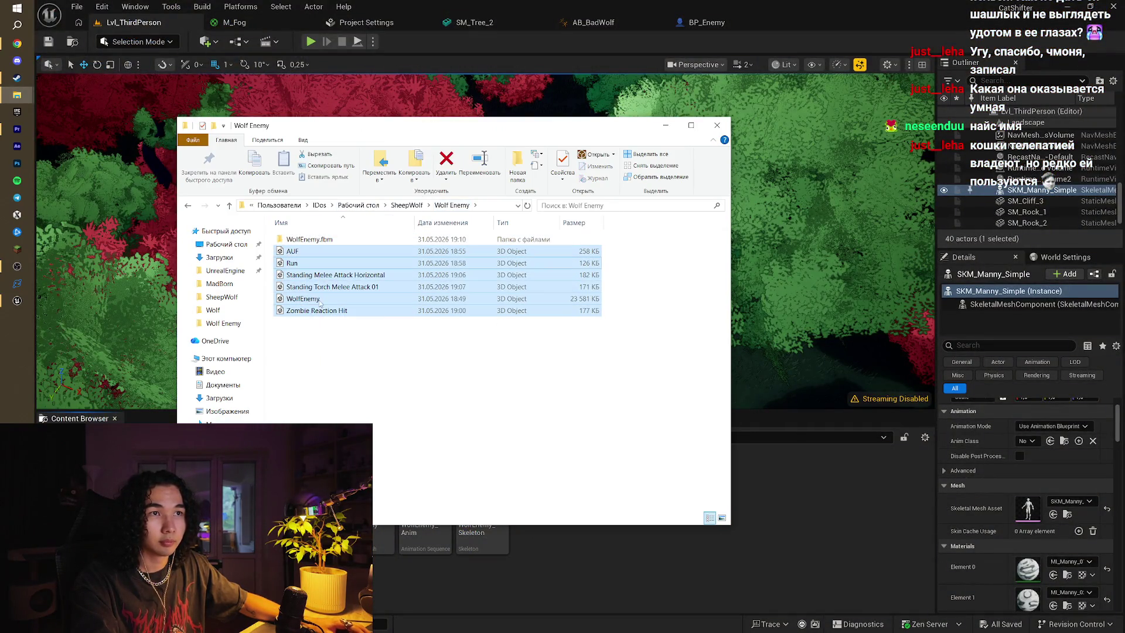
pyautogui.keyDown('ctrl'); pyautogui.click(313, 302); pyautogui.keyUp('ctrl')
pyautogui.moveTo(326, 288)
pyautogui.mouseDown()
pyautogui.moveTo(420, 331)
pyautogui.moveTo(659, 528)
pyautogui.moveTo(672, 557)
pyautogui.mouseUp()
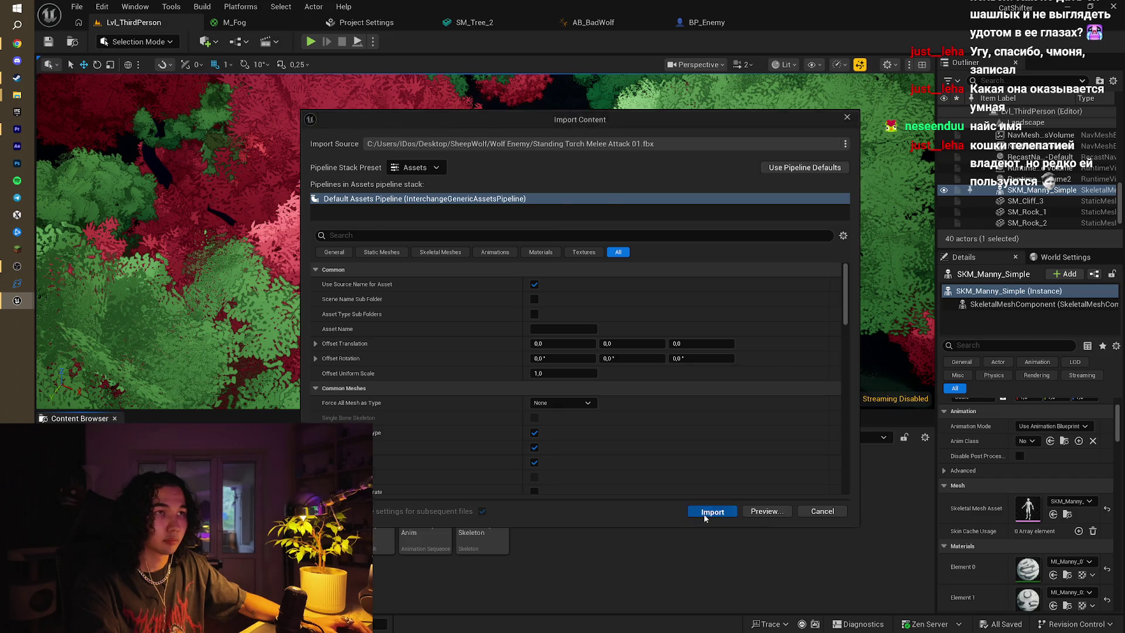
# Import the wolf animations, including Standing Torch Melee Attack 01, then switch to AB_BadWolf
pyautogui.click(706, 515)
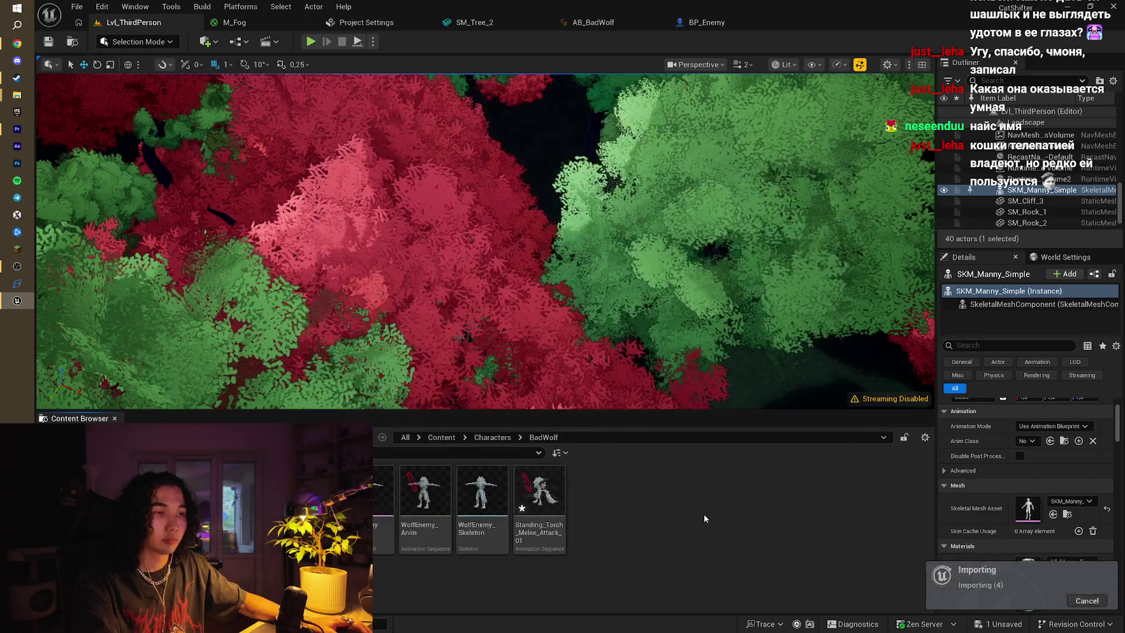
pyautogui.click(710, 578)
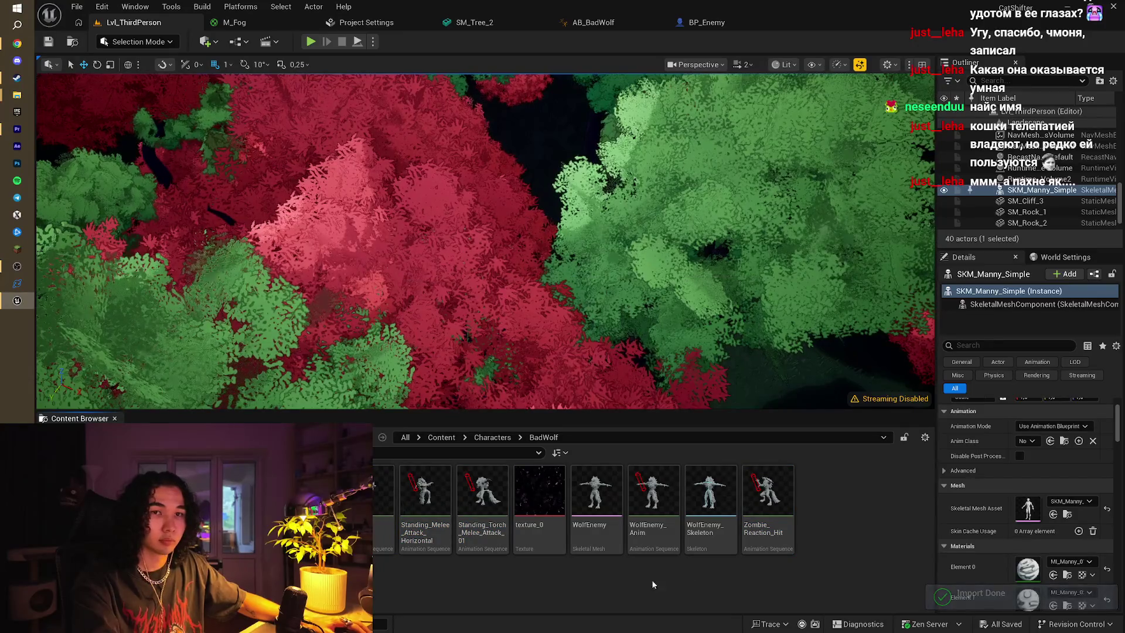
pyautogui.click(593, 23)
# Feed the Output Pose from a new state machine named Locomoution and open it
pyautogui.moveTo(617, 192); pyautogui.dragTo(851, 218)
pyautogui.moveTo(709, 265); pyautogui.dragTo(590, 272)
pyautogui.write('state')
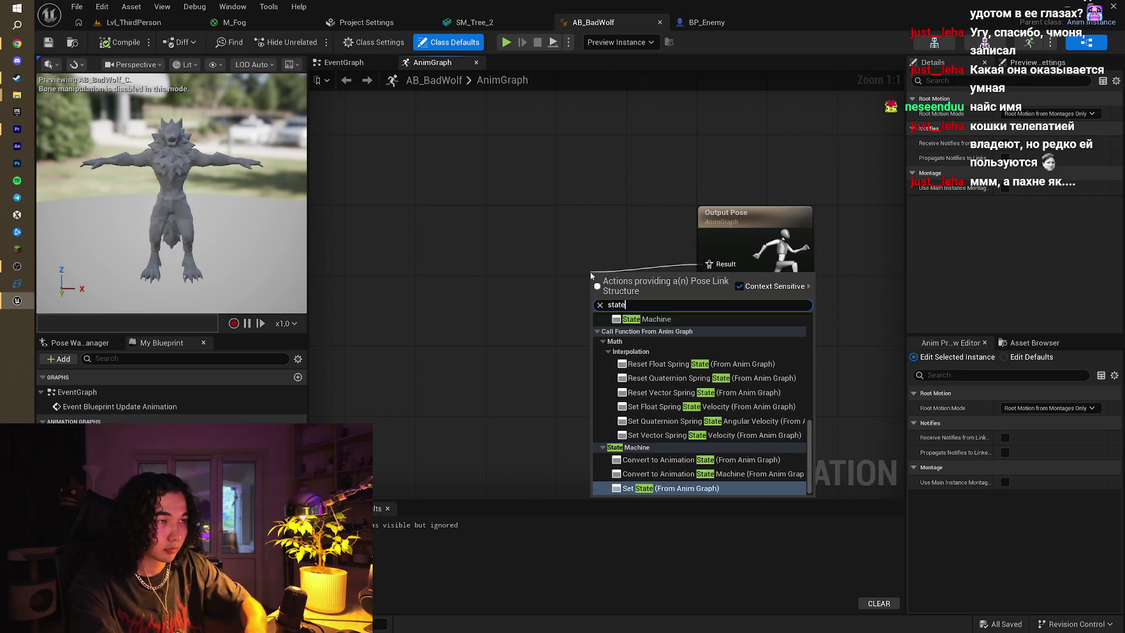
pyautogui.click(681, 319)
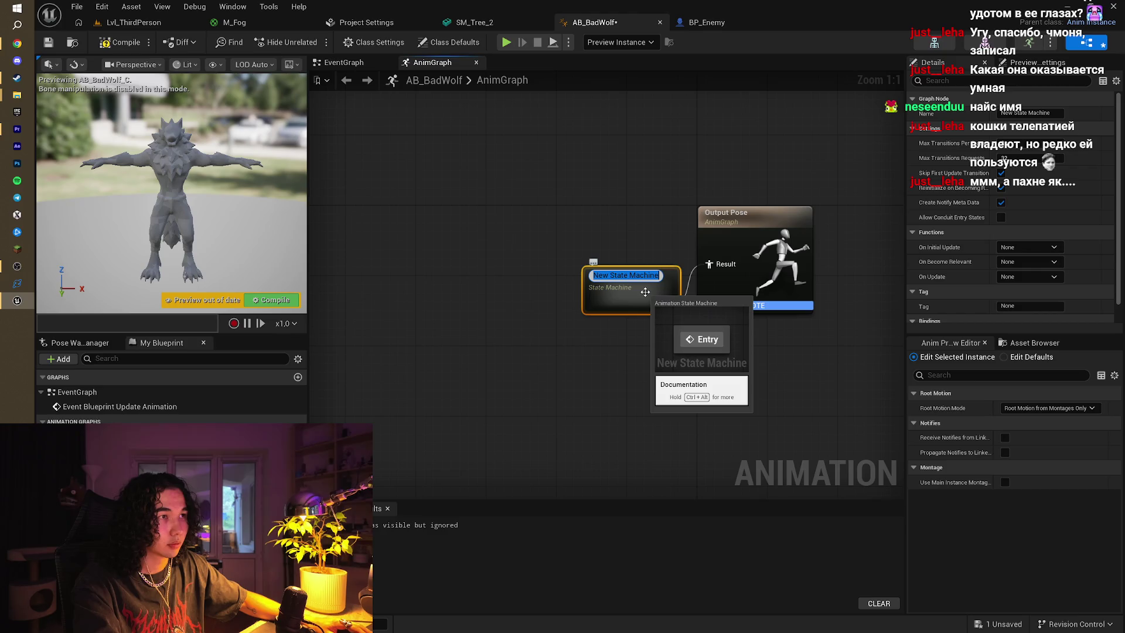
pyautogui.write('Ц')
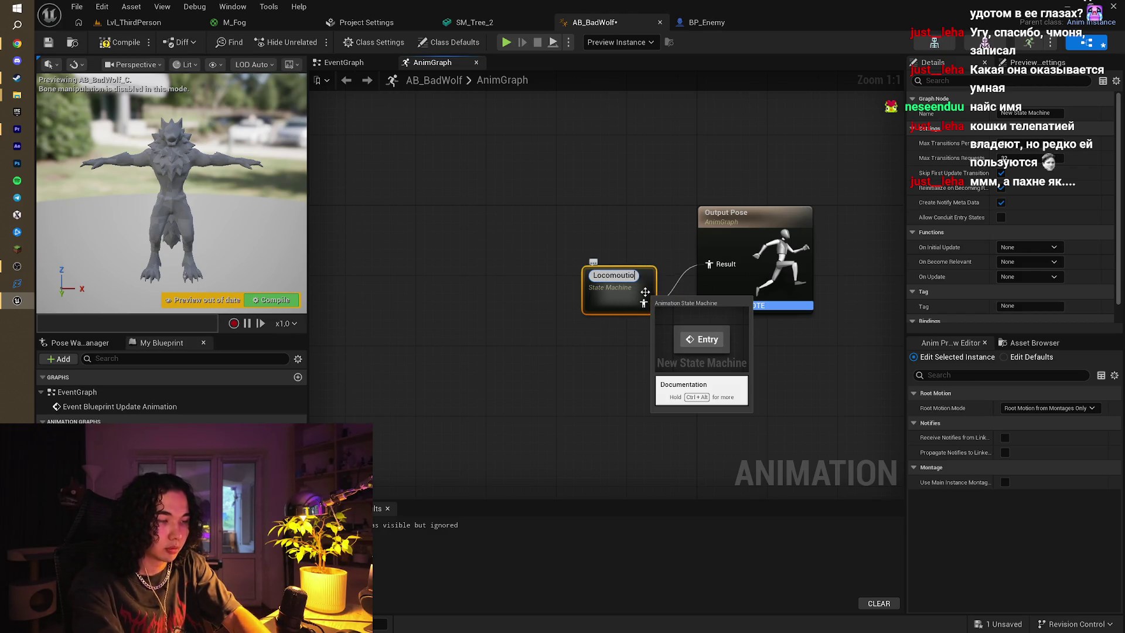
pyautogui.write('n')
pyautogui.press('Return')
pyautogui.doubleClick(643, 290)
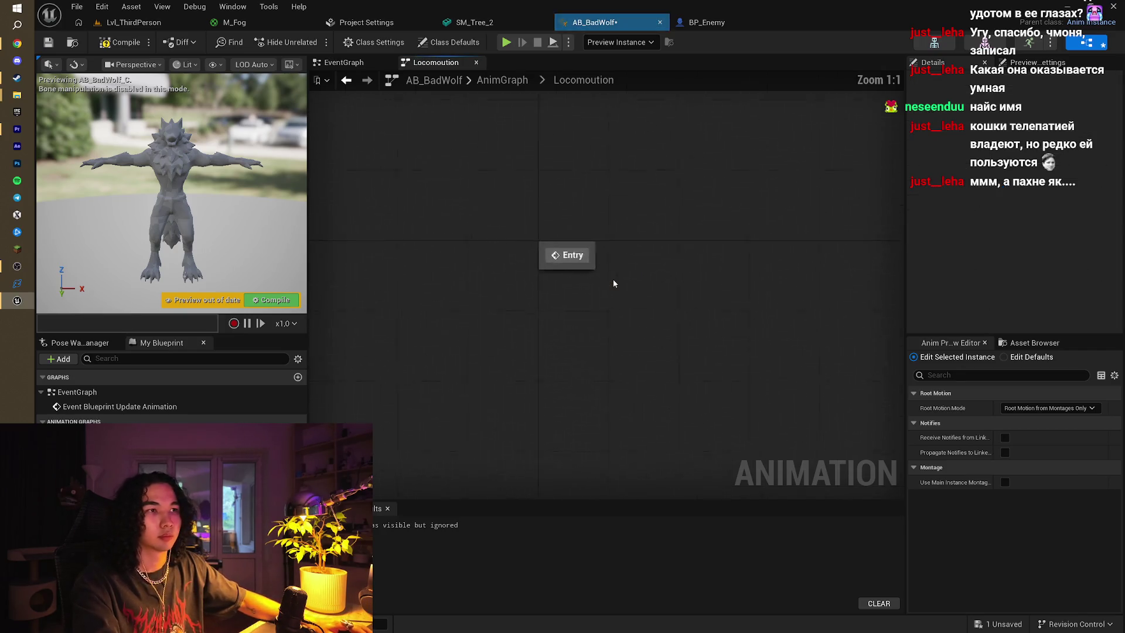
# Add a Mouthion state linked from Entry, open it, and compile AB_BadWolf
pyautogui.moveTo(635, 287); pyautogui.dragTo(726, 282)
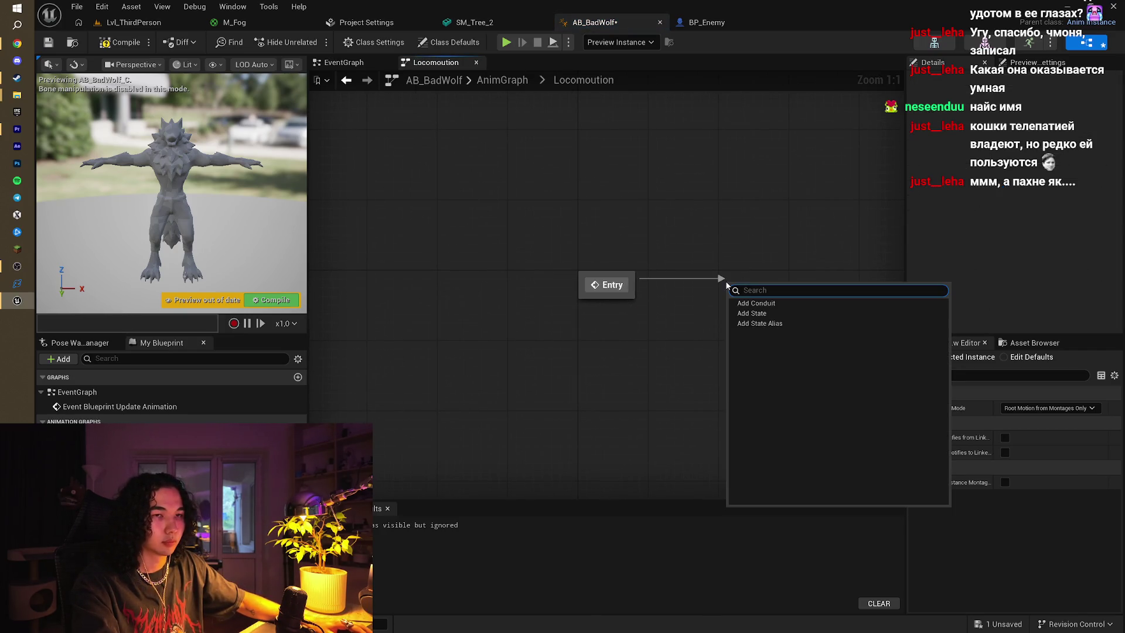
pyautogui.click(753, 313)
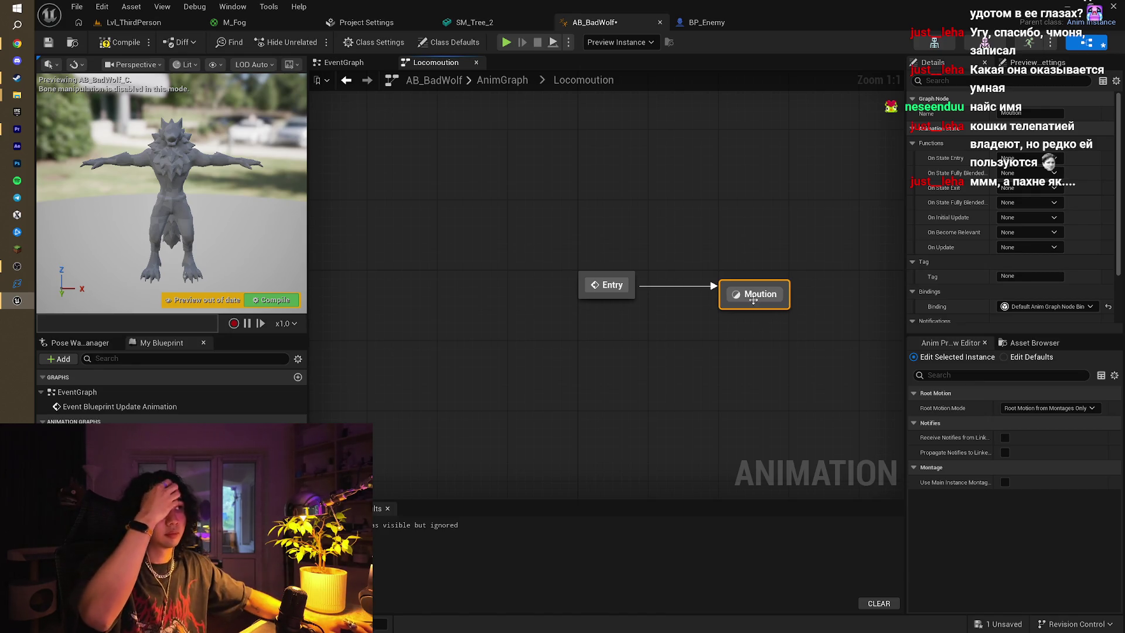
pyautogui.doubleClick(754, 299)
pyautogui.click(120, 42)
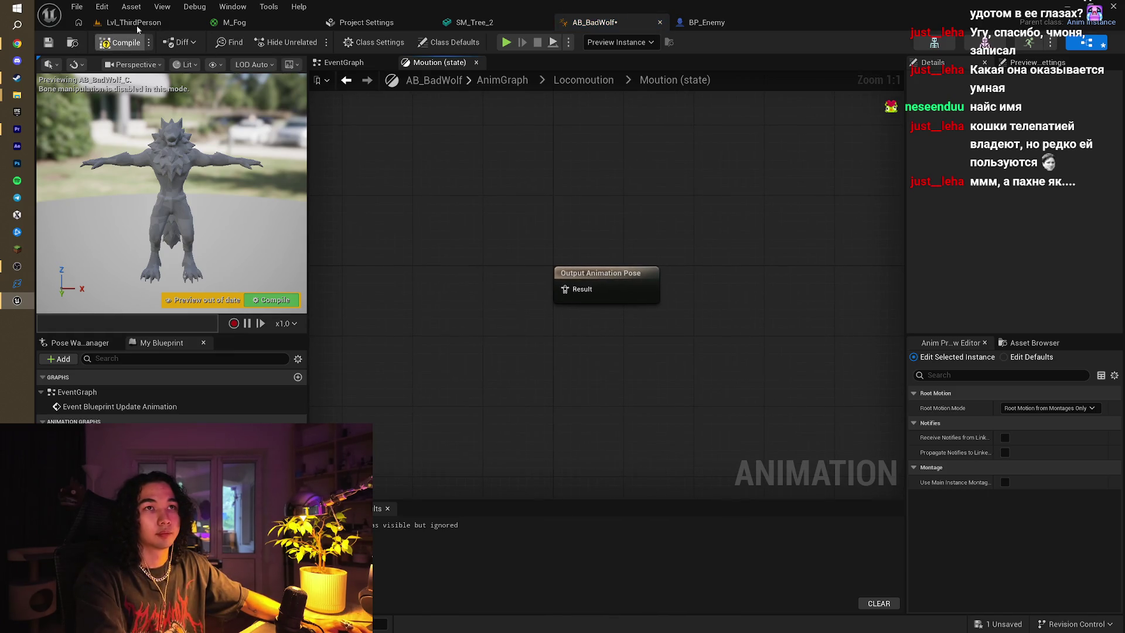
pyautogui.click(133, 22)
# Create a BS_BadWolf blend space on WolfEnemy_Skeleton, save all assets, and open it
pyautogui.rightClick(836, 507)
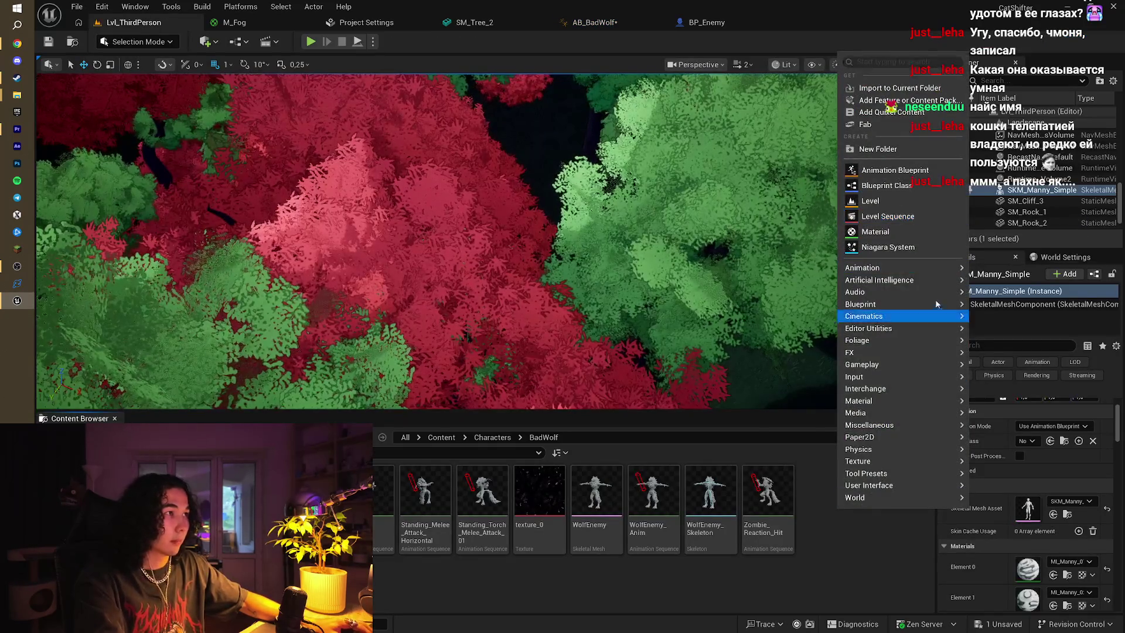
pyautogui.moveTo(879, 267)
pyautogui.click(1028, 384)
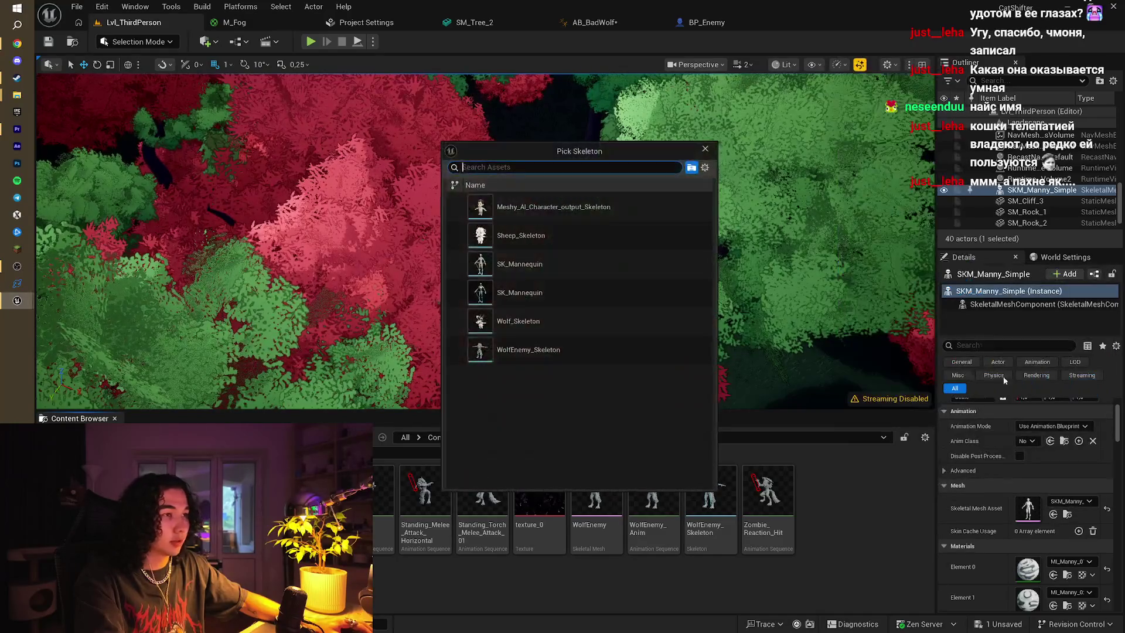
pyautogui.click(571, 349)
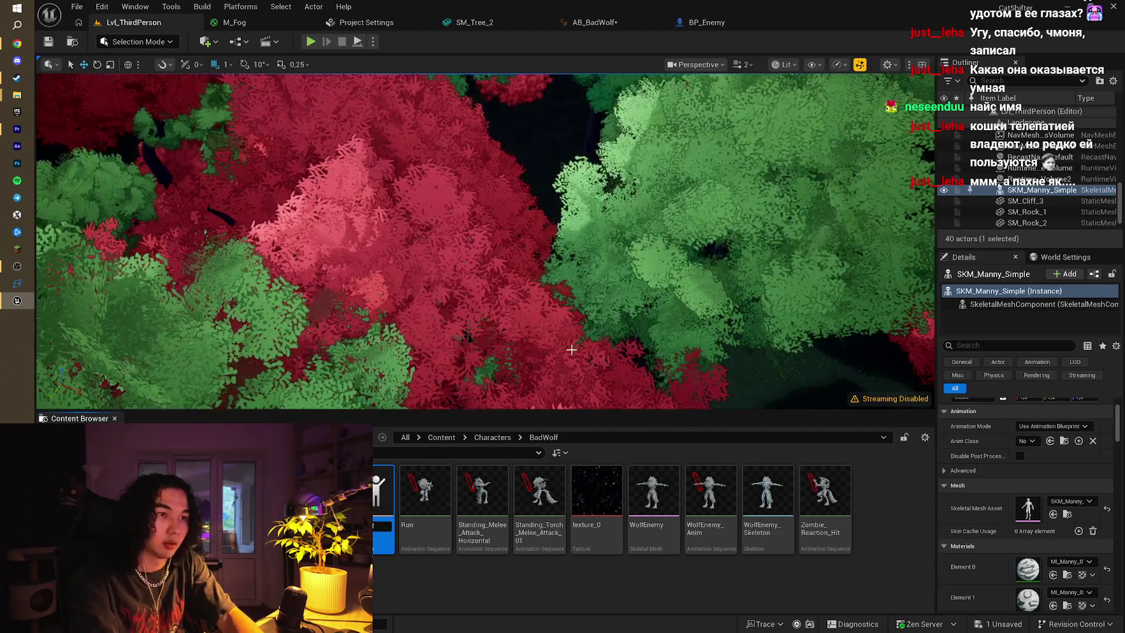
pyautogui.write('Wolf')
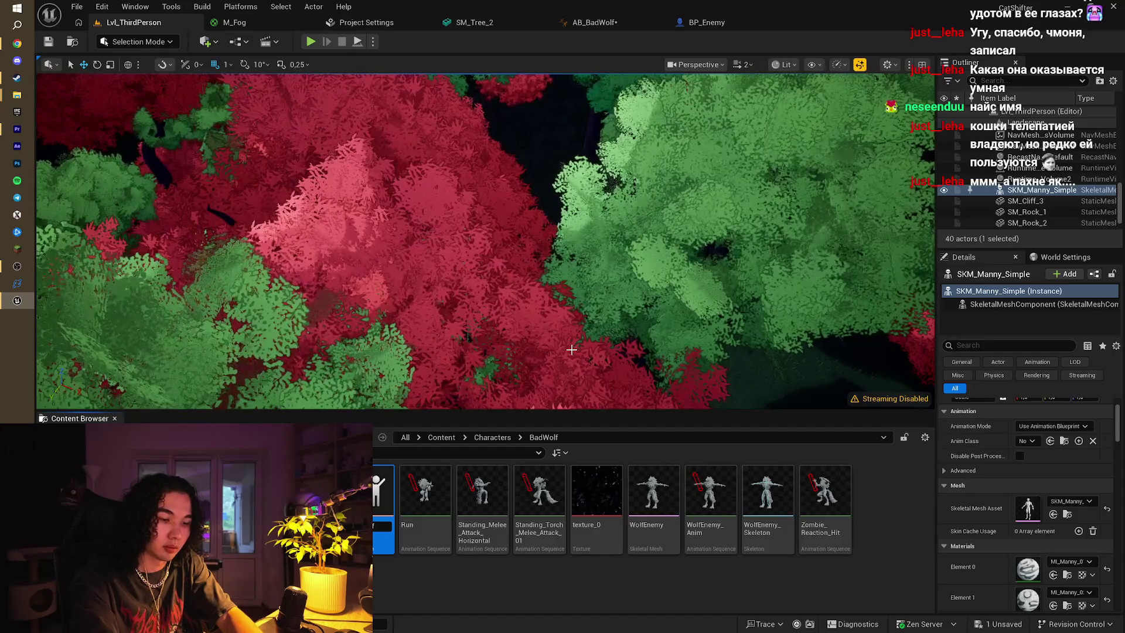
pyautogui.press('Return')
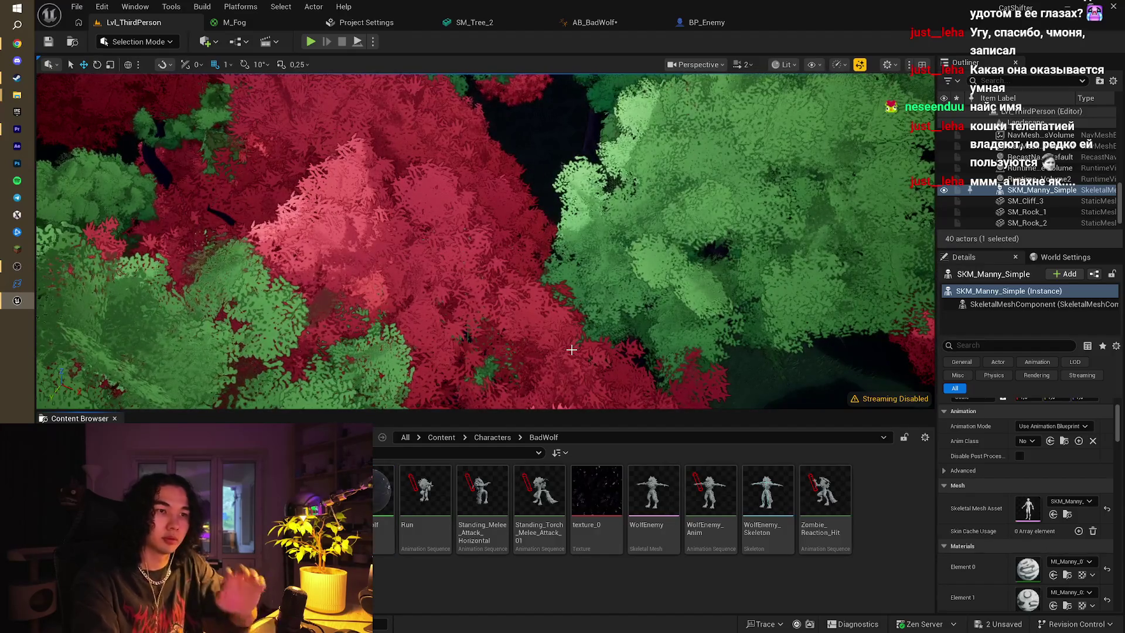
pyautogui.hotkey('ctrl', 'shift', 's')
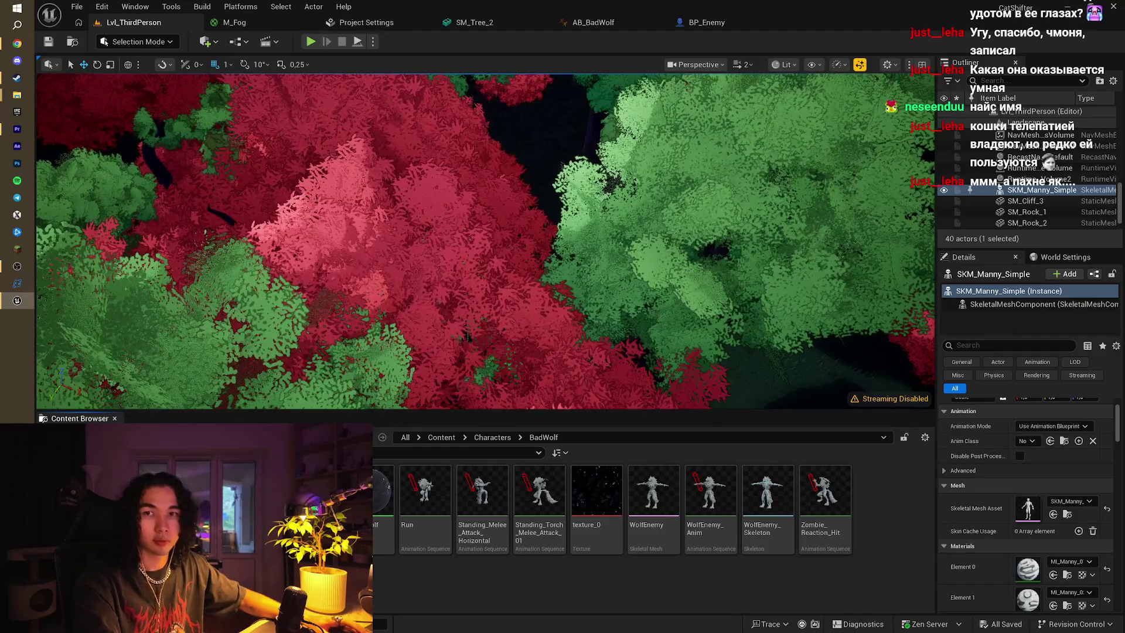
pyautogui.press('Return')
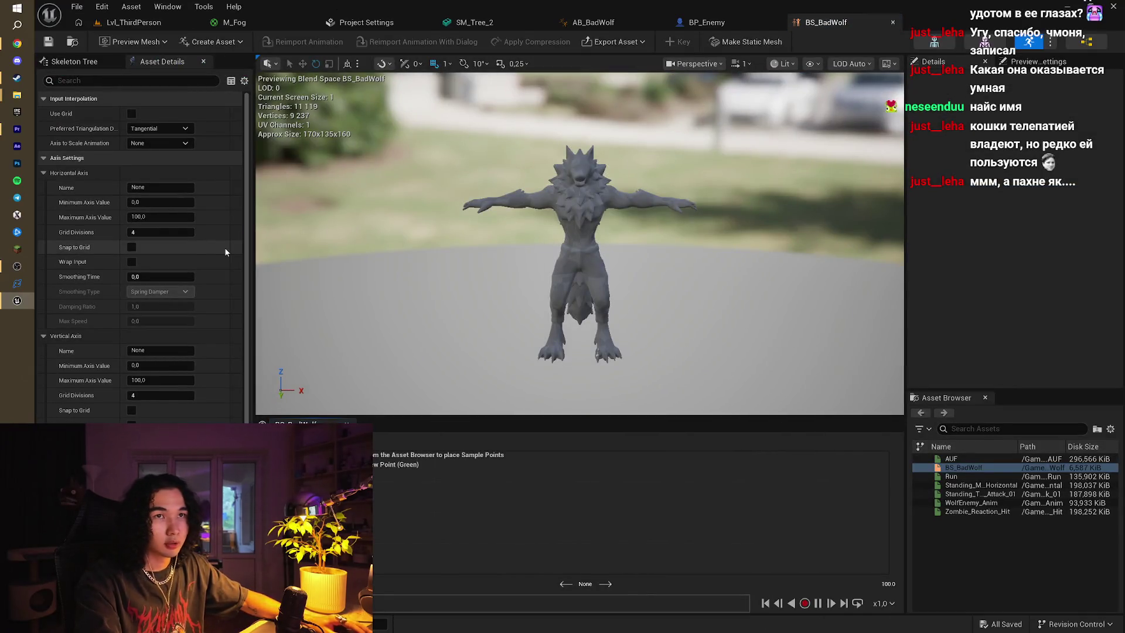
# Rename BS_BadWolf's vertical axis to Speed and set its maximum axis value to 500
pyautogui.click(158, 352)
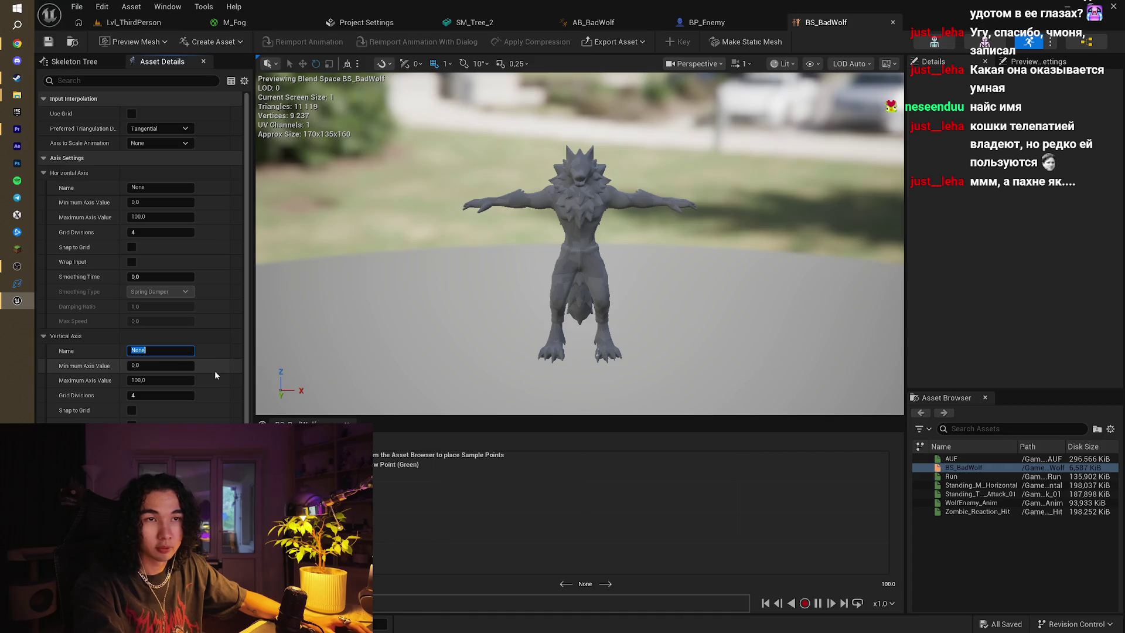
pyautogui.write('Speed')
pyautogui.press('Return')
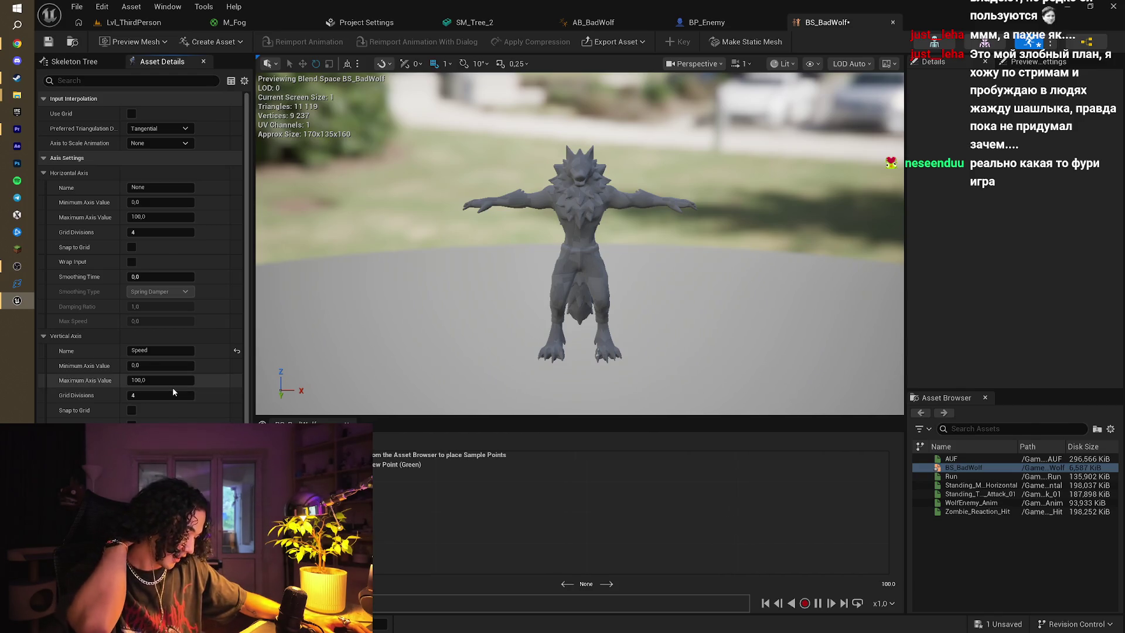
pyautogui.click(167, 396)
pyautogui.click(166, 380)
pyautogui.write('600')
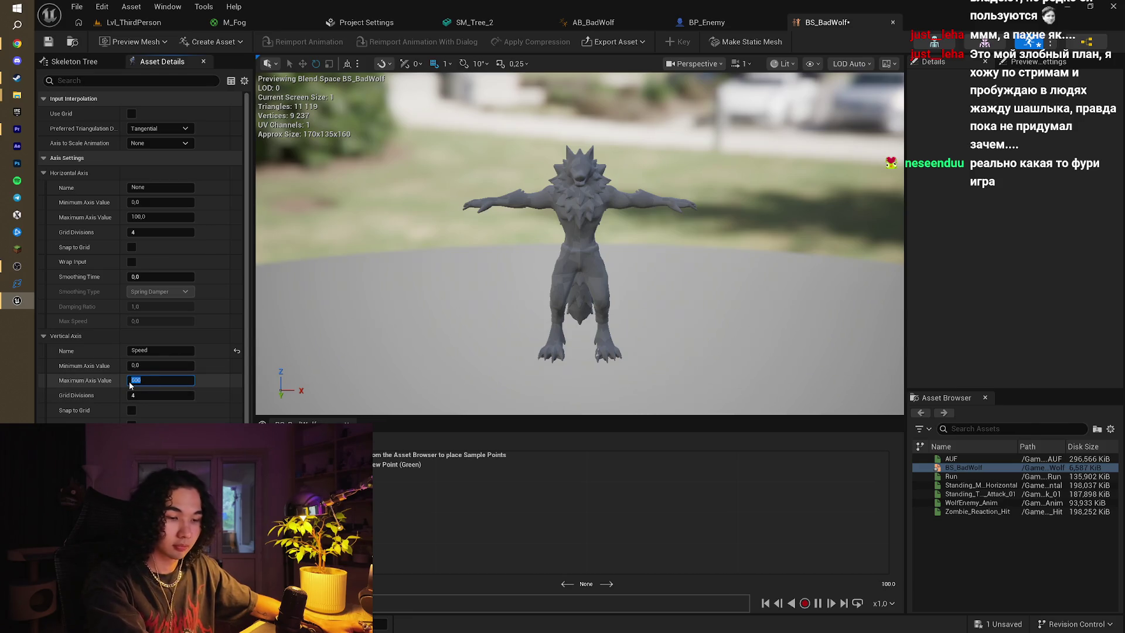
pyautogui.write('0')
pyautogui.press('Return')
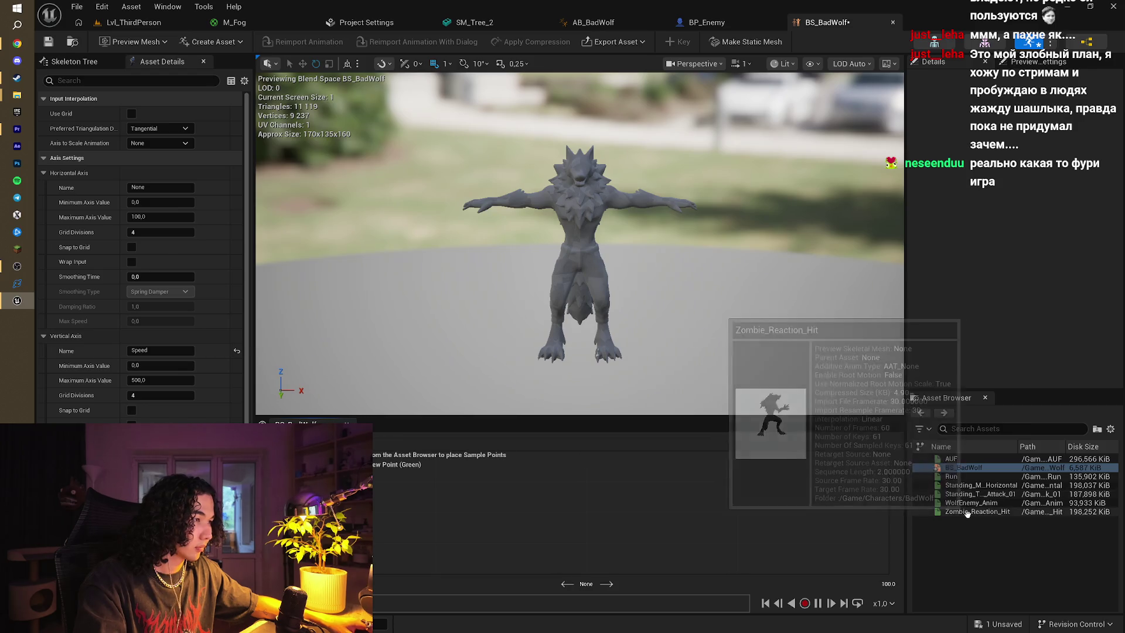
pyautogui.moveTo(965, 463)
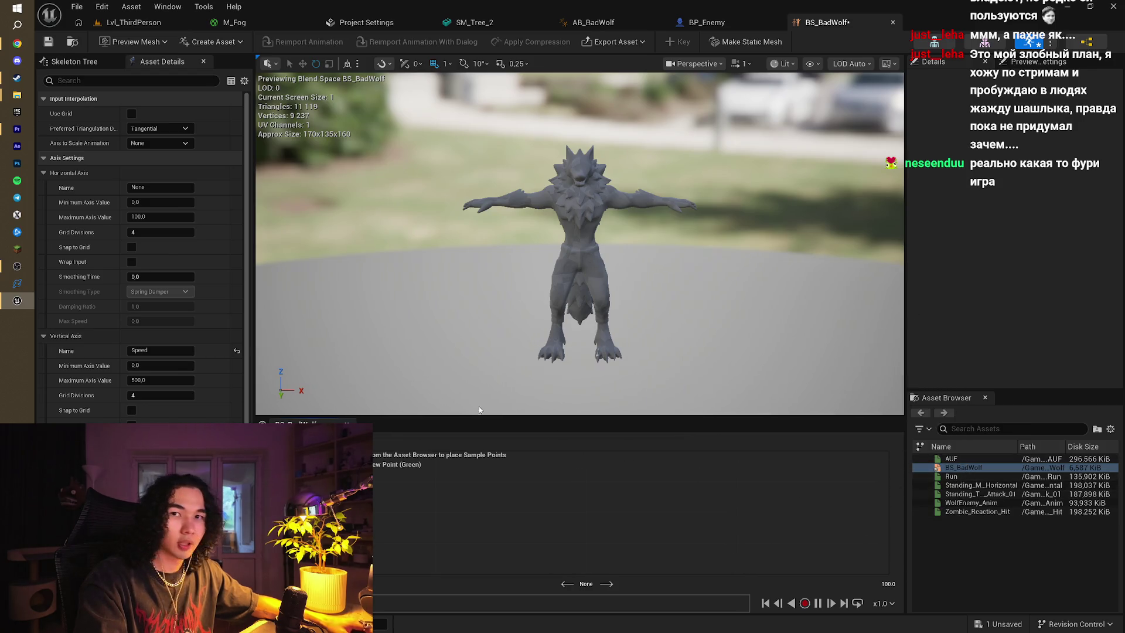
pyautogui.hotkey('alt', 'Tab')
pyautogui.hotkey('alt', 'Tab')
pyautogui.hotkey('alt', 'Tab')
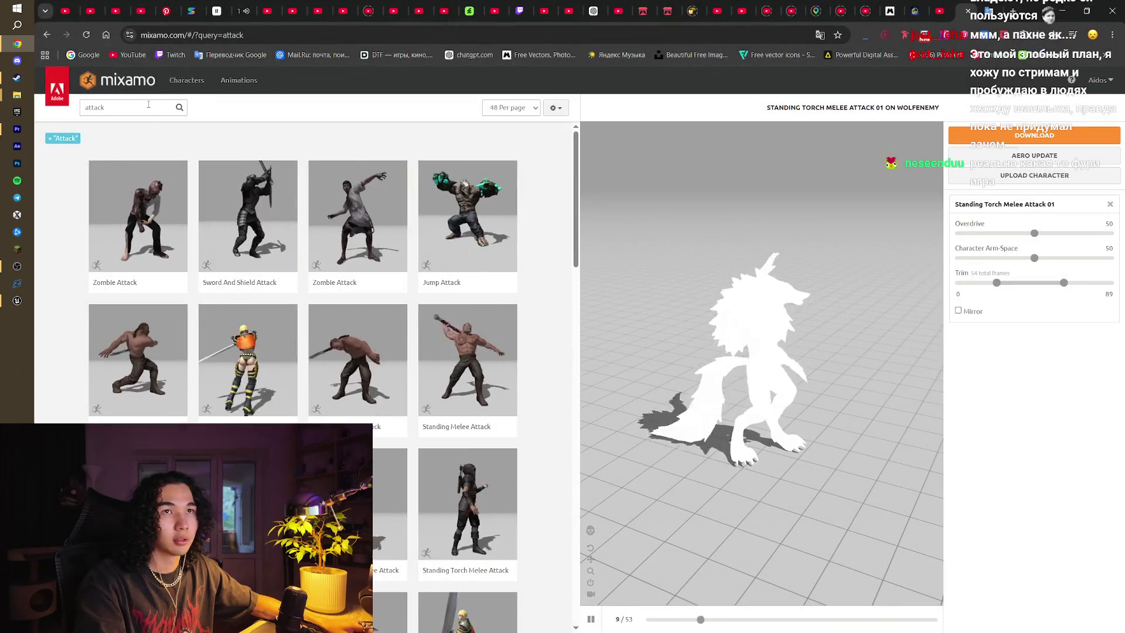
# Search Mixamo for Idle and preview the Idle and Mutant Idle animations on the wolf
pyautogui.click(81, 107)
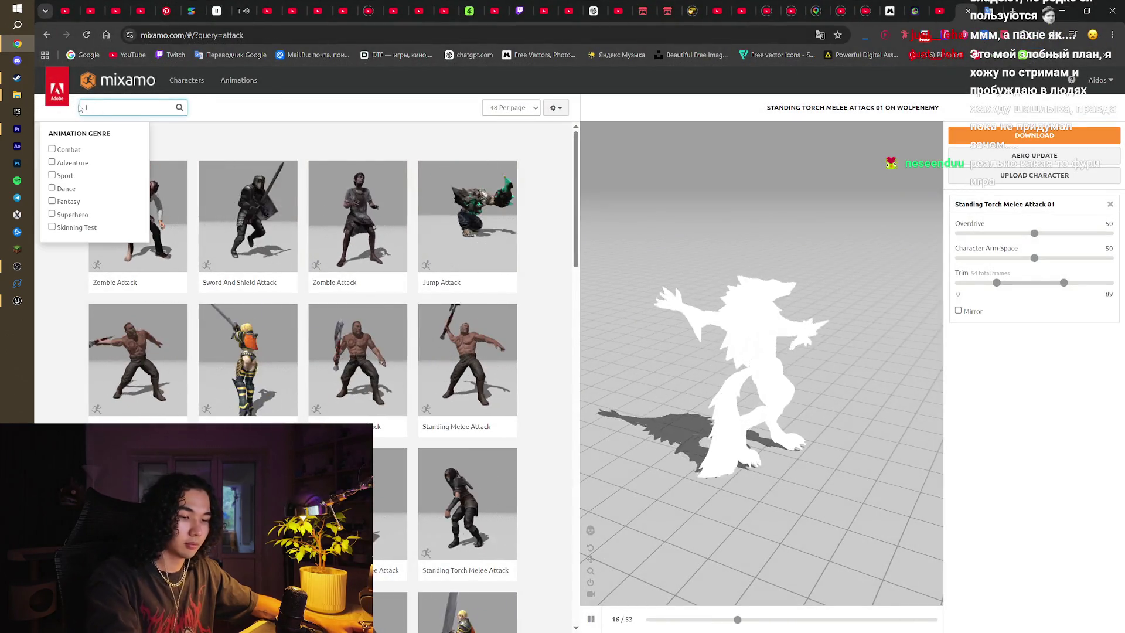
pyautogui.write('Idle')
pyautogui.press('Return')
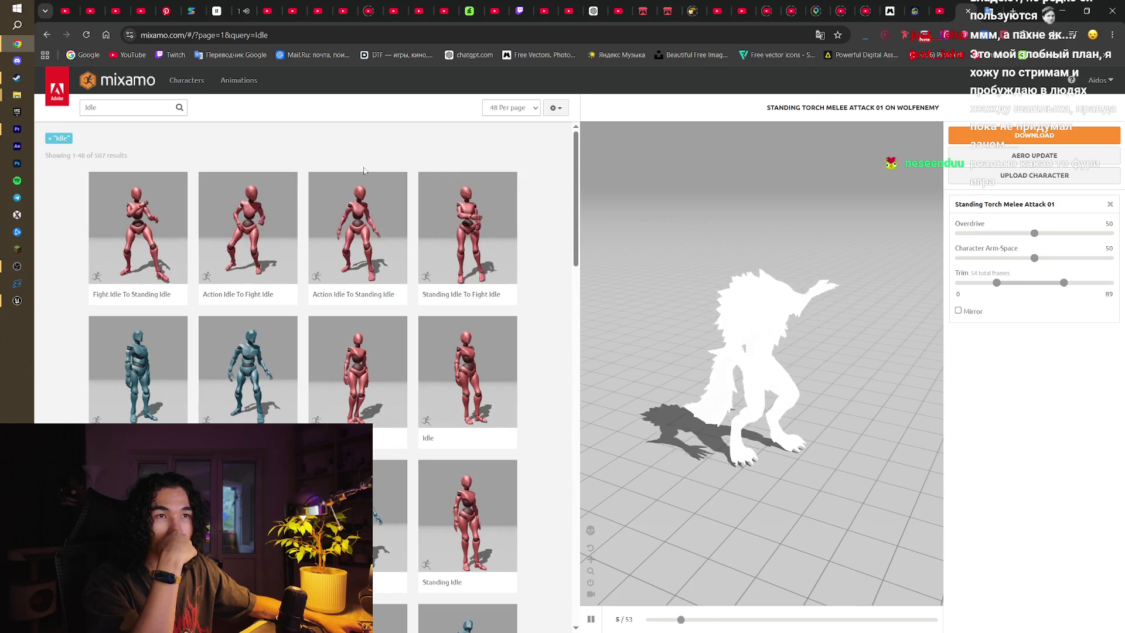
pyautogui.click(276, 373)
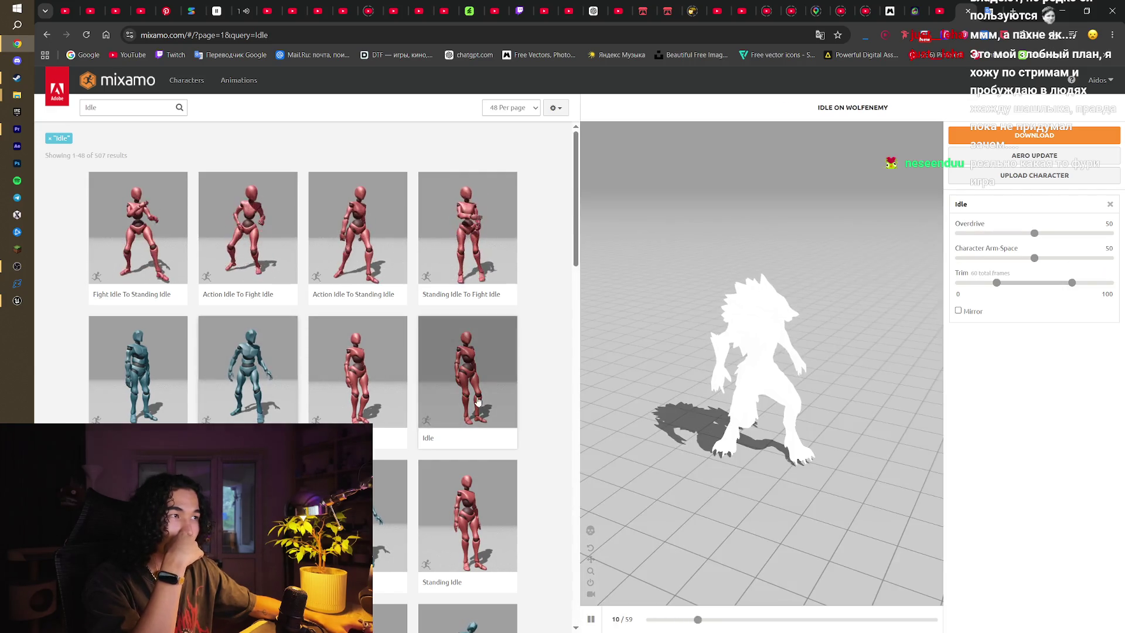
pyautogui.scroll(-15, 478, 401)
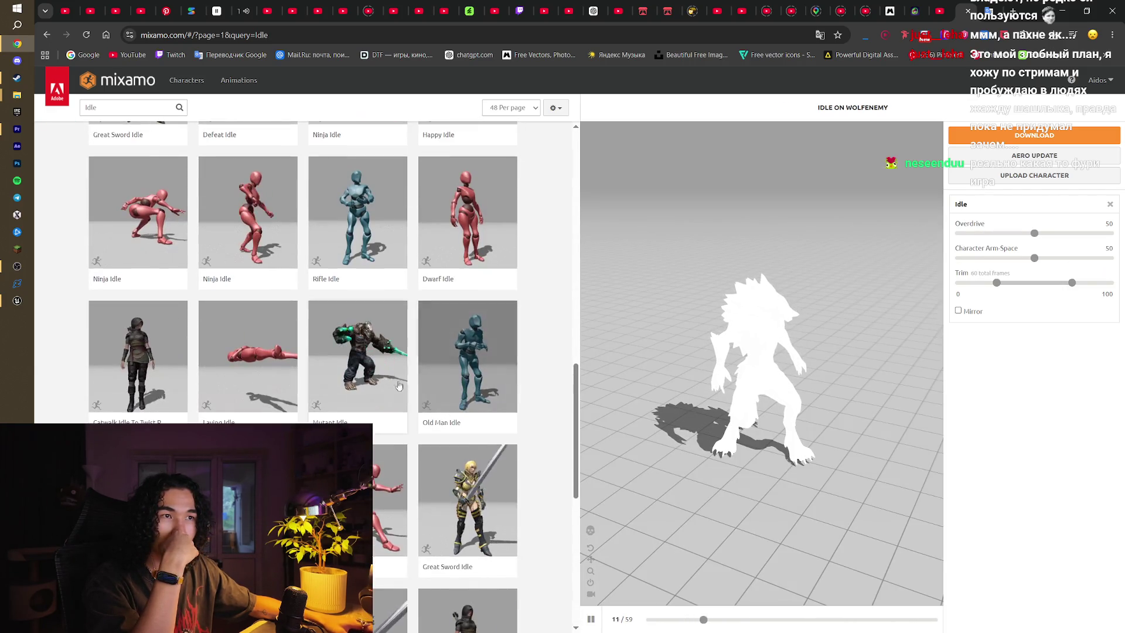
pyautogui.click(399, 385)
pyautogui.scroll(-8, 358, 388)
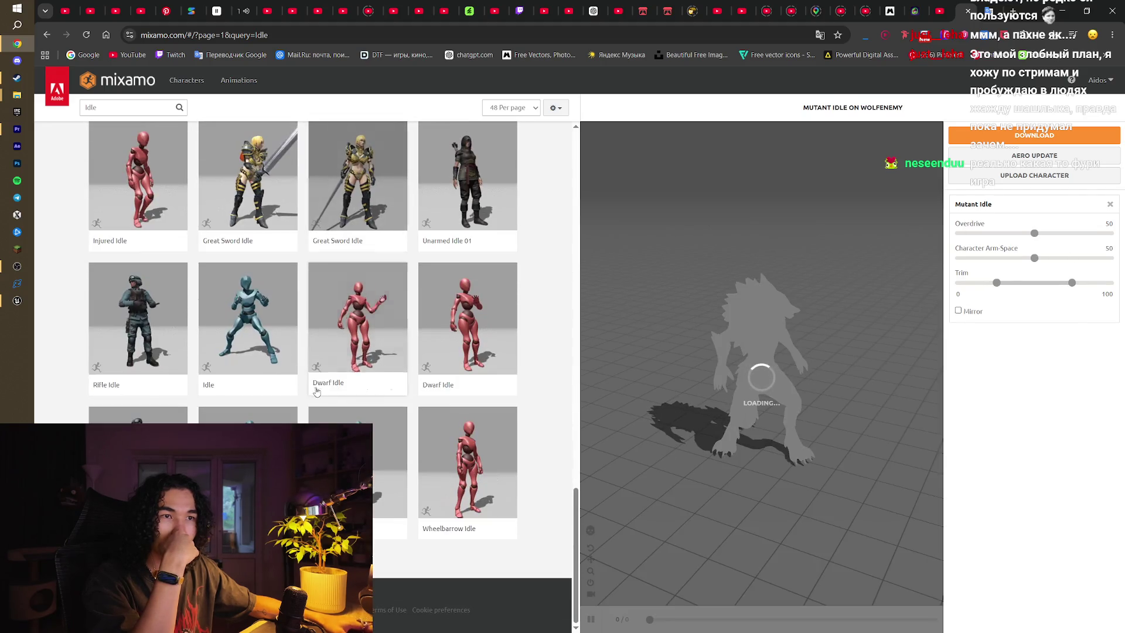
pyautogui.click(382, 397)
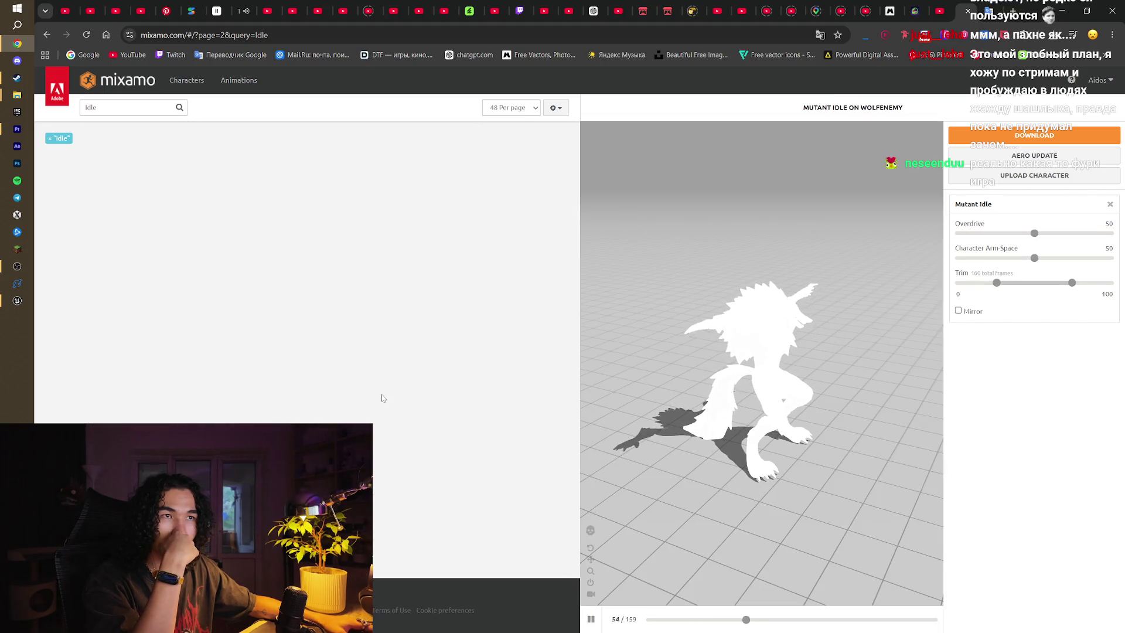
# Preview Mutant Breathing Idle and Crouch Idle on the wolf from several angles
pyautogui.scroll(-5, 382, 398)
pyautogui.click(386, 185)
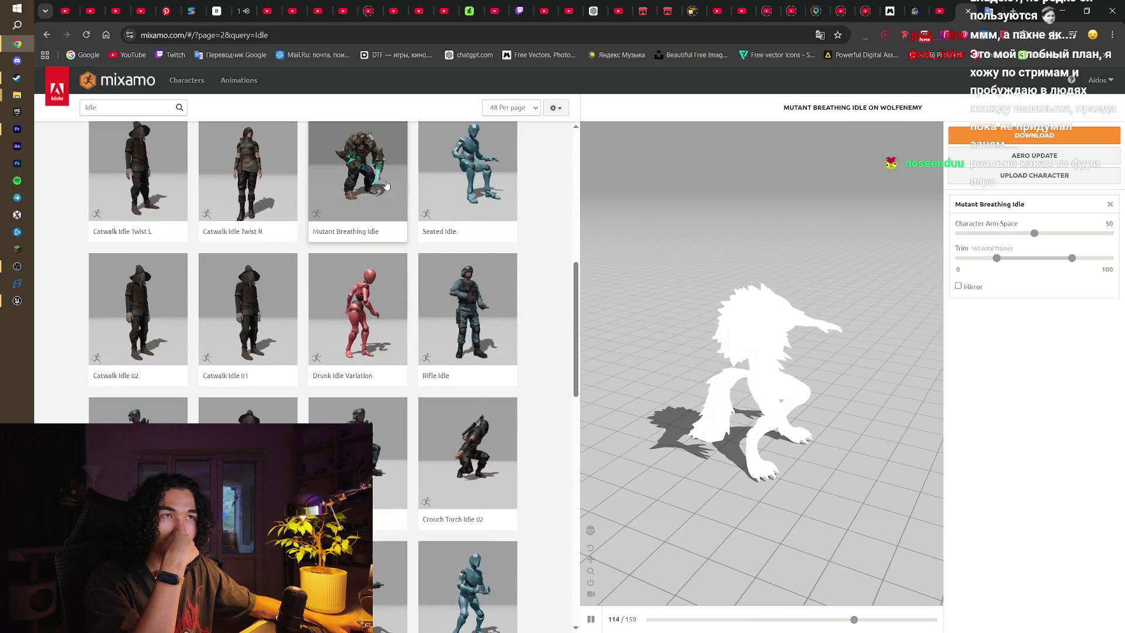
pyautogui.moveTo(748, 367); pyautogui.dragTo(824, 355)
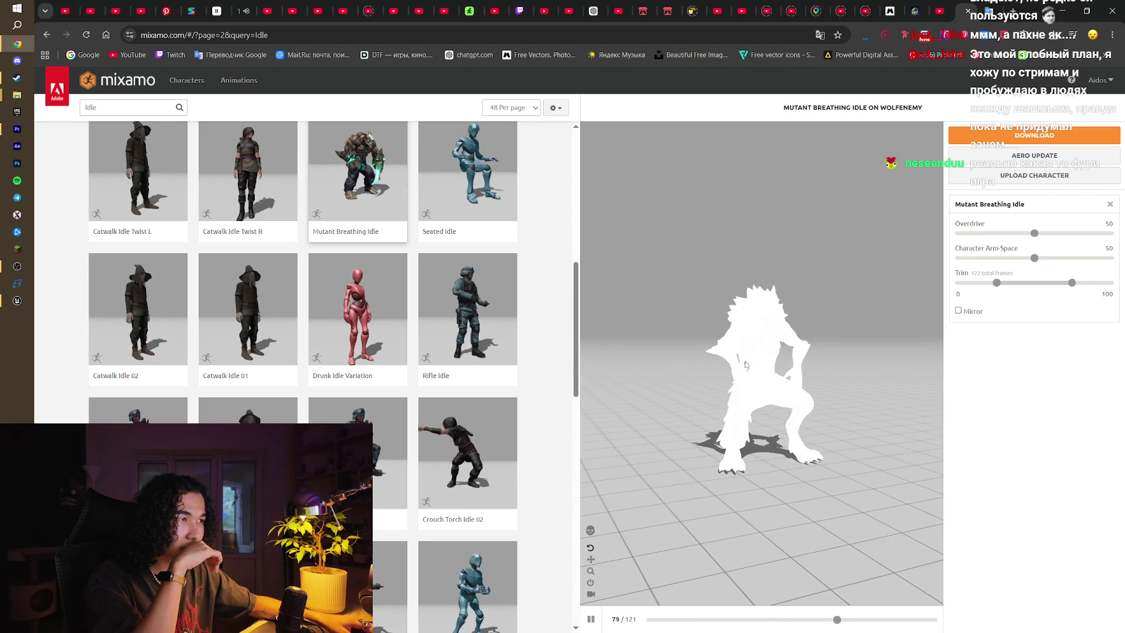
pyautogui.scroll(-12, 305, 375)
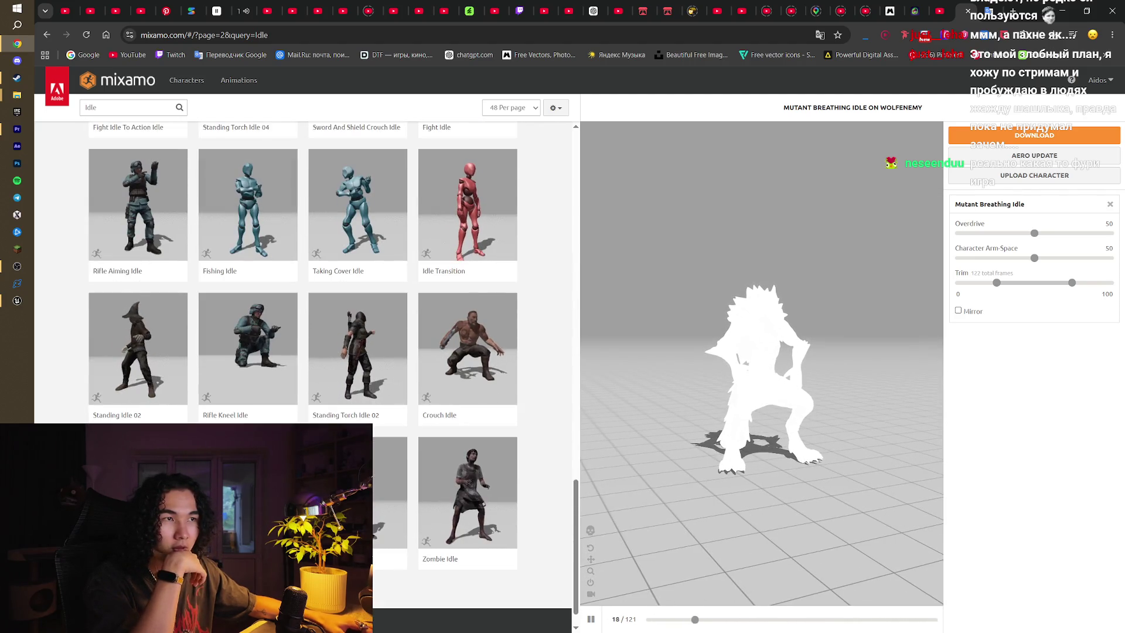
pyautogui.click(457, 346)
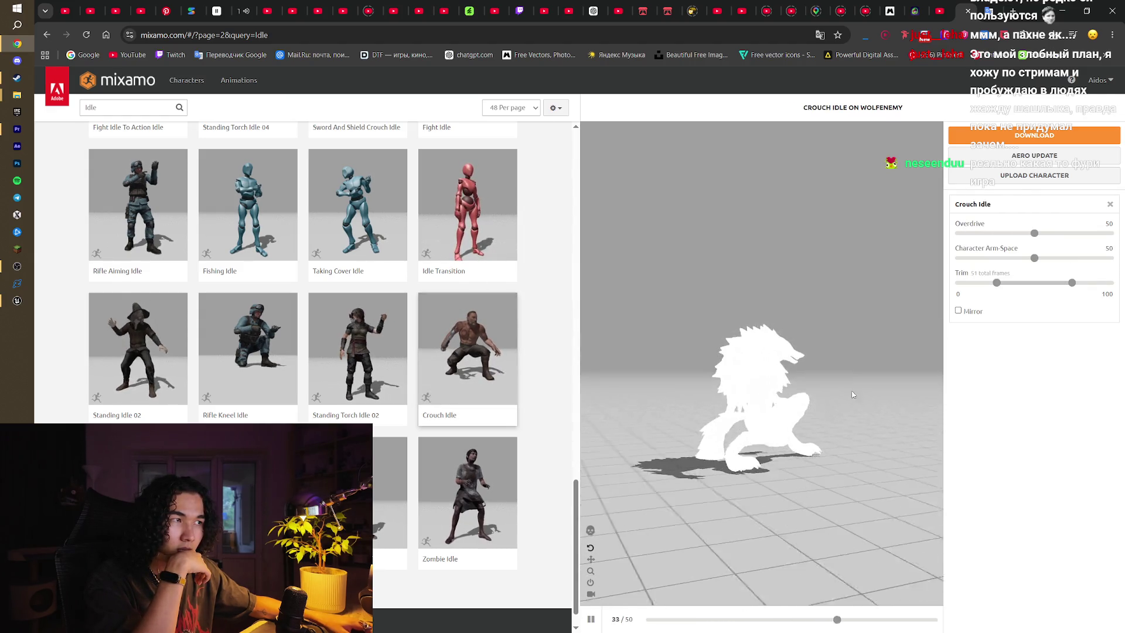
pyautogui.moveTo(732, 399)
pyautogui.mouseDown()
pyautogui.moveTo(796, 375)
pyautogui.moveTo(714, 409)
pyautogui.moveTo(847, 395)
pyautogui.moveTo(726, 412)
pyautogui.mouseUp()
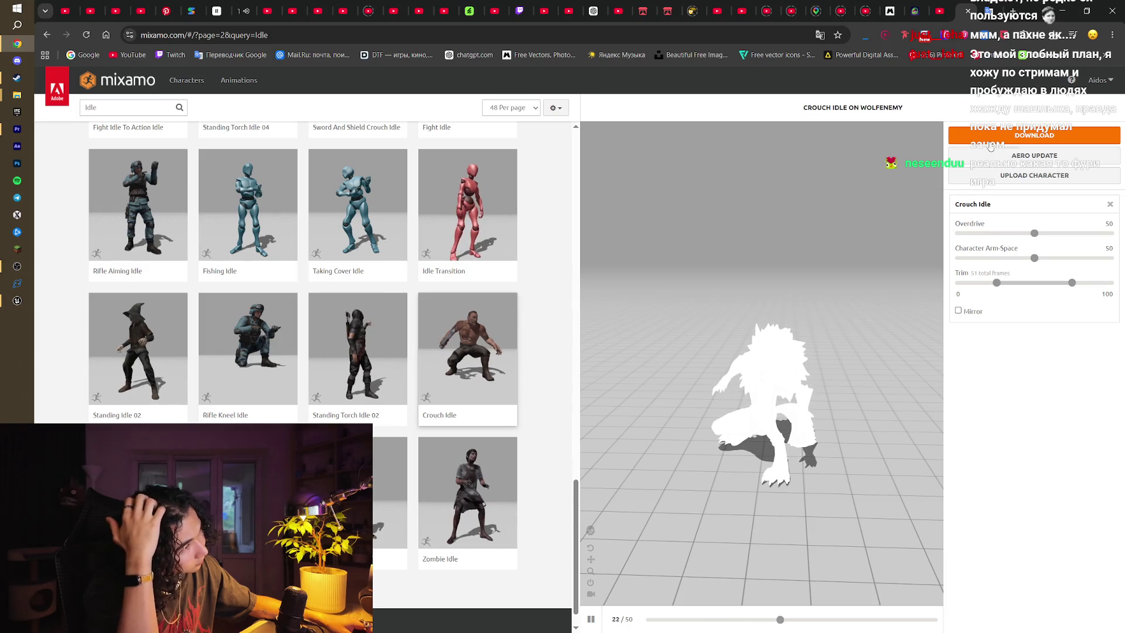
# Download Crouch Idle as FBX and save Crouch Idle.fbx into the Wolf Enemy folder
pyautogui.click(991, 140)
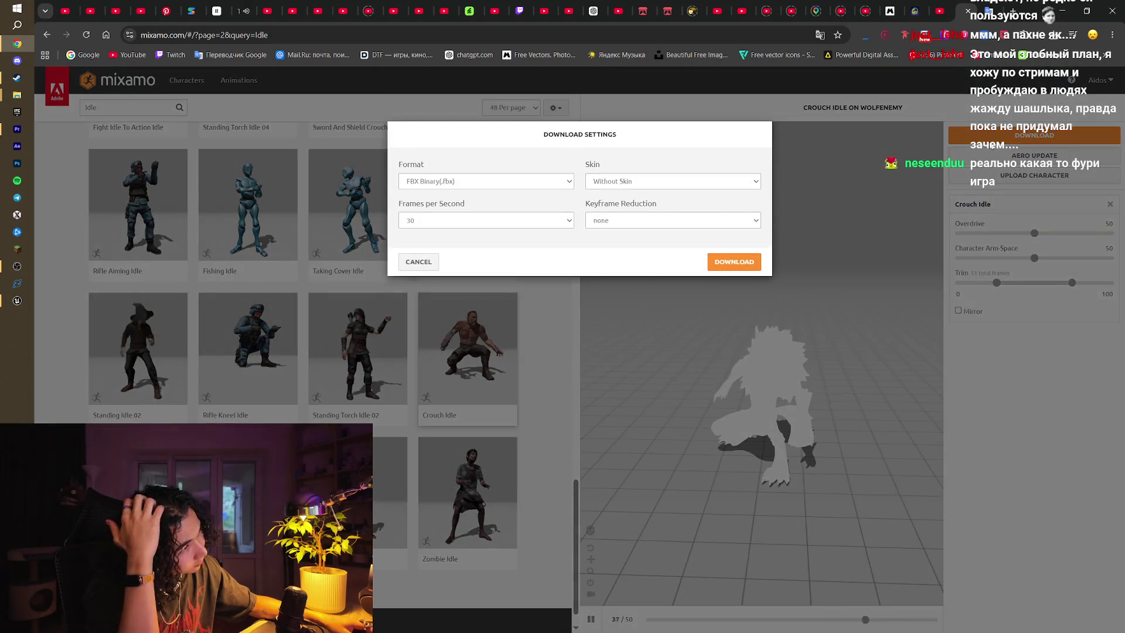
pyautogui.click(741, 260)
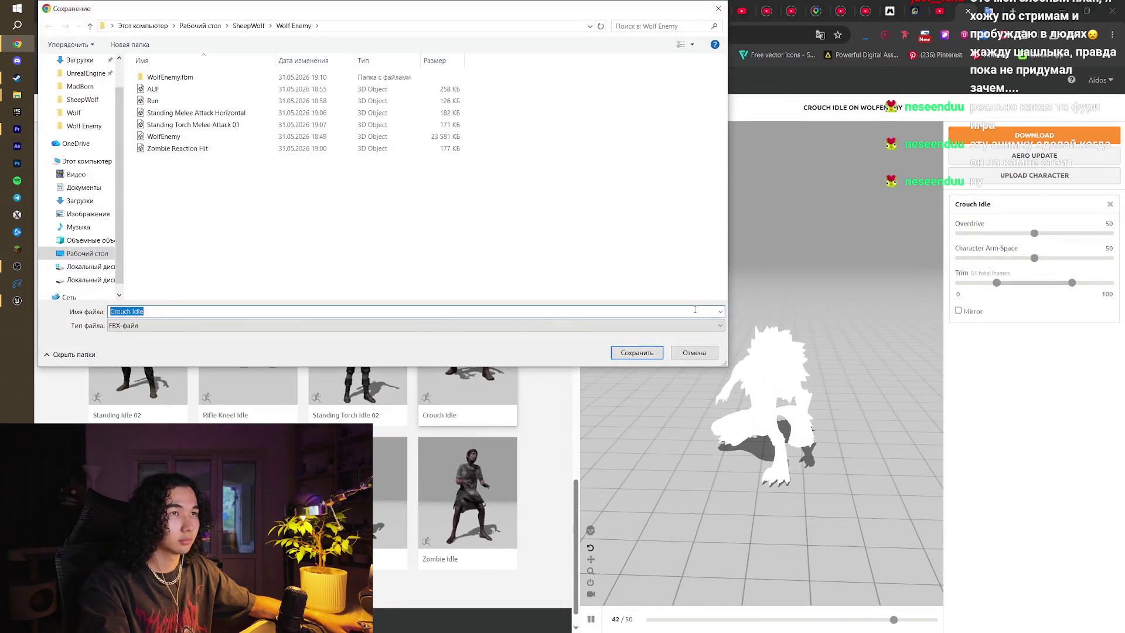
pyautogui.click(637, 352)
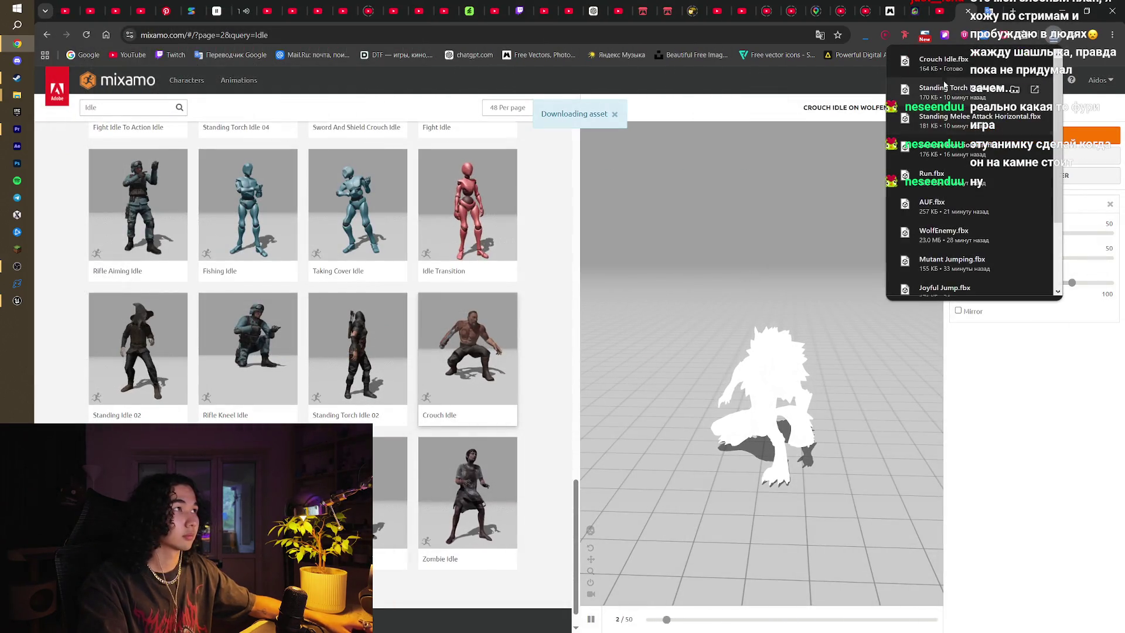
pyautogui.click(17, 300)
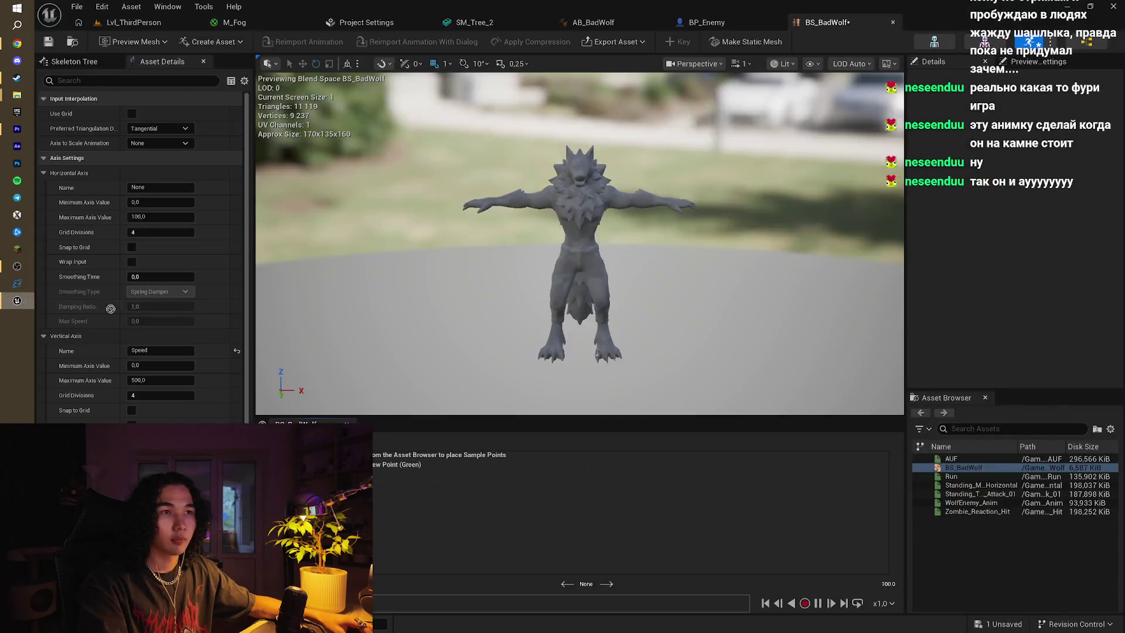
# Import Crouch Idle.fbx into the Characters/BadWolf content folder
pyautogui.click(116, 24)
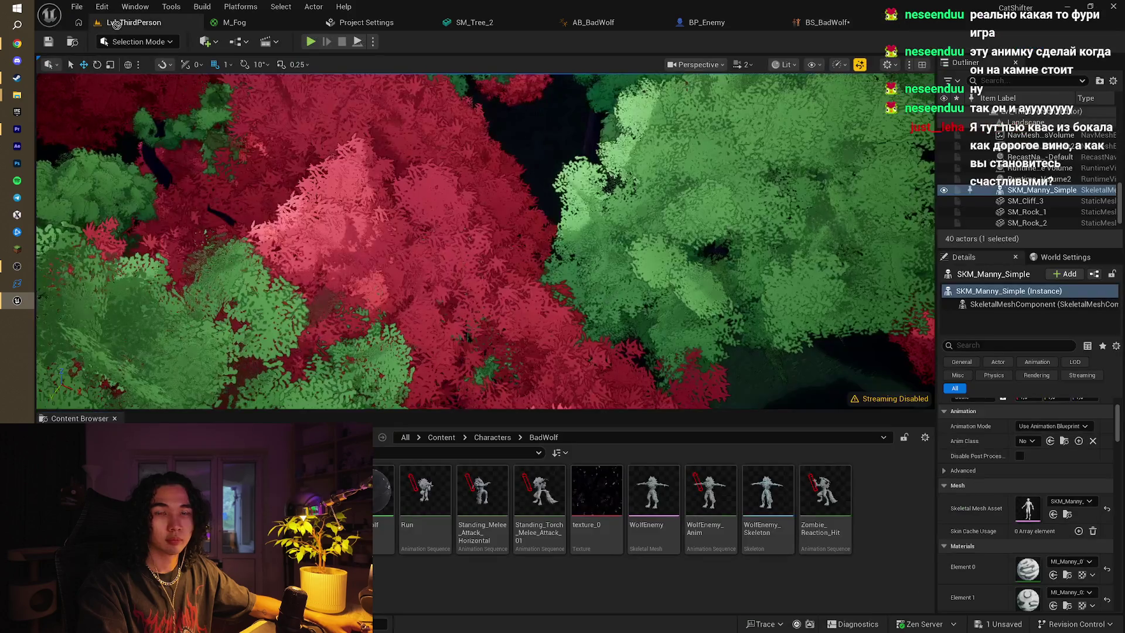
pyautogui.moveTo(481, 573); pyautogui.dragTo(481, 573)
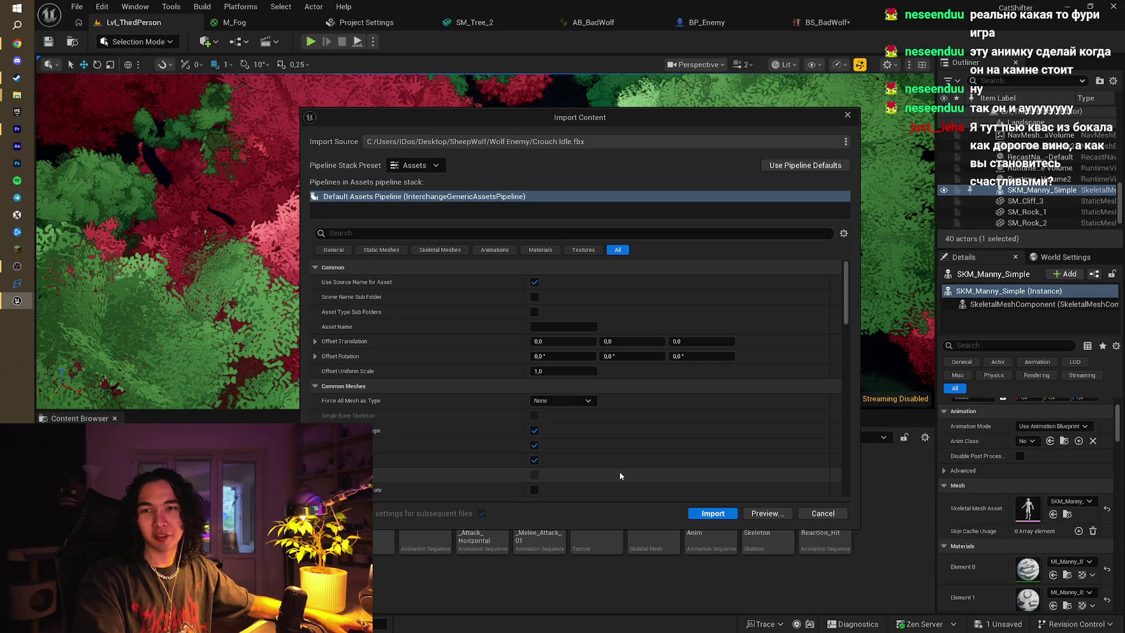
pyautogui.click(713, 514)
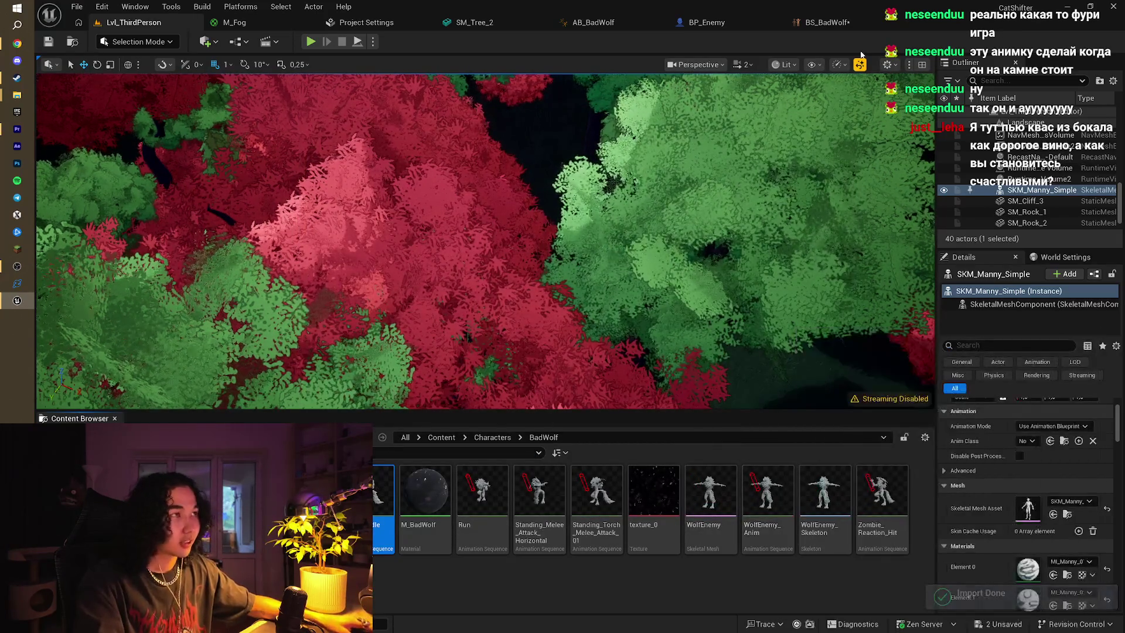
pyautogui.click(832, 23)
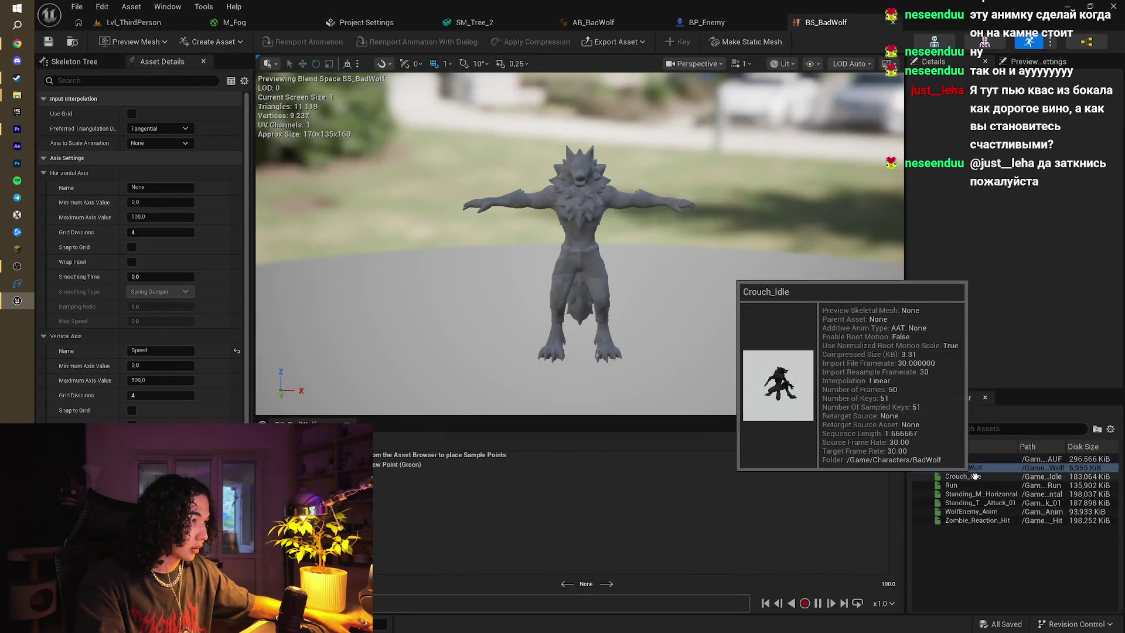
# Place Crouch_Idle and Run samples on the BS_BadWolf grid and preview the crouch-to-run blend
pyautogui.moveTo(975, 477)
pyautogui.mouseDown()
pyautogui.moveTo(615, 477)
pyautogui.moveTo(584, 504)
pyautogui.moveTo(587, 574)
pyautogui.mouseUp()
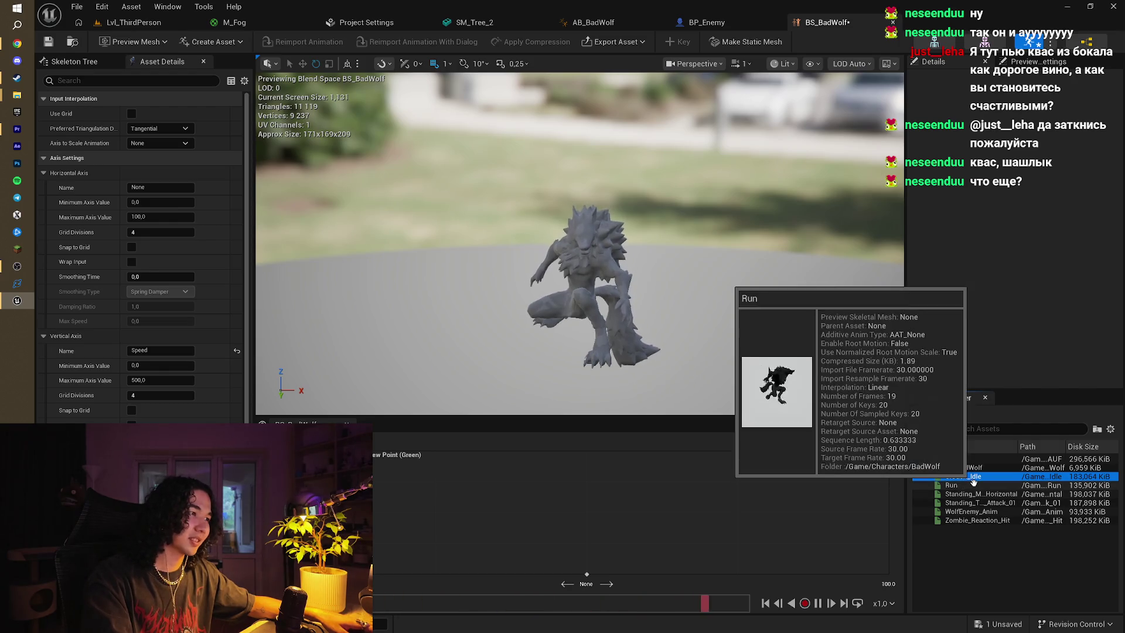
pyautogui.moveTo(952, 486)
pyautogui.mouseDown()
pyautogui.moveTo(628, 472)
pyautogui.moveTo(599, 453)
pyautogui.mouseUp()
pyautogui.moveTo(583, 550)
pyautogui.mouseDown()
pyautogui.moveTo(600, 485)
pyautogui.moveTo(600, 532)
pyautogui.moveTo(595, 461)
pyautogui.moveTo(579, 451)
pyautogui.moveTo(590, 559)
pyautogui.moveTo(593, 530)
pyautogui.mouseUp()
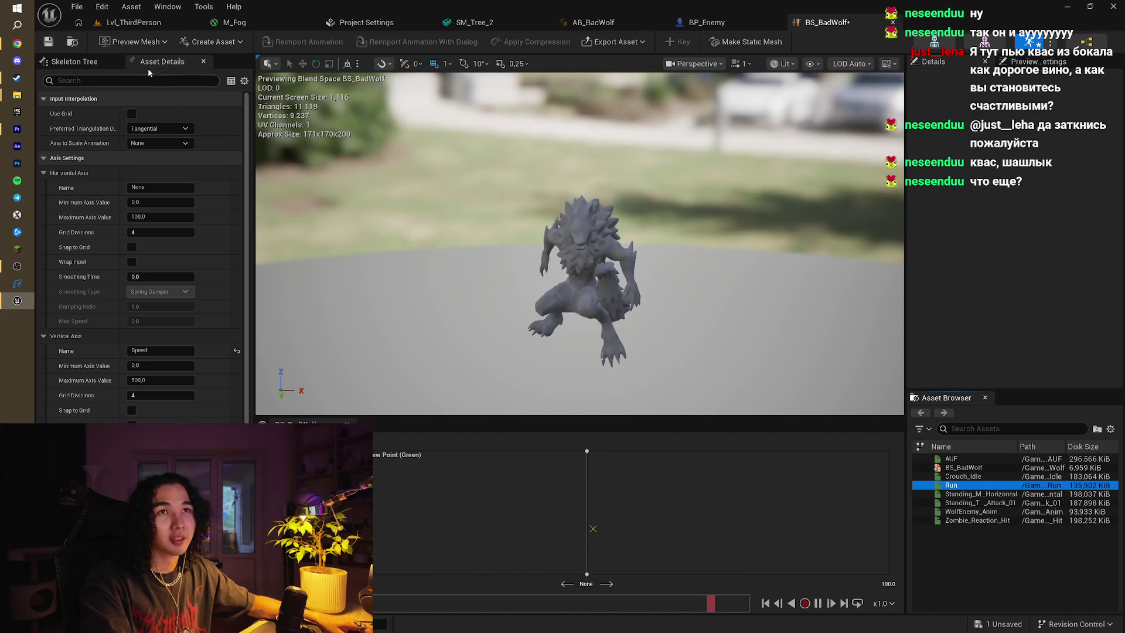
pyautogui.click(612, 23)
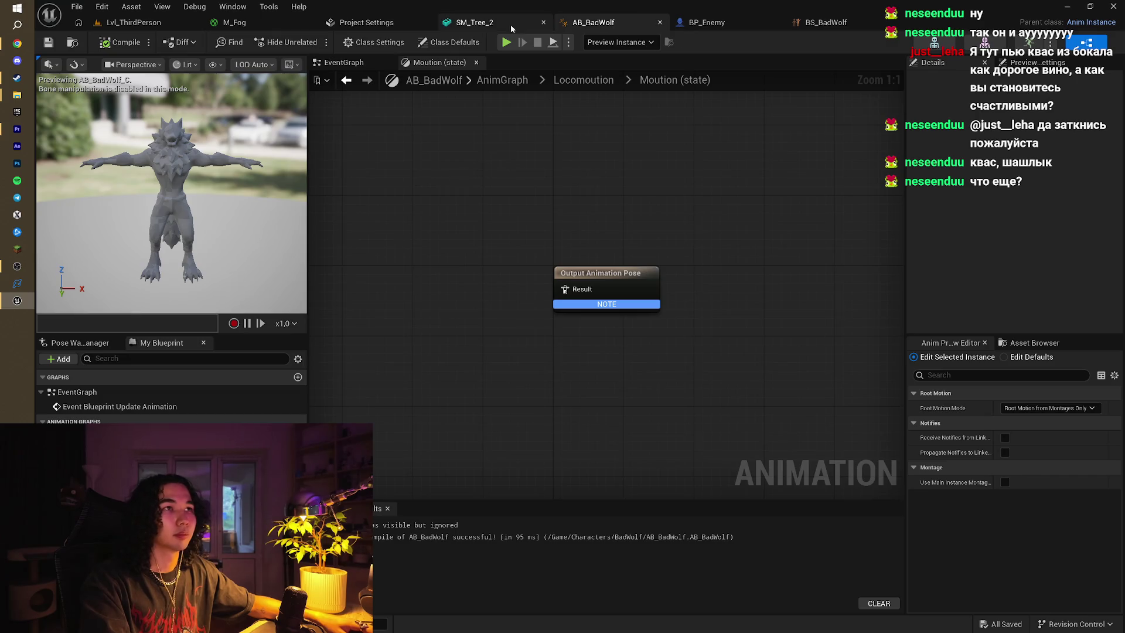
pyautogui.click(138, 23)
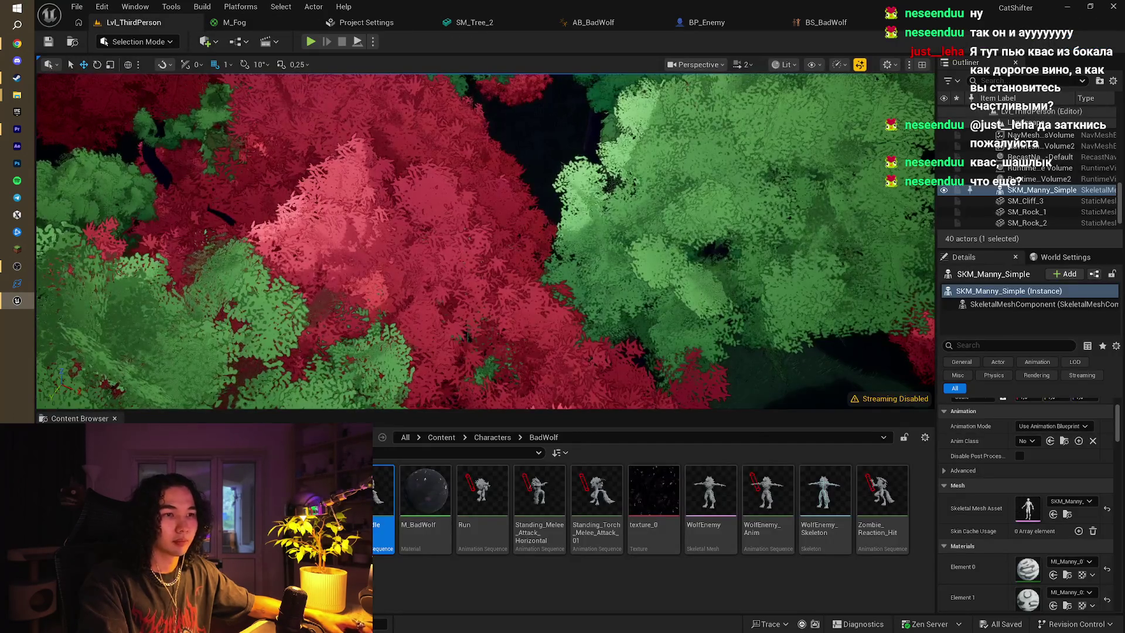
# Assign M_BadWolf to the WolfEnemy mesh's Element 0 material slot and save all changes
pyautogui.click(479, 598)
pyautogui.click(721, 523)
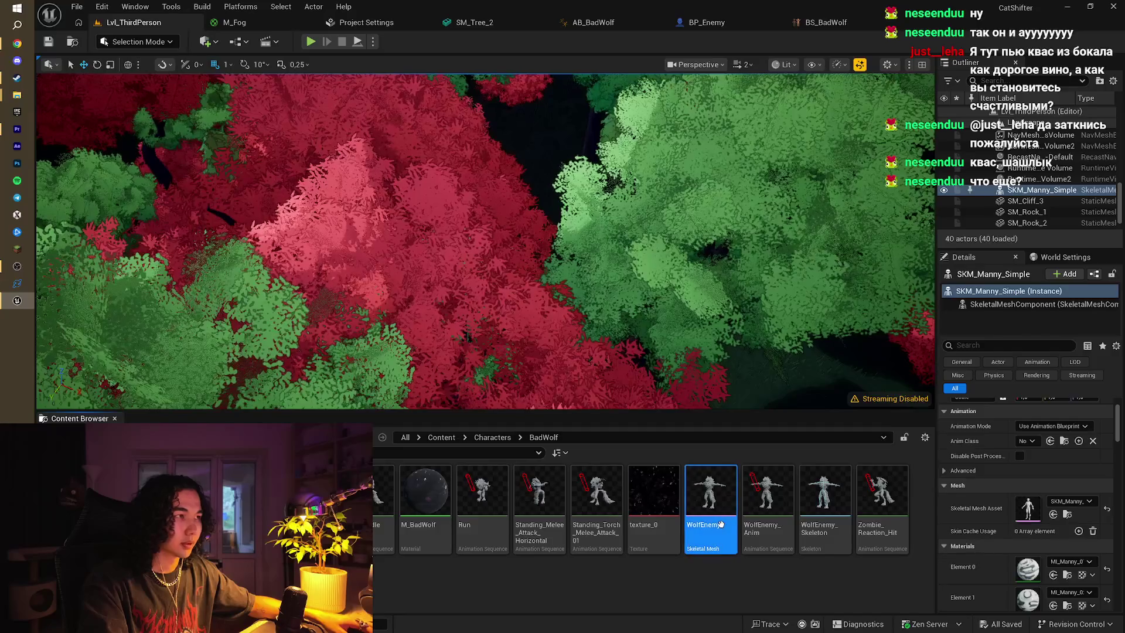
pyautogui.doubleClick(723, 528)
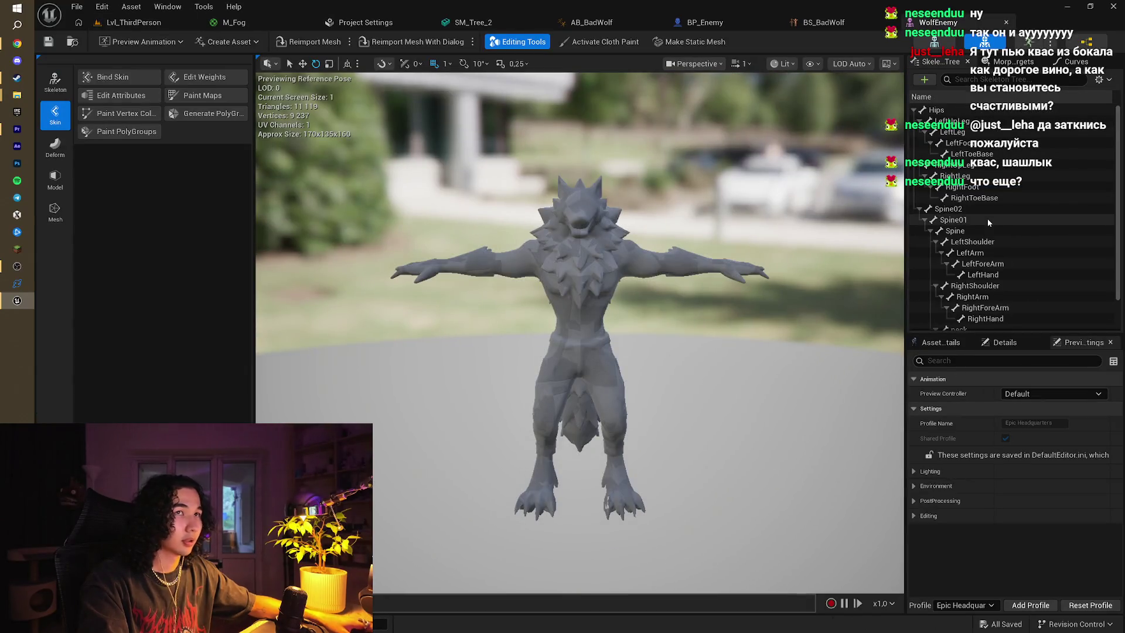
pyautogui.scroll(-2, 987, 219)
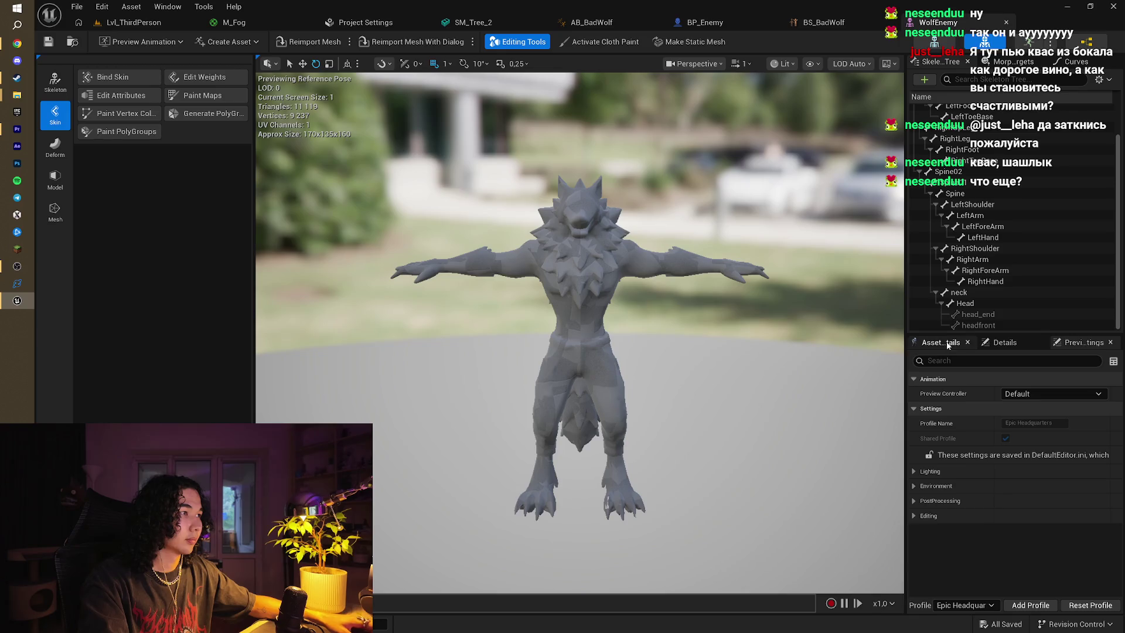
pyautogui.click(1062, 413)
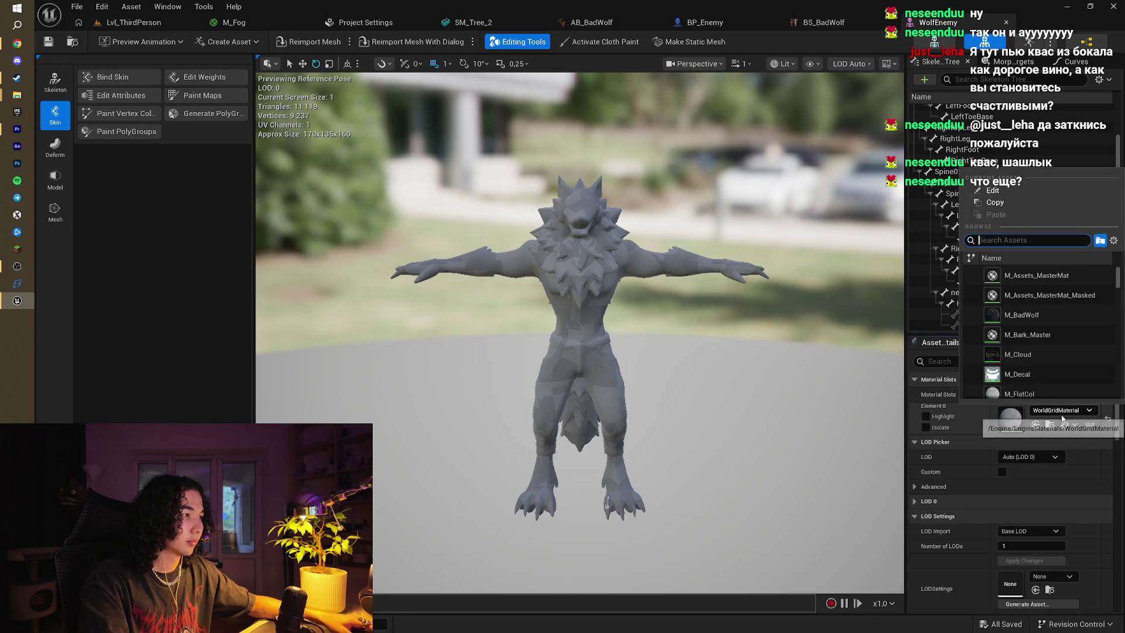
pyautogui.click(1057, 318)
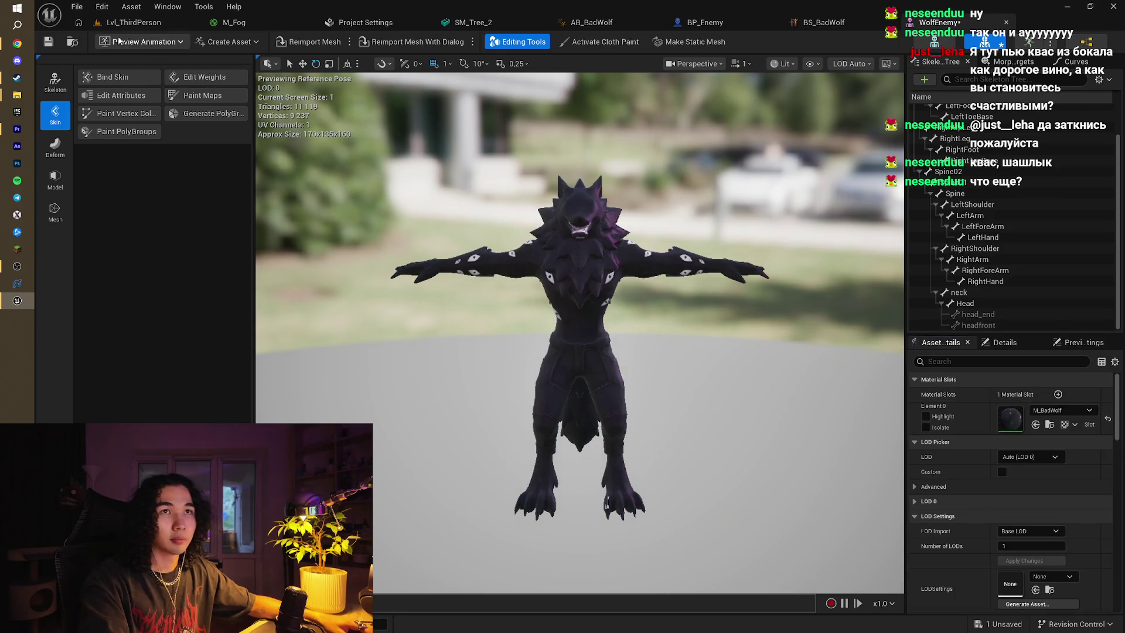
pyautogui.click(133, 23)
pyautogui.hotkey('ctrl', 's')
pyautogui.moveTo(393, 211); pyautogui.dragTo(450, 273)
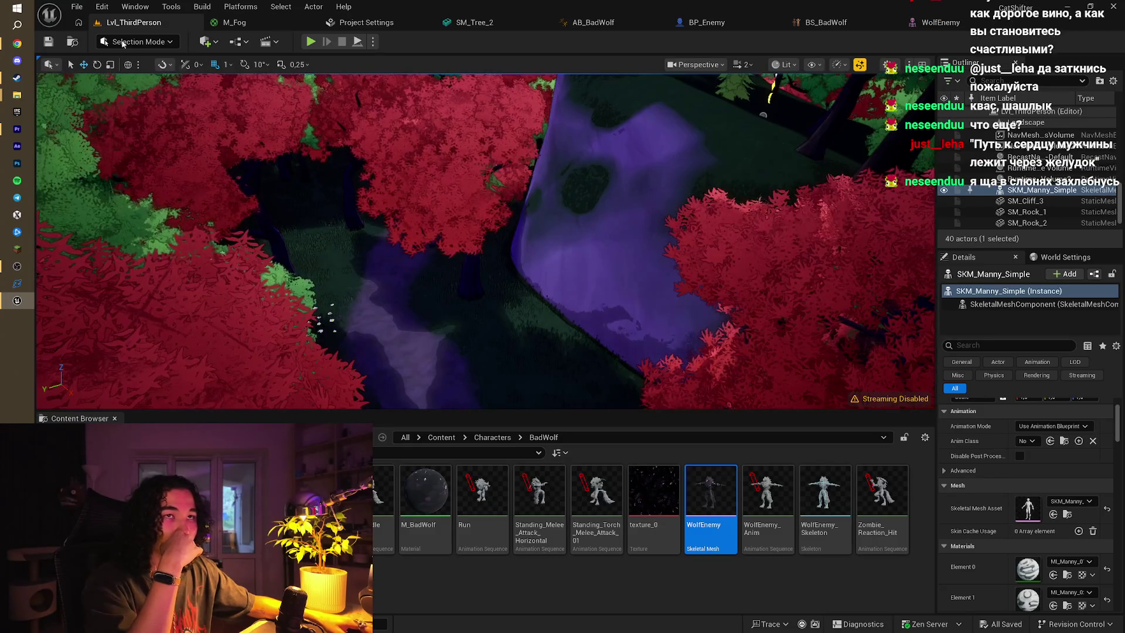
pyautogui.click(49, 43)
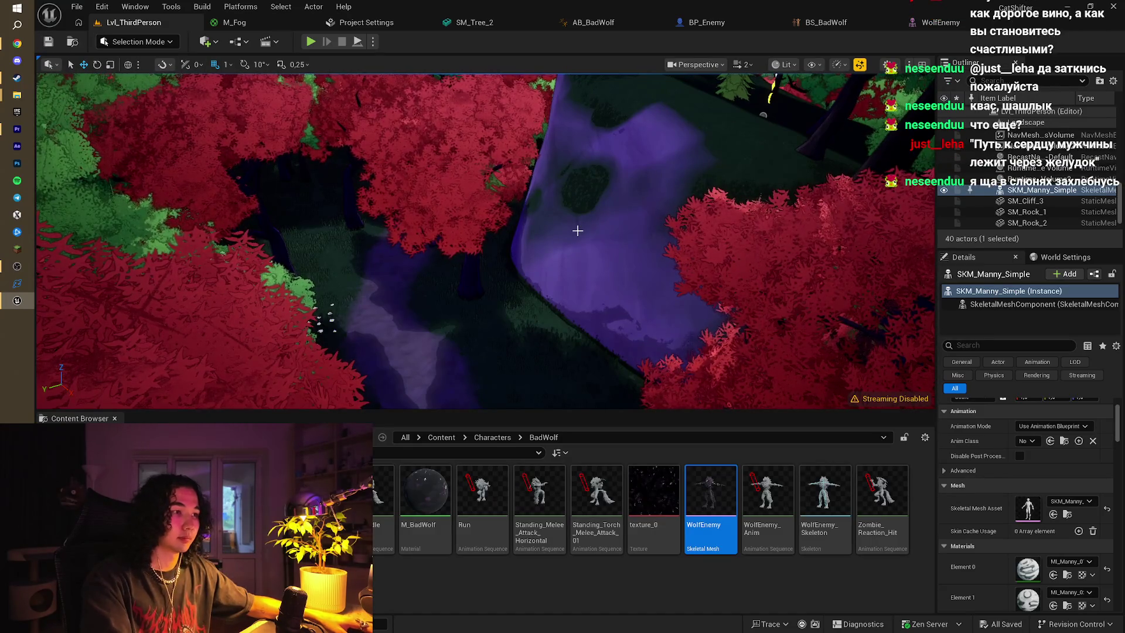
# Set BP_Enemy's Mesh anim class to AB_BadWolf, then compile and save the blueprint
pyautogui.click(640, 583)
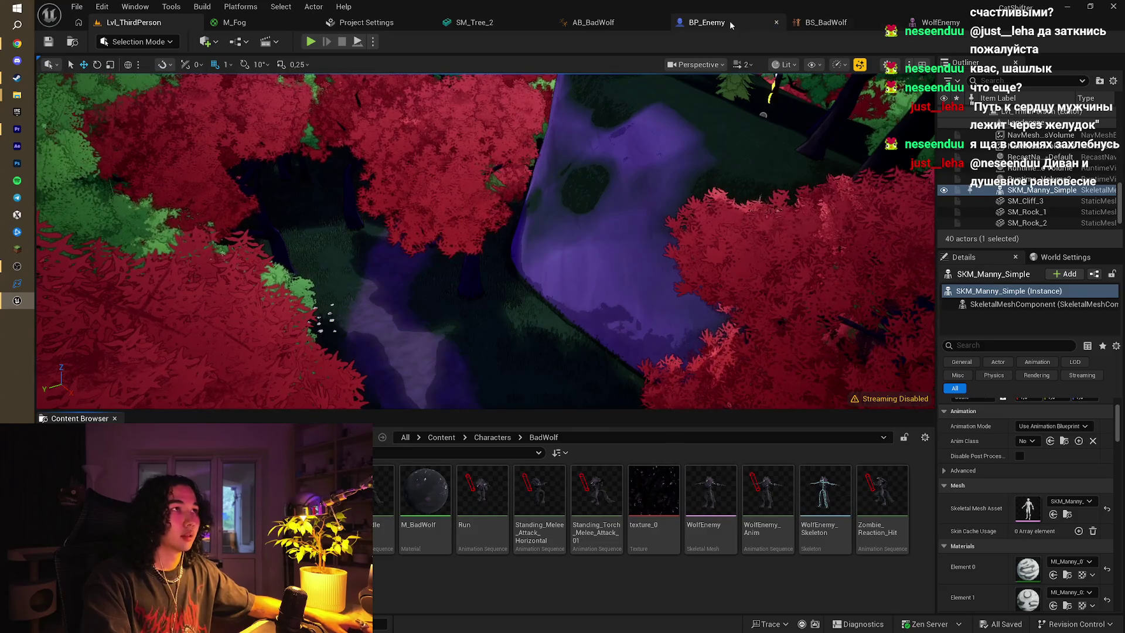
pyautogui.click(704, 23)
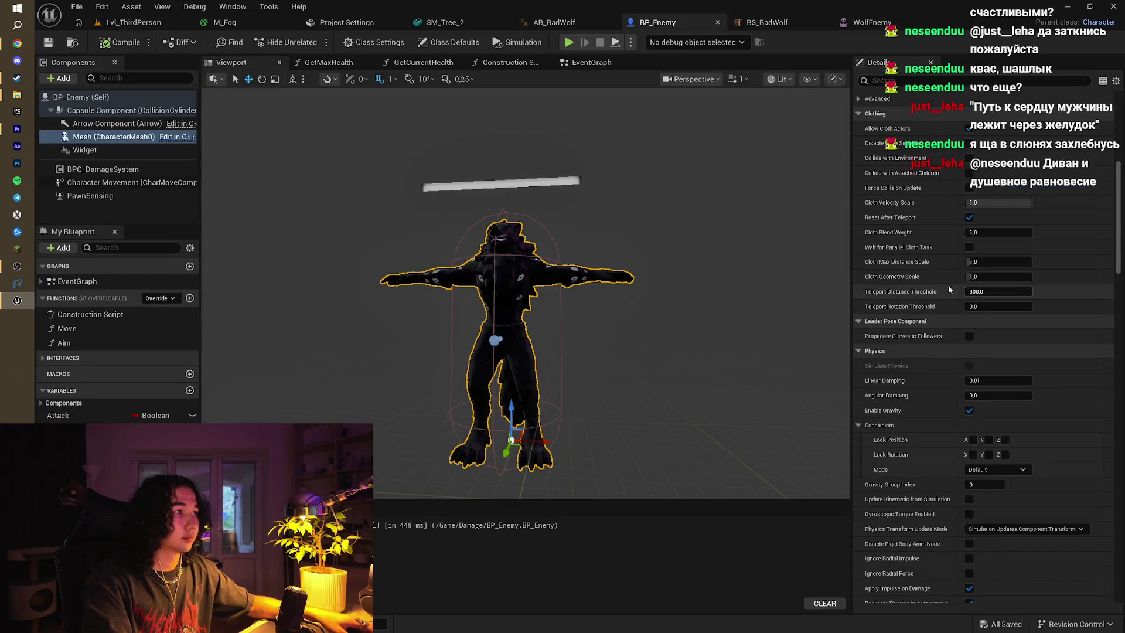
pyautogui.scroll(3, 1083, 179)
pyautogui.click(151, 136)
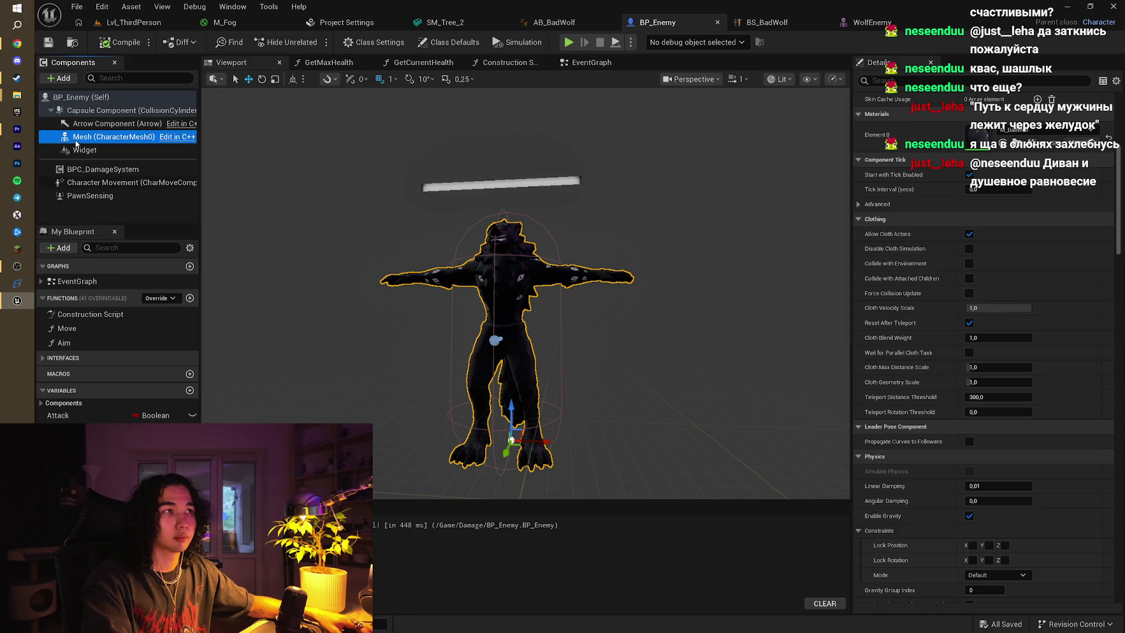
pyautogui.scroll(7, 1005, 218)
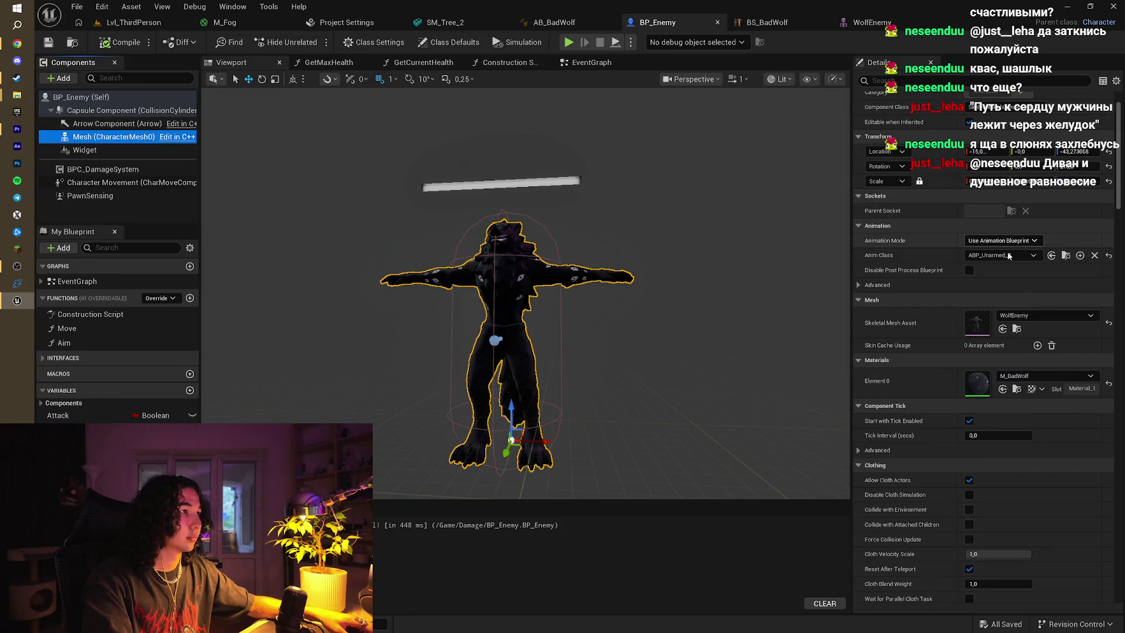
pyautogui.click(1002, 256)
pyautogui.click(1026, 298)
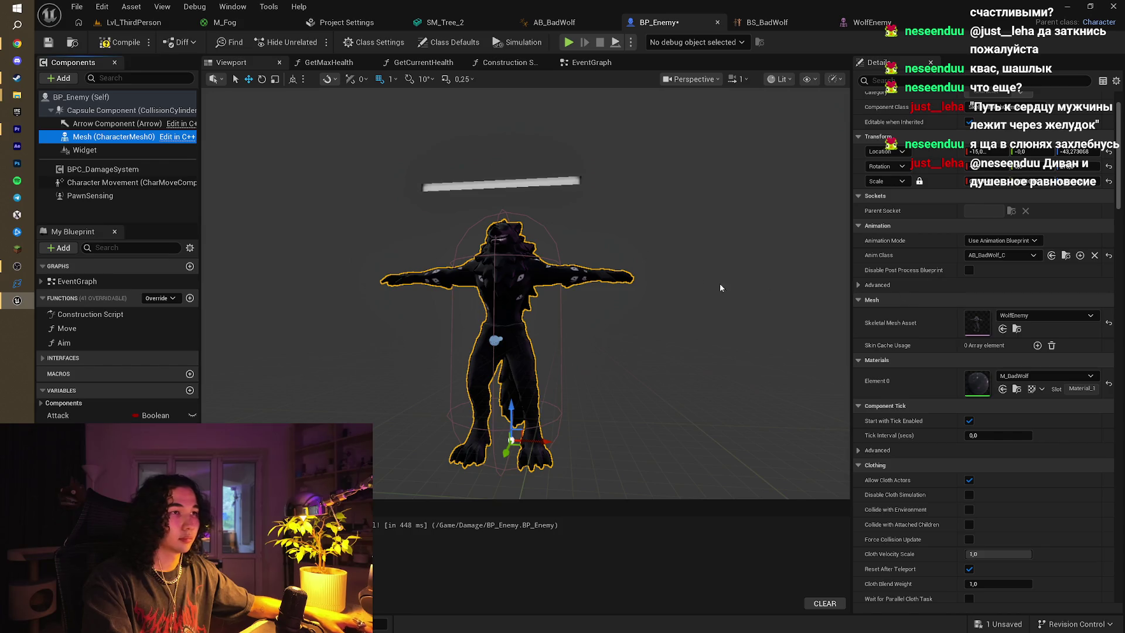
pyautogui.click(106, 43)
pyautogui.hotkey('ctrl', 's')
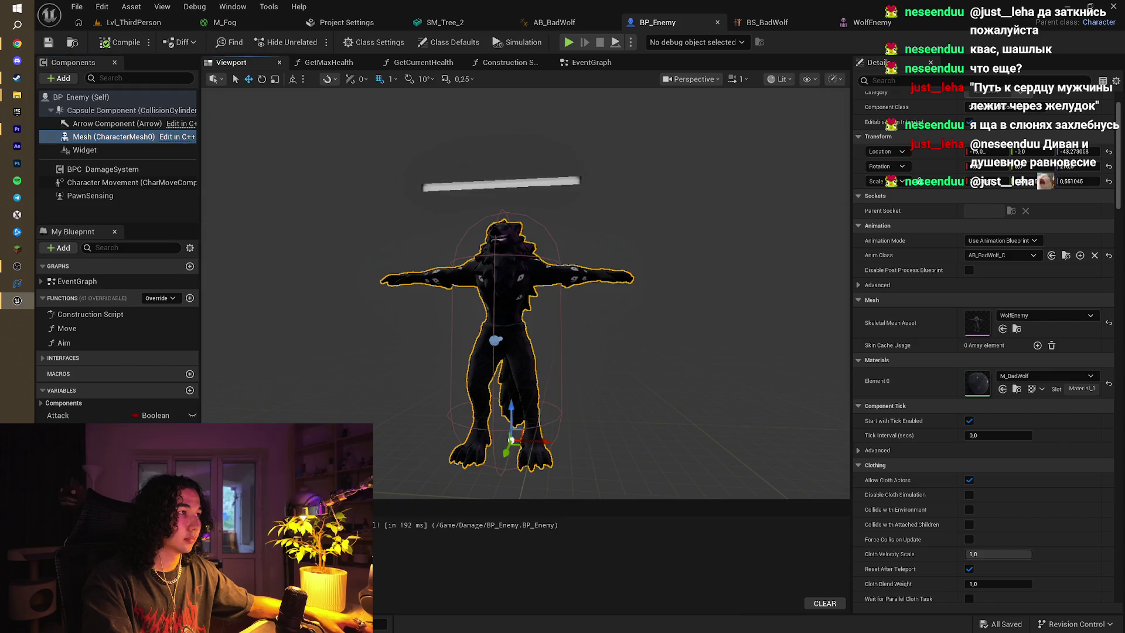
# Cycle through the WolfEnemy, BS_BadWolf and BP_Enemy editors back to AB_BadWolf
pyautogui.click(888, 23)
pyautogui.click(817, 22)
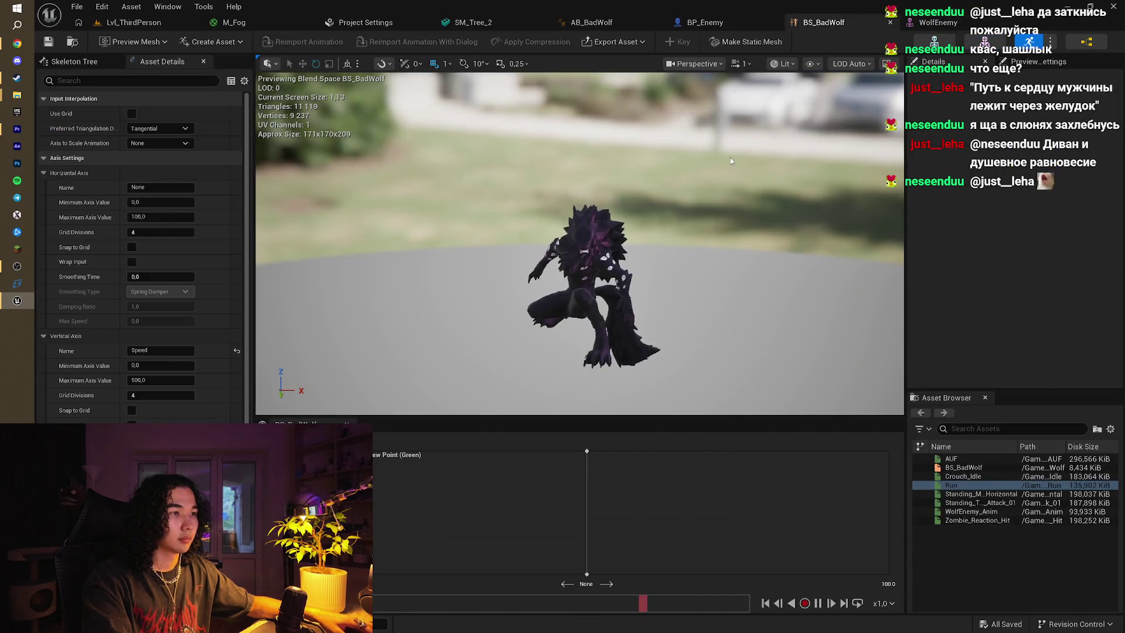
pyautogui.click(738, 23)
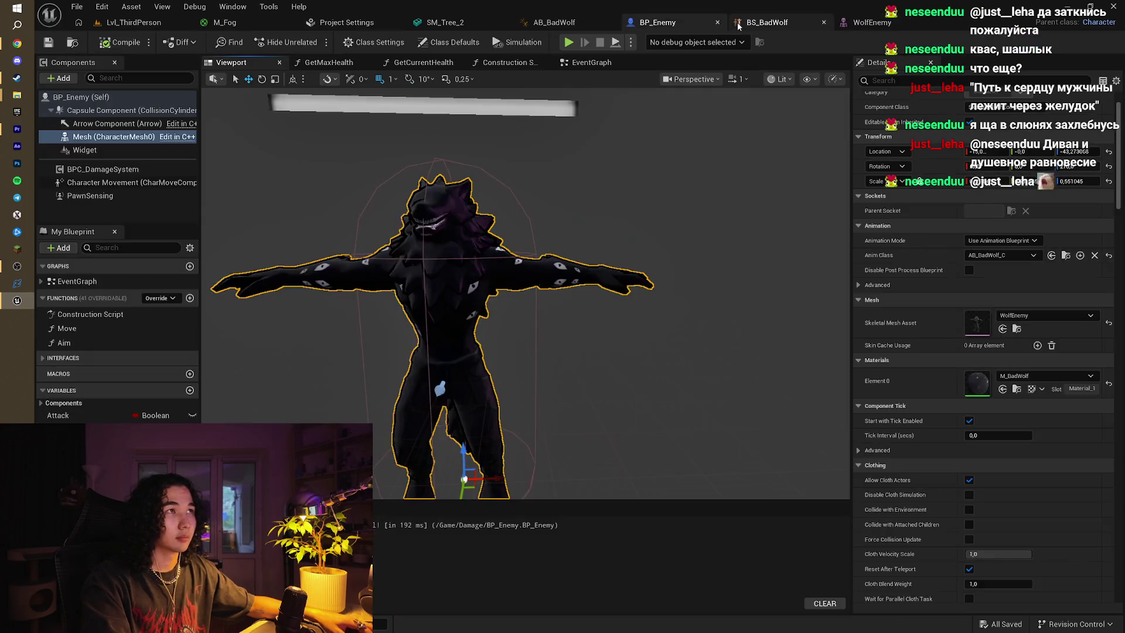
pyautogui.click(549, 23)
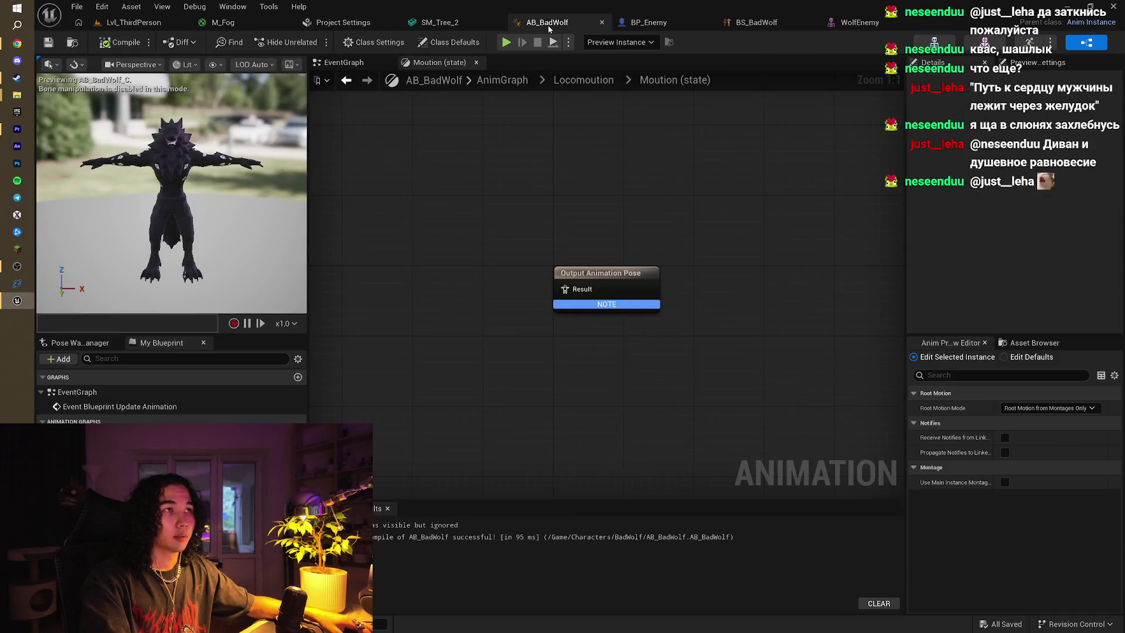
# Place BS_BadWolf in the state graph, wire it to Output Pose, and compile
pyautogui.click(1012, 343)
pyautogui.moveTo(963, 413)
pyautogui.mouseDown()
pyautogui.moveTo(564, 320)
pyautogui.moveTo(554, 300)
pyautogui.mouseUp()
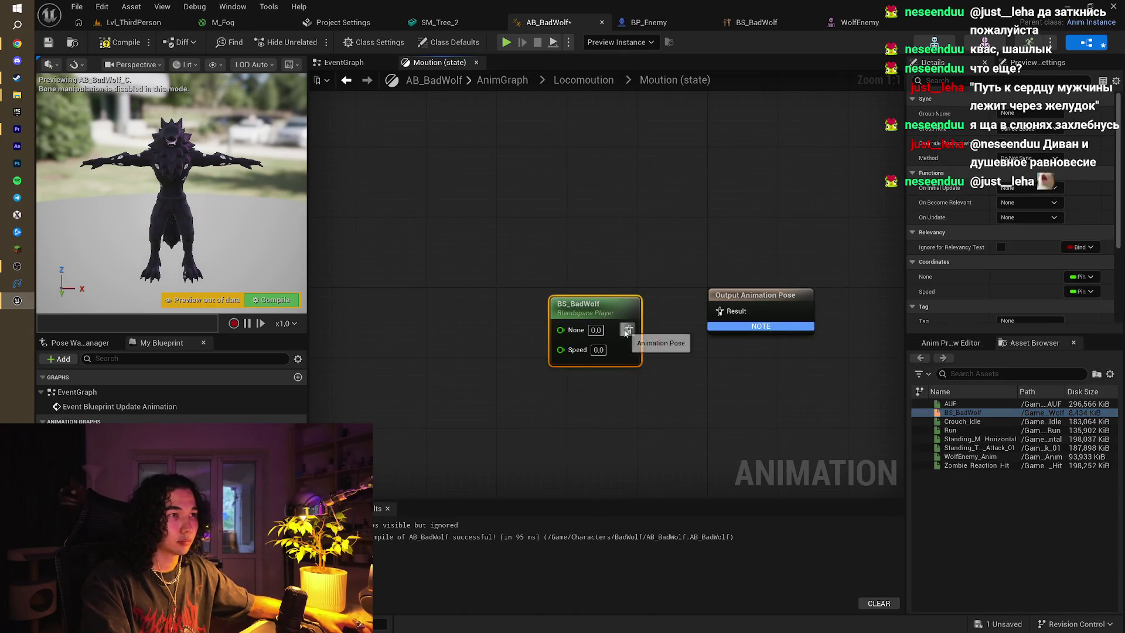
pyautogui.moveTo(626, 335); pyautogui.dragTo(728, 316)
pyautogui.moveTo(630, 260); pyautogui.dragTo(669, 261)
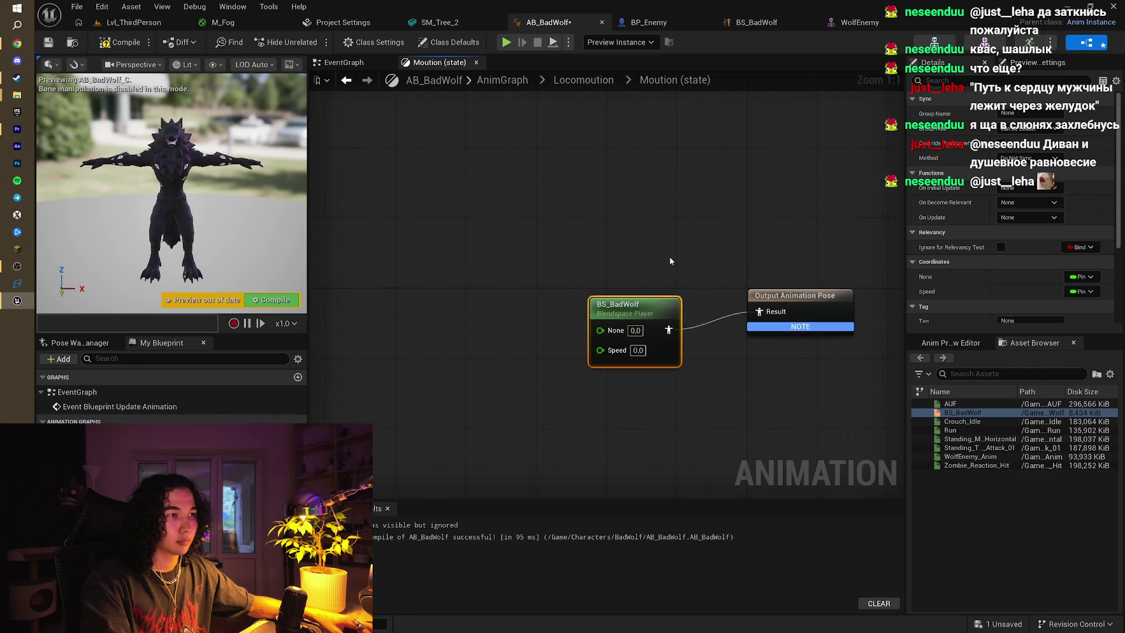
pyautogui.click(598, 225)
pyautogui.click(111, 47)
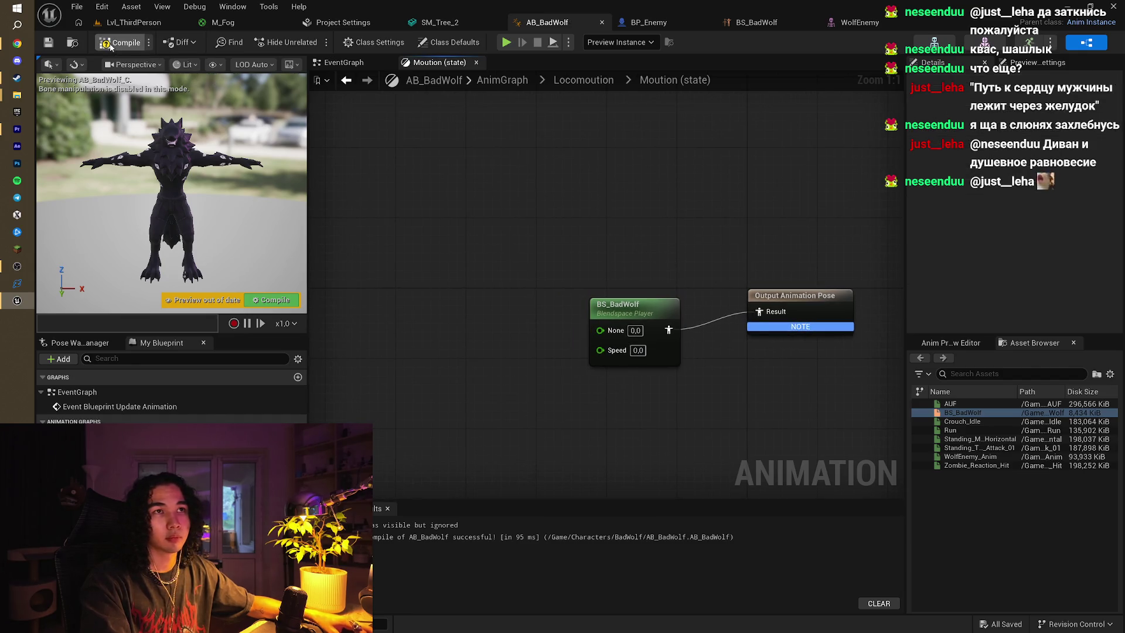
# Add a Get Owning Actor node in AB_BadWolf's EventGraph
pyautogui.click(340, 62)
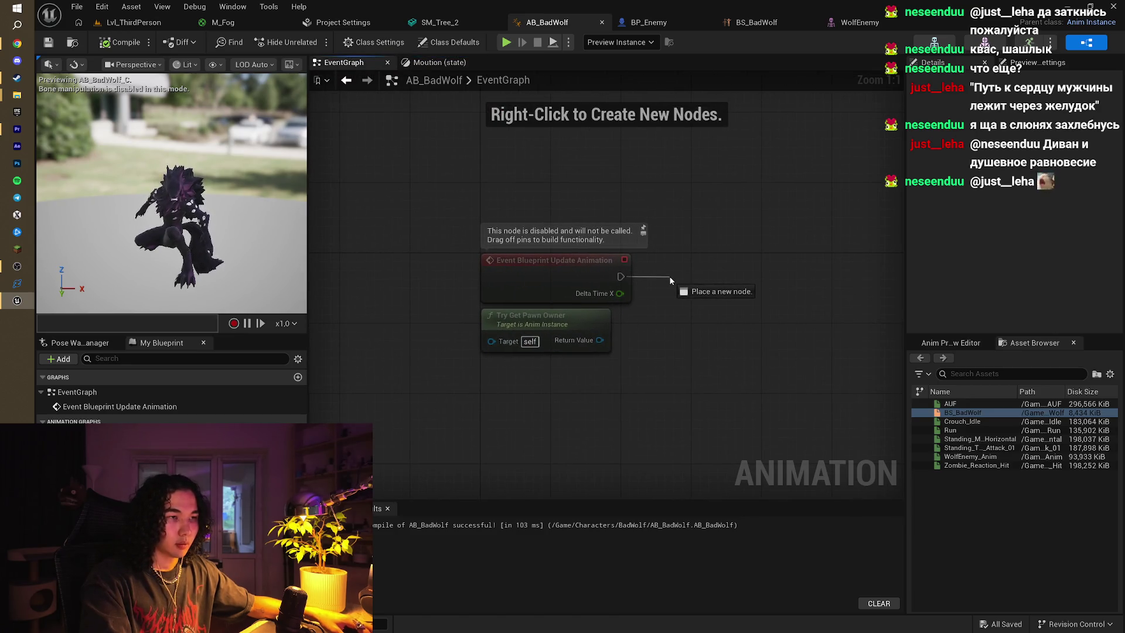
pyautogui.moveTo(671, 281); pyautogui.dragTo(671, 280)
pyautogui.press('Home')
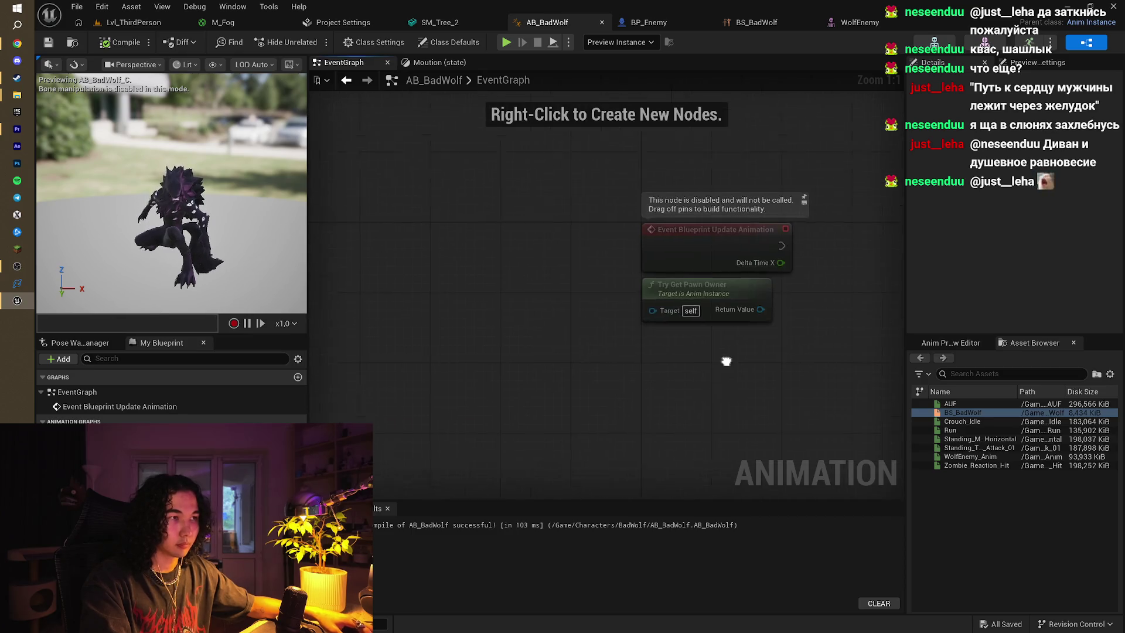
pyautogui.moveTo(754, 356); pyautogui.dragTo(754, 356)
pyautogui.rightClick(579, 381)
pyautogui.write('get ')
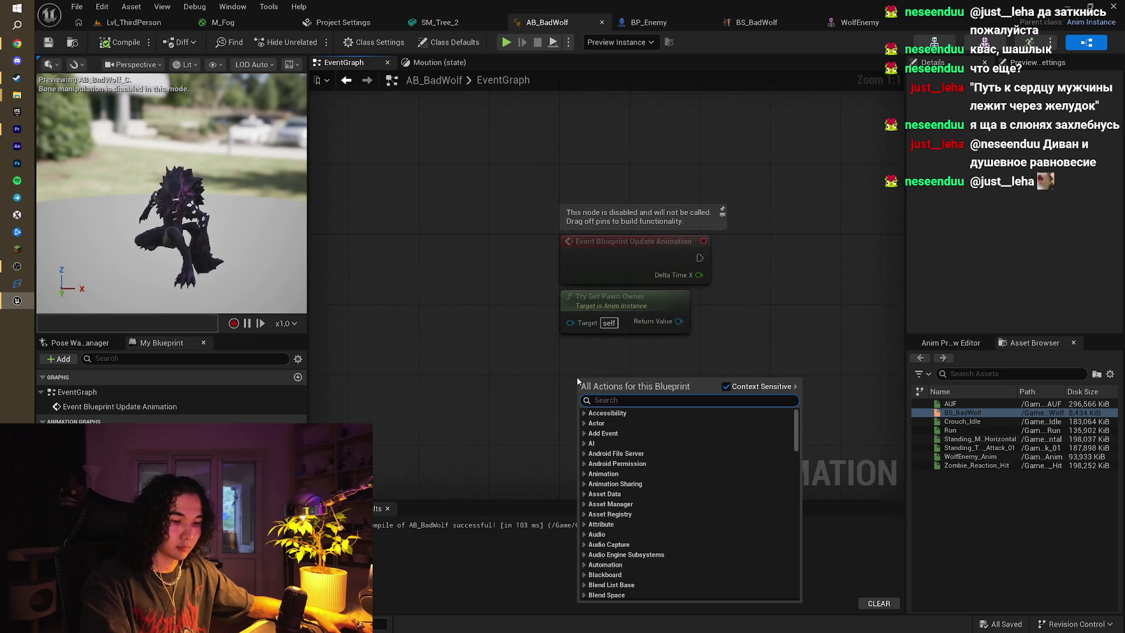
pyautogui.write('owni')
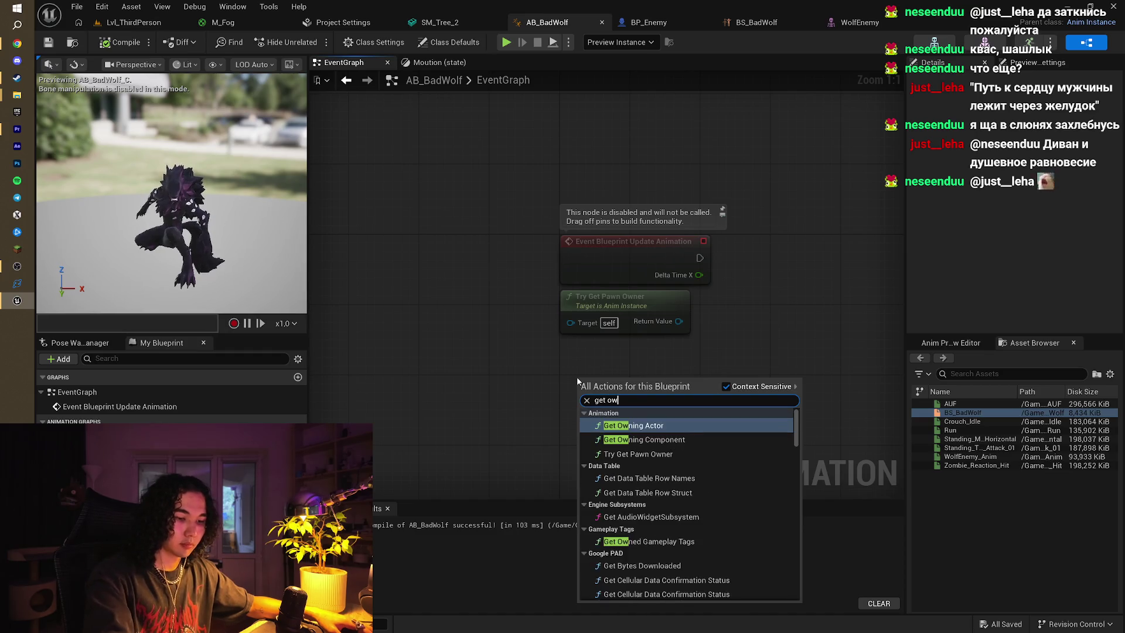
pyautogui.click(657, 427)
# Cast the owning actor to BP_Enemy on Blueprint Update Animation, then search 'get velocity'
pyautogui.moveTo(598, 410)
pyautogui.mouseDown()
pyautogui.moveTo(684, 278)
pyautogui.moveTo(677, 269)
pyautogui.mouseUp()
pyautogui.write('cas')
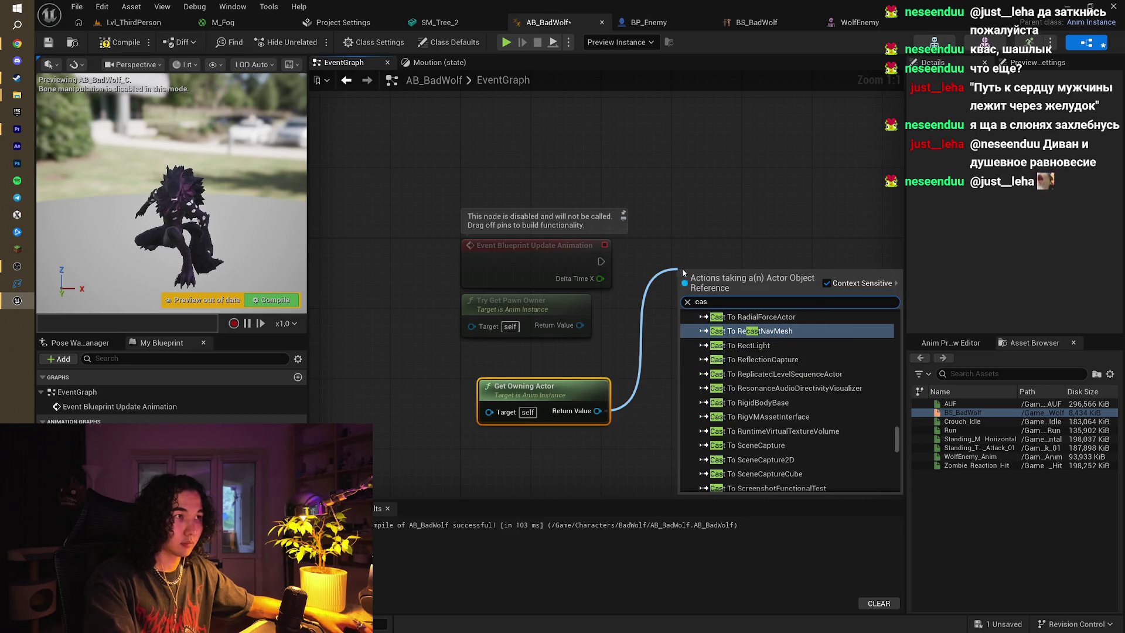
pyautogui.write('t to ')
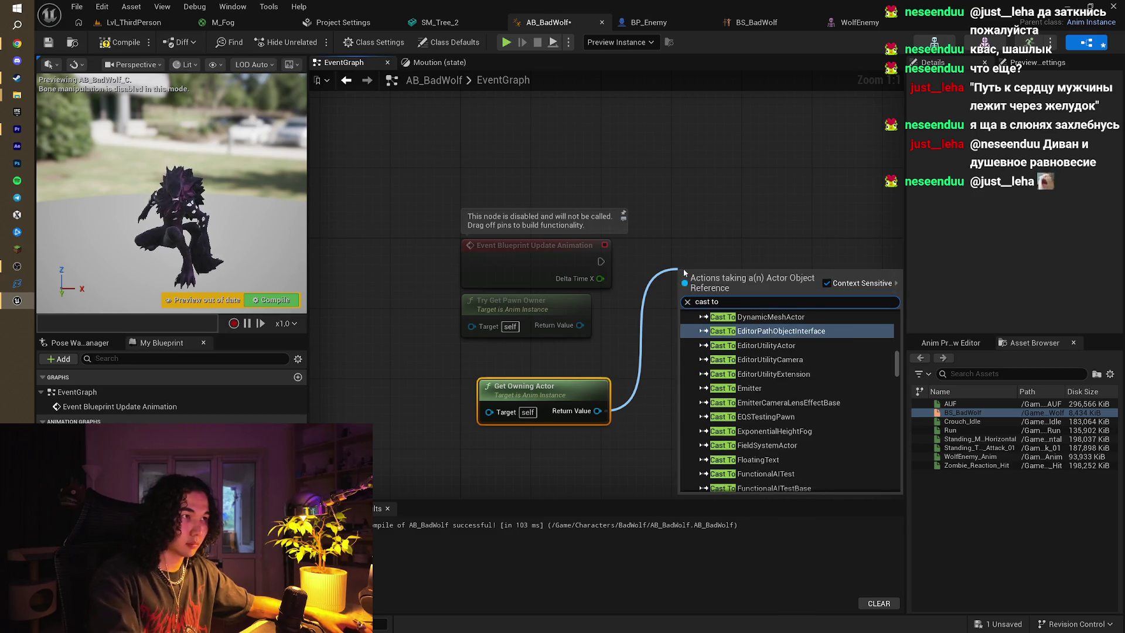
pyautogui.write('bp')
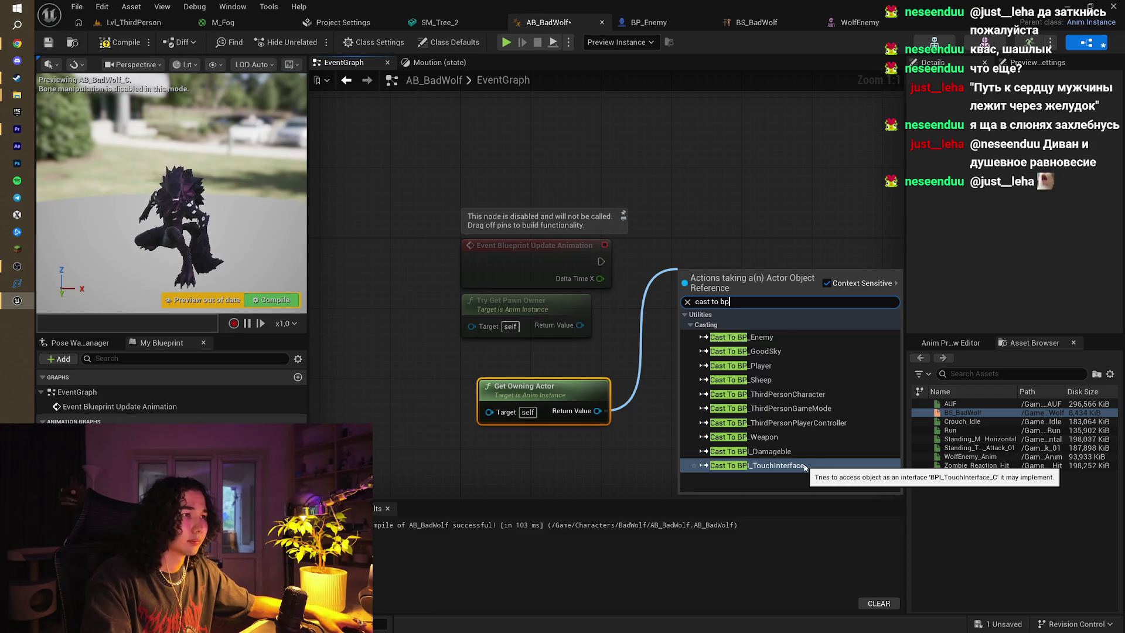
pyautogui.click(787, 337)
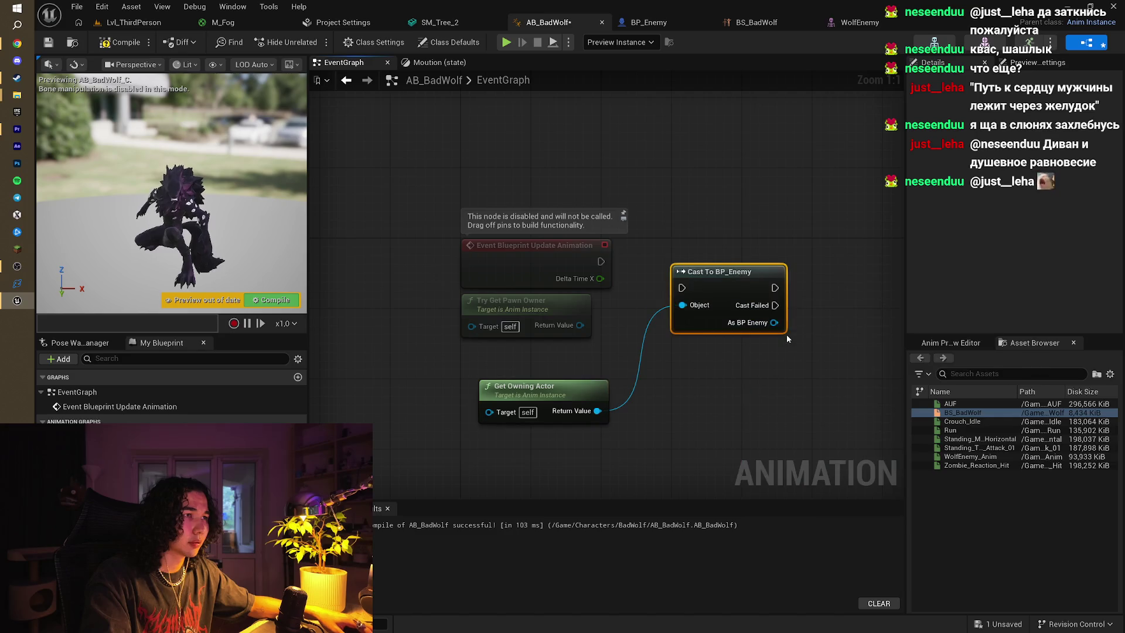
pyautogui.moveTo(727, 271); pyautogui.dragTo(727, 254)
pyautogui.moveTo(659, 270)
pyautogui.mouseDown()
pyautogui.moveTo(681, 270)
pyautogui.moveTo(687, 224)
pyautogui.moveTo(704, 249)
pyautogui.moveTo(719, 240)
pyautogui.mouseUp()
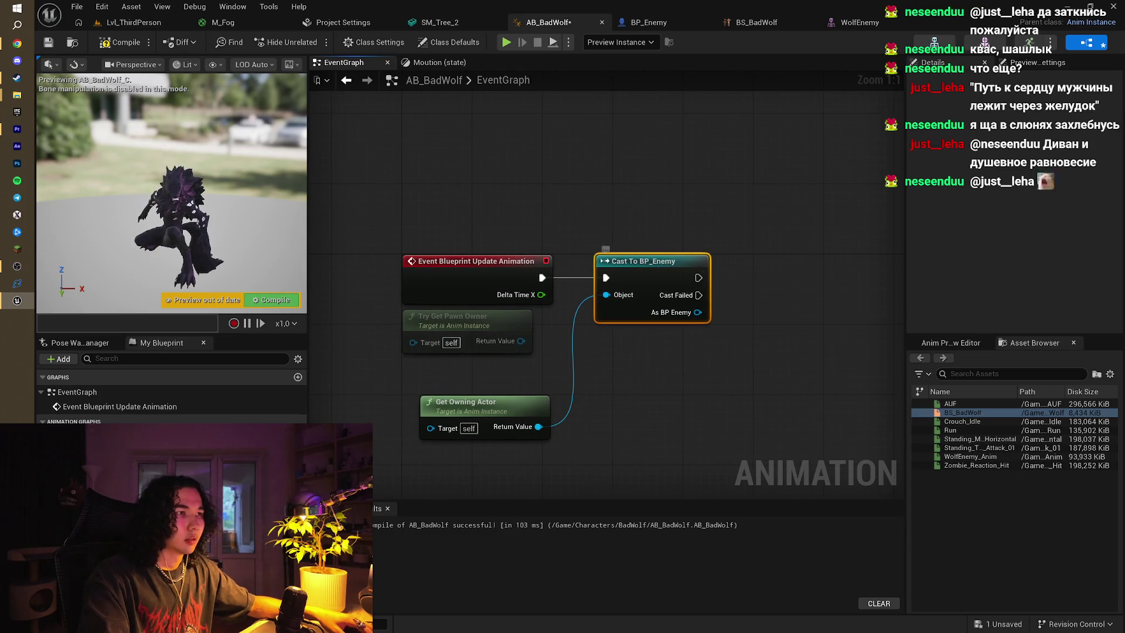
pyautogui.moveTo(654, 281)
pyautogui.mouseDown()
pyautogui.moveTo(735, 276)
pyautogui.moveTo(685, 347)
pyautogui.mouseUp()
pyautogui.write('ge')
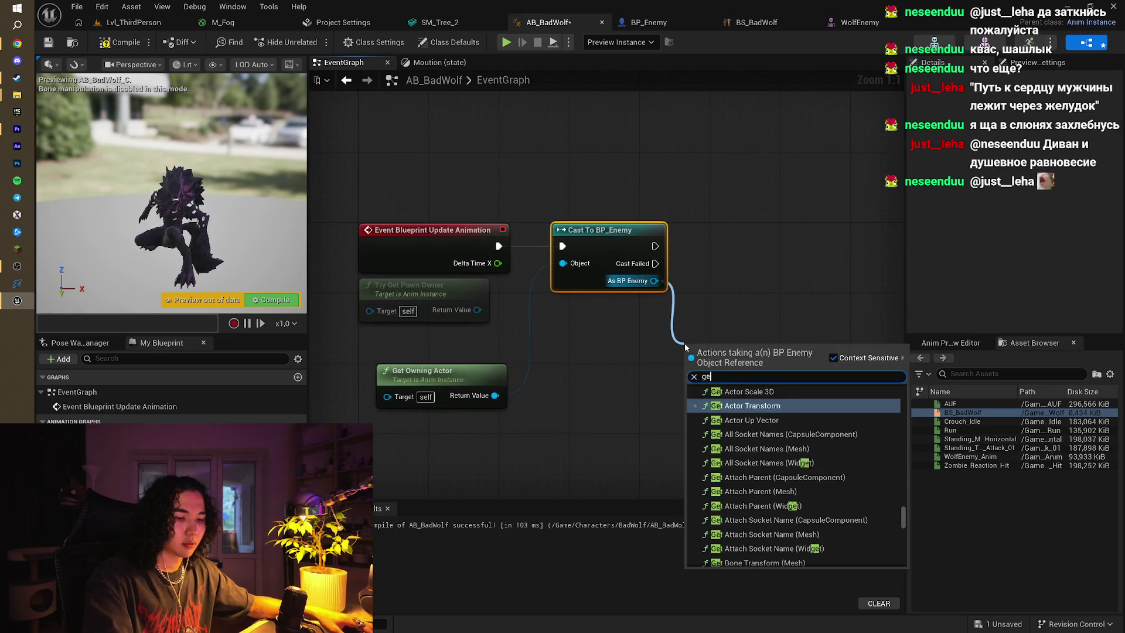
pyautogui.write('t v')
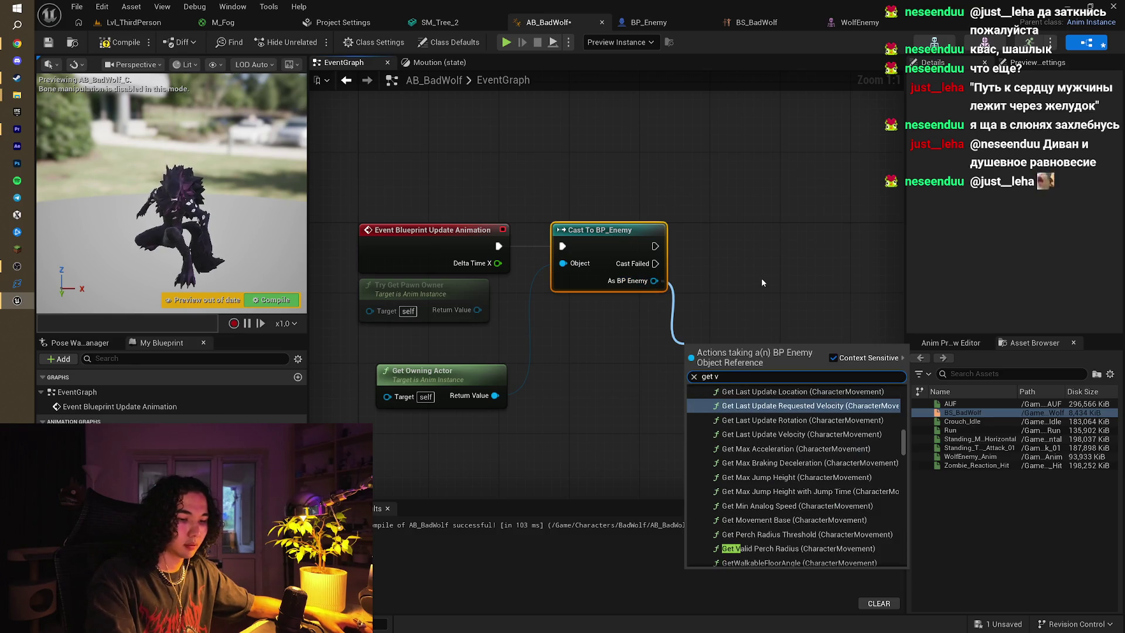
pyautogui.write('elocity')
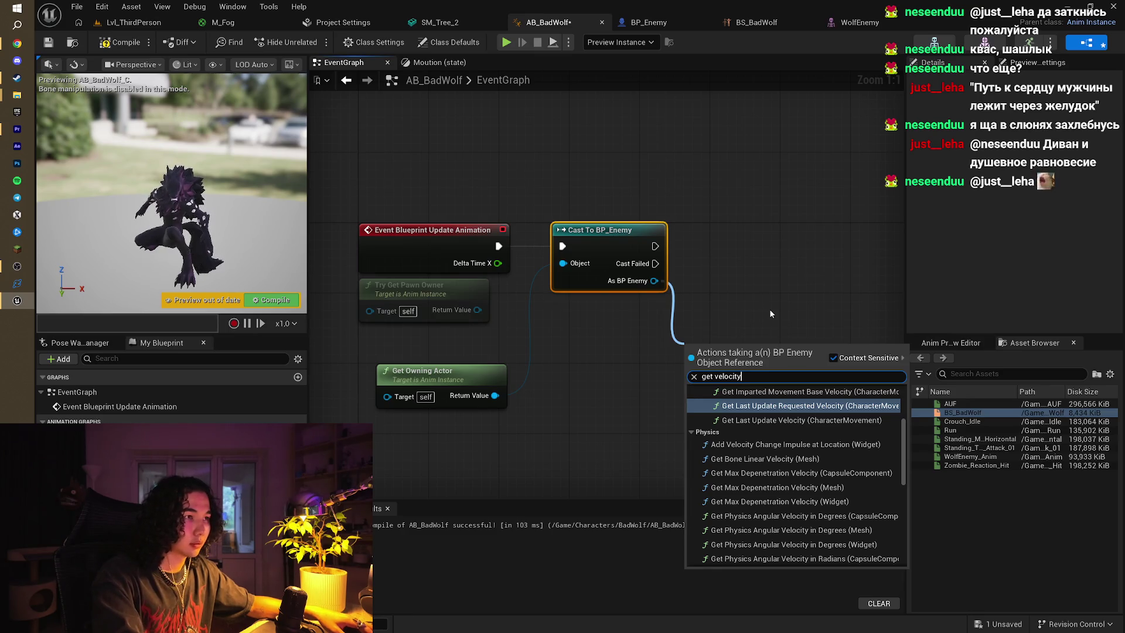
# Add a Get Velocity node targeting the cast BP_Enemy
pyautogui.hotkey('ctrl', 'Left')
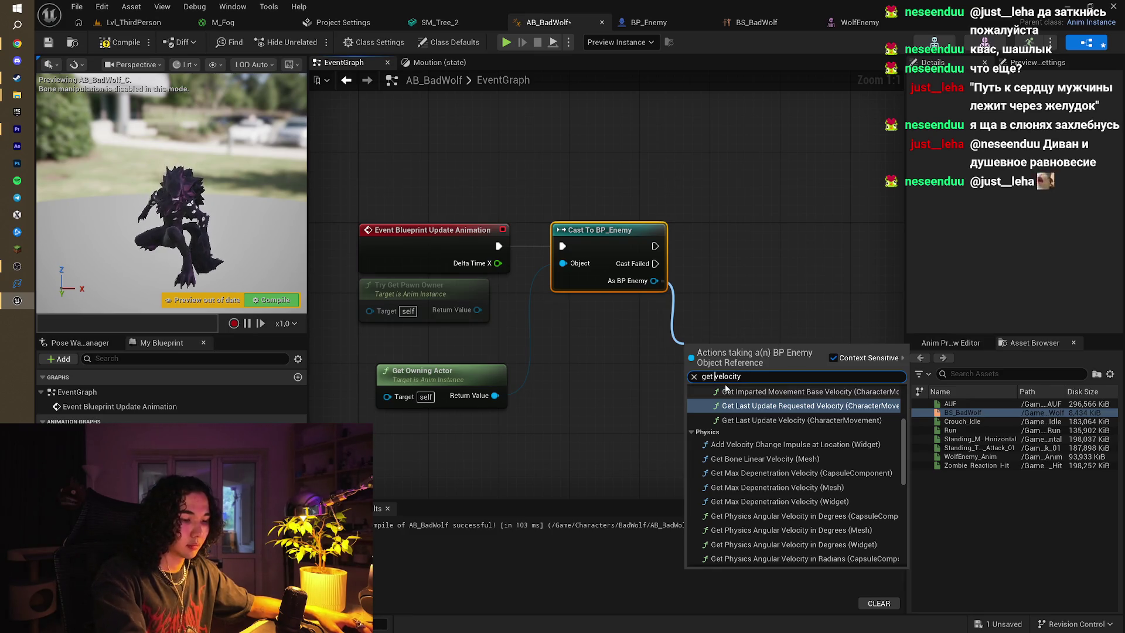
pyautogui.write('player')
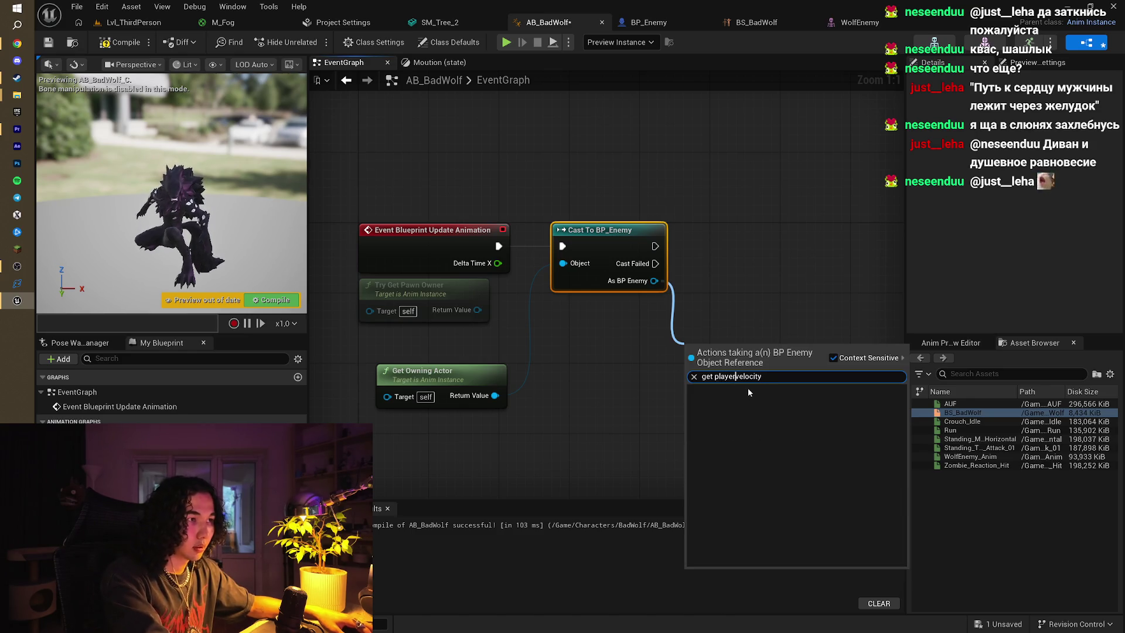
pyautogui.press('BackSpace')
pyautogui.press('BackSpace')
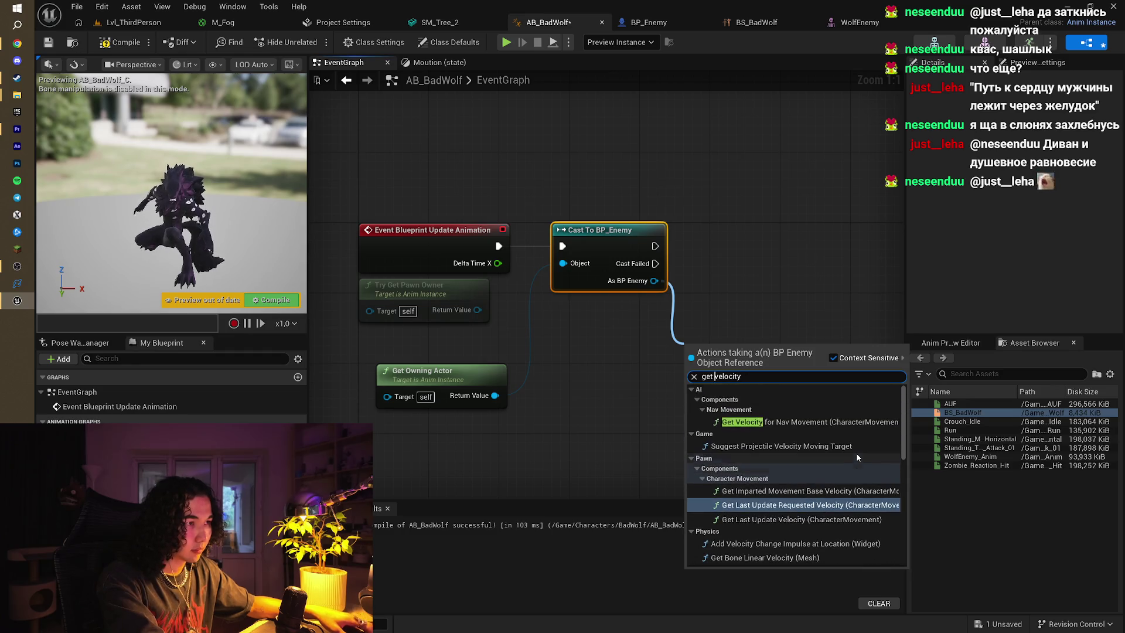
pyautogui.moveTo(903, 445); pyautogui.dragTo(903, 533)
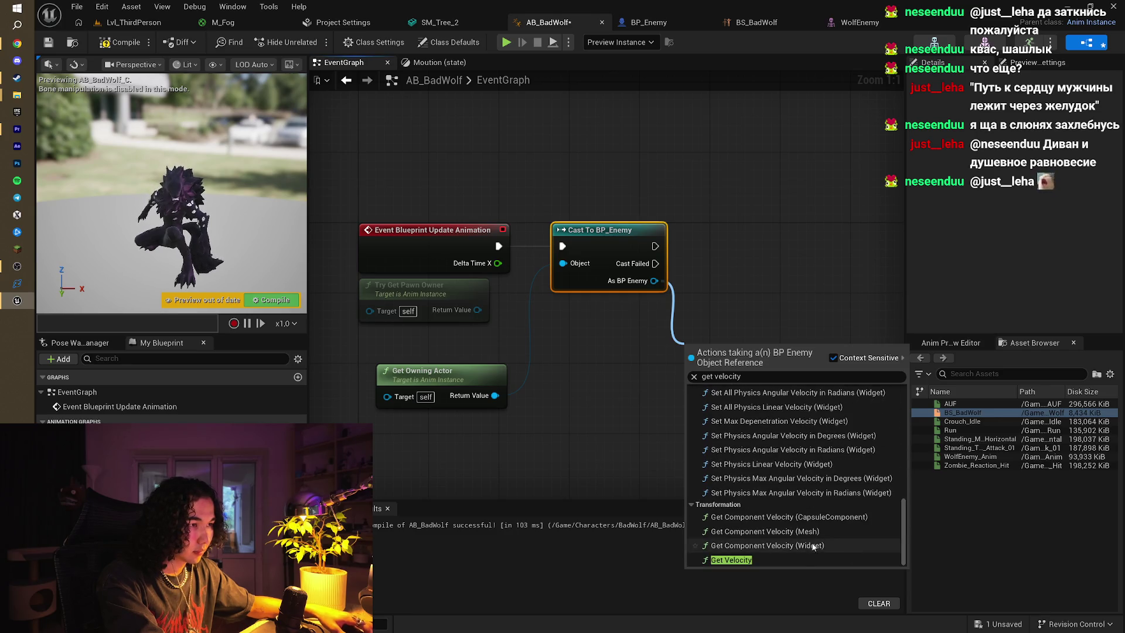
pyautogui.click(803, 562)
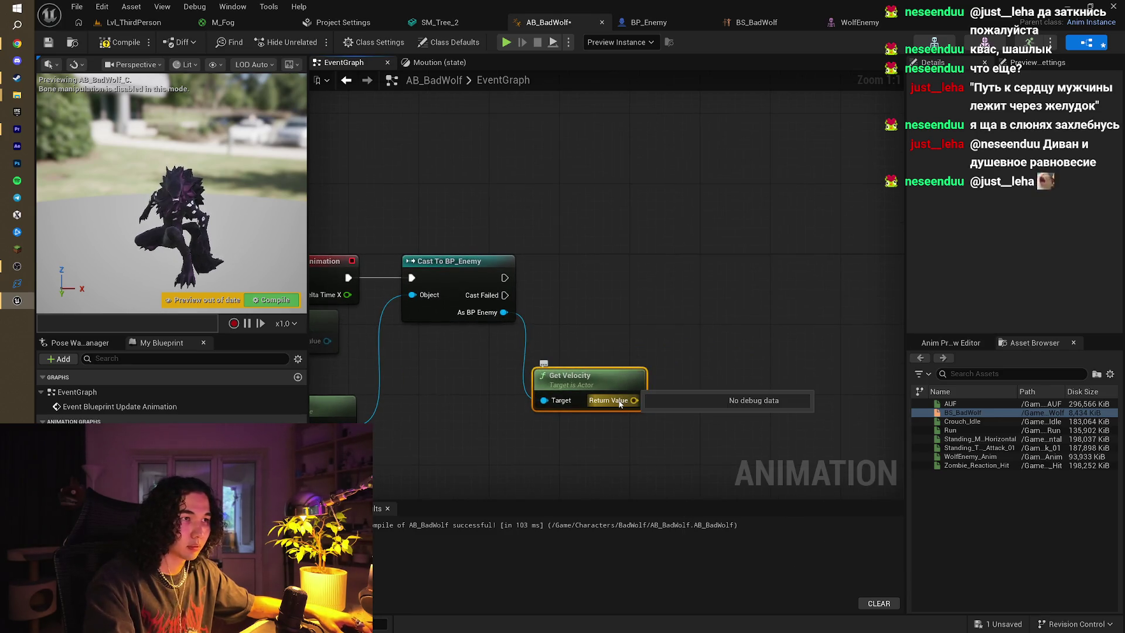
# Remove an accidentally added Get Path Length node and draw a fresh wire from the velocity output
pyautogui.moveTo(620, 403); pyautogui.dragTo(682, 381)
pyautogui.write('g')
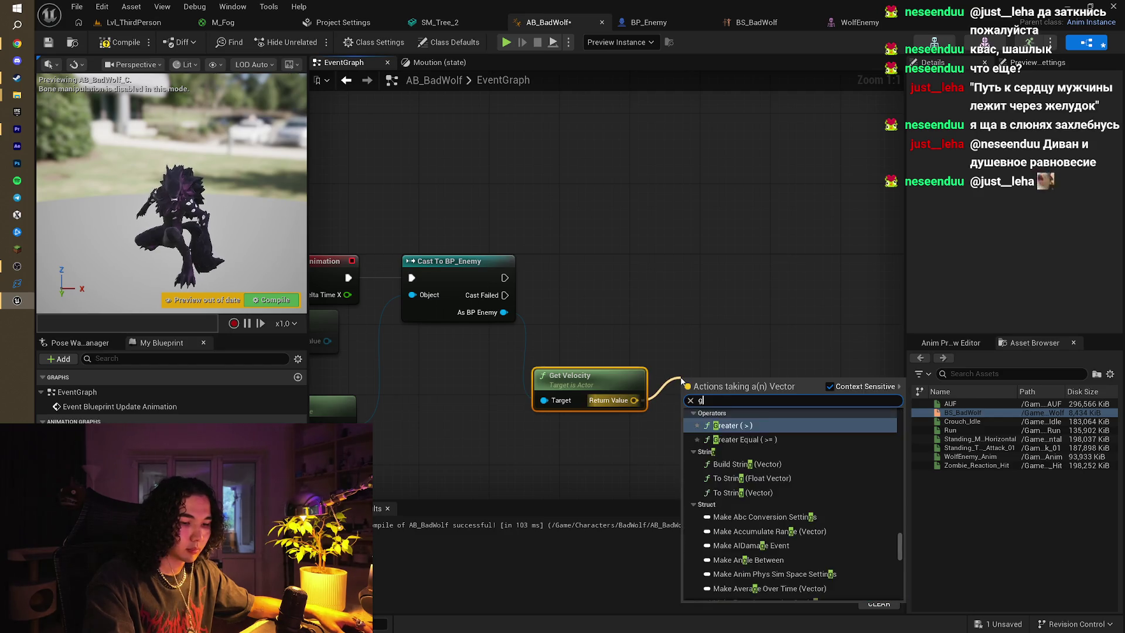
pyautogui.write('et le')
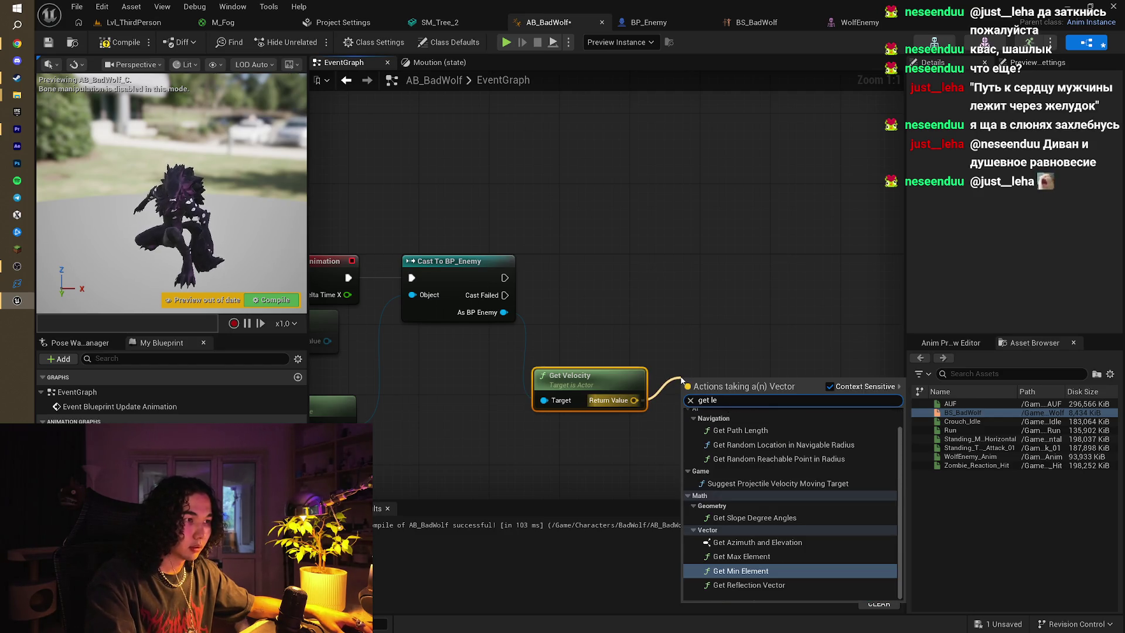
pyautogui.write('b')
pyautogui.press('BackSpace')
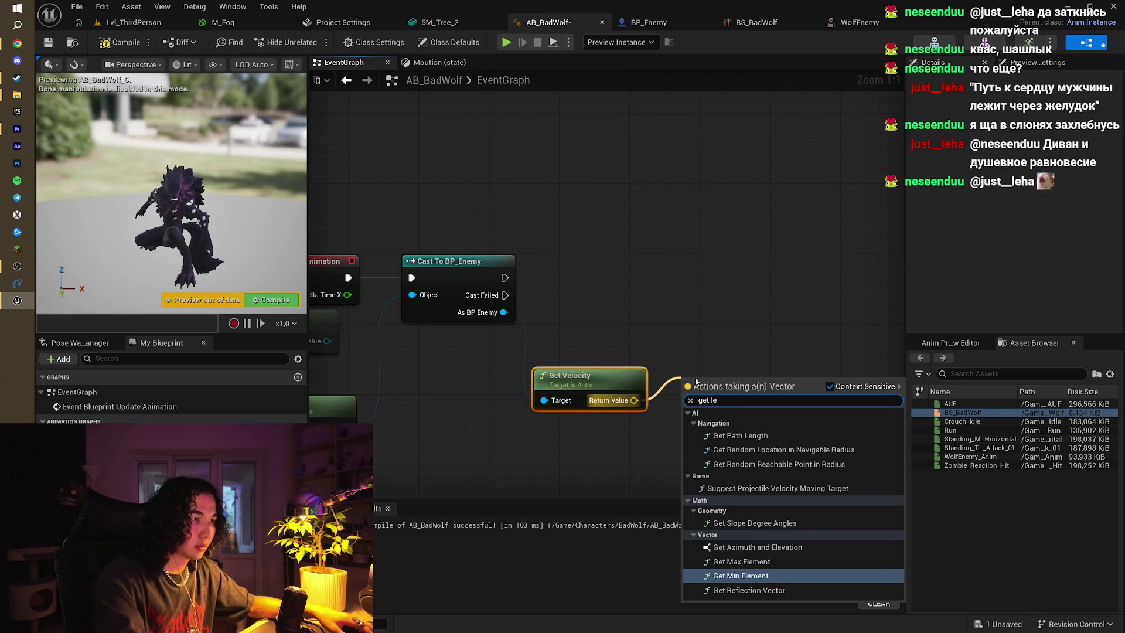
pyautogui.write('n')
pyautogui.press('Return')
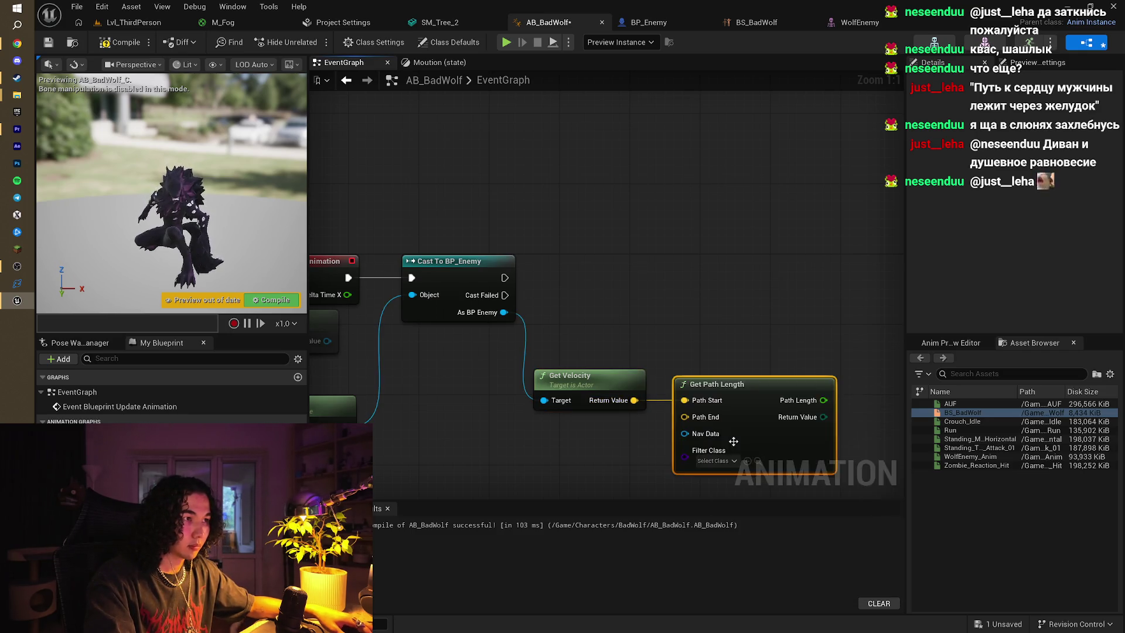
pyautogui.press('Delete')
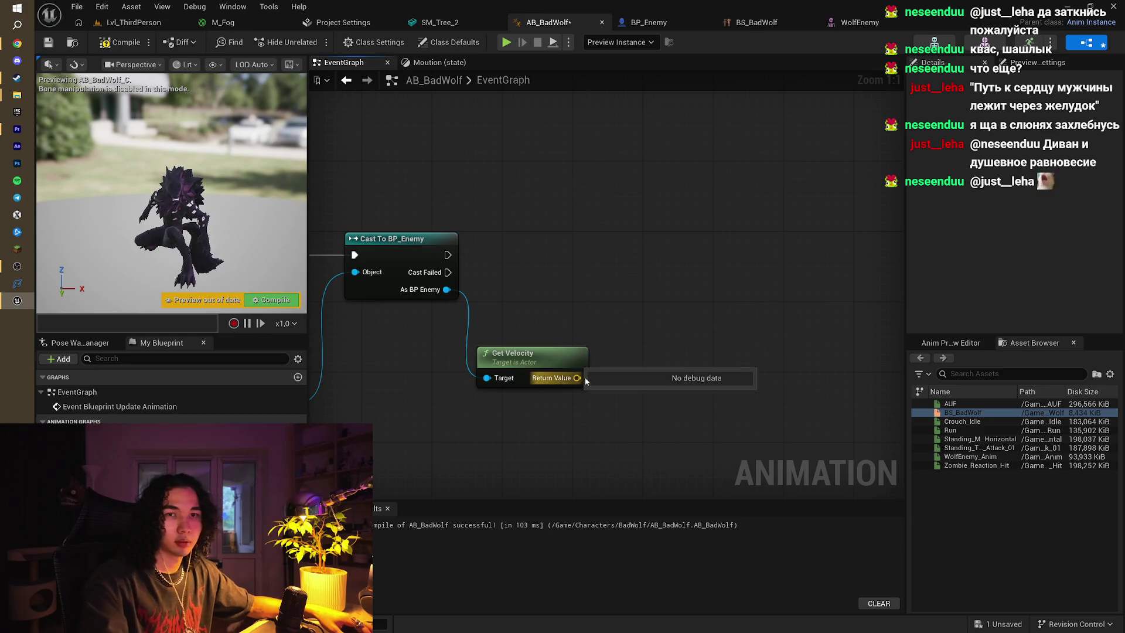
pyautogui.moveTo(579, 378); pyautogui.dragTo(651, 335)
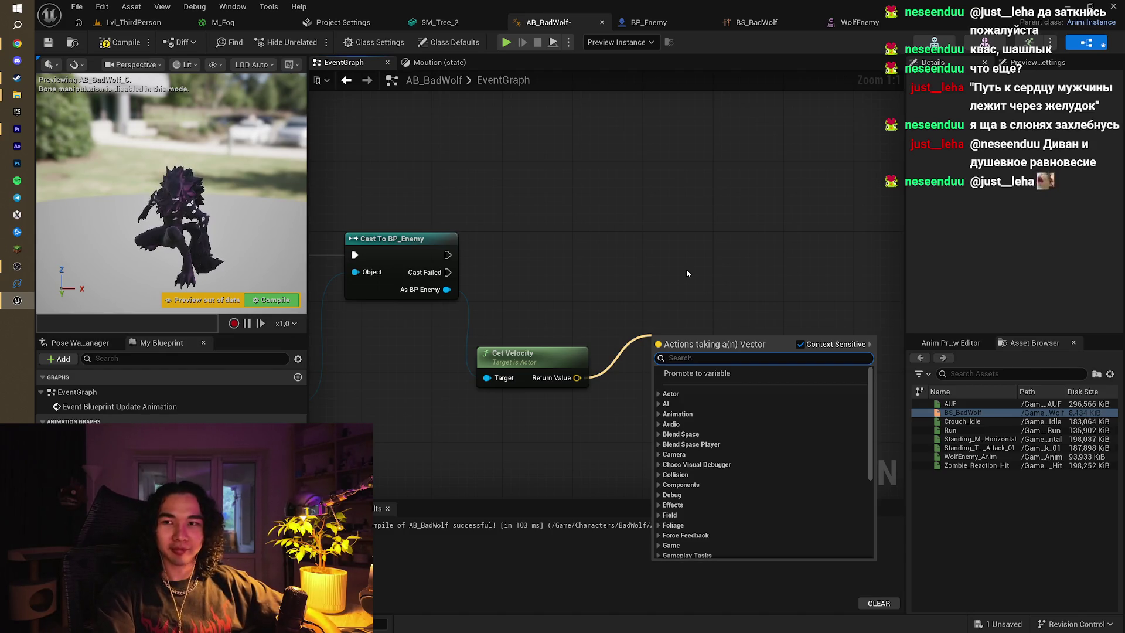
# Add a Vector Length node fed by Get Velocity's output
pyautogui.press('Up')
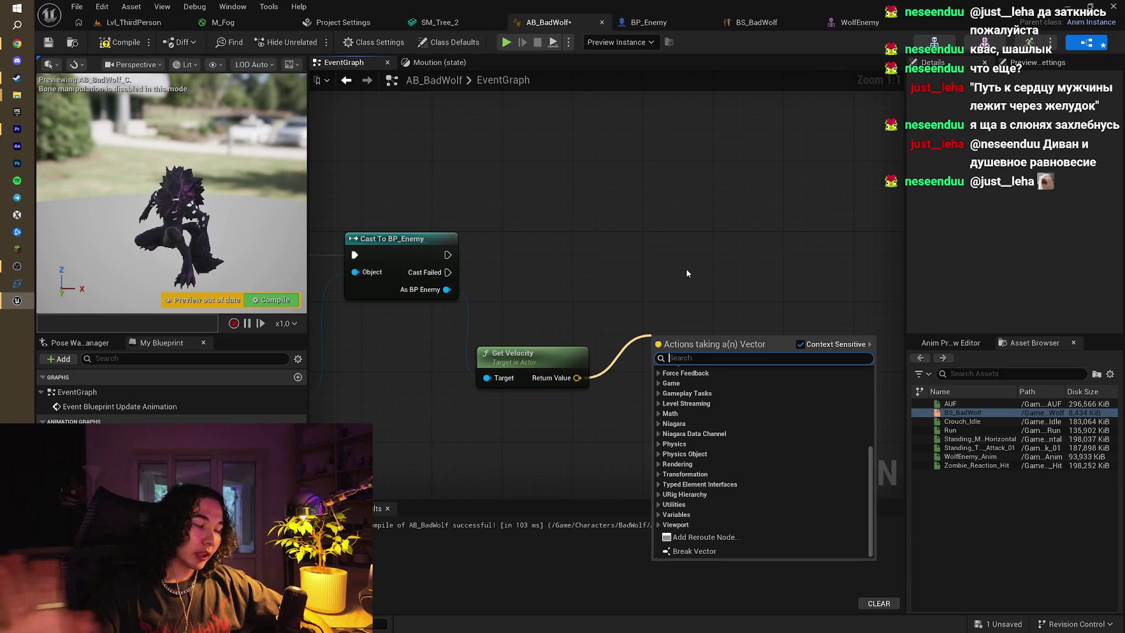
pyautogui.write('le')
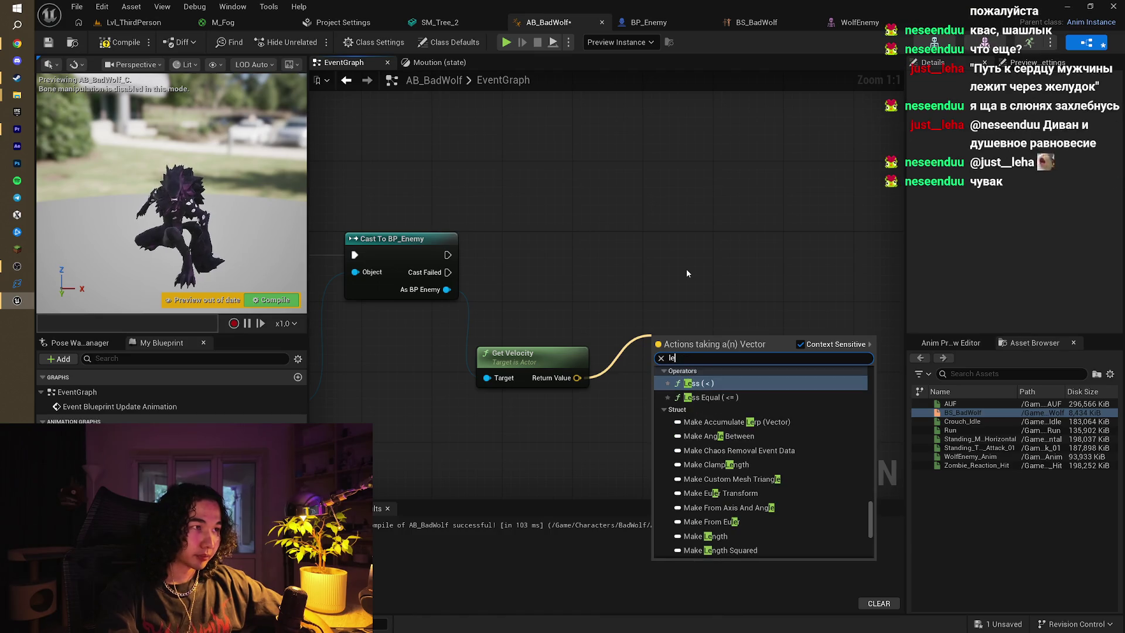
pyautogui.write('ngh')
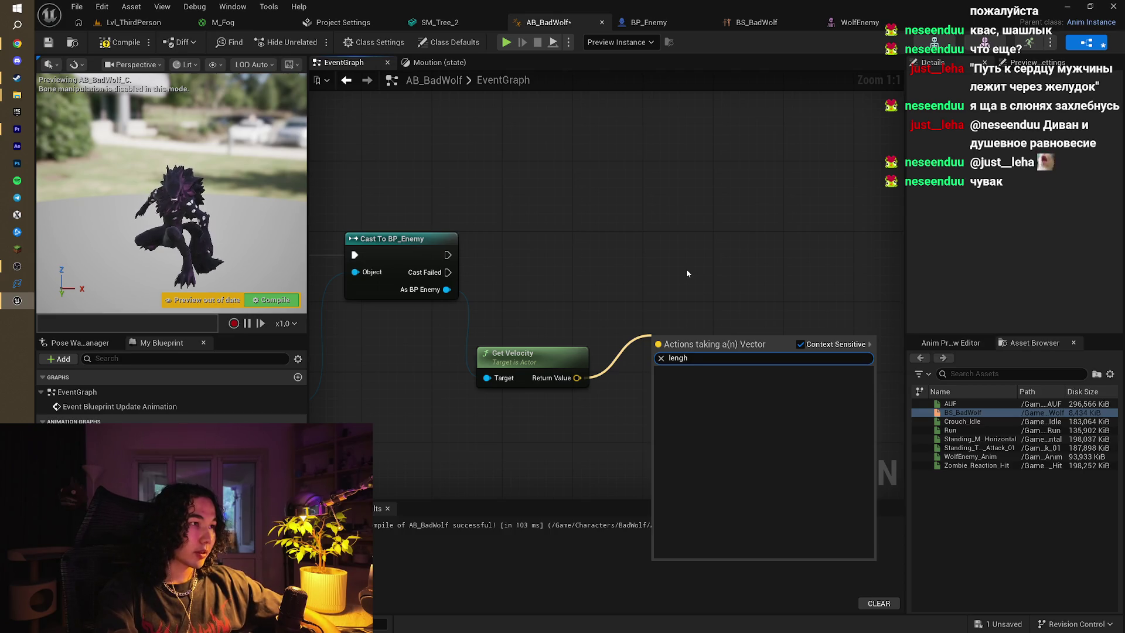
pyautogui.press('BackSpace')
pyautogui.write('th')
pyautogui.press('Return')
# Pan back to the Cast to BP_Enemy node and pull execution wires from it, cancelling the searches
pyautogui.moveTo(687, 270)
pyautogui.mouseDown()
pyautogui.moveTo(582, 240)
pyautogui.moveTo(546, 302)
pyautogui.mouseUp()
pyautogui.moveTo(391, 279)
pyautogui.mouseDown()
pyautogui.moveTo(454, 276)
pyautogui.moveTo(455, 255)
pyautogui.mouseUp()
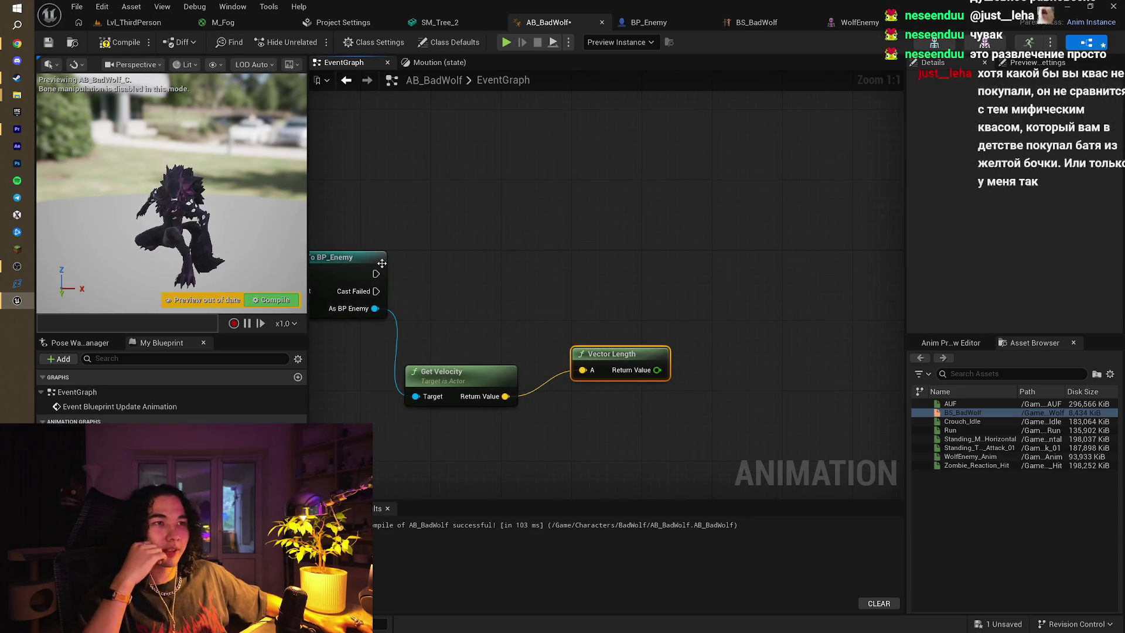
pyautogui.moveTo(376, 273)
pyautogui.mouseDown()
pyautogui.moveTo(699, 266)
pyautogui.moveTo(785, 283)
pyautogui.moveTo(739, 268)
pyautogui.mouseUp()
pyautogui.click(656, 203)
pyautogui.moveTo(375, 274)
pyautogui.mouseDown()
pyautogui.moveTo(658, 263)
pyautogui.moveTo(785, 275)
pyautogui.moveTo(741, 266)
pyautogui.mouseUp()
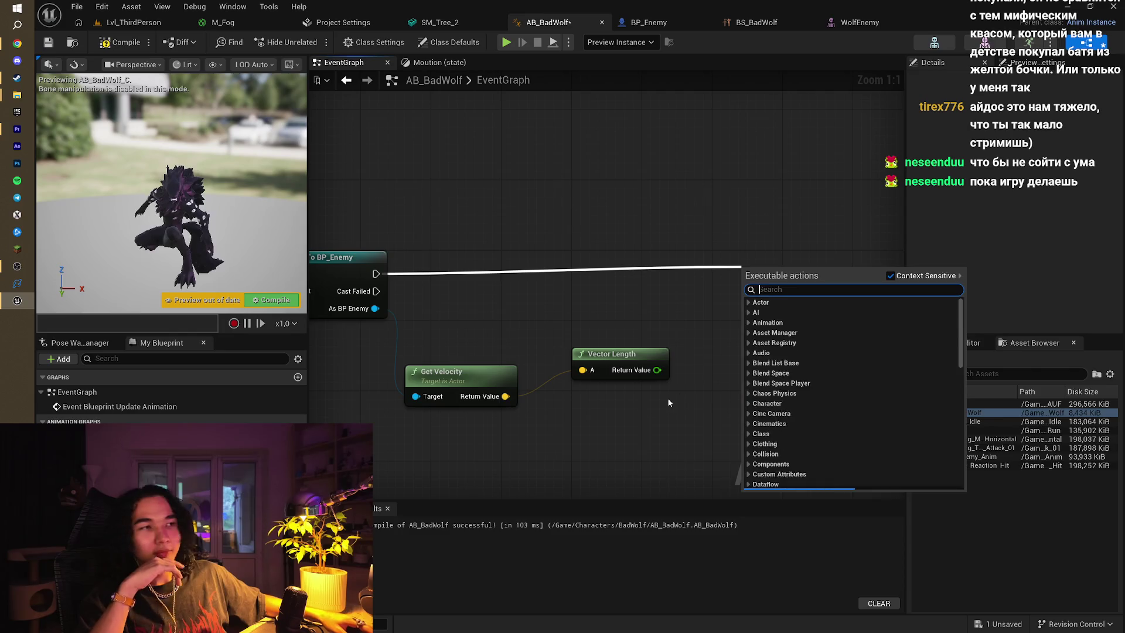
pyautogui.press('Escape')
pyautogui.moveTo(657, 369)
pyautogui.mouseDown()
pyautogui.moveTo(753, 298)
pyautogui.moveTo(612, 337)
pyautogui.moveTo(709, 311)
pyautogui.moveTo(699, 297)
pyautogui.mouseUp()
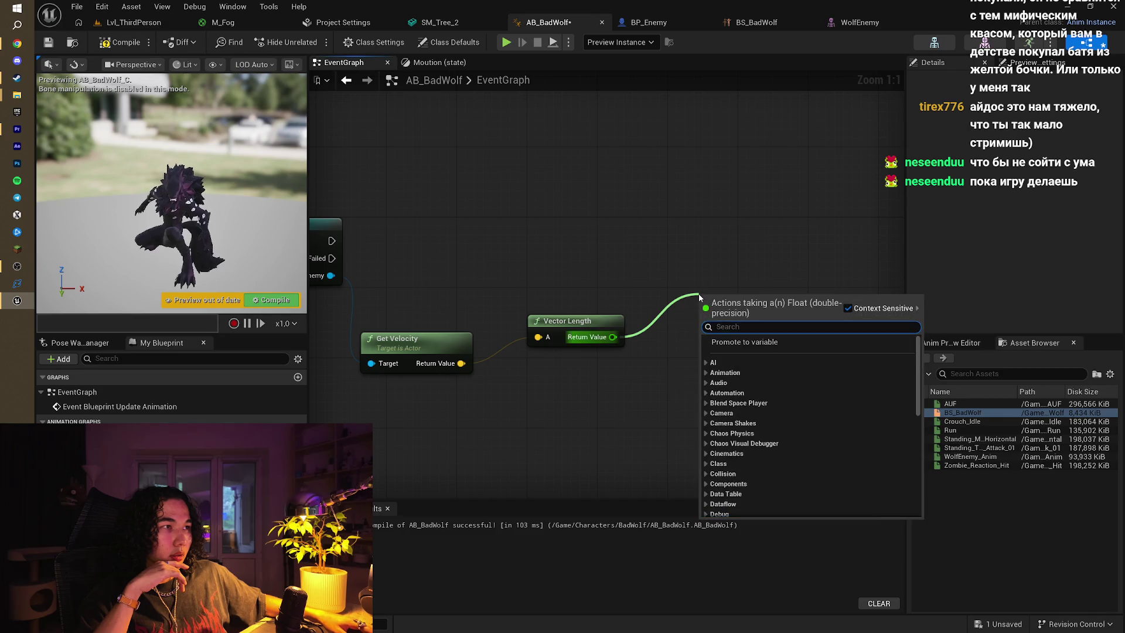
# Promote the Vector Length result to a Speed variable set after the BP_Enemy cast, and recompile
pyautogui.rightClick(604, 340)
pyautogui.click(641, 378)
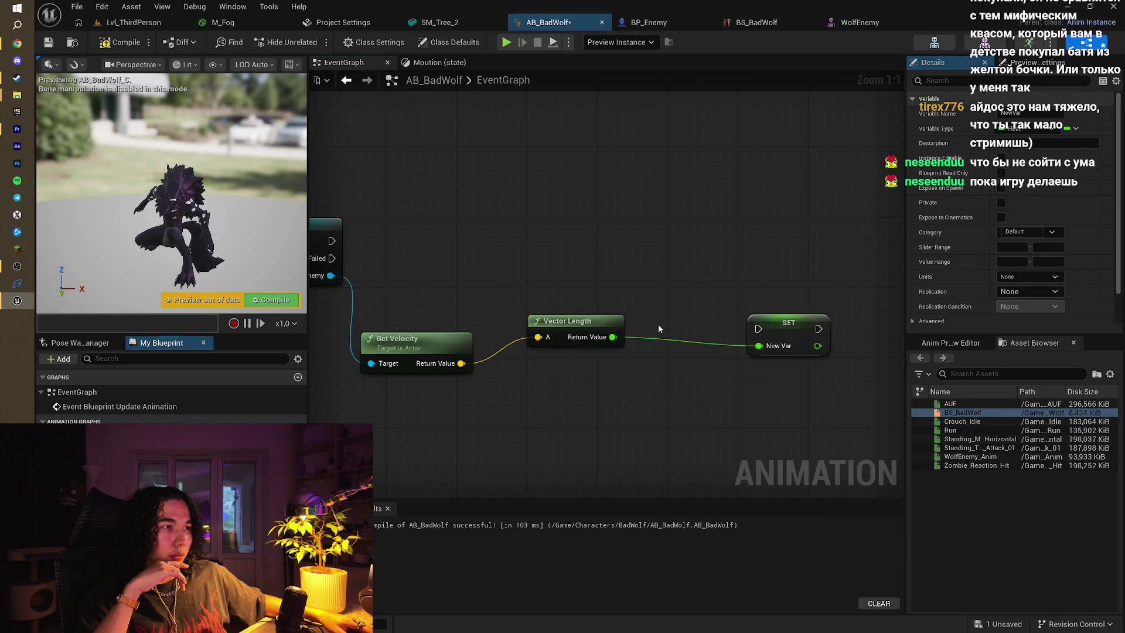
pyautogui.moveTo(789, 327); pyautogui.dragTo(721, 254)
pyautogui.moveTo(332, 241)
pyautogui.mouseDown()
pyautogui.moveTo(727, 249)
pyautogui.moveTo(697, 259)
pyautogui.mouseUp()
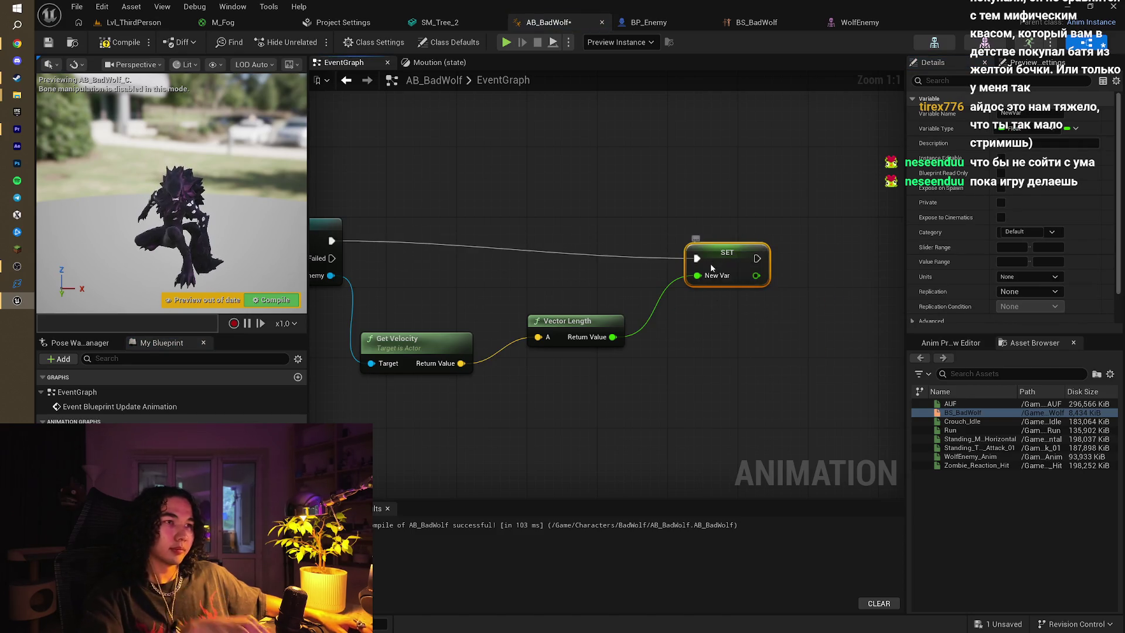
pyautogui.press('Escape')
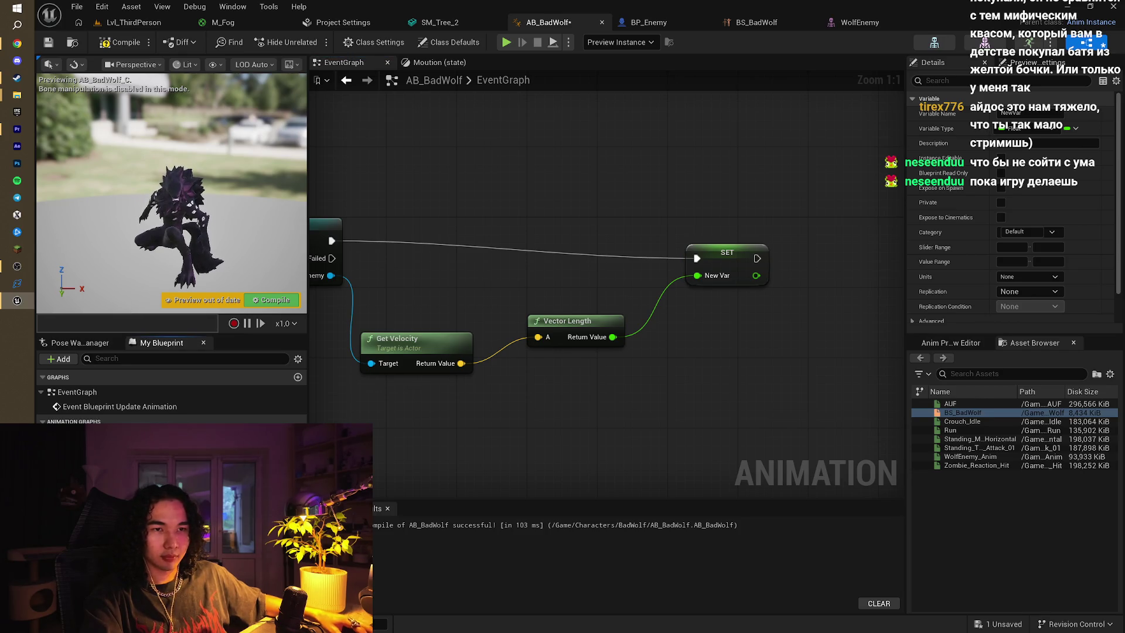
pyautogui.press('F7')
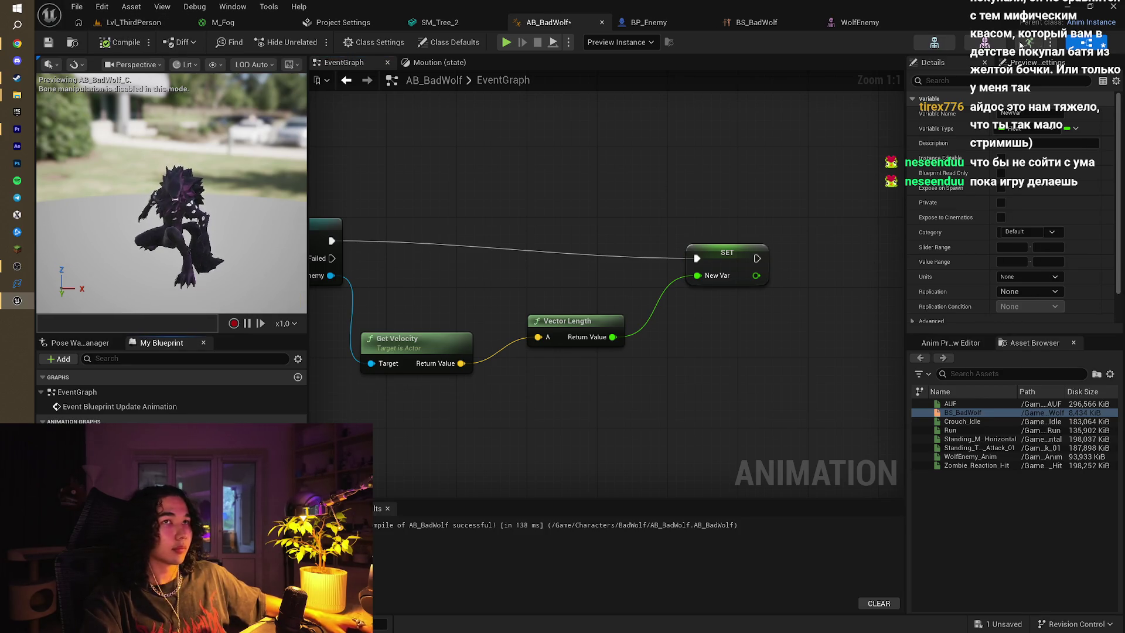
pyautogui.click(1036, 112)
pyautogui.write('Sp')
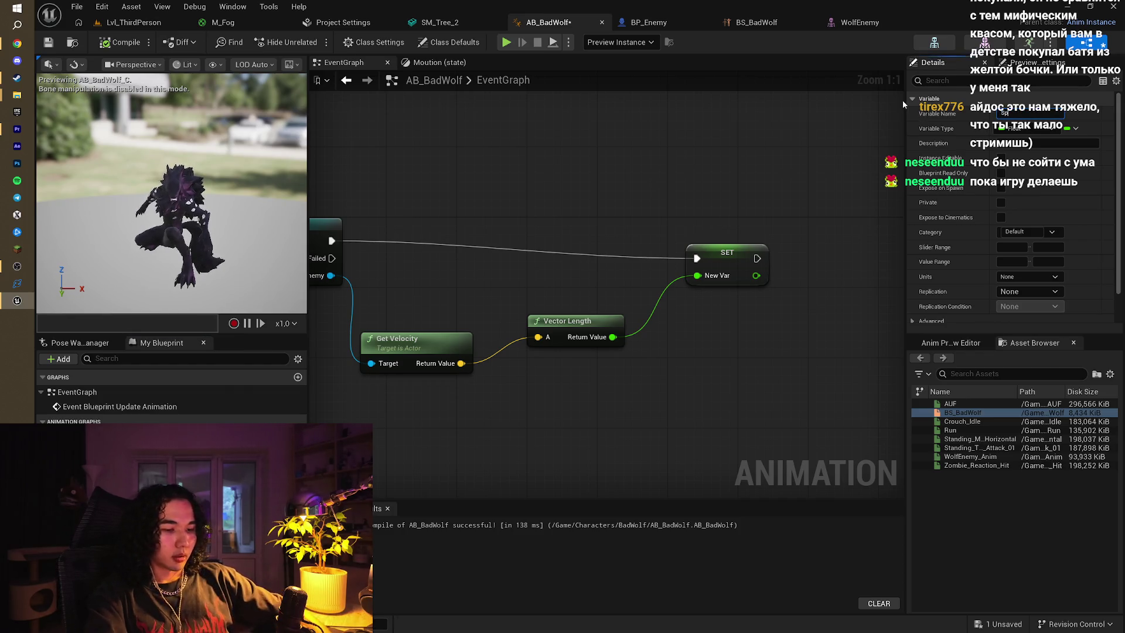
pyautogui.write('eed')
pyautogui.press('Return')
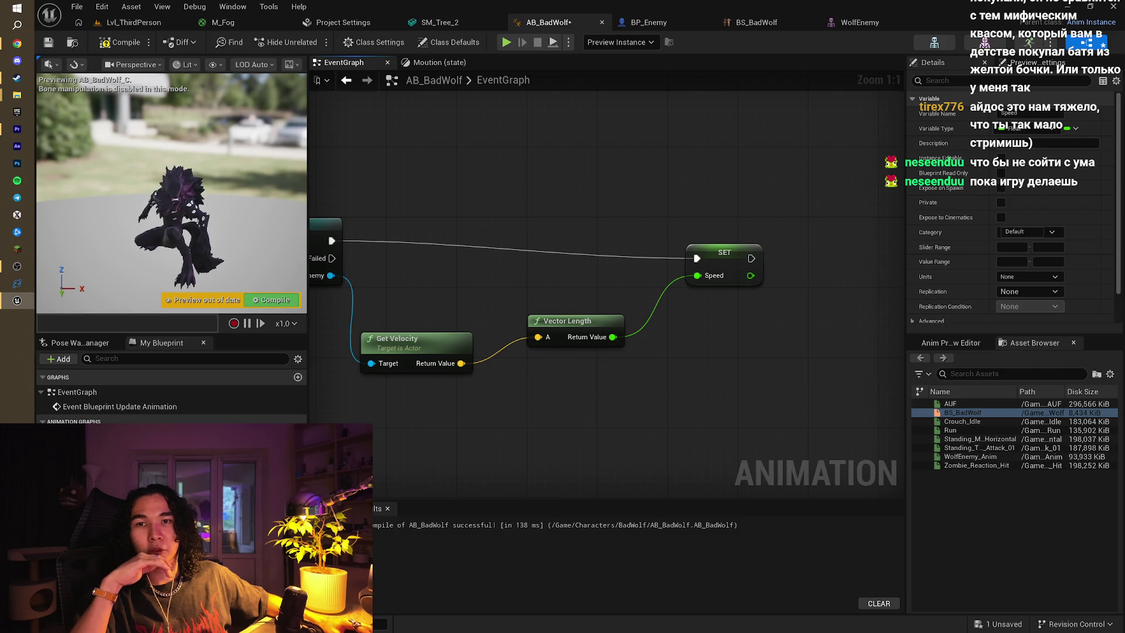
# Line up the SET Speed, Get Velocity and Vector Length nodes with the cast
pyautogui.moveTo(720, 260); pyautogui.dragTo(693, 242)
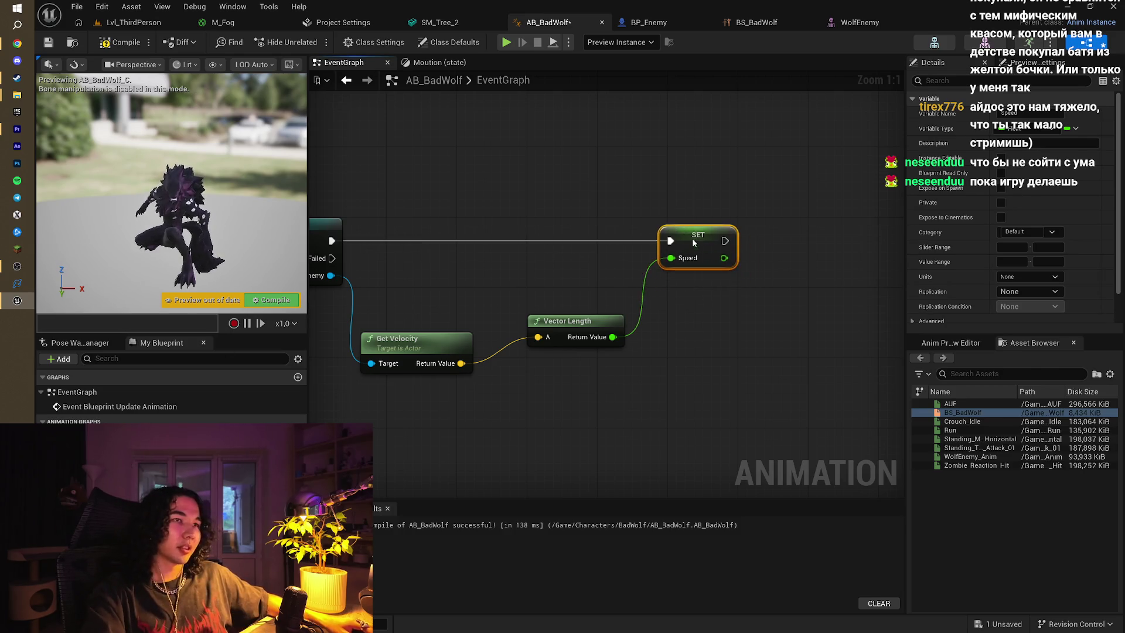
pyautogui.moveTo(484, 319); pyautogui.dragTo(650, 424)
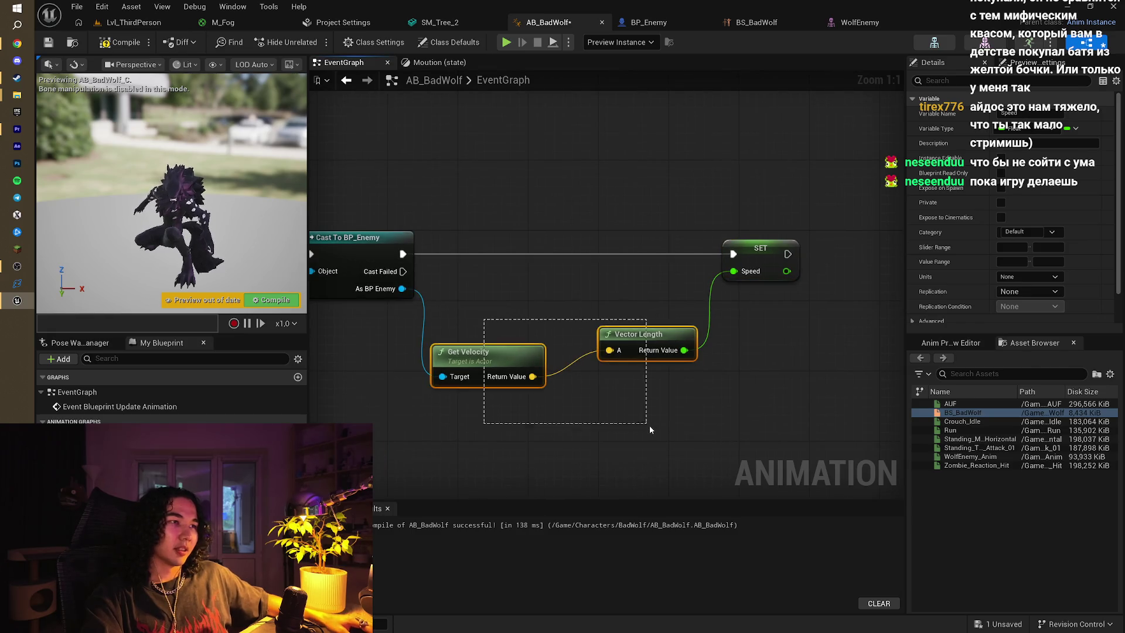
pyautogui.press('q')
pyautogui.moveTo(532, 329); pyautogui.dragTo(533, 269)
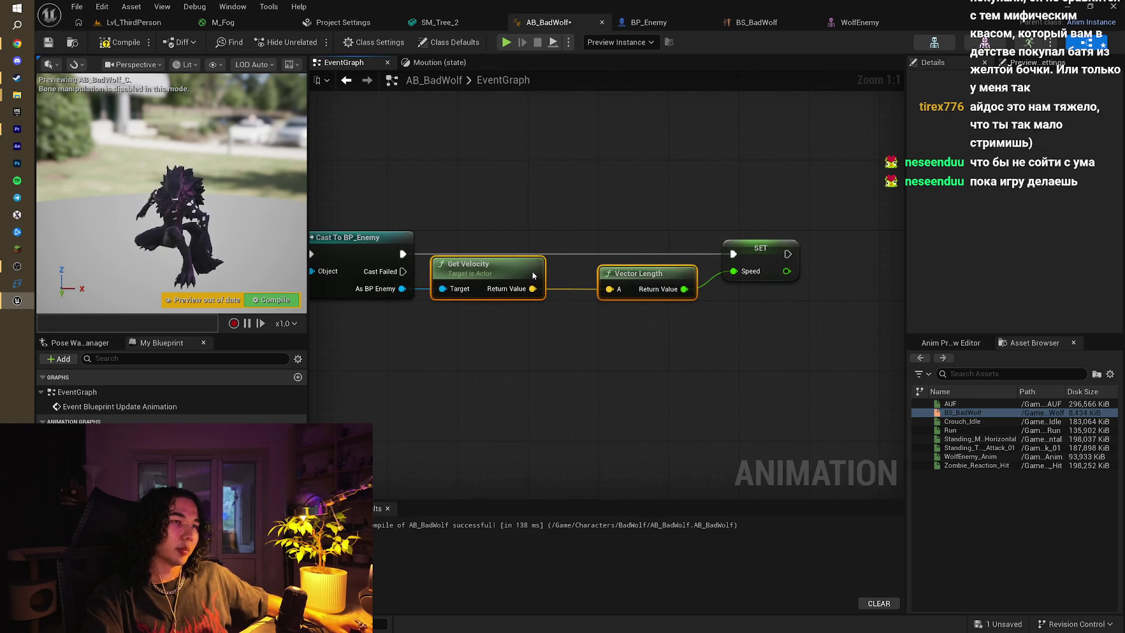
# Review the event chain from Event Blueprint Update Animation, then go to the Moution state graph
pyautogui.rightClick(672, 218)
pyautogui.moveTo(671, 220); pyautogui.dragTo(636, 221)
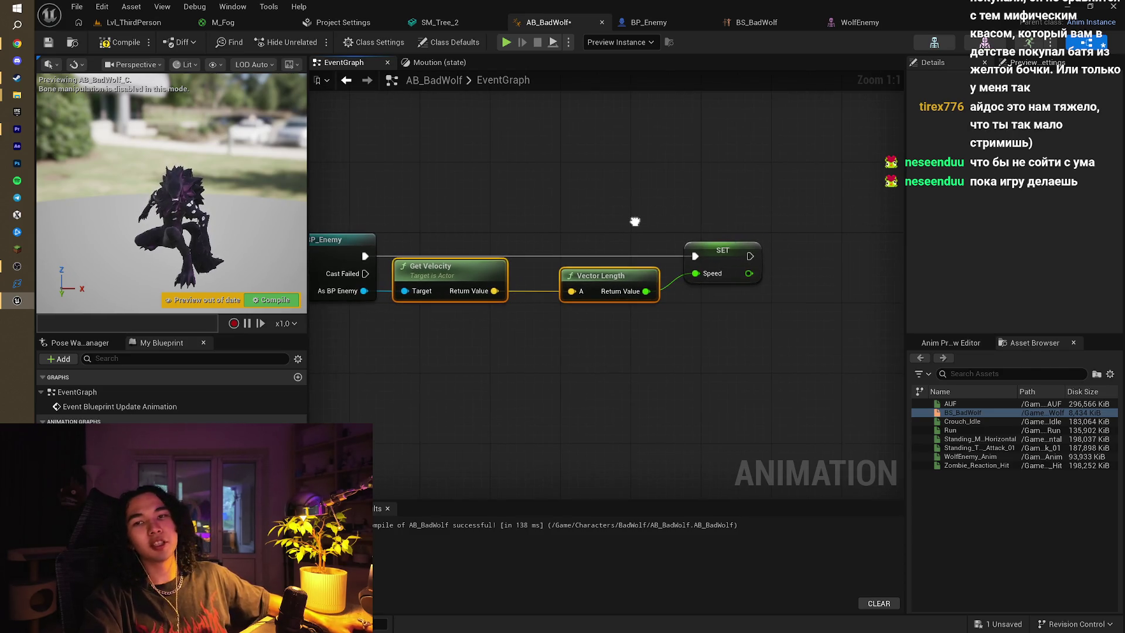
pyautogui.scroll(-3, 635, 225)
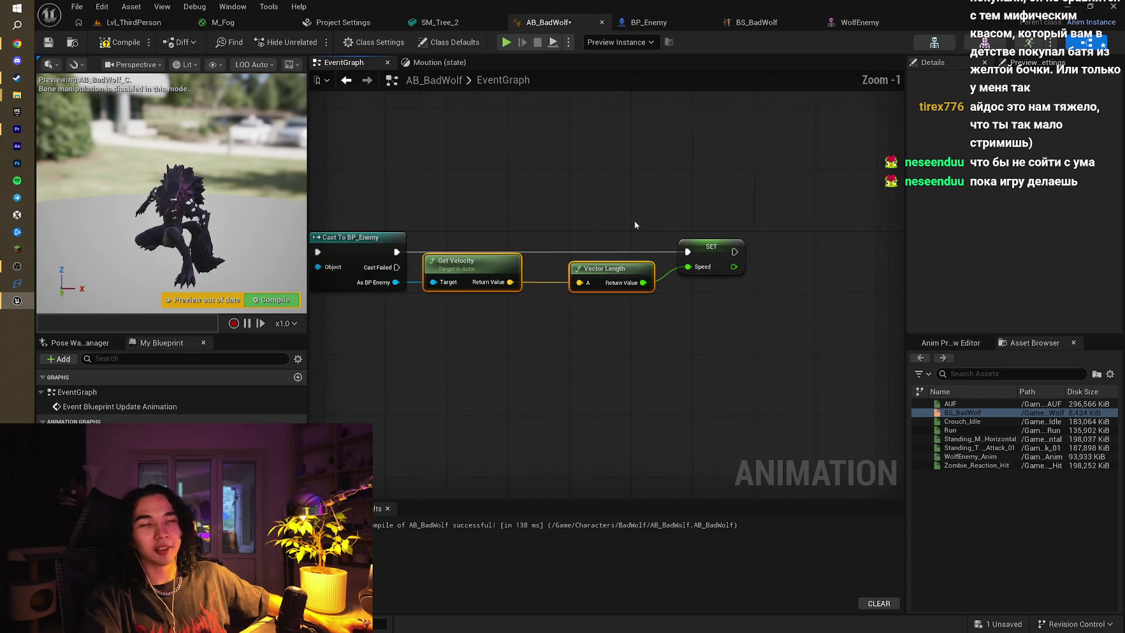
pyautogui.moveTo(601, 256); pyautogui.dragTo(694, 231)
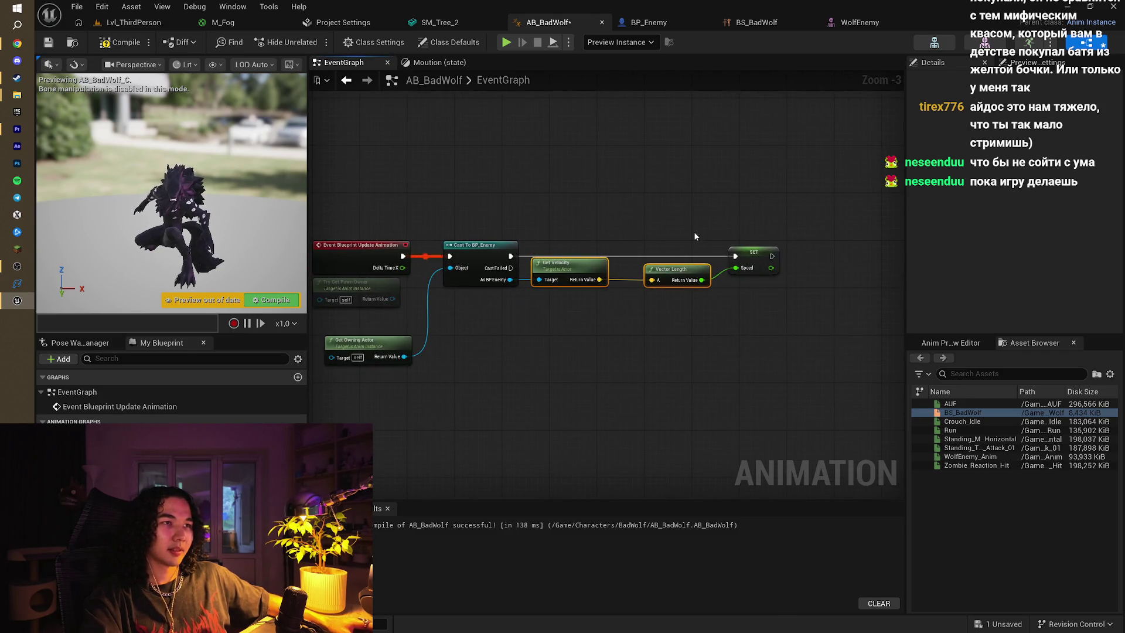
pyautogui.moveTo(627, 187); pyautogui.dragTo(717, 187)
pyautogui.moveTo(791, 219)
pyautogui.mouseDown()
pyautogui.moveTo(592, 213)
pyautogui.moveTo(633, 201)
pyautogui.moveTo(668, 212)
pyautogui.mouseUp()
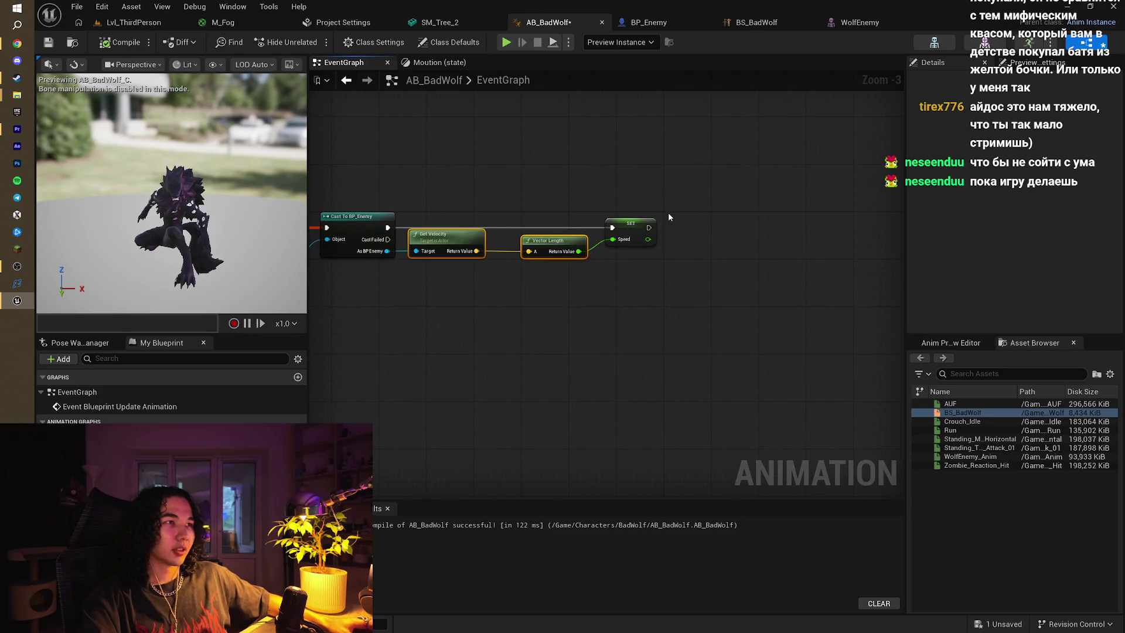
pyautogui.scroll(1, 668, 212)
pyautogui.click(431, 63)
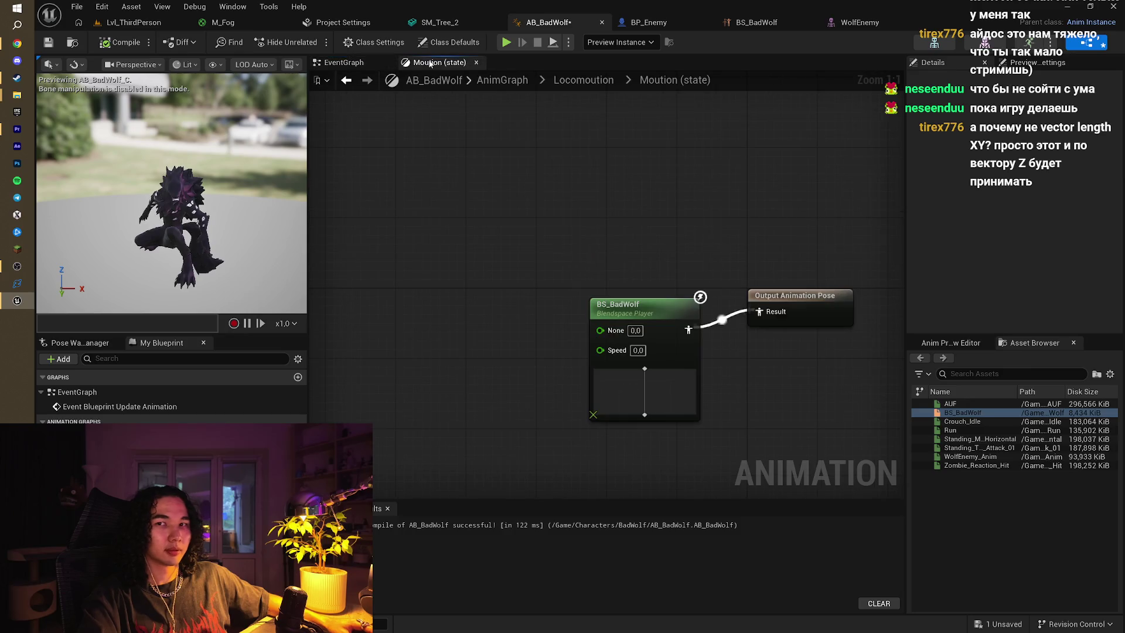
# Save, wire a Speed getter into BS_BadWolf's Speed pin, recompile, and return to Locomoution
pyautogui.hotkey('ctrl', 's')
pyautogui.moveTo(608, 247)
pyautogui.mouseDown()
pyautogui.moveTo(596, 205)
pyautogui.moveTo(544, 209)
pyautogui.moveTo(547, 159)
pyautogui.mouseUp()
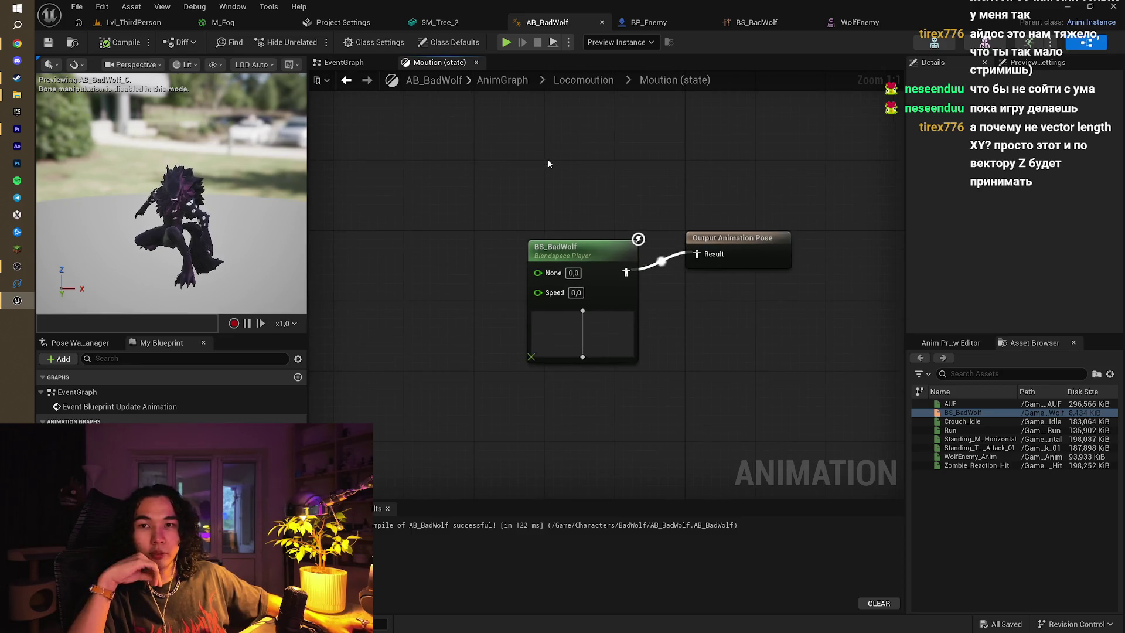
pyautogui.moveTo(449, 244); pyautogui.dragTo(502, 196)
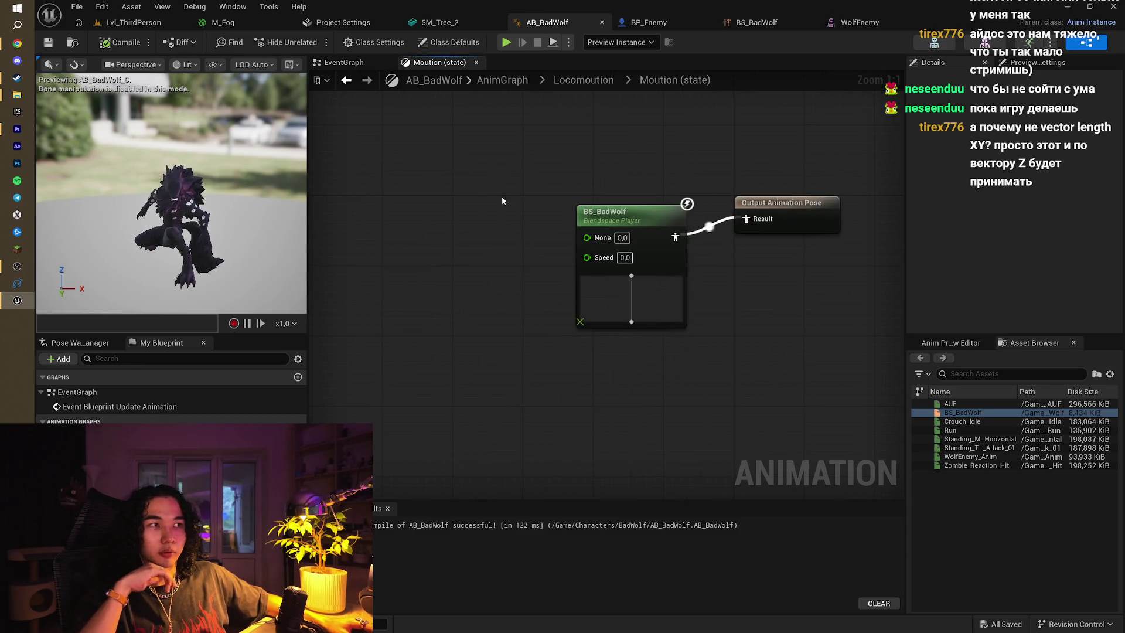
pyautogui.click(344, 63)
pyautogui.moveTo(427, 136); pyautogui.dragTo(544, 192)
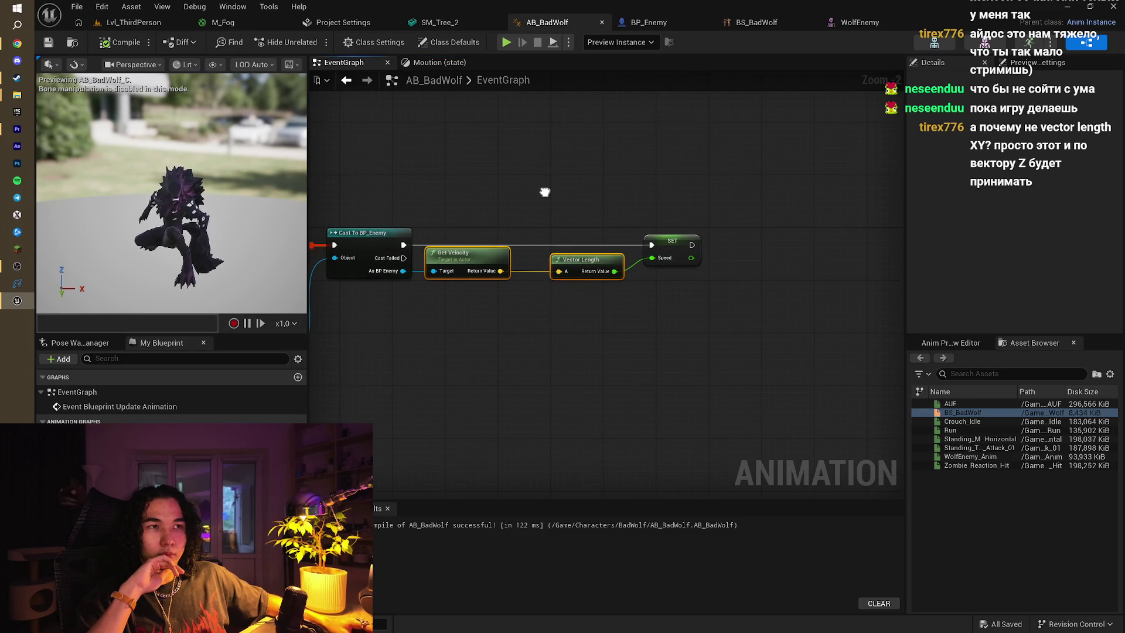
pyautogui.click(440, 62)
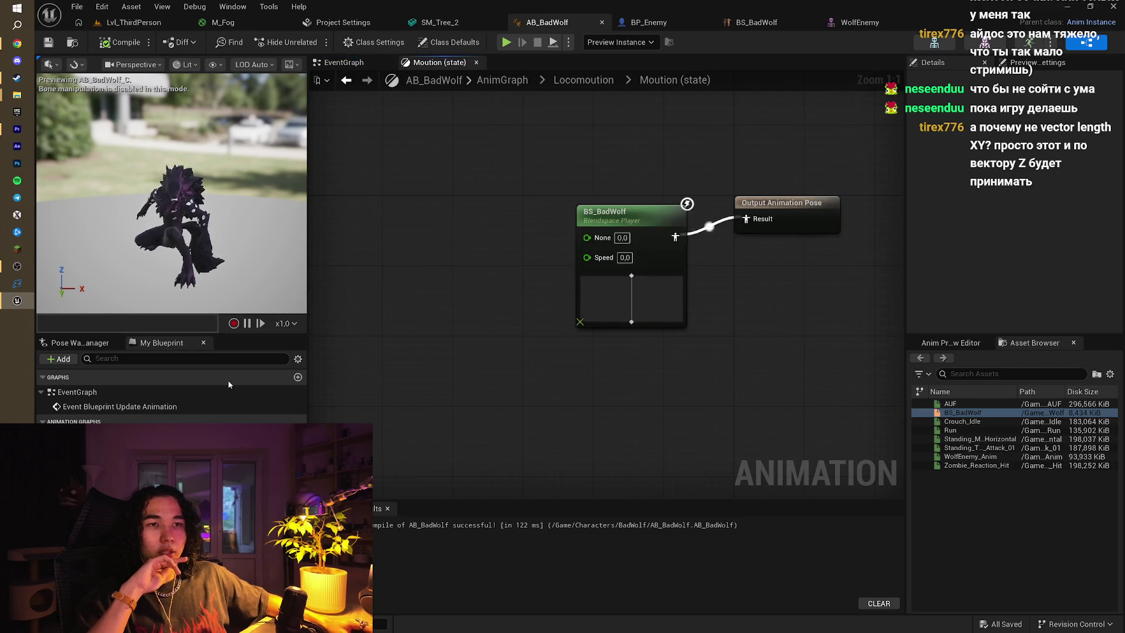
pyautogui.moveTo(76, 445)
pyautogui.mouseDown()
pyautogui.moveTo(462, 272)
pyautogui.moveTo(587, 256)
pyautogui.mouseUp()
pyautogui.click(492, 291)
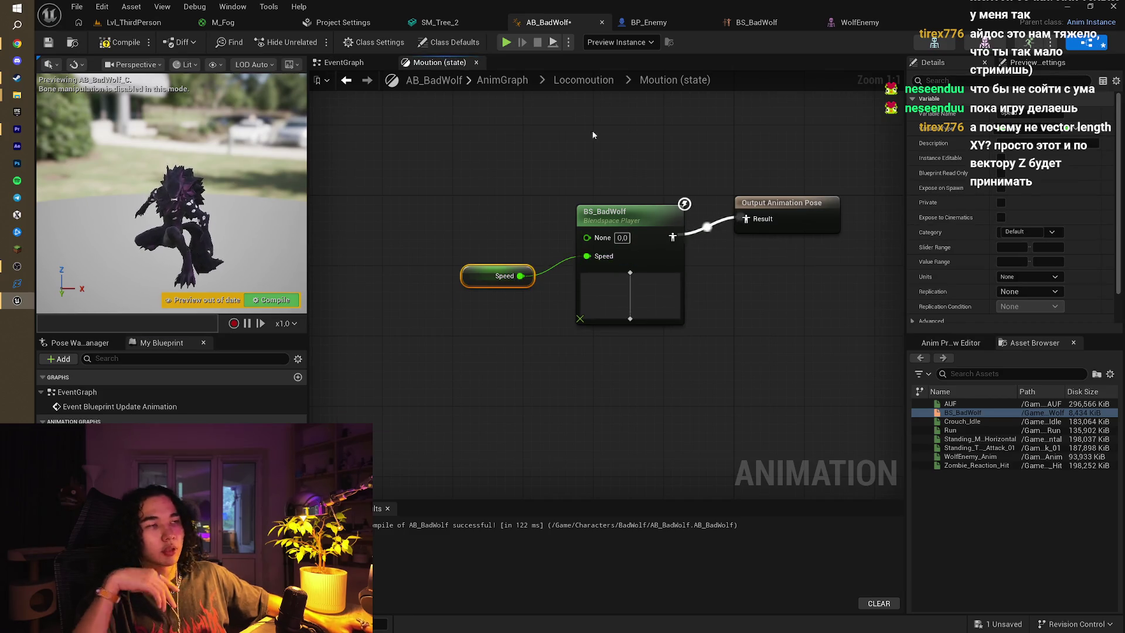
pyautogui.click(114, 49)
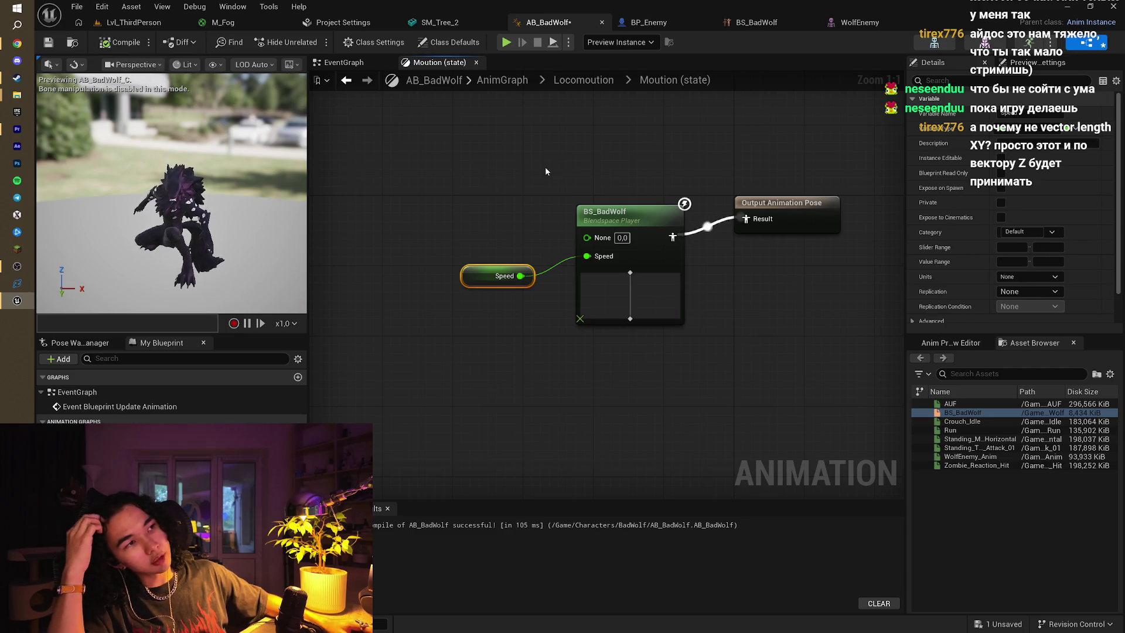
pyautogui.click(578, 80)
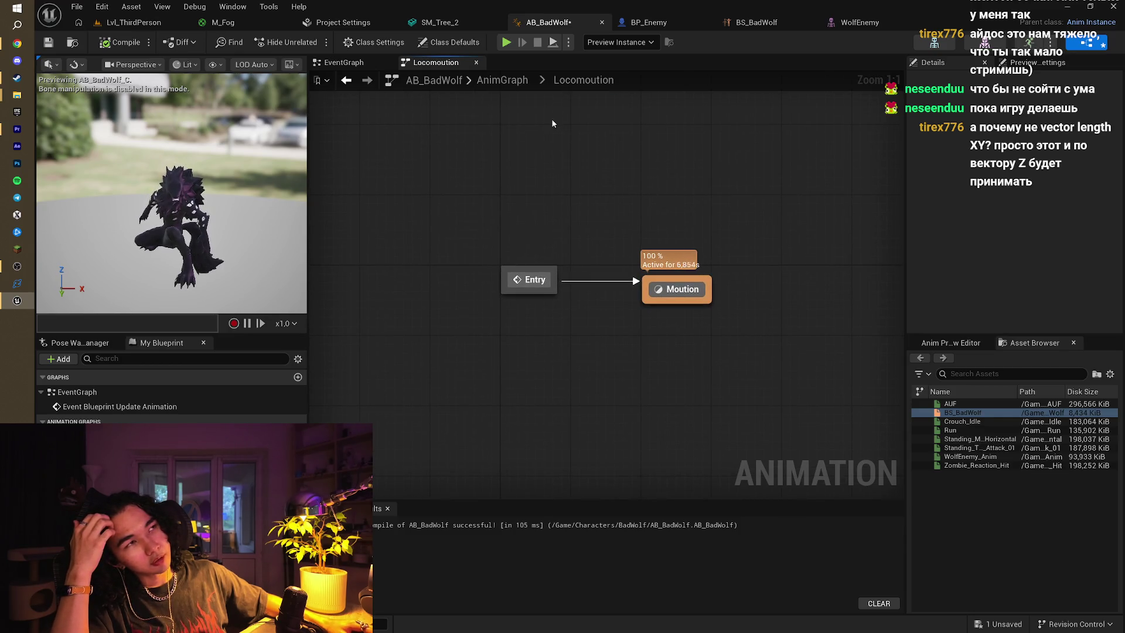
# In the level editor's Content Browser, browse from Content into Characters > Mad
pyautogui.click(652, 22)
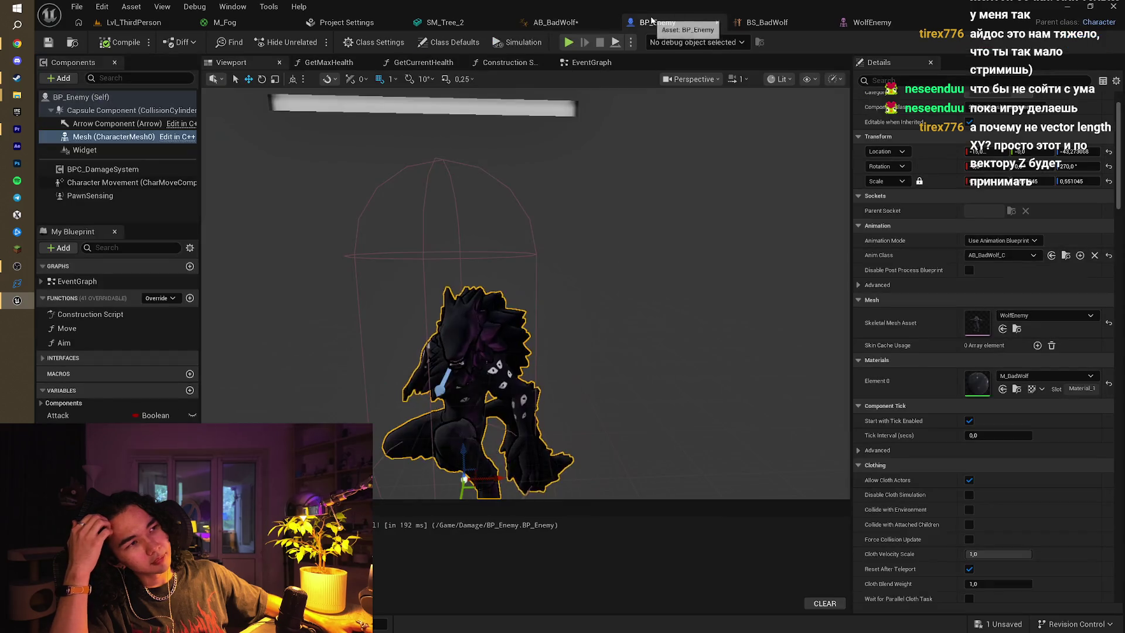
pyautogui.click(132, 23)
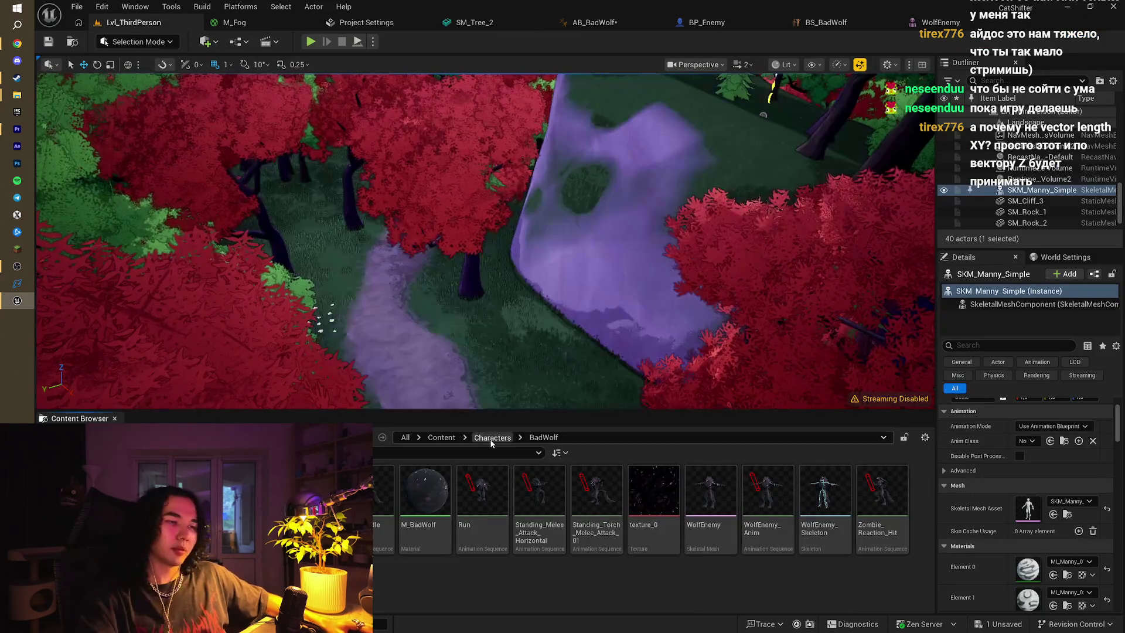
pyautogui.click(491, 438)
pyautogui.click(441, 438)
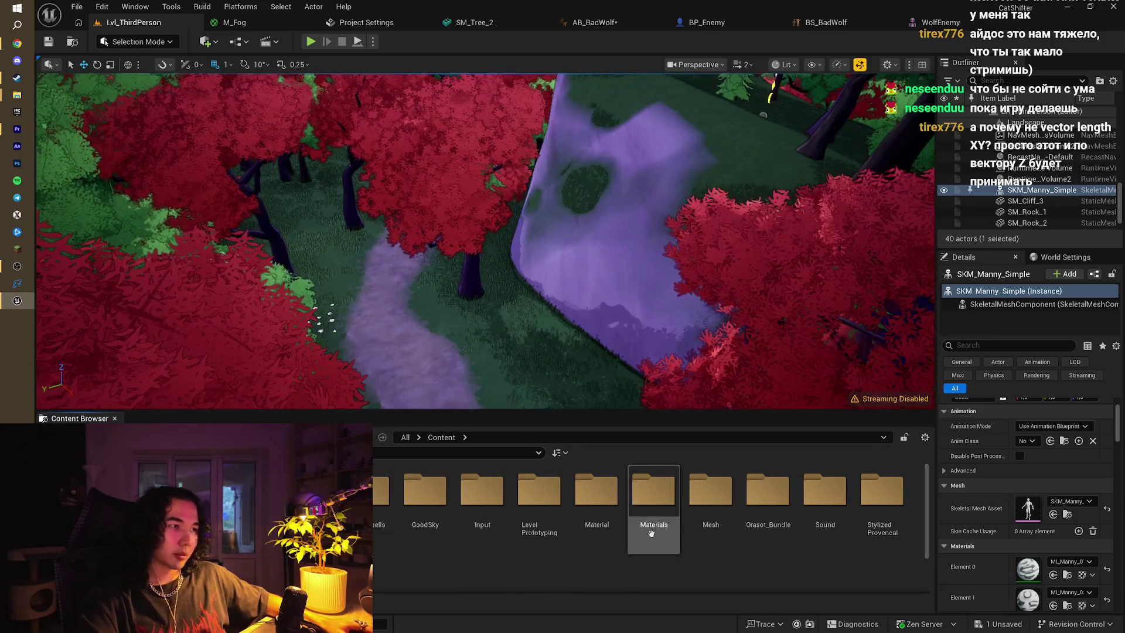
pyautogui.hotkey('alt', 'Left')
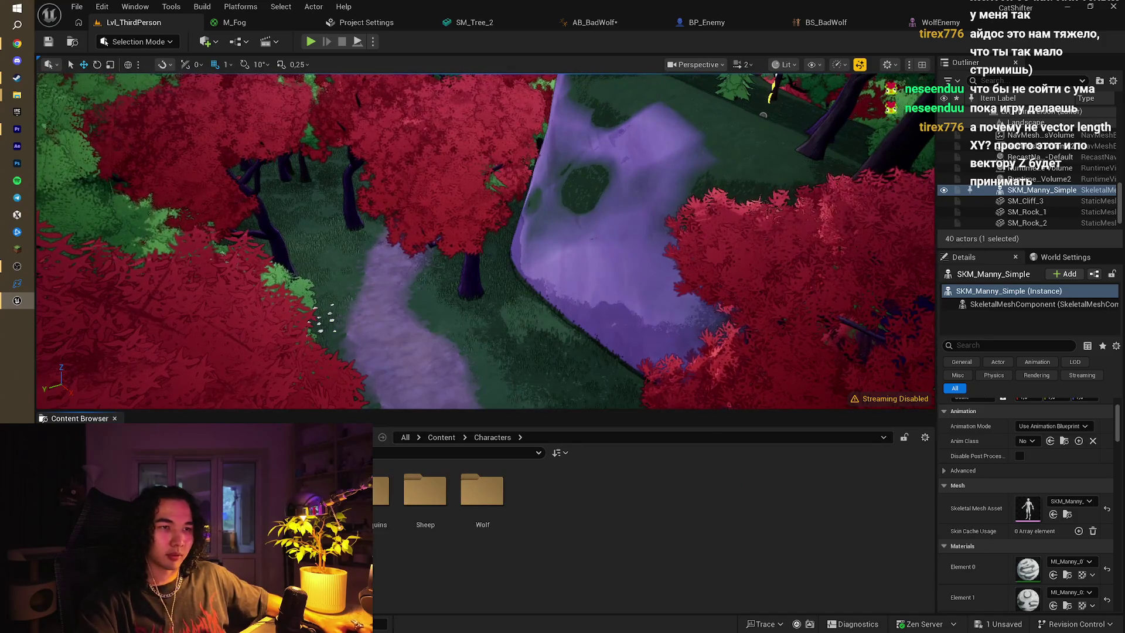
pyautogui.hotkey('alt', 'Left')
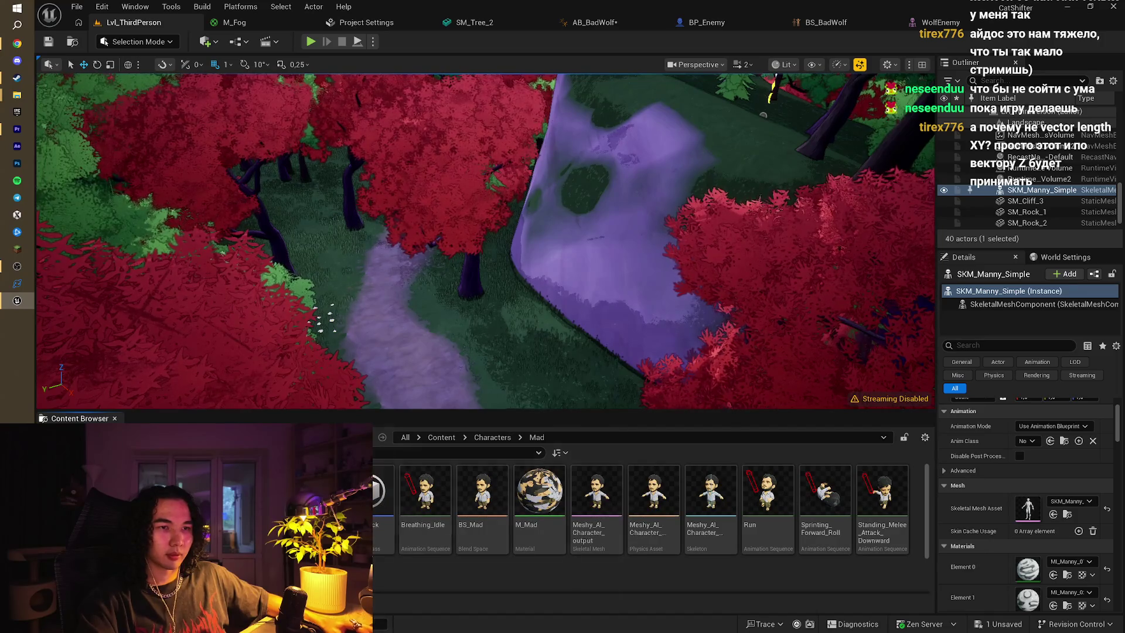
pyautogui.scroll(-1, 552, 552)
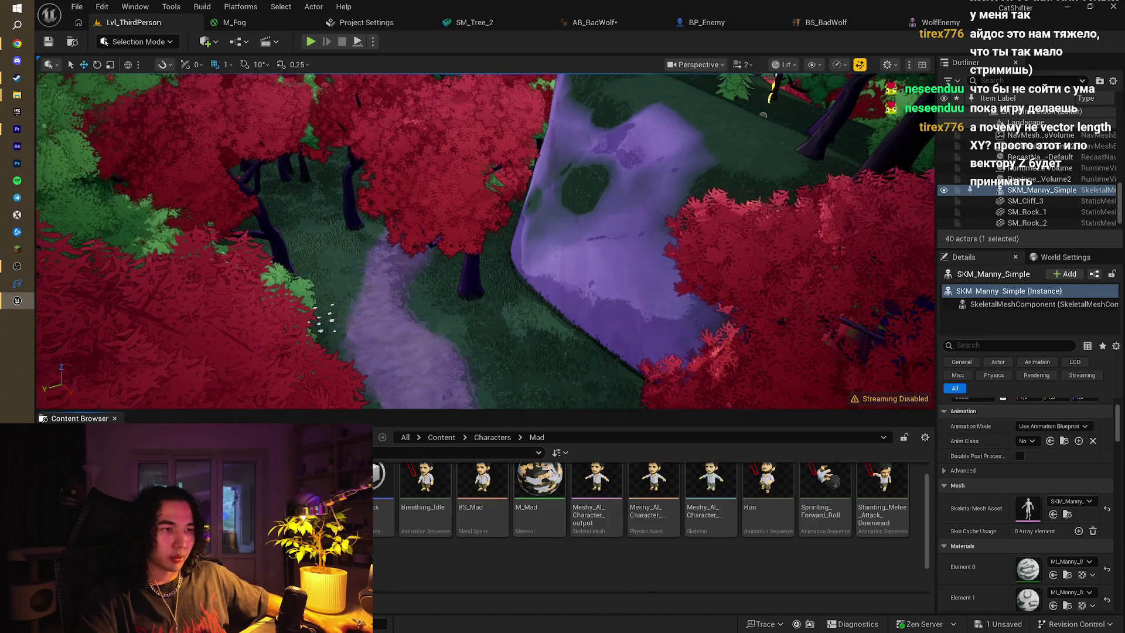
pyautogui.scroll(-2, 447, 554)
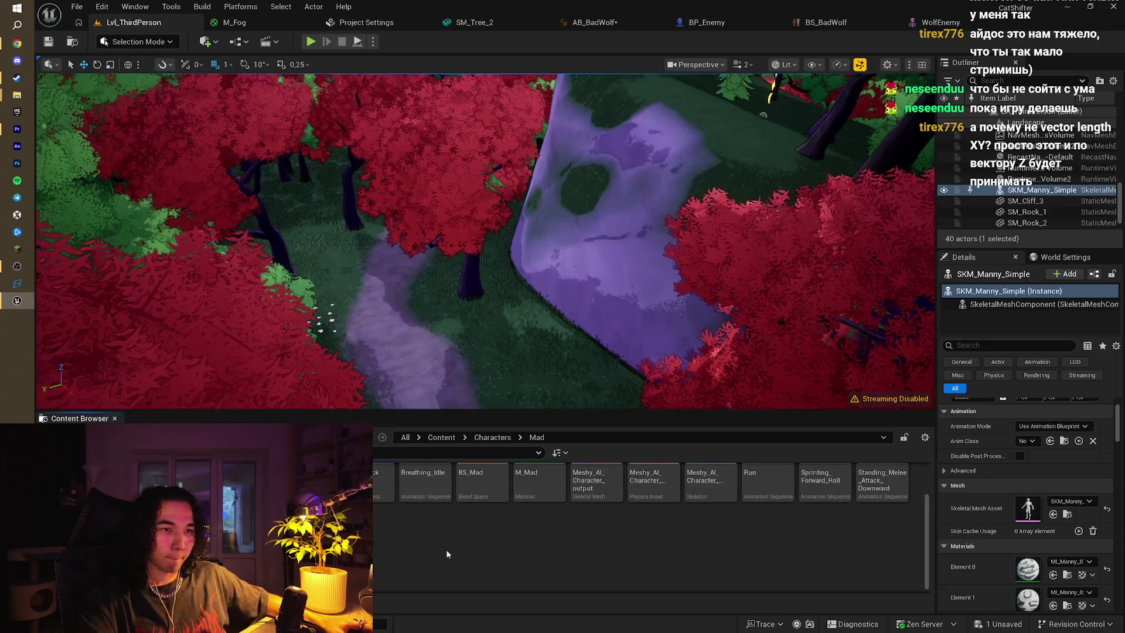
pyautogui.scroll(2, 446, 554)
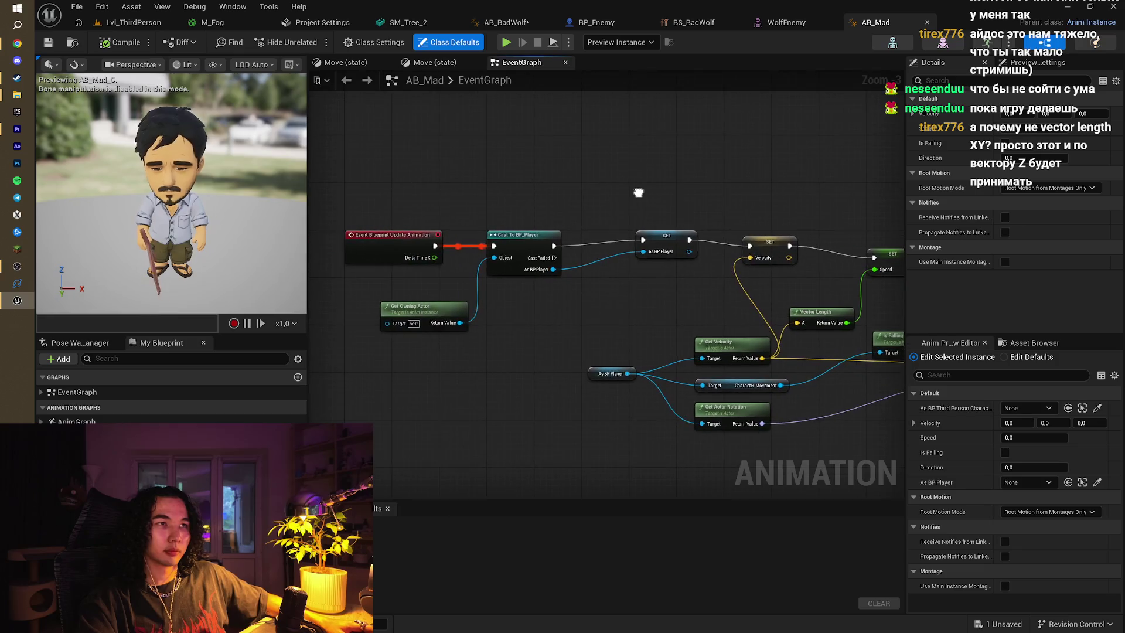
# Box-select the Is Falling getter and SET Is Falling nodes in AB_Mad's event graph
pyautogui.moveTo(639, 196)
pyautogui.mouseDown()
pyautogui.moveTo(587, 201)
pyautogui.moveTo(648, 203)
pyautogui.moveTo(502, 196)
pyautogui.mouseUp()
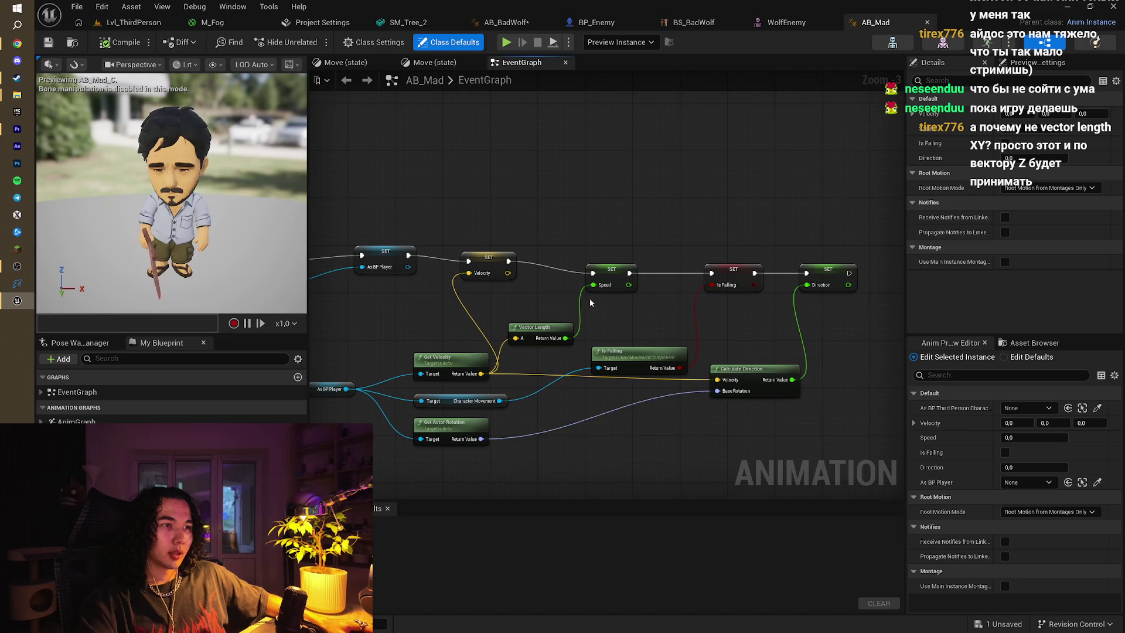
pyautogui.moveTo(589, 298); pyautogui.dragTo(623, 302)
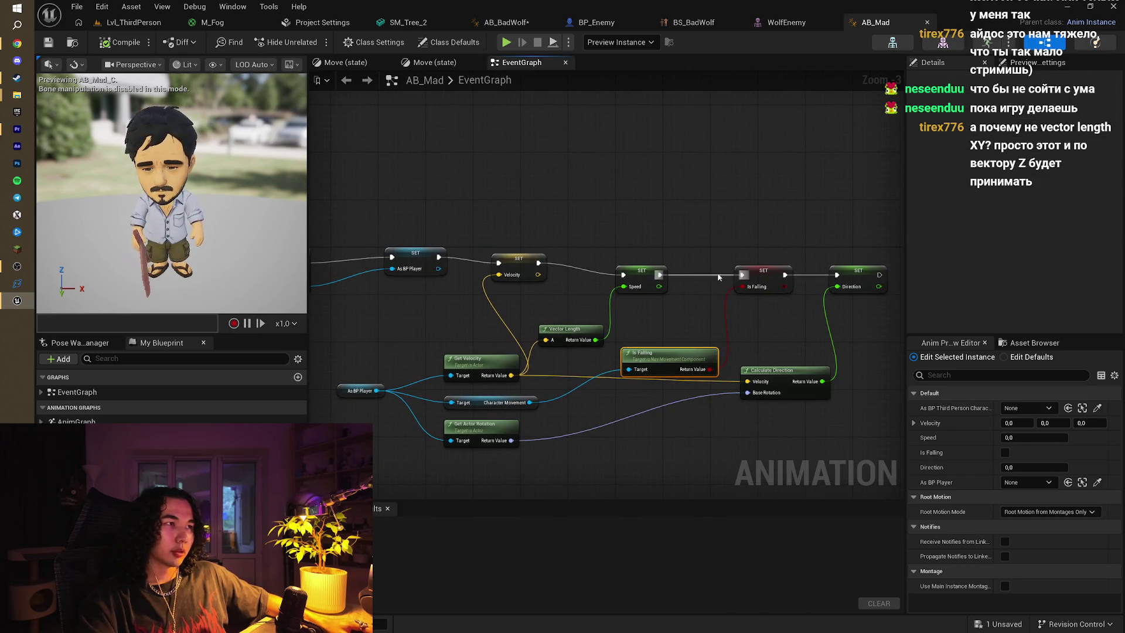
pyautogui.moveTo(712, 319)
pyautogui.mouseDown()
pyautogui.moveTo(749, 373)
pyautogui.moveTo(758, 368)
pyautogui.mouseUp()
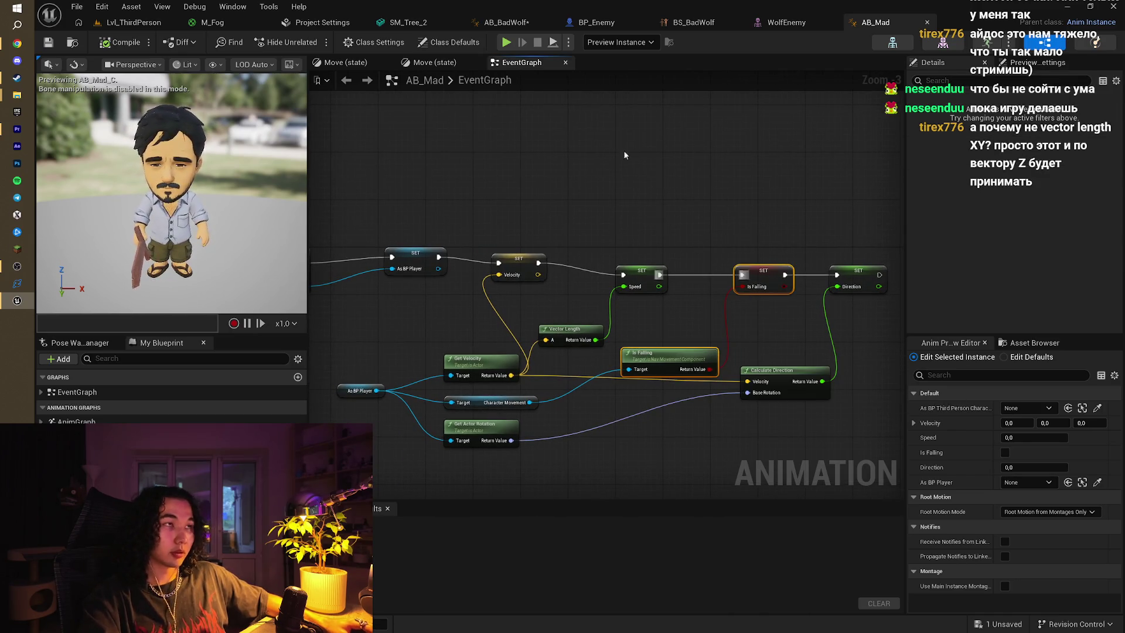
pyautogui.click(693, 22)
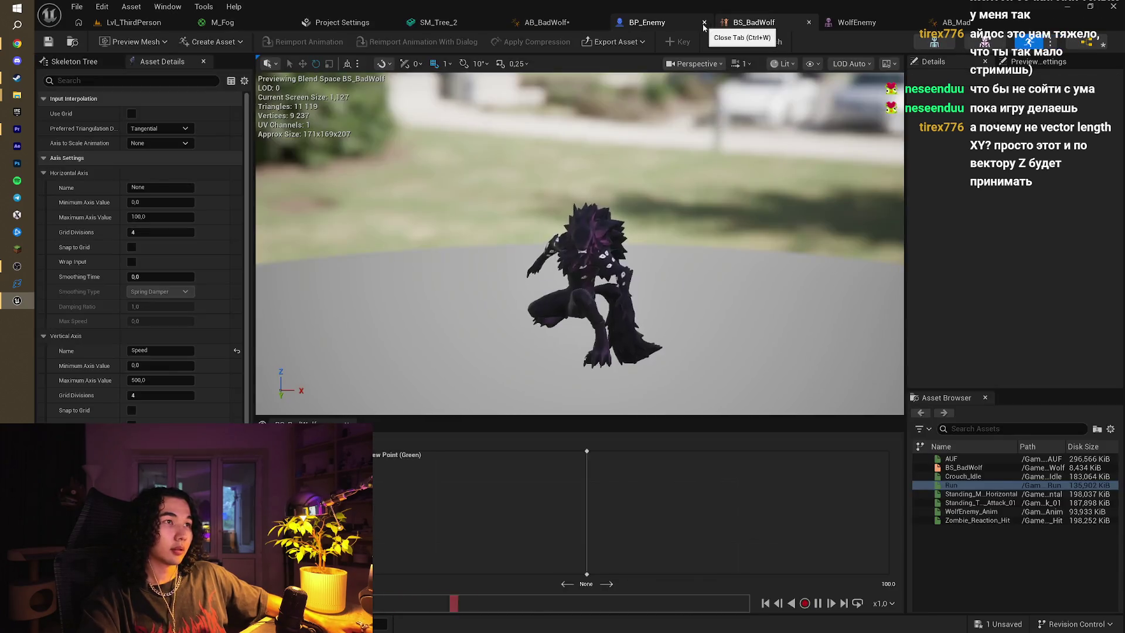
# Paste the Is Falling nodes into AB_BadWolf's EventGraph after SET Speed, then compile and save
pyautogui.click(569, 24)
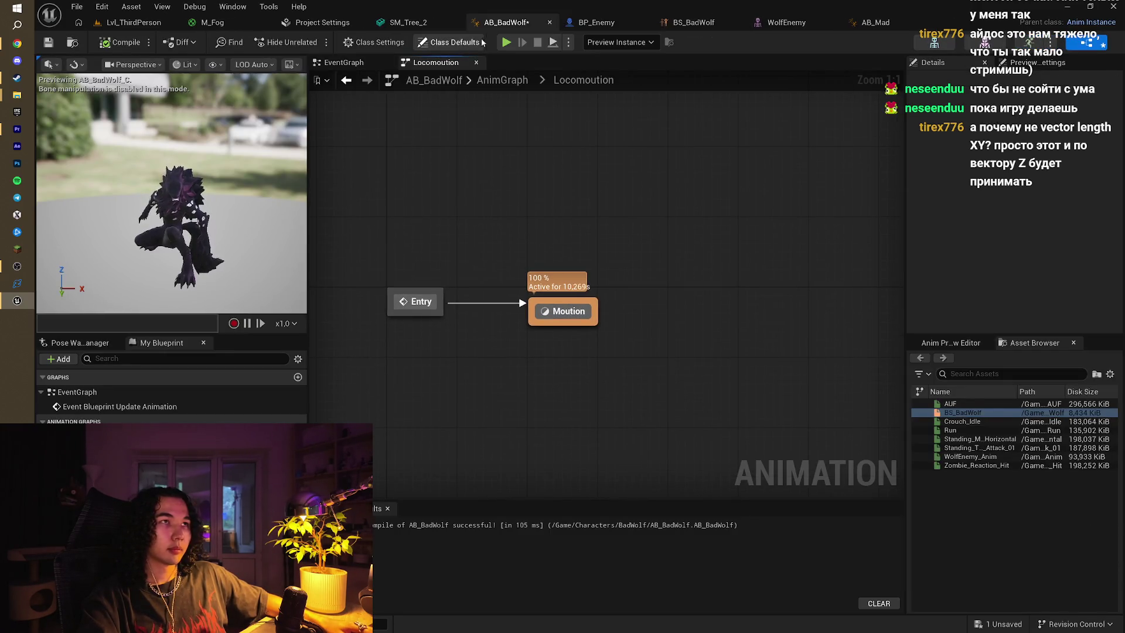
pyautogui.click(344, 62)
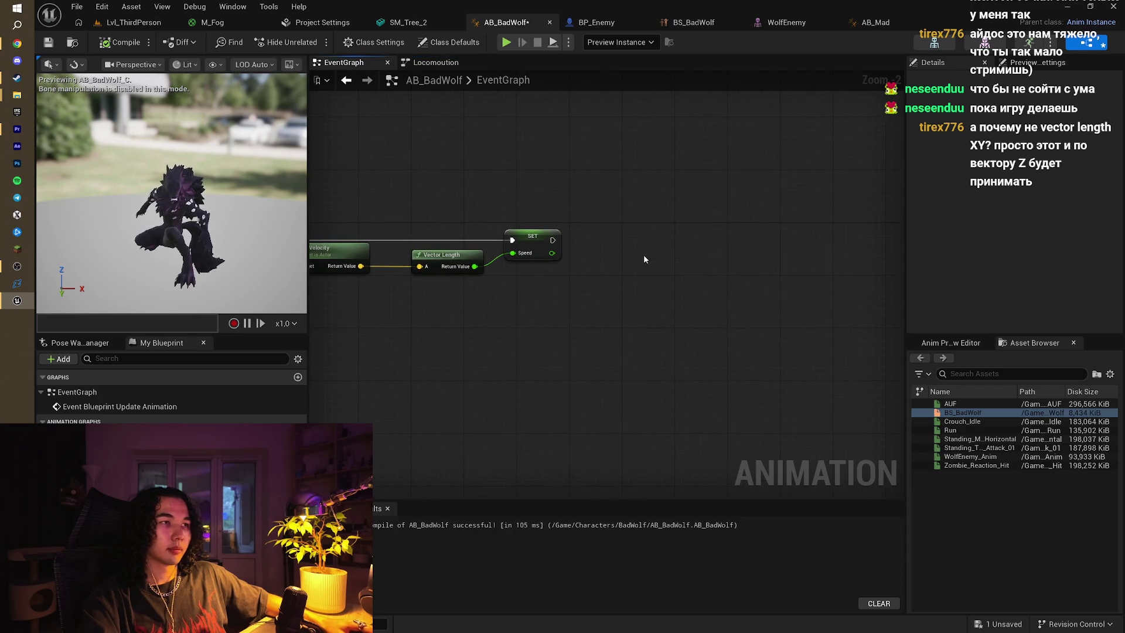
pyautogui.hotkey('ctrl', 'v')
pyautogui.moveTo(699, 222); pyautogui.dragTo(646, 235)
pyautogui.moveTo(553, 240); pyautogui.dragTo(651, 236)
pyautogui.click(641, 297)
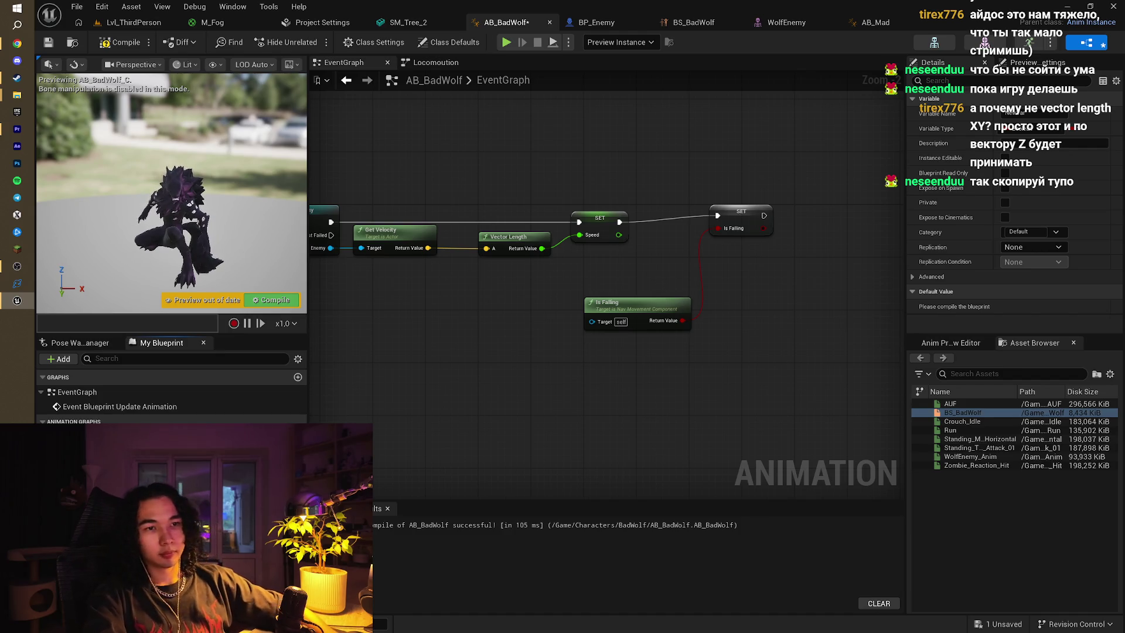
pyautogui.press('F7')
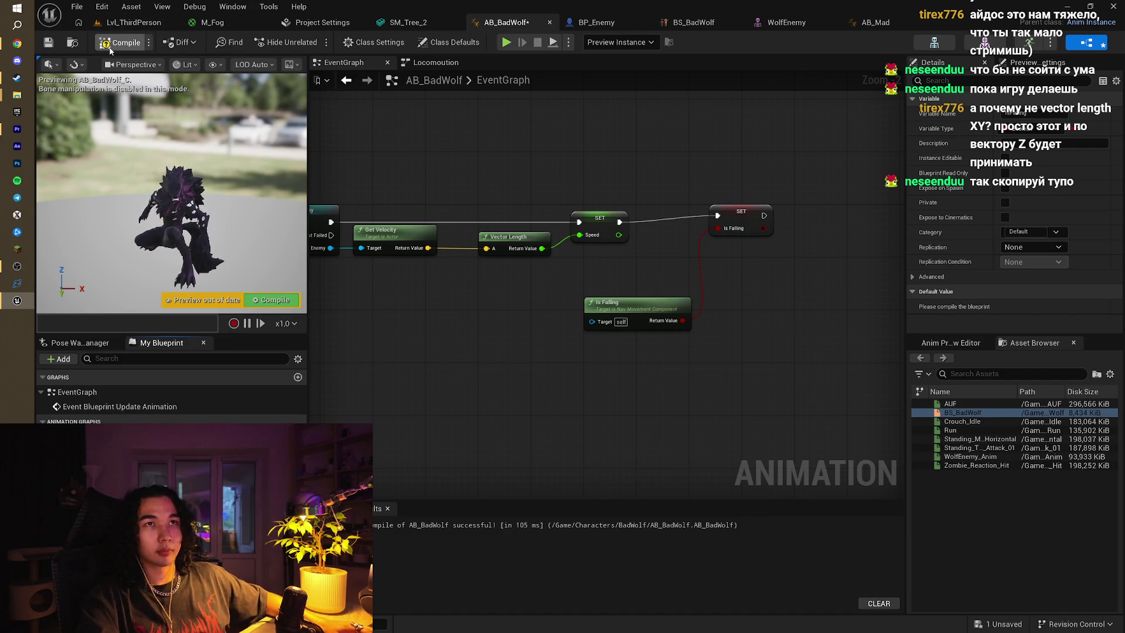
pyautogui.hotkey('ctrl', 's')
# Replace the broken SET Is Falling with a new one fed by Is Falling, chained after SET Speed
pyautogui.moveTo(721, 146); pyautogui.dragTo(606, 178)
pyautogui.click(621, 258)
pyautogui.press('Delete')
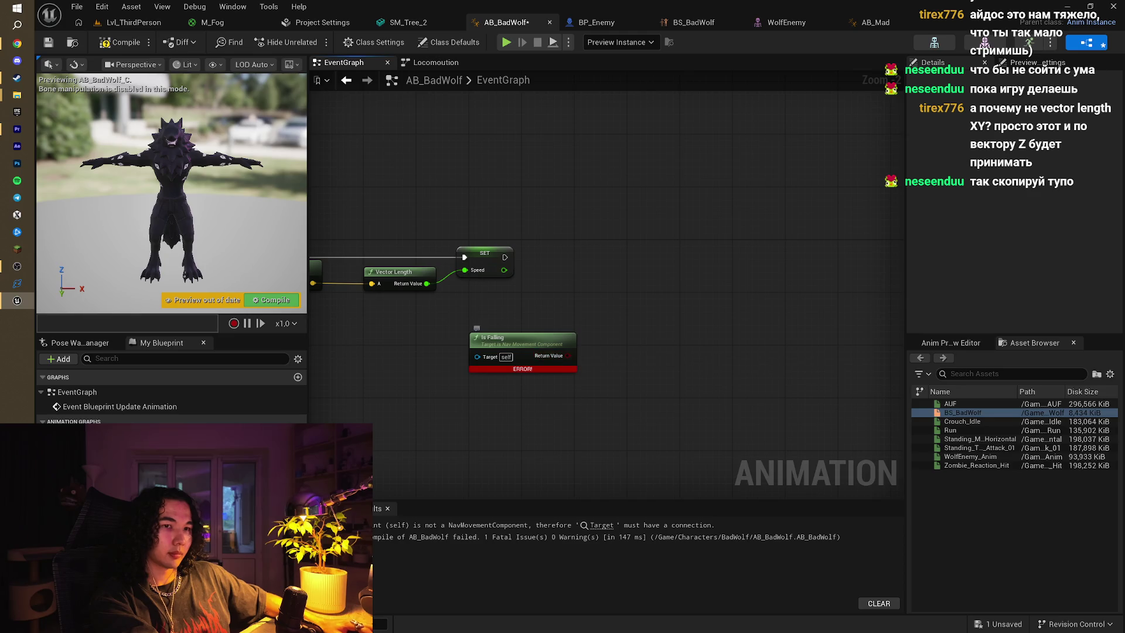
pyautogui.moveTo(82, 492)
pyautogui.mouseDown()
pyautogui.moveTo(578, 248)
pyautogui.moveTo(623, 261)
pyautogui.mouseUp()
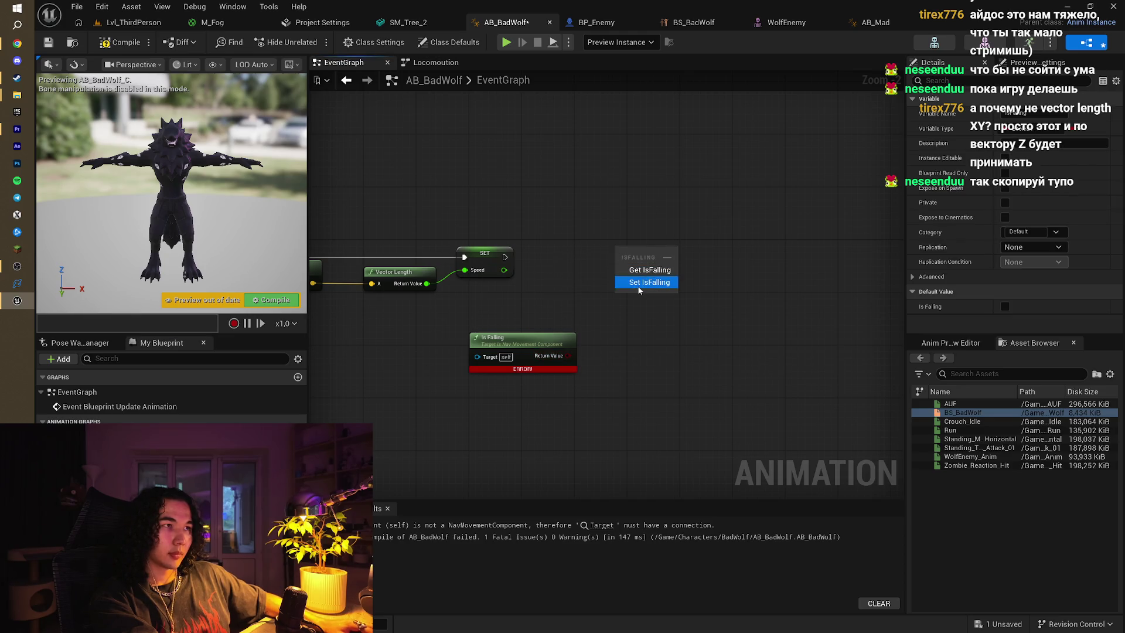
pyautogui.moveTo(567, 356)
pyautogui.mouseDown()
pyautogui.moveTo(601, 276)
pyautogui.moveTo(623, 263)
pyautogui.mouseUp()
pyautogui.moveTo(505, 258); pyautogui.dragTo(622, 251)
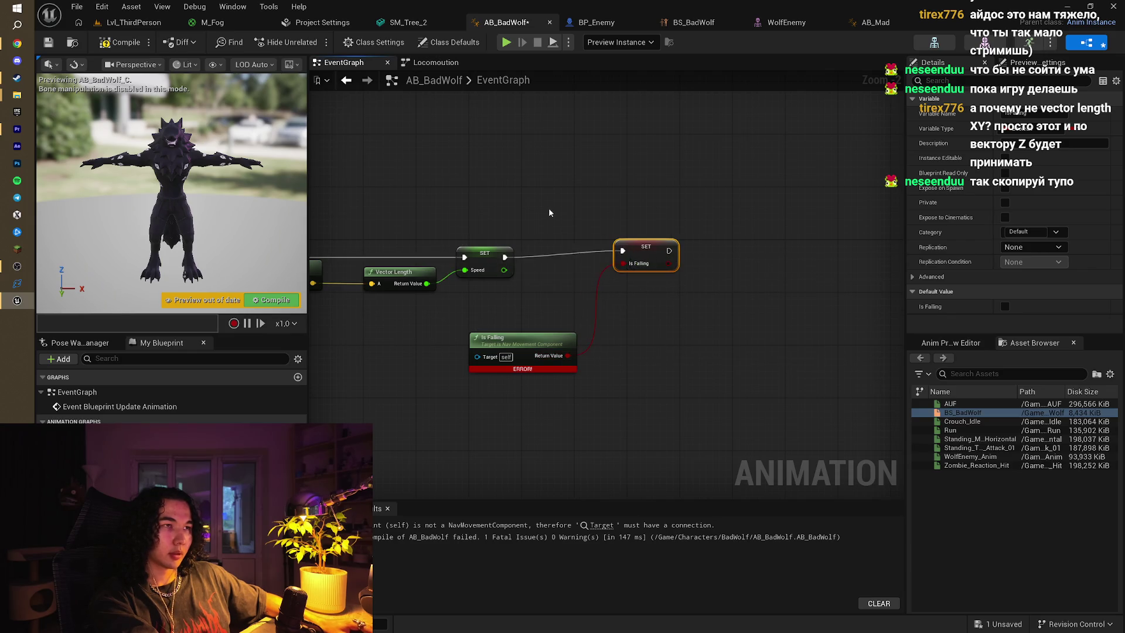
pyautogui.moveTo(549, 207); pyautogui.dragTo(722, 210)
# Drive Is Falling's target from the BP_Enemy reference's Character Movement component
pyautogui.moveTo(390, 284); pyautogui.dragTo(662, 366)
pyautogui.click(120, 42)
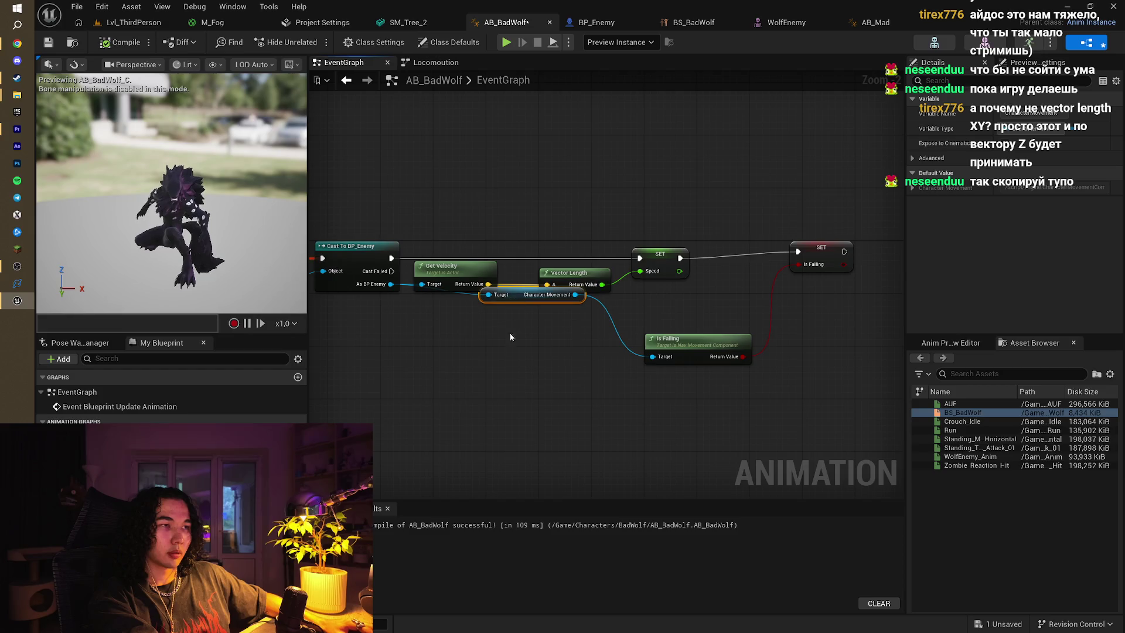
pyautogui.moveTo(507, 292); pyautogui.dragTo(501, 344)
pyautogui.scroll(-3, 610, 184)
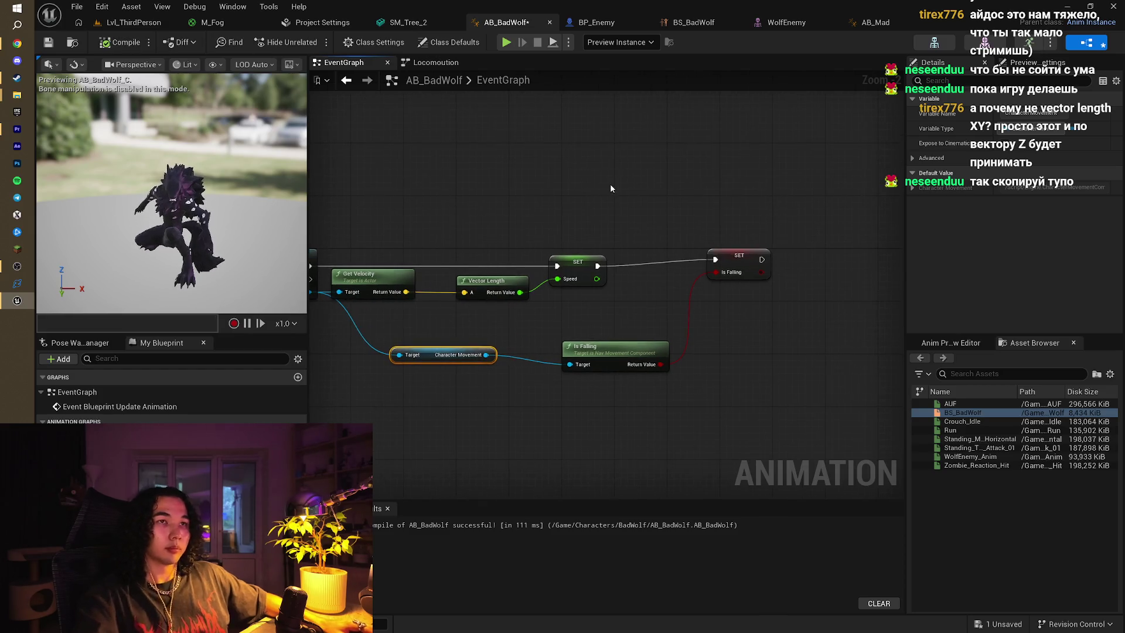
pyautogui.click(149, 21)
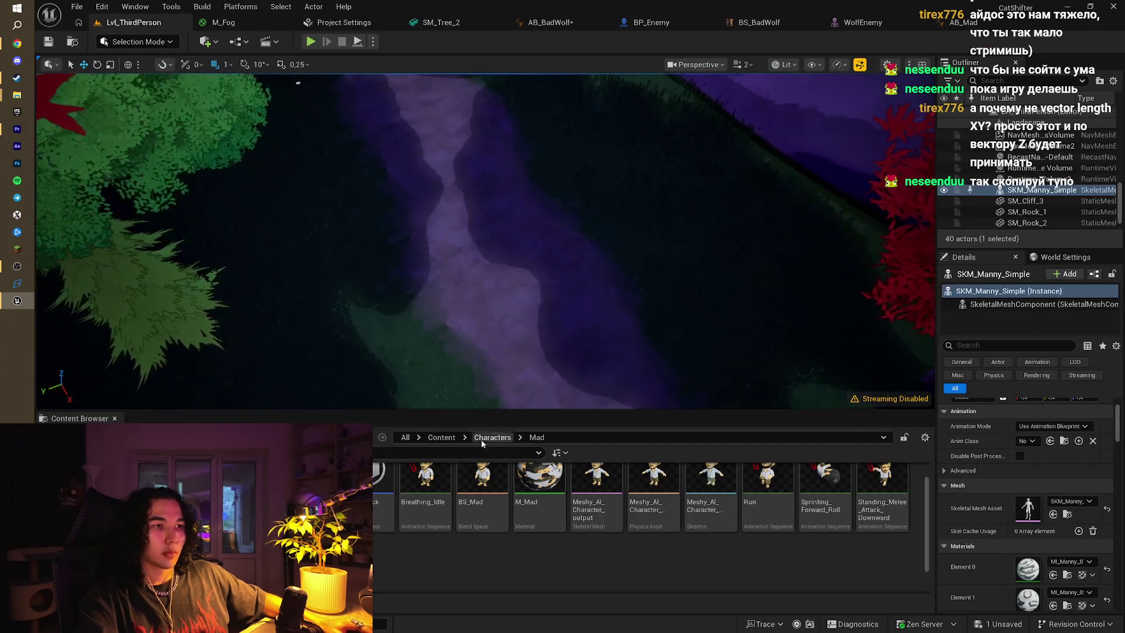
# Place a BP_Enemy wolf beside a tree on the forest path and focus the view on it
pyautogui.click(450, 438)
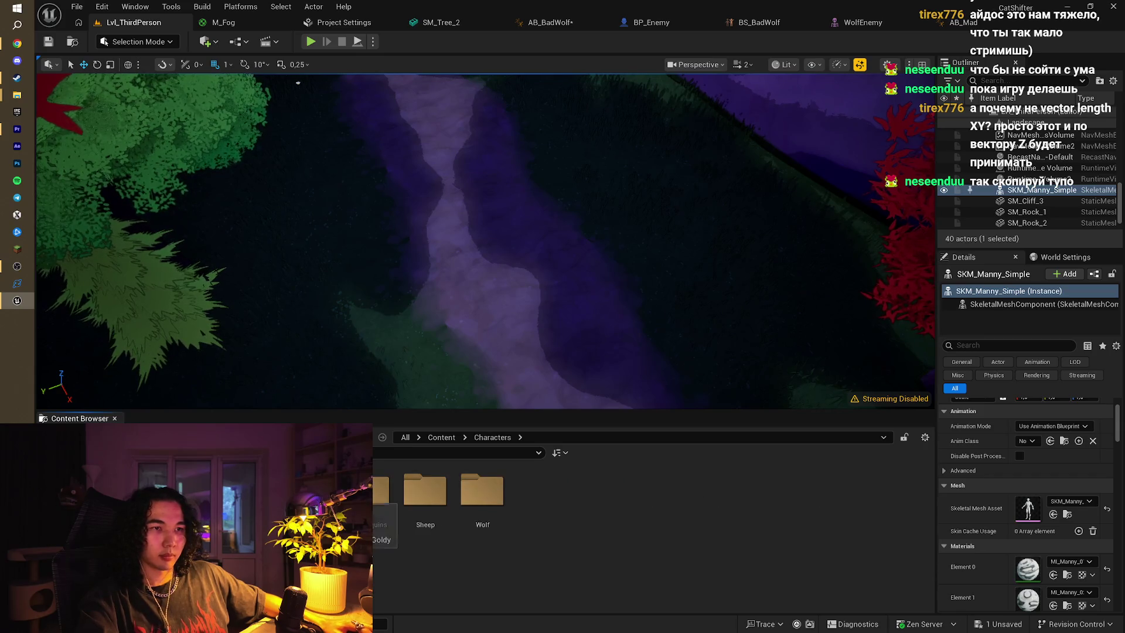
pyautogui.doubleClick(352, 504)
pyautogui.moveTo(344, 380); pyautogui.dragTo(344, 380)
pyautogui.moveTo(396, 346); pyautogui.dragTo(520, 269)
pyautogui.moveTo(528, 320); pyautogui.dragTo(527, 319)
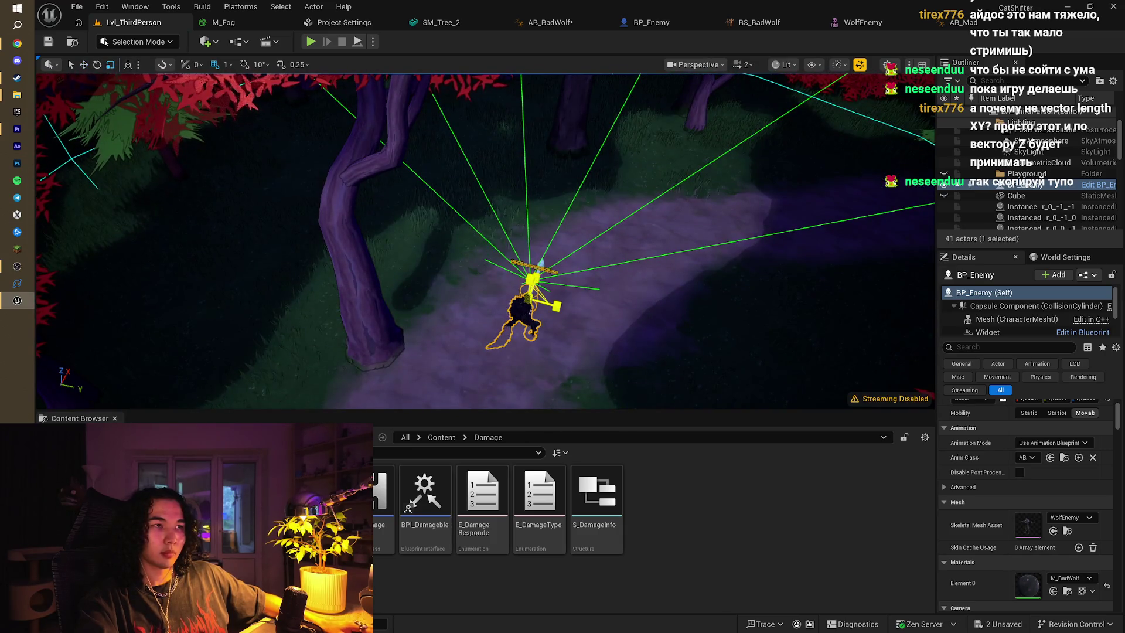
pyautogui.click(85, 65)
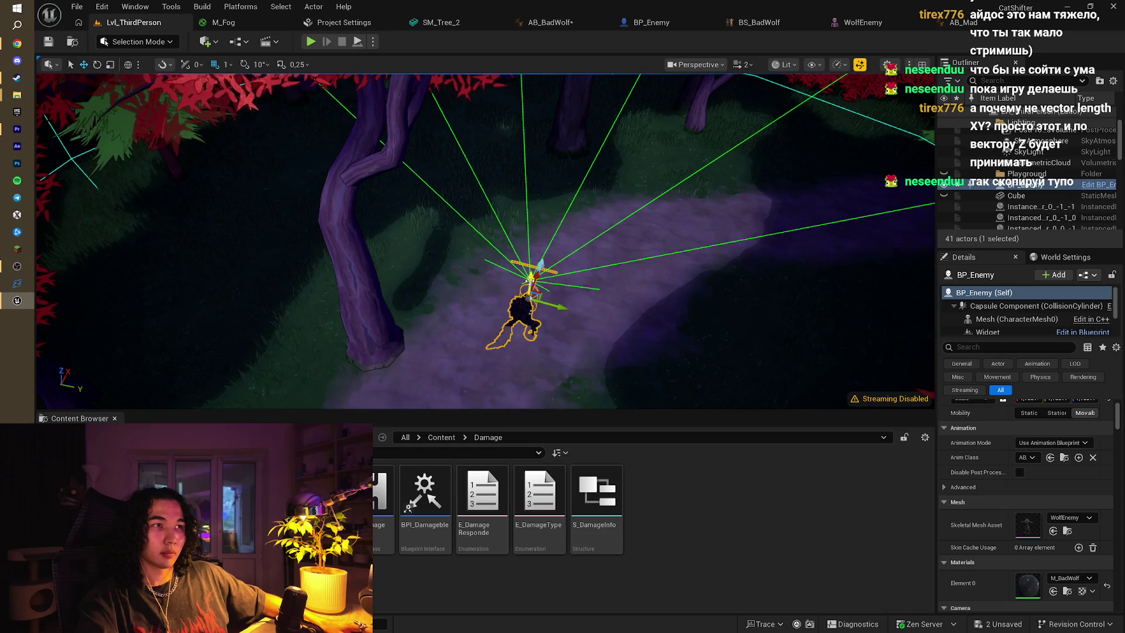
pyautogui.moveTo(529, 281); pyautogui.dragTo(529, 280)
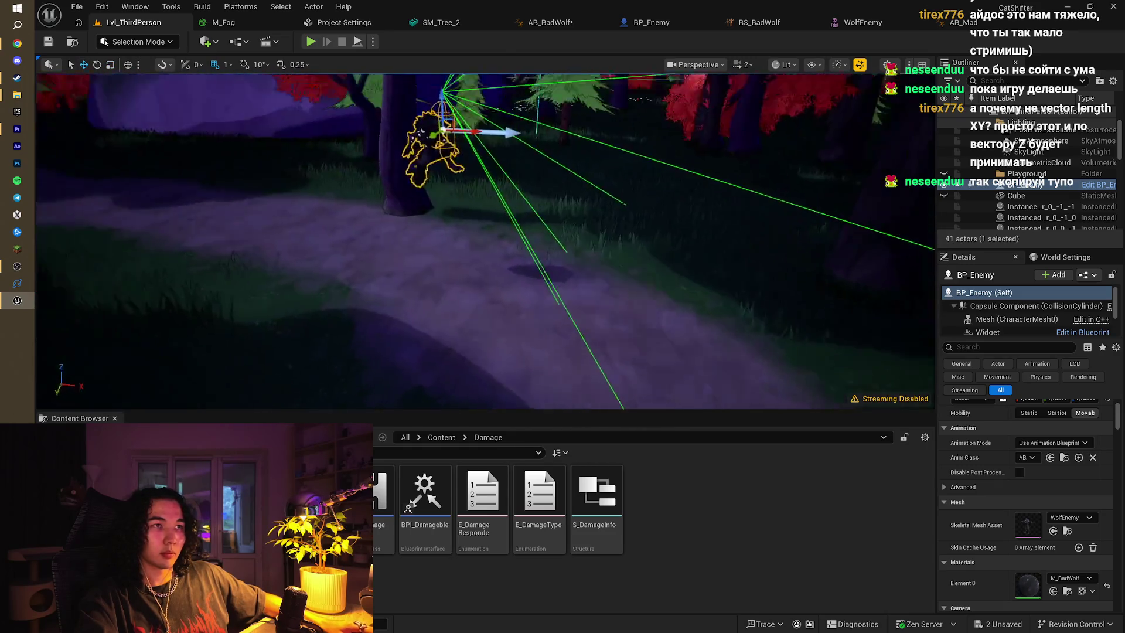
pyautogui.moveTo(459, 117); pyautogui.dragTo(459, 118)
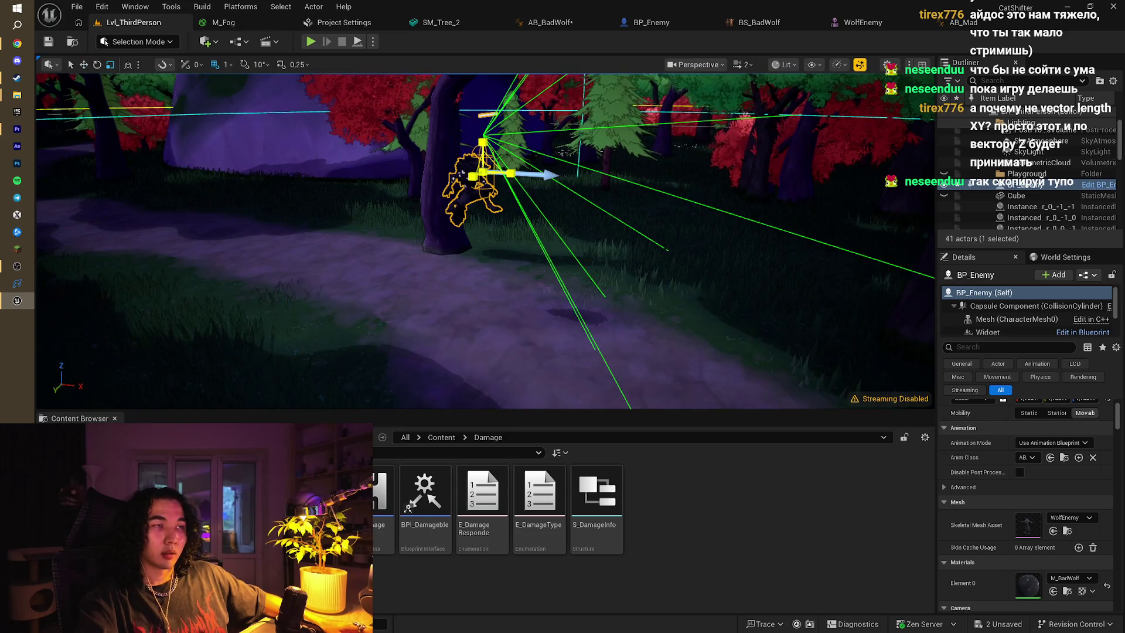
pyautogui.moveTo(458, 117); pyautogui.dragTo(459, 117)
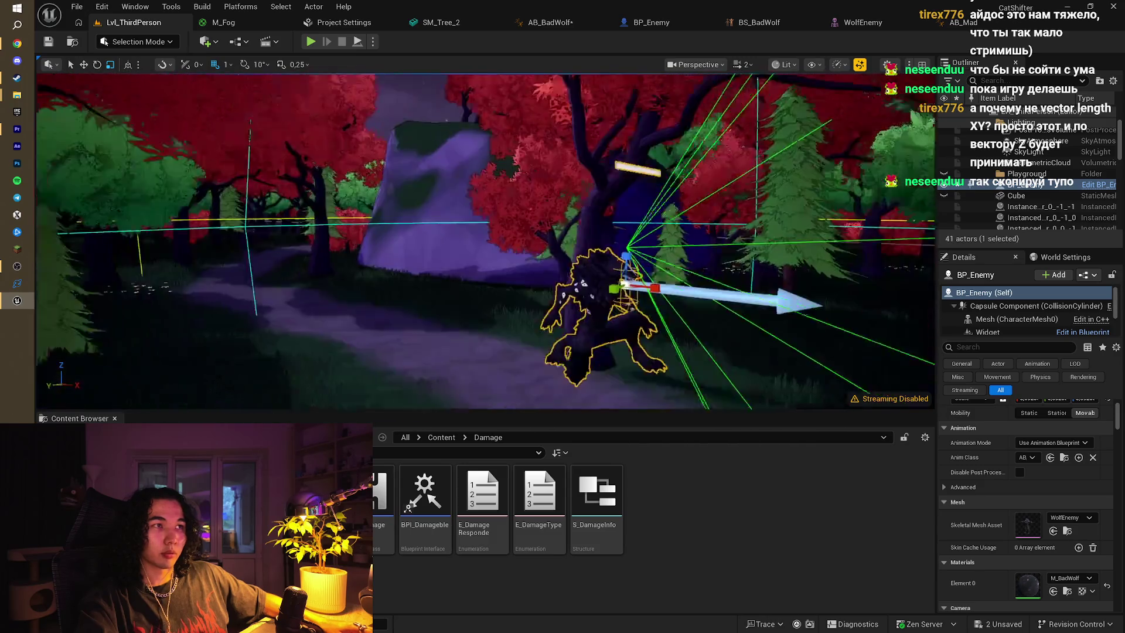
pyautogui.press('f')
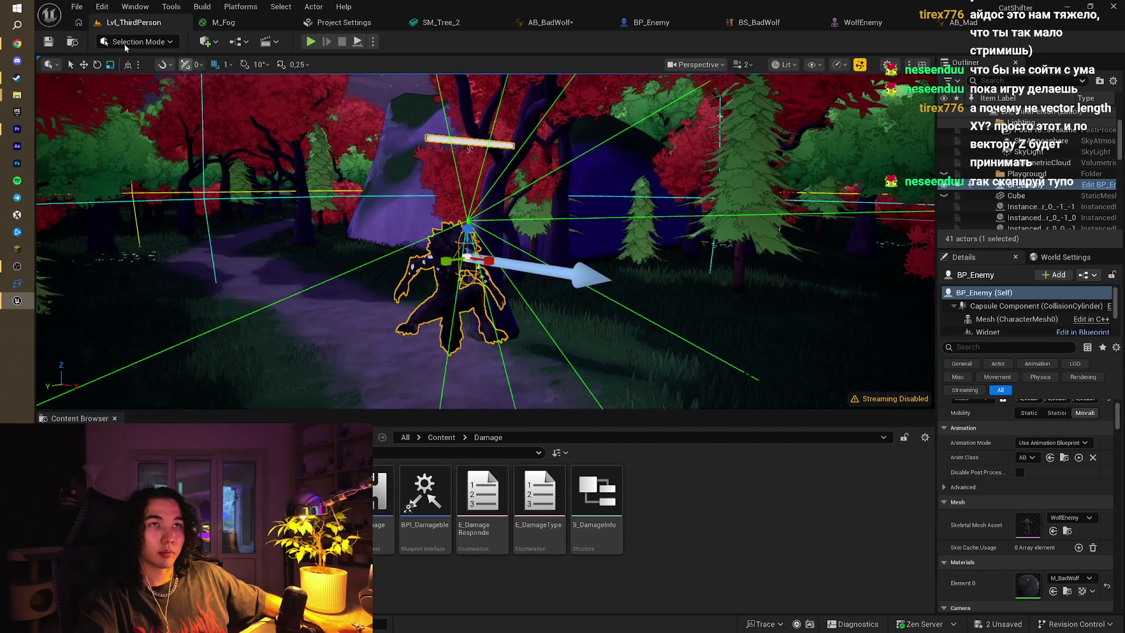
# Play the level, steering the sheep with W and S so the wolf chases it, then stop
pyautogui.click(308, 44)
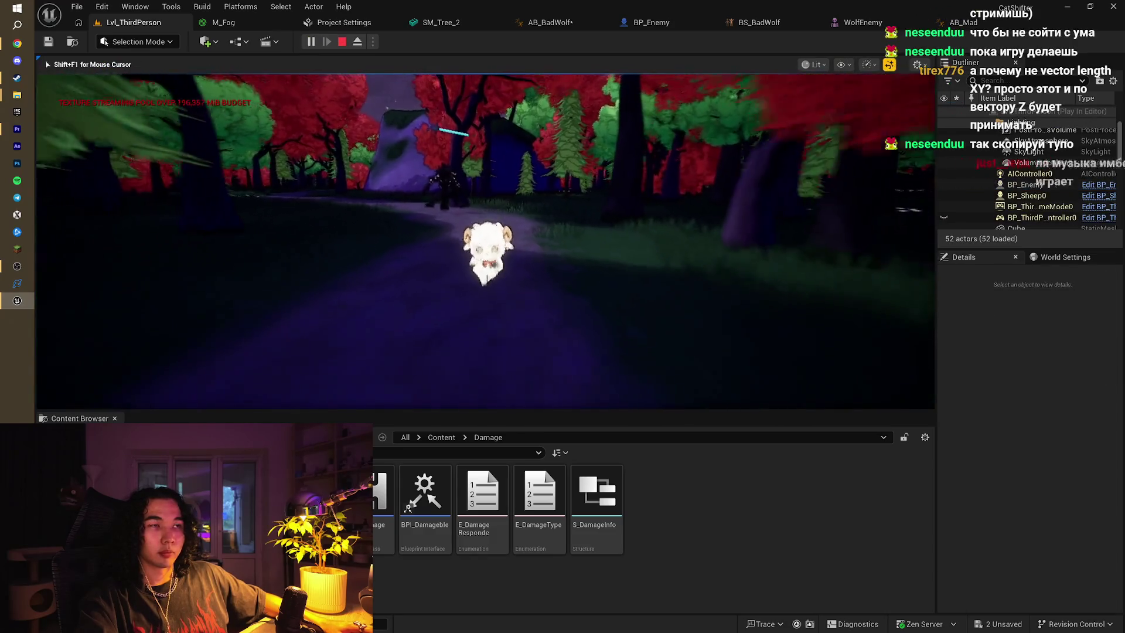
pyautogui.press('w')
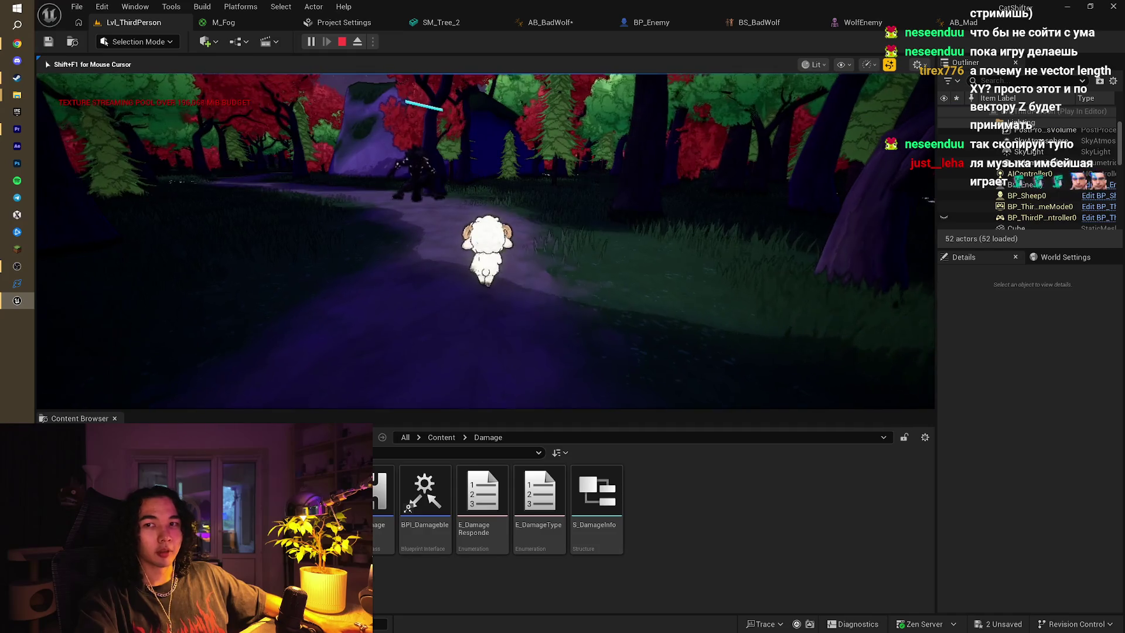
pyautogui.press('w')
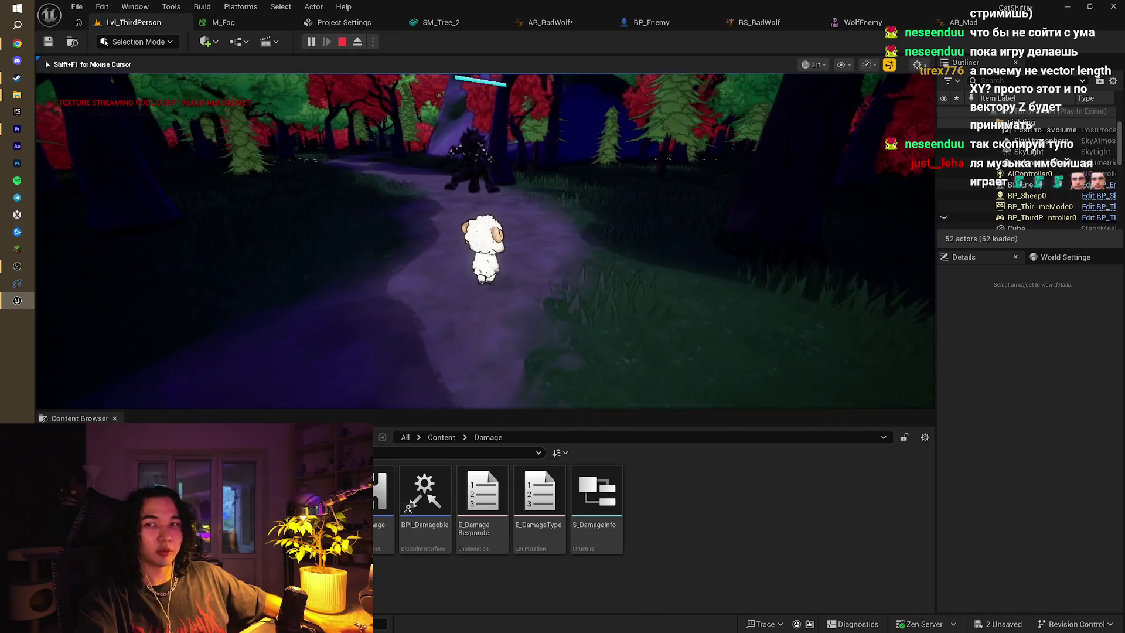
pyautogui.press('s')
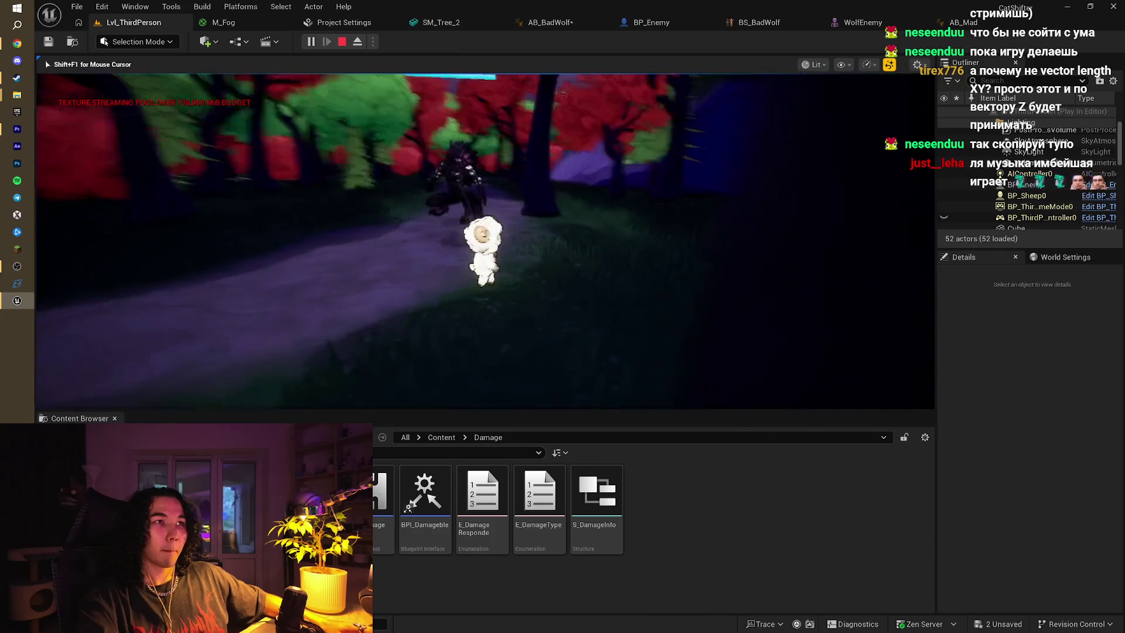
pyautogui.press('w')
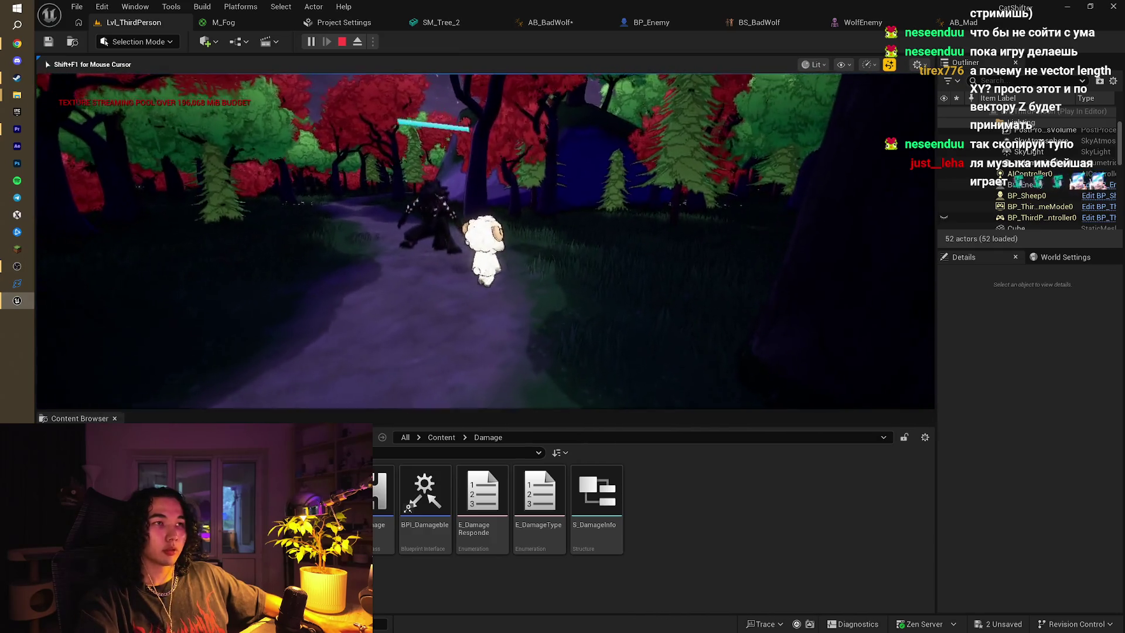
pyautogui.press('w')
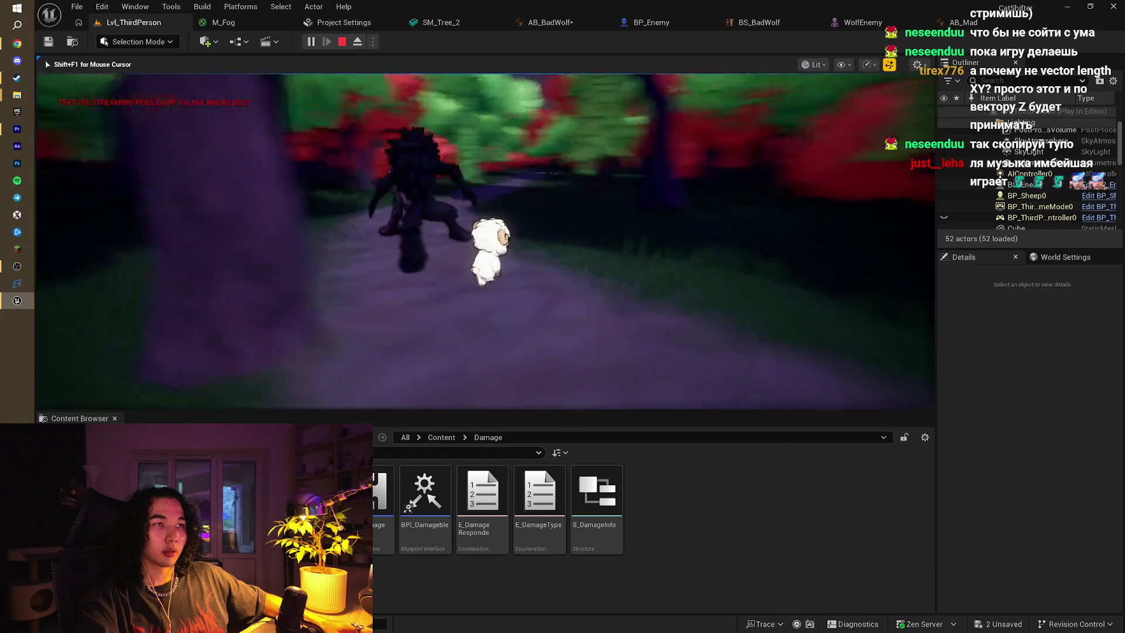
pyautogui.press('s')
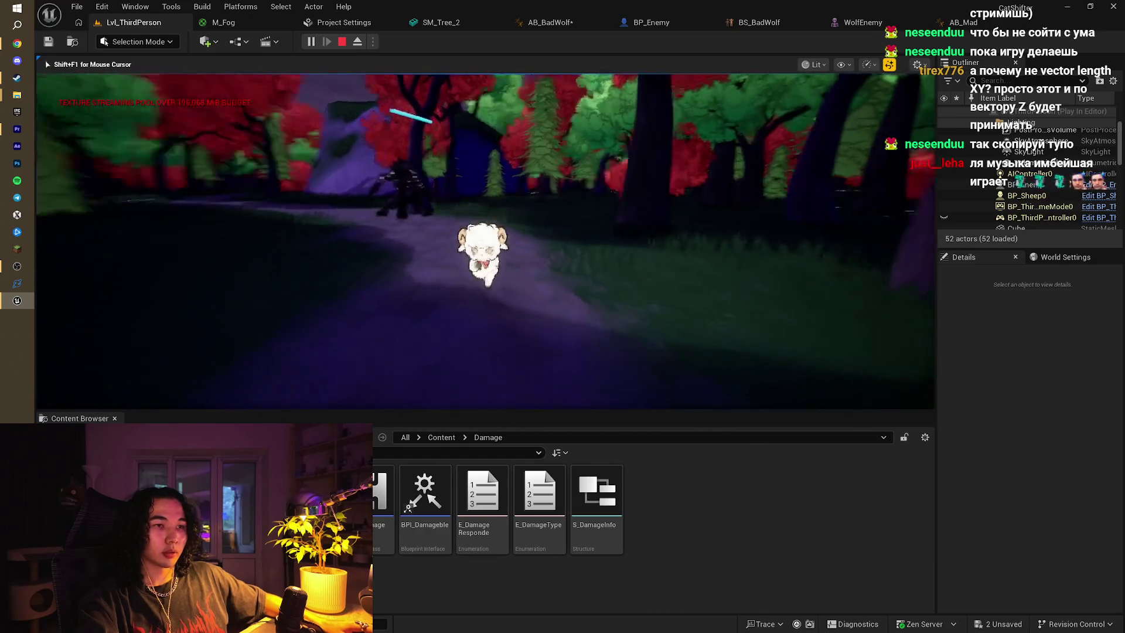
pyautogui.press('w')
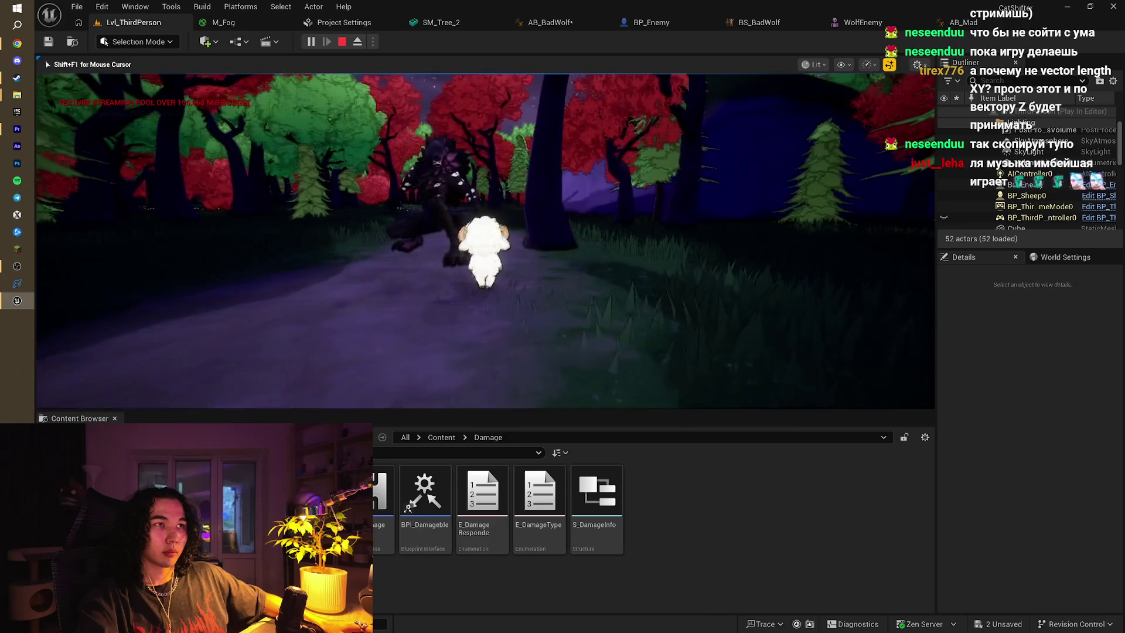
pyautogui.press('Escape')
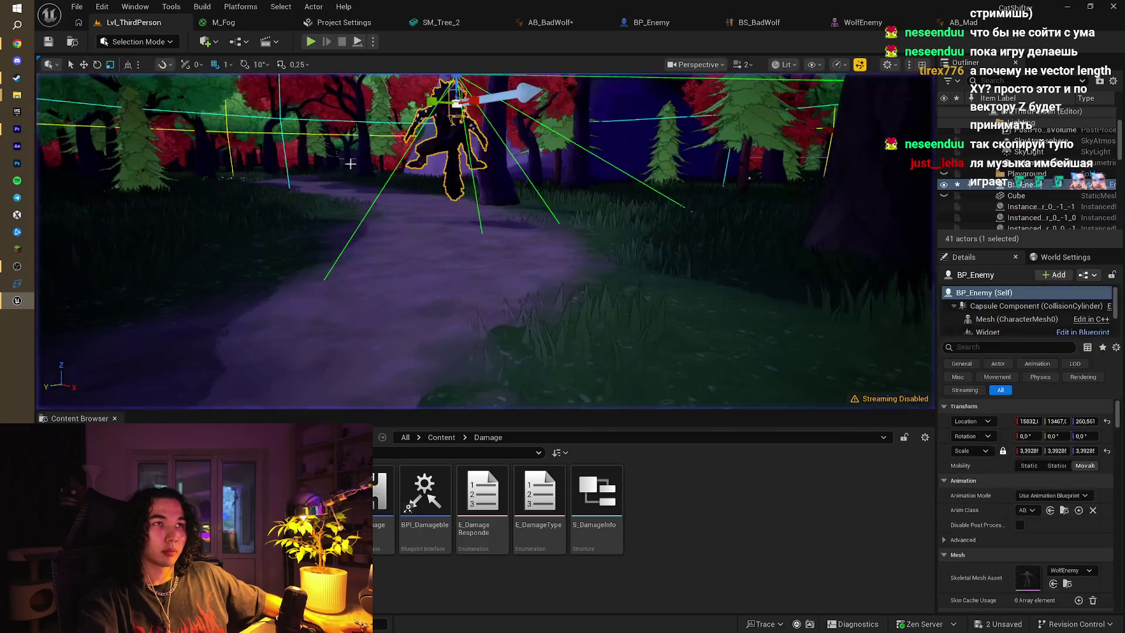
# Focus the view on the selected wolf and orbit around it
pyautogui.press('f')
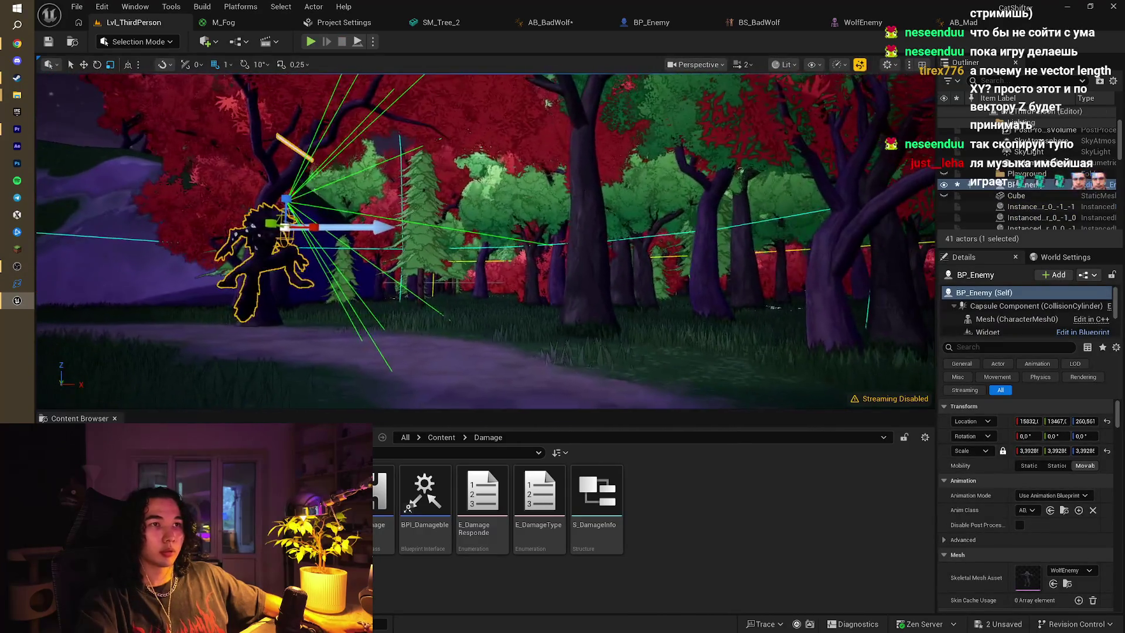
pyautogui.scroll(5, 487, 240)
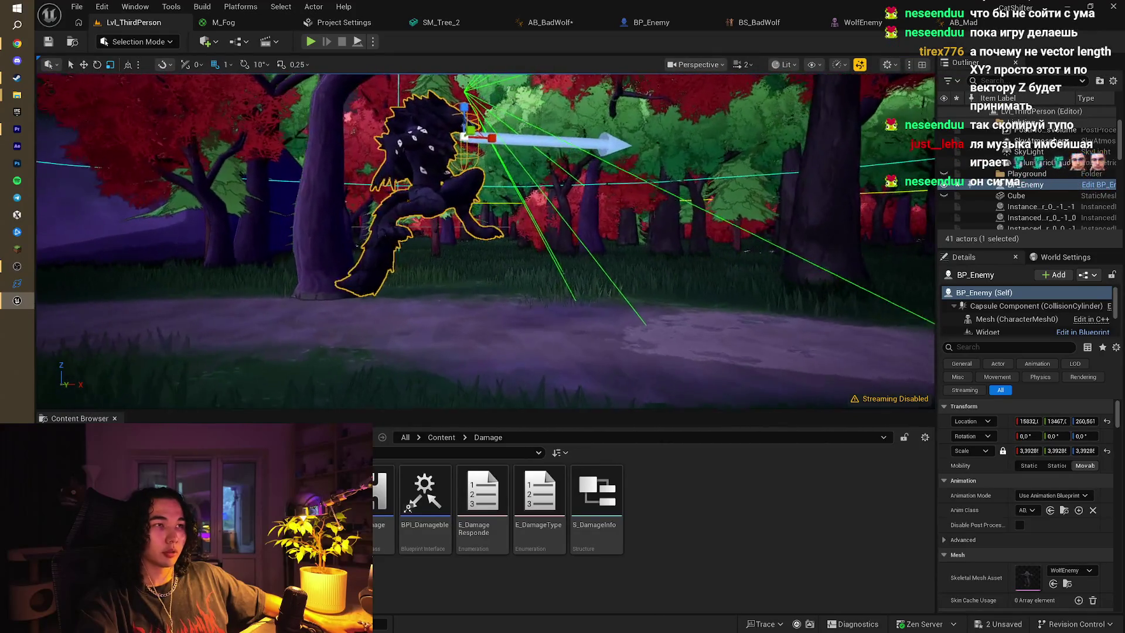
pyautogui.moveTo(486, 241)
pyautogui.mouseDown()
pyautogui.moveTo(595, 247)
pyautogui.moveTo(645, 231)
pyautogui.moveTo(571, 237)
pyautogui.moveTo(607, 235)
pyautogui.mouseUp()
# Open BP_Enemy with Ctrl+E and frame the AI MoveTo and Play Montage nodes in its EventGraph
pyautogui.hotkey('ctrl', 'e')
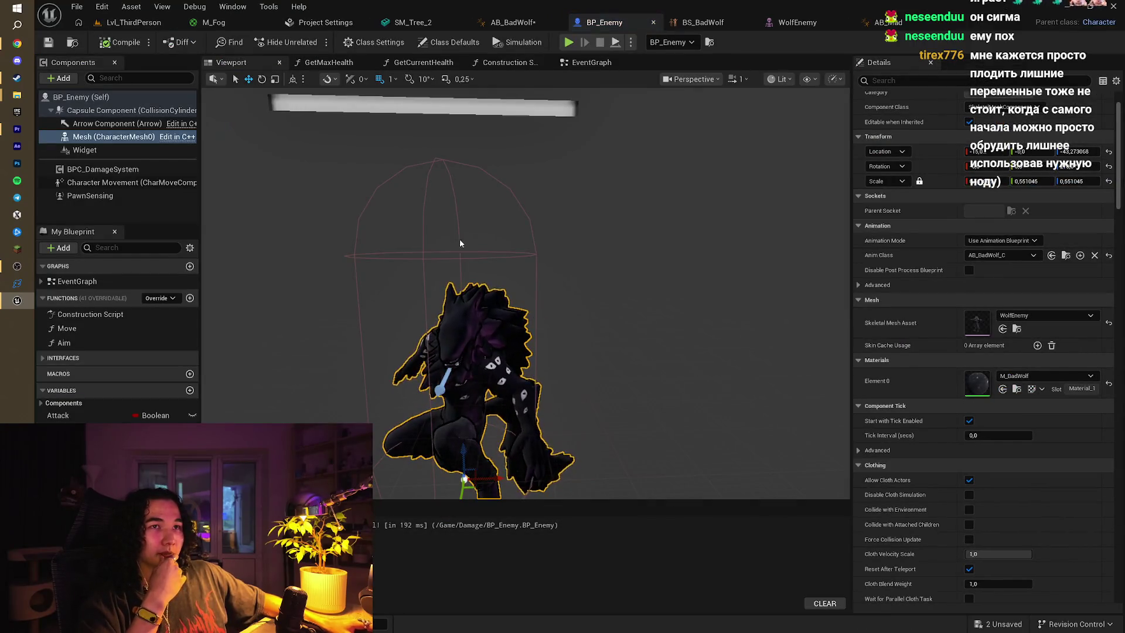
pyautogui.moveTo(287, 92); pyautogui.dragTo(299, 120)
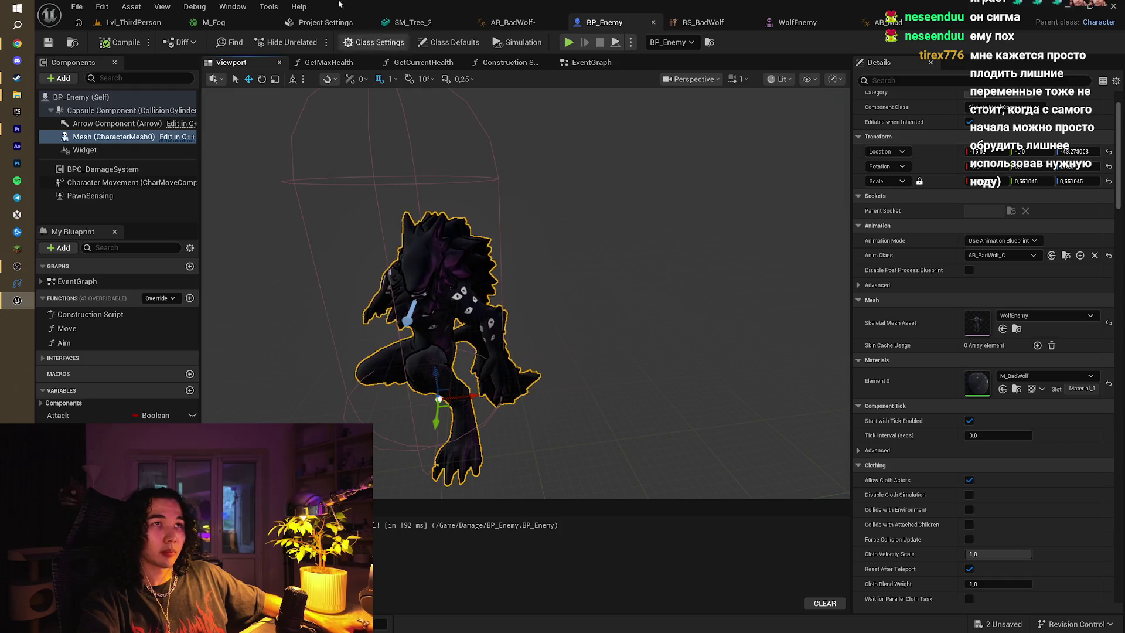
pyautogui.click(588, 64)
pyautogui.scroll(3, 434, 245)
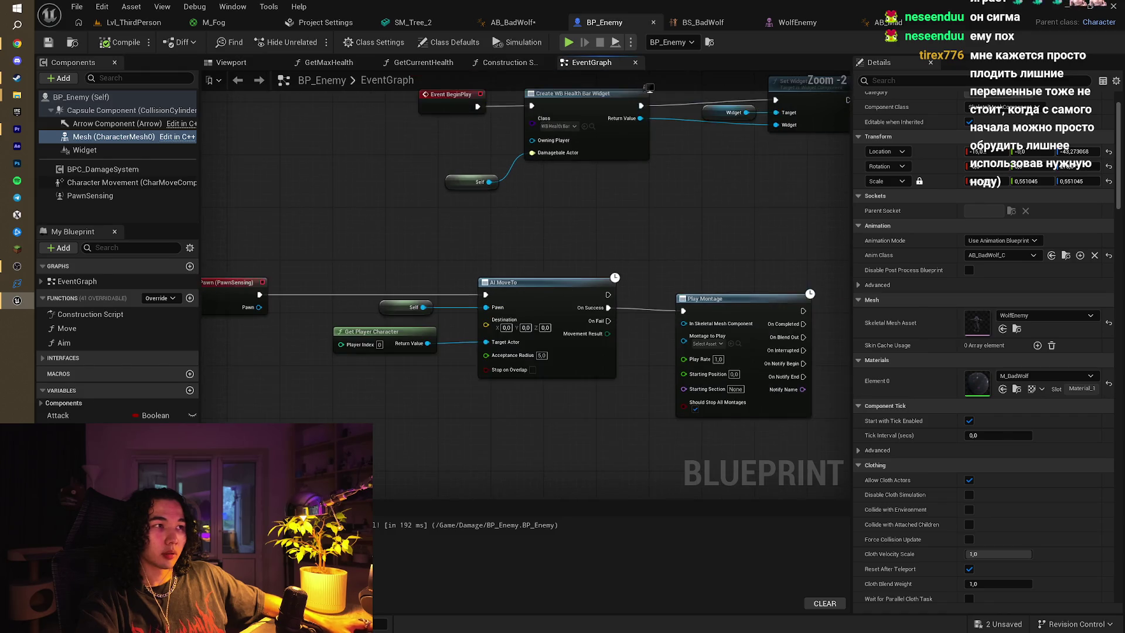
pyautogui.scroll(-1, 440, 201)
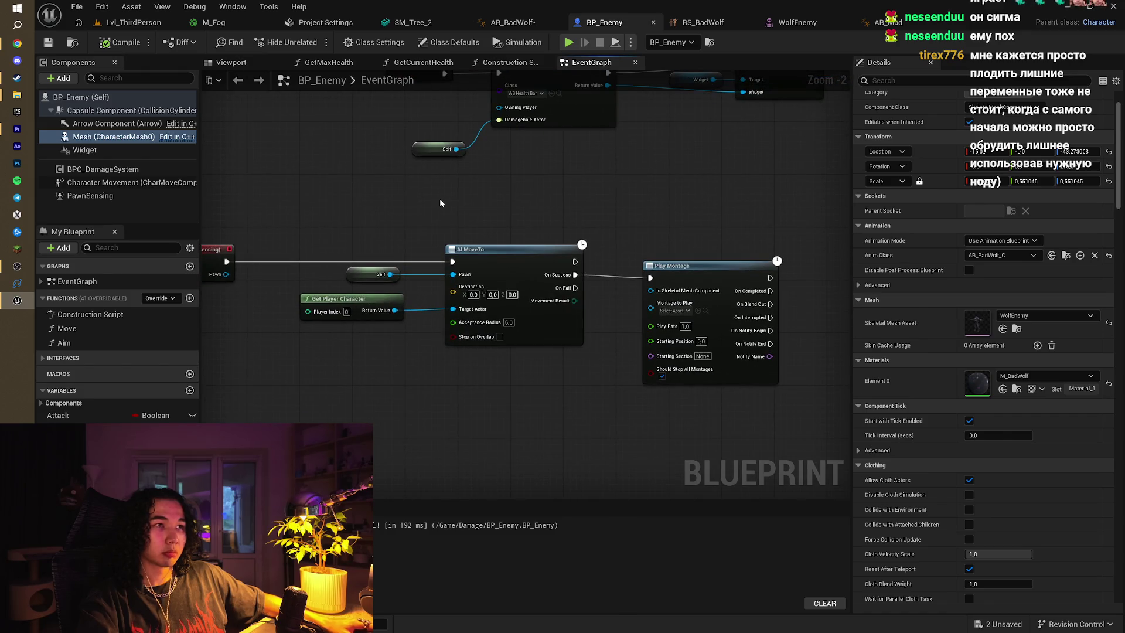
pyautogui.moveTo(440, 203); pyautogui.dragTo(388, 216)
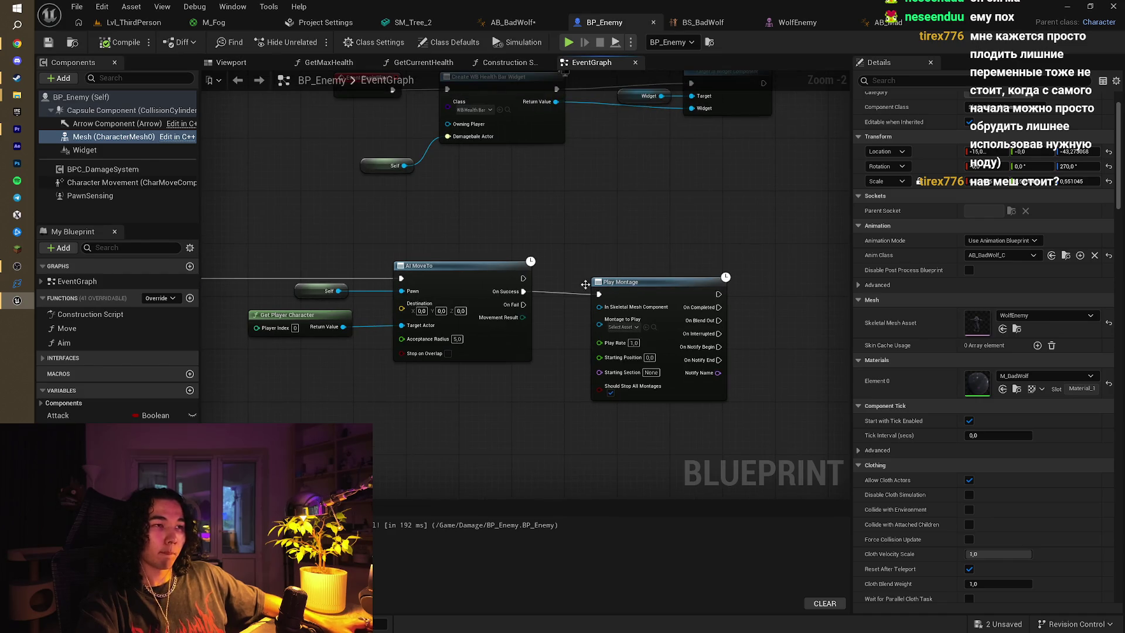
pyautogui.moveTo(455, 224); pyautogui.dragTo(482, 233)
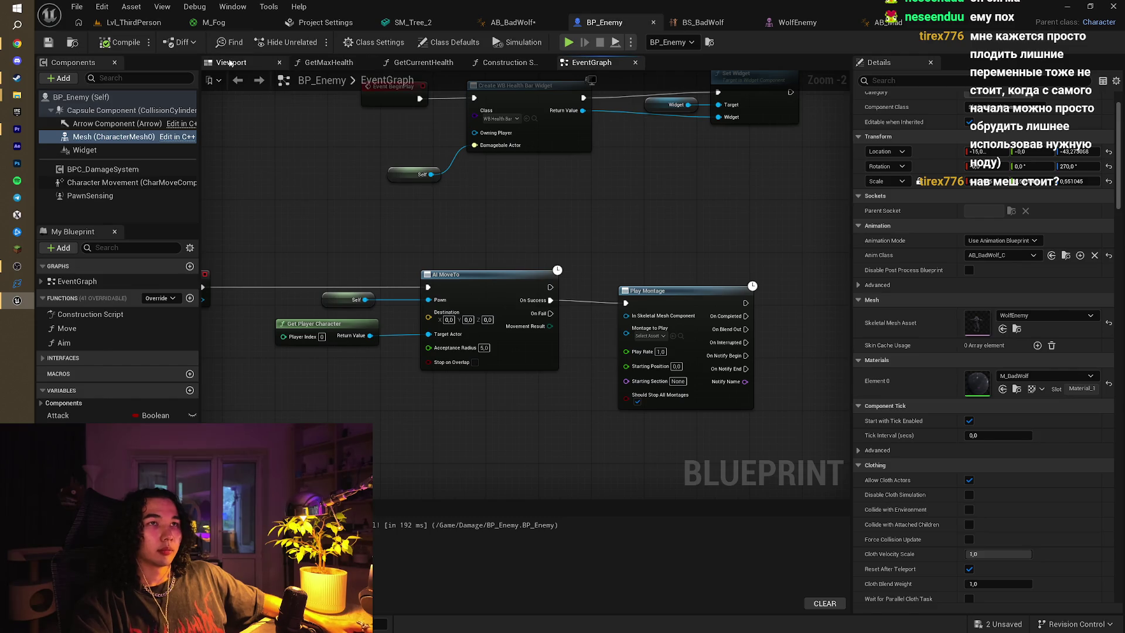
# Select NavMeshBoundsVolume in the Lvl_ThirdPerson Outliner and tilt the view over the forest
pyautogui.click(133, 22)
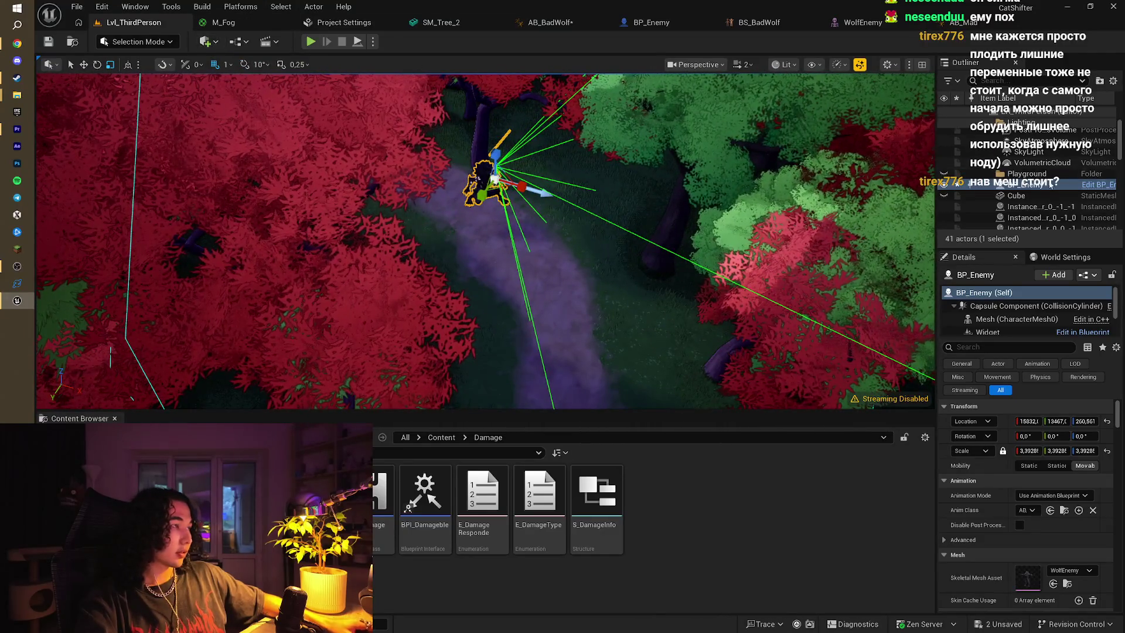
pyautogui.scroll(-4, 1049, 186)
pyautogui.scroll(-3, 1050, 185)
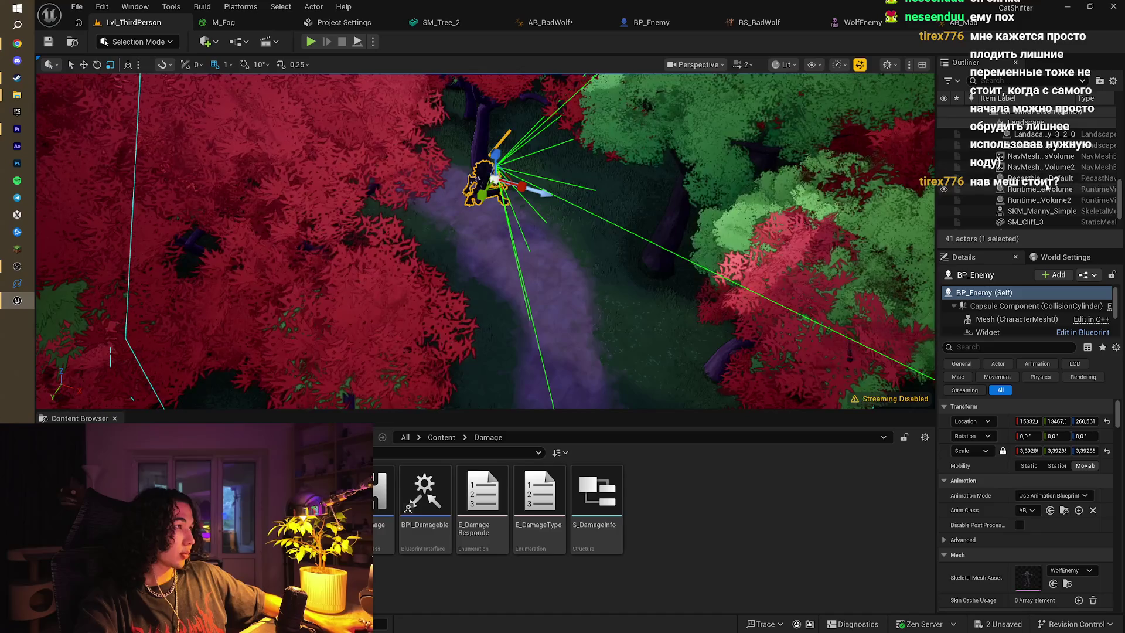
pyautogui.click(1035, 157)
pyautogui.moveTo(772, 239)
pyautogui.mouseDown()
pyautogui.moveTo(546, 132)
pyautogui.moveTo(546, 252)
pyautogui.mouseUp()
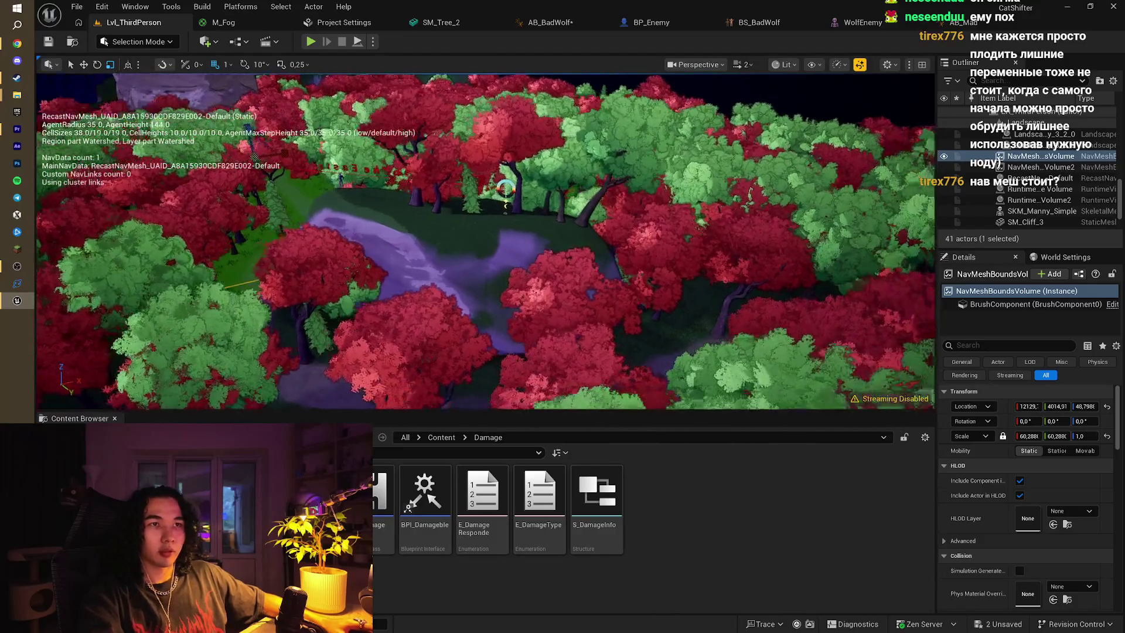
# Scale the NavMesh bounds to about 67.02, let navigation rebuild, then select the wolf
pyautogui.press('w')
pyautogui.press('s')
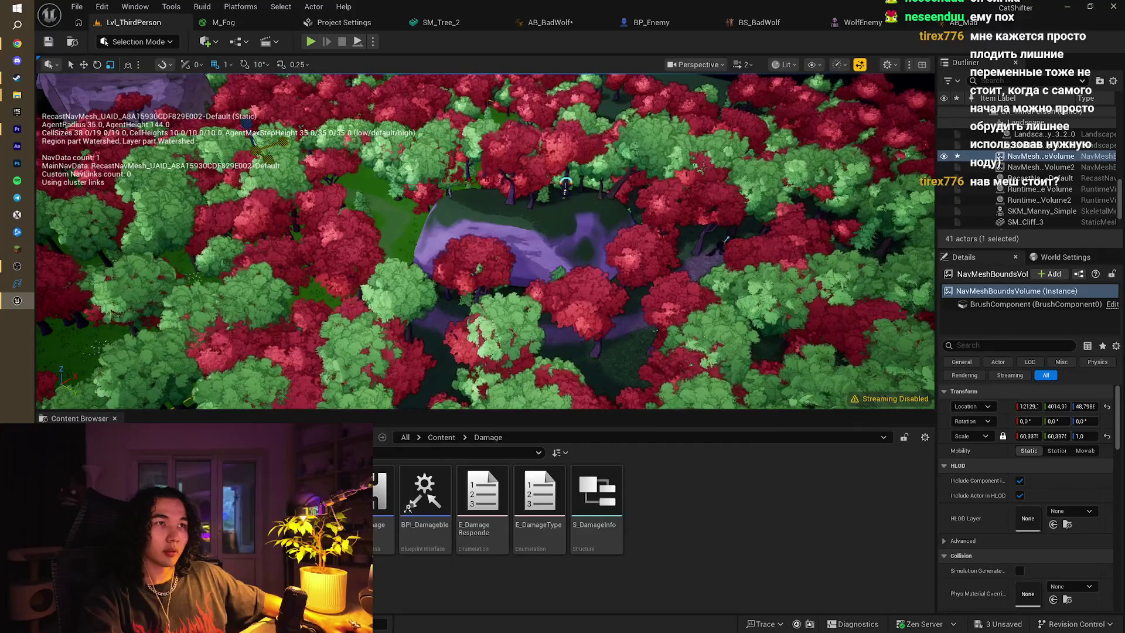
pyautogui.press('w')
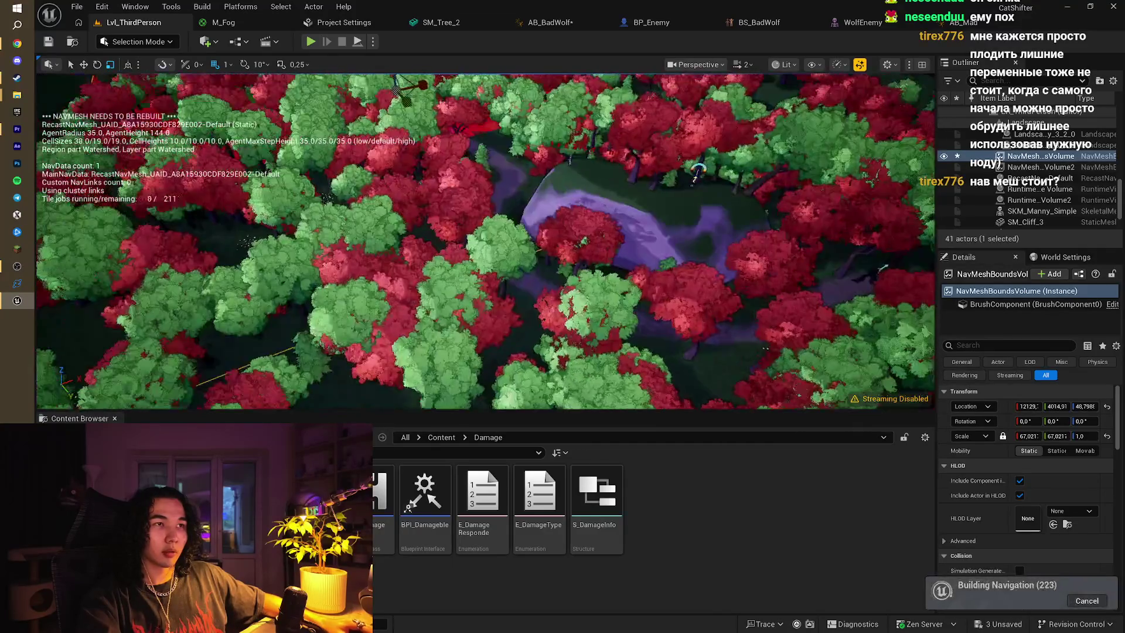
pyautogui.press('w')
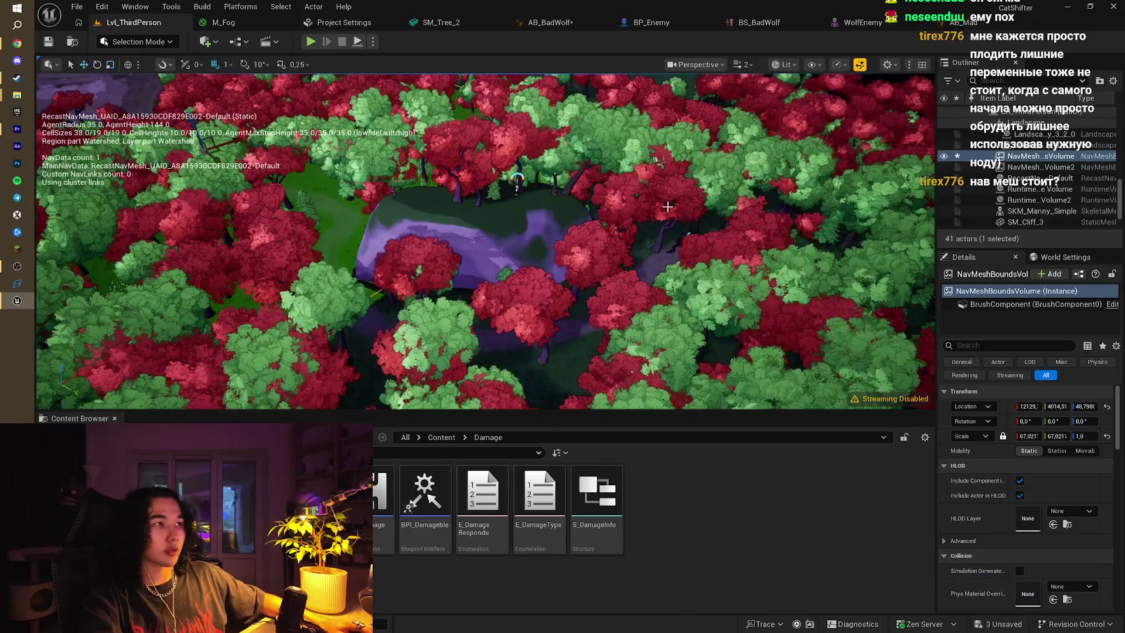
pyautogui.click(688, 234)
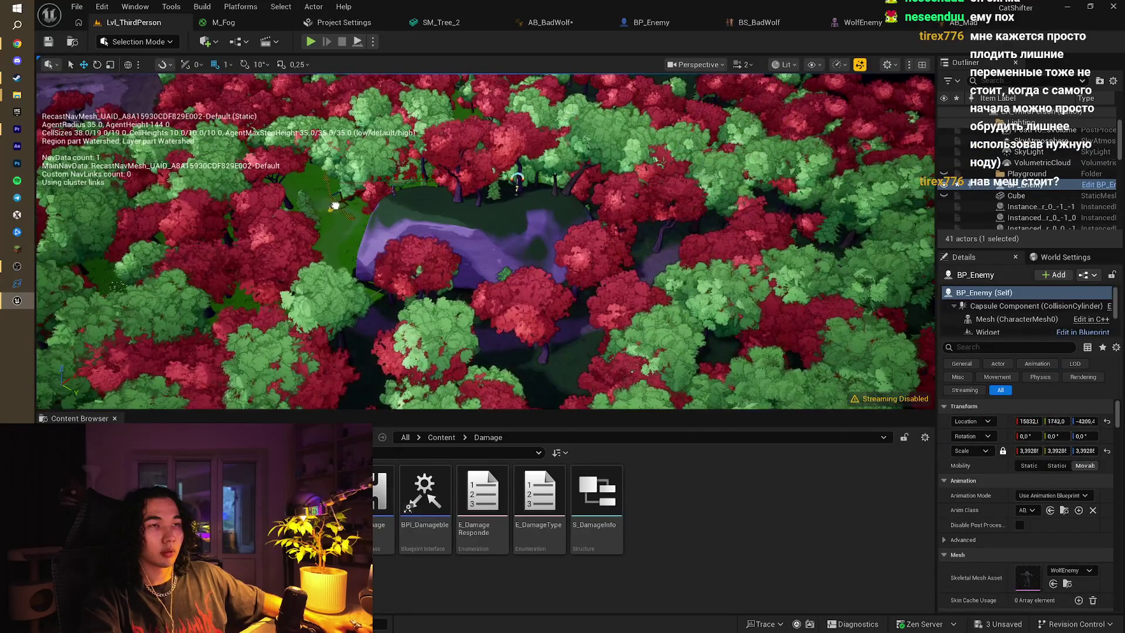
# Undo the accidental move of the wolf and fly the view across the forest
pyautogui.press('w')
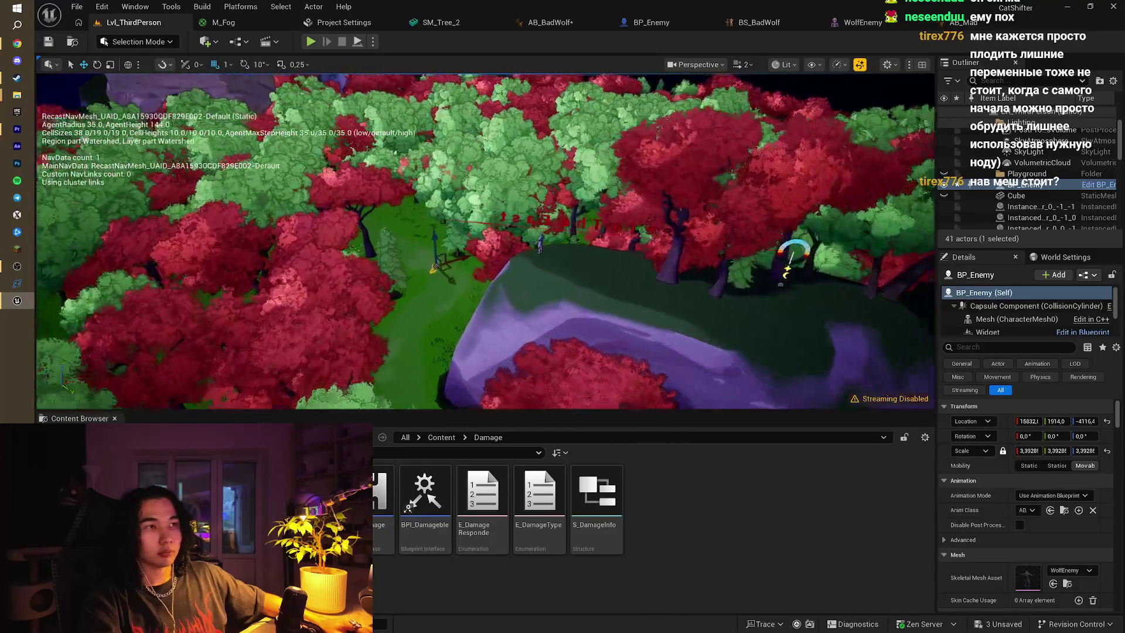
pyautogui.press('w')
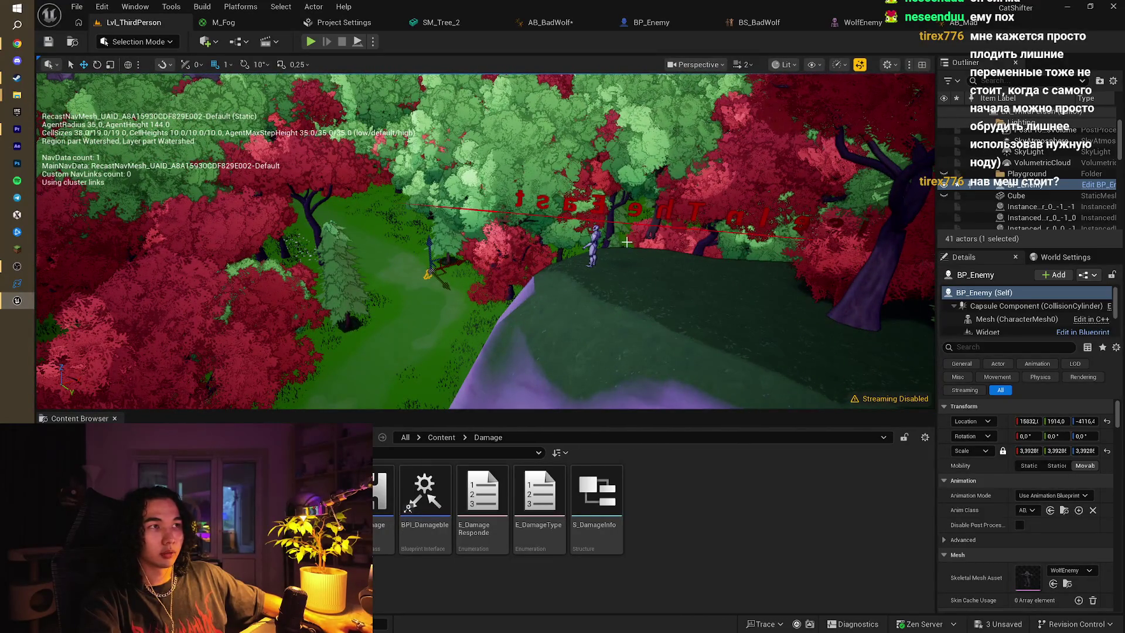
pyautogui.hotkey('ctrl', 'z')
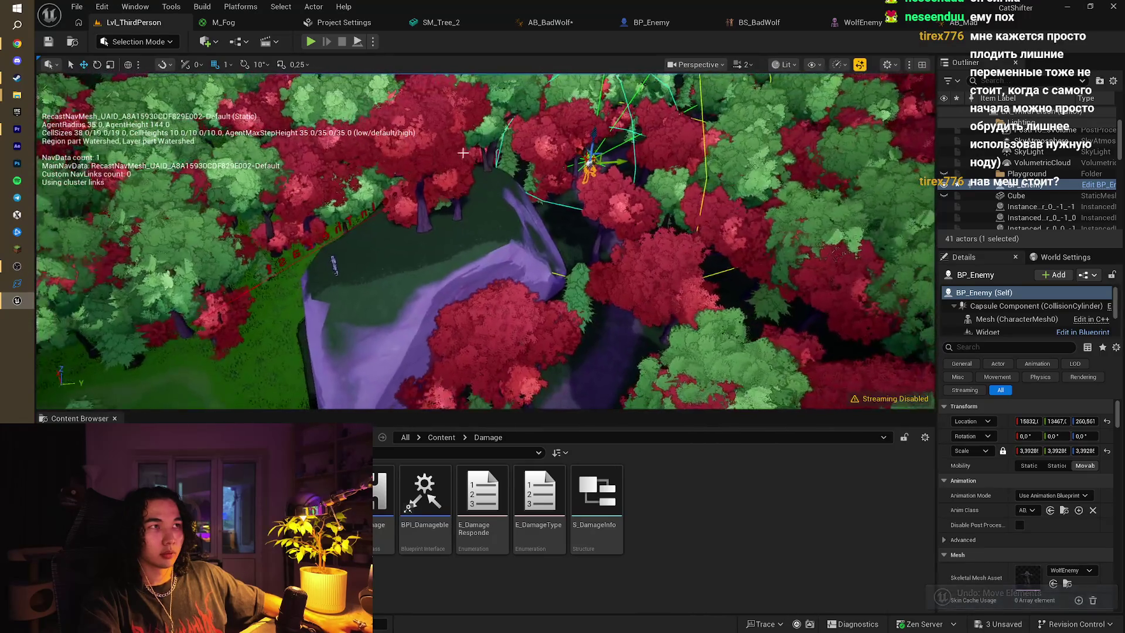
pyautogui.press('a')
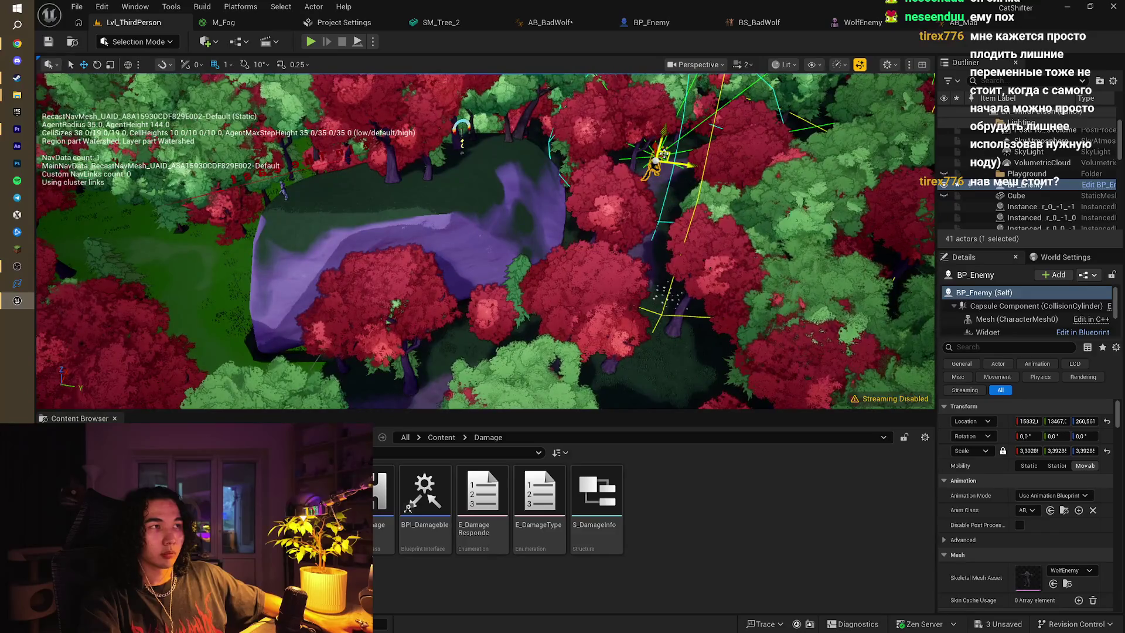
pyautogui.press('w')
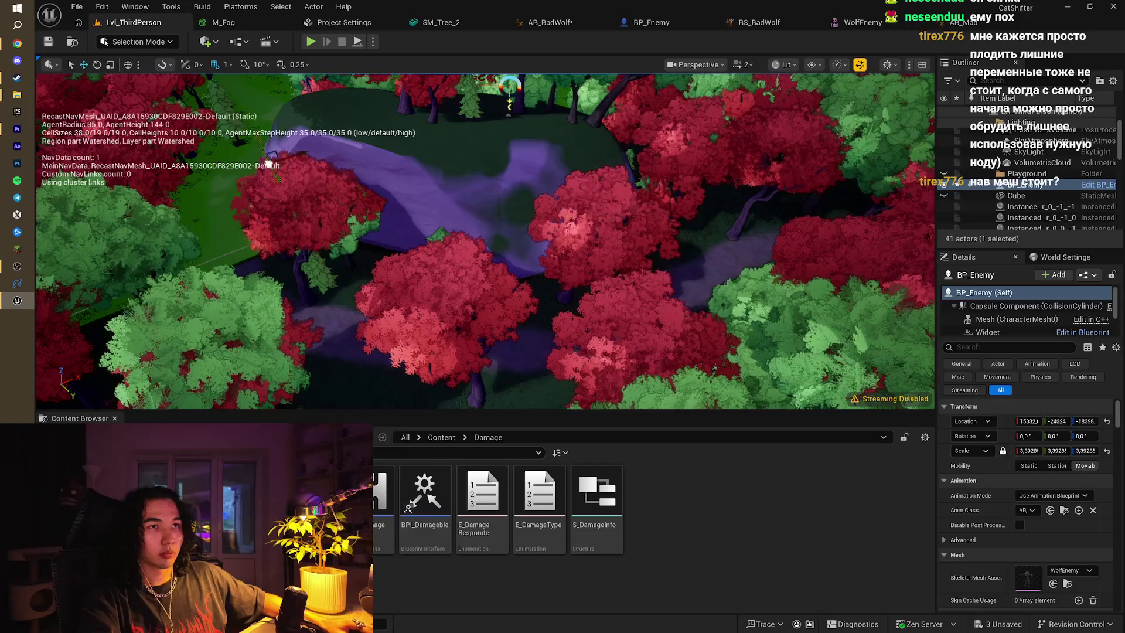
pyautogui.press('w')
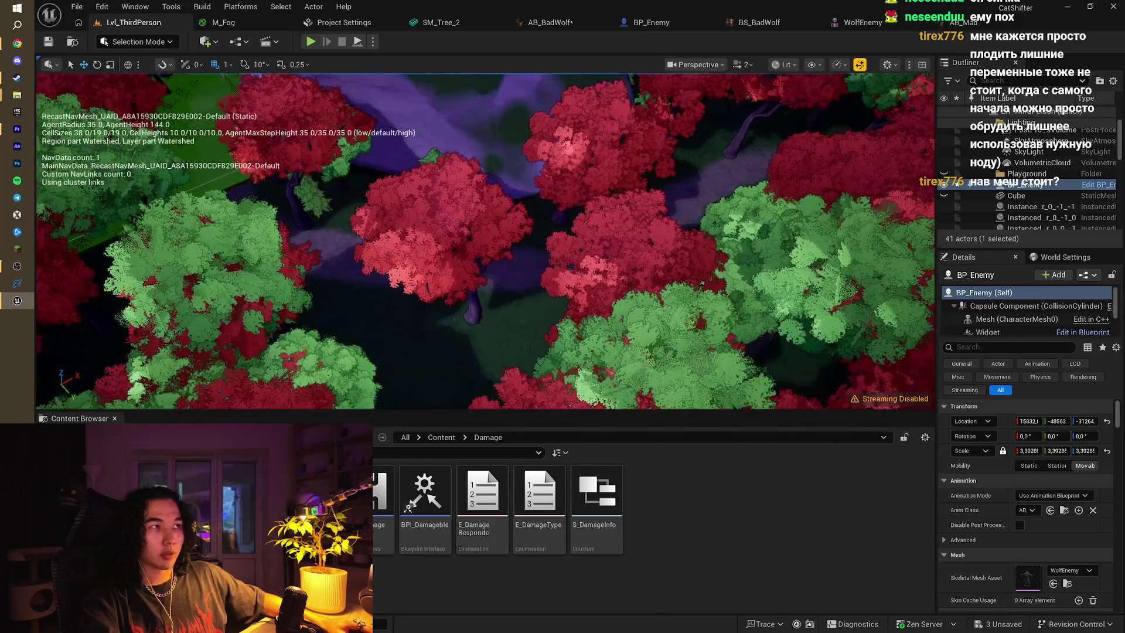
# Undo the wolf's last move again, fly down to the path, and start a test run
pyautogui.hotkey('ctrl', 'z')
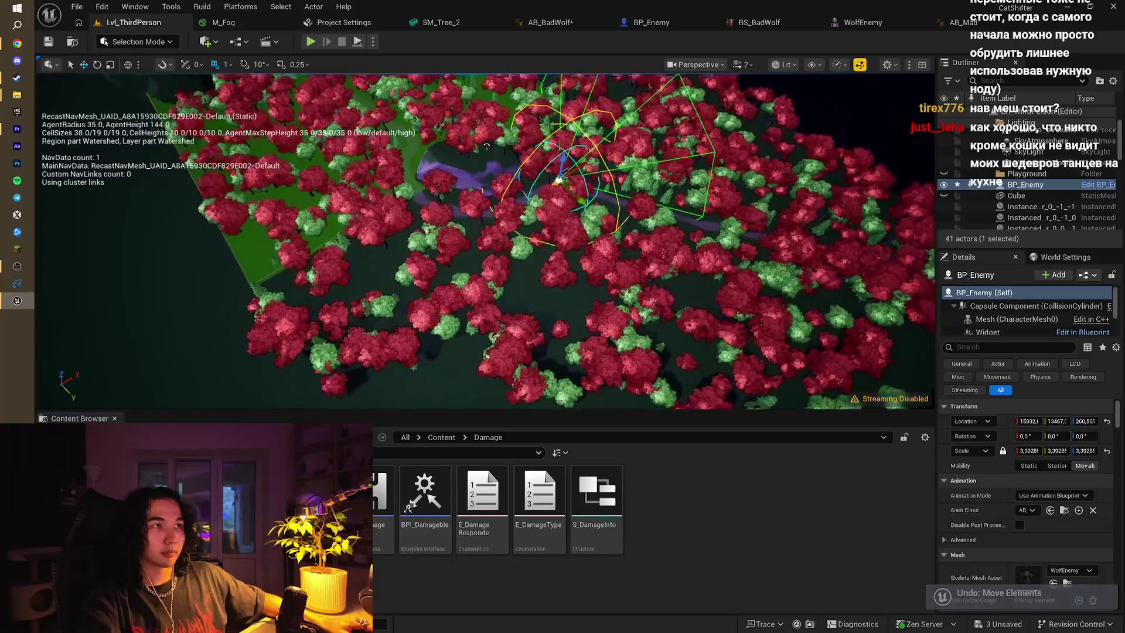
pyautogui.press('w')
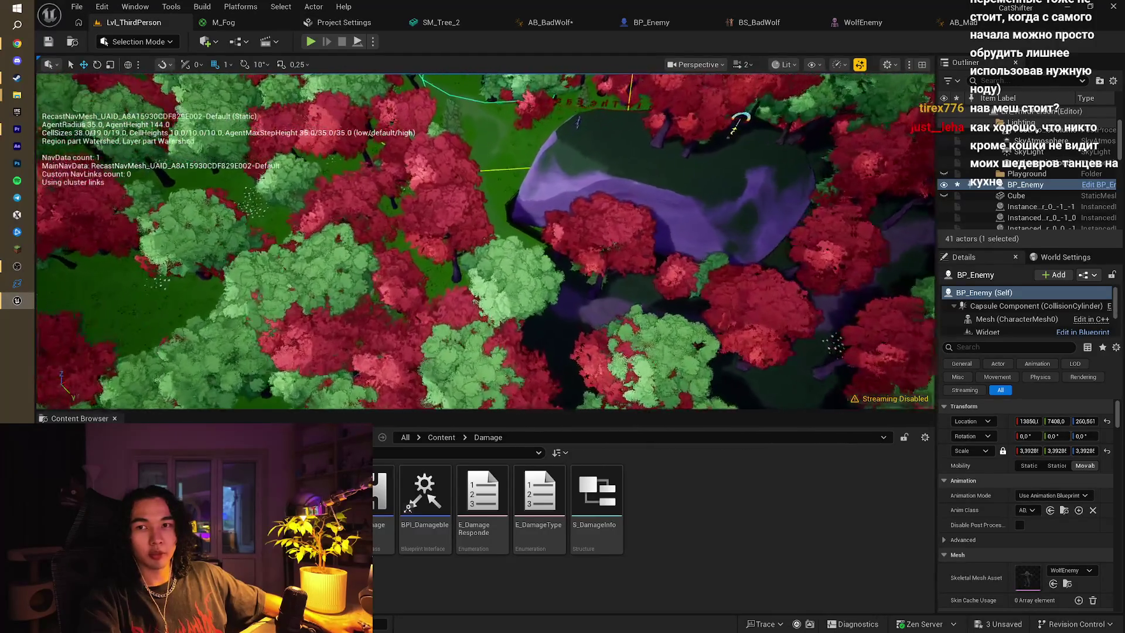
pyautogui.press('w')
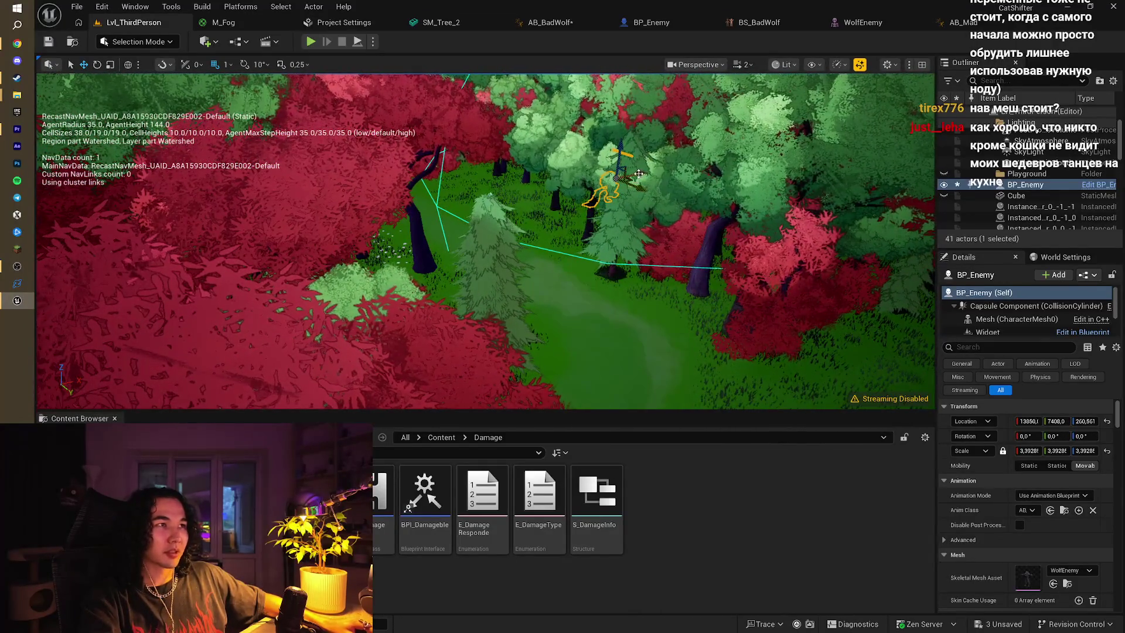
pyautogui.press('w')
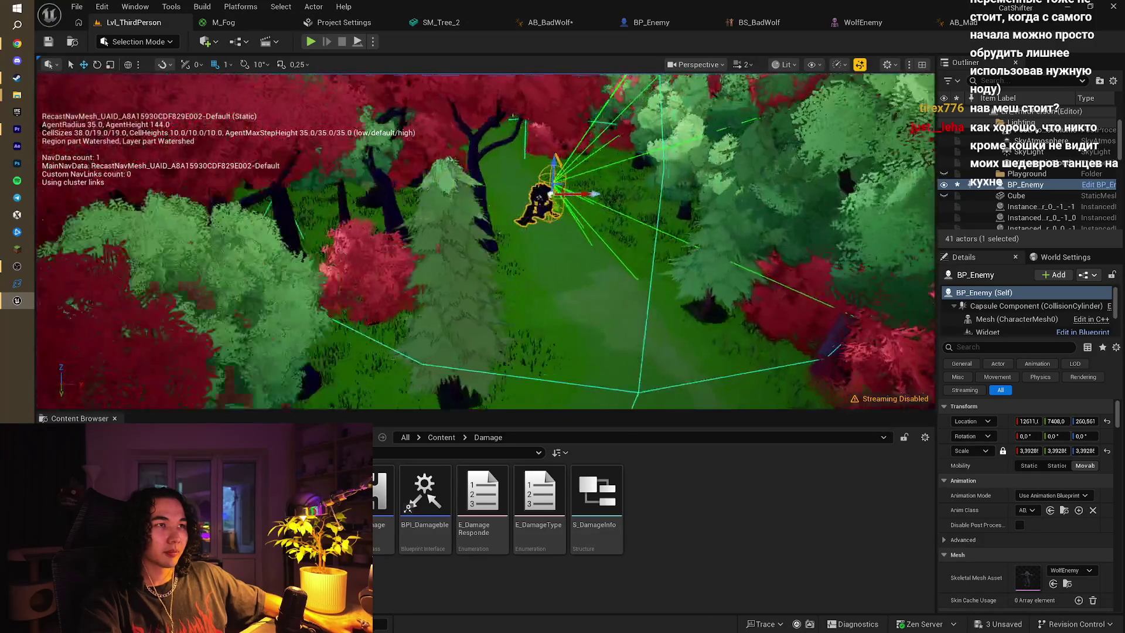
pyautogui.press('w')
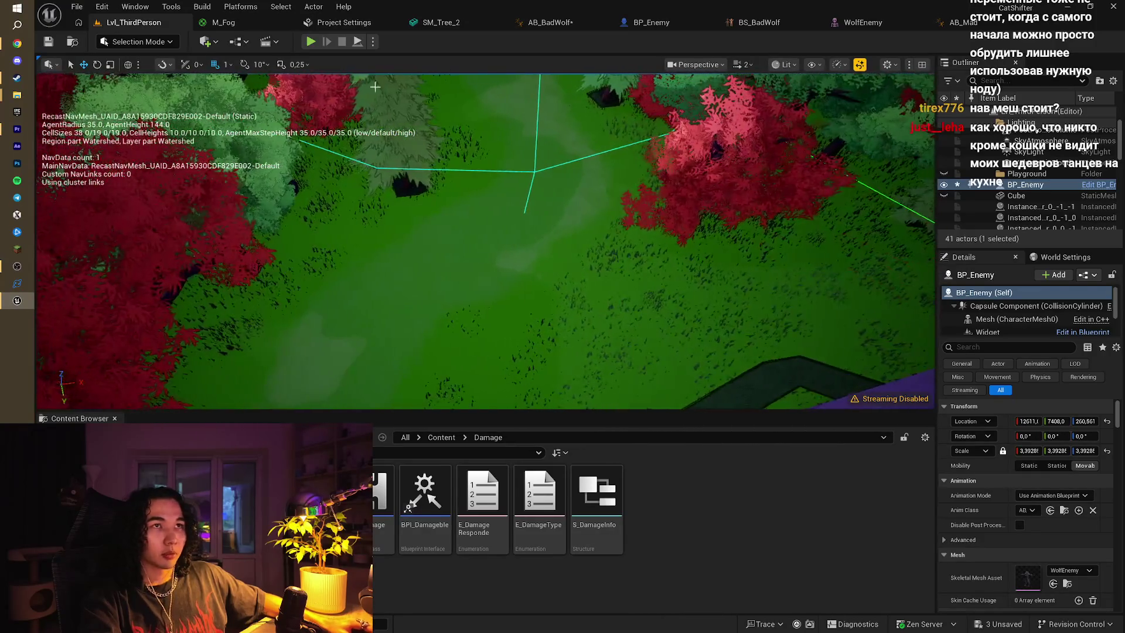
pyautogui.click(311, 41)
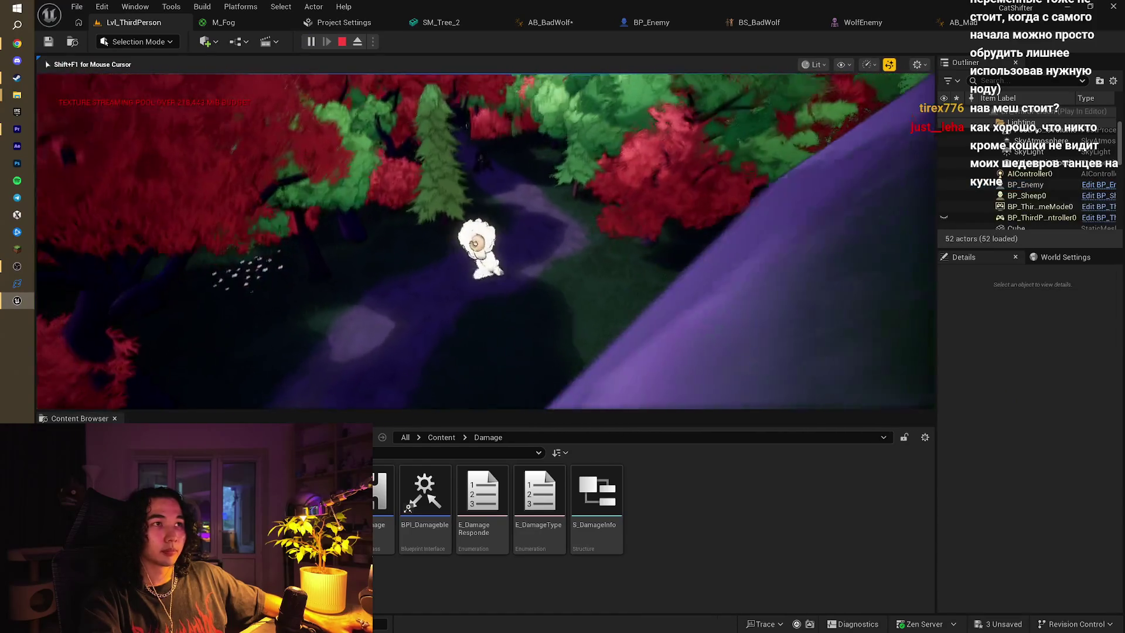
pyautogui.press('w')
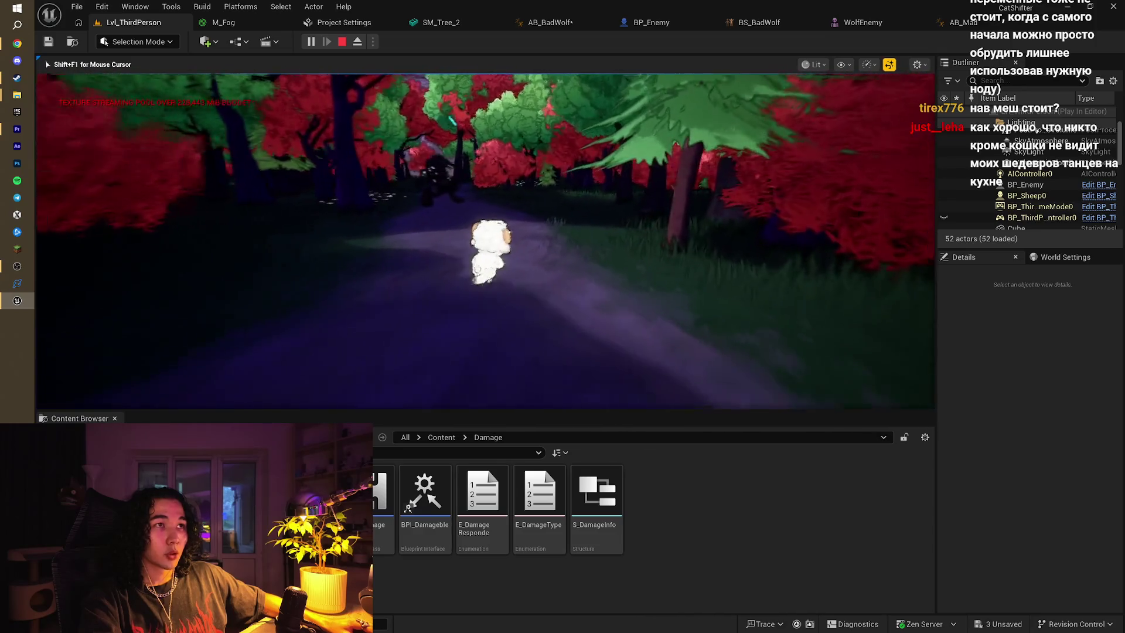
pyautogui.press('s')
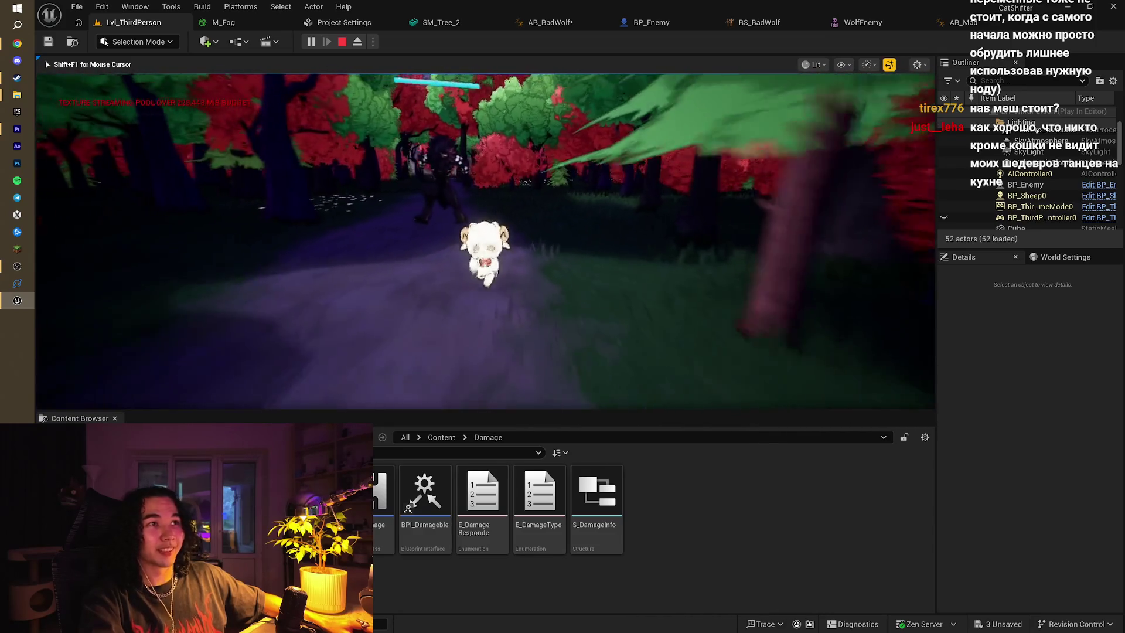
pyautogui.press('s')
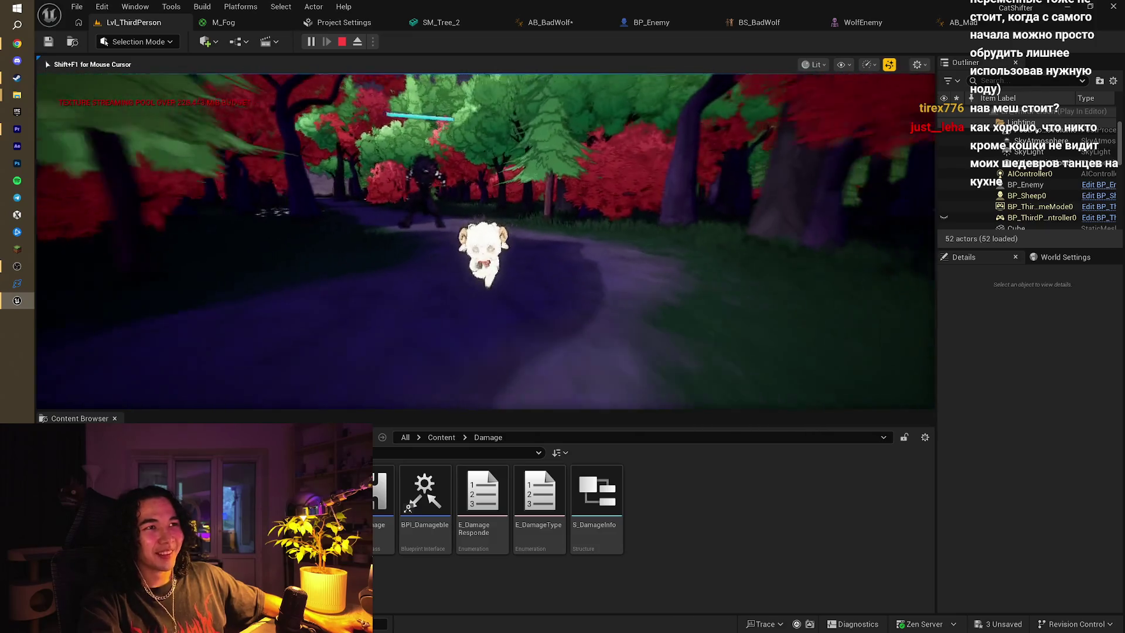
pyautogui.press('s')
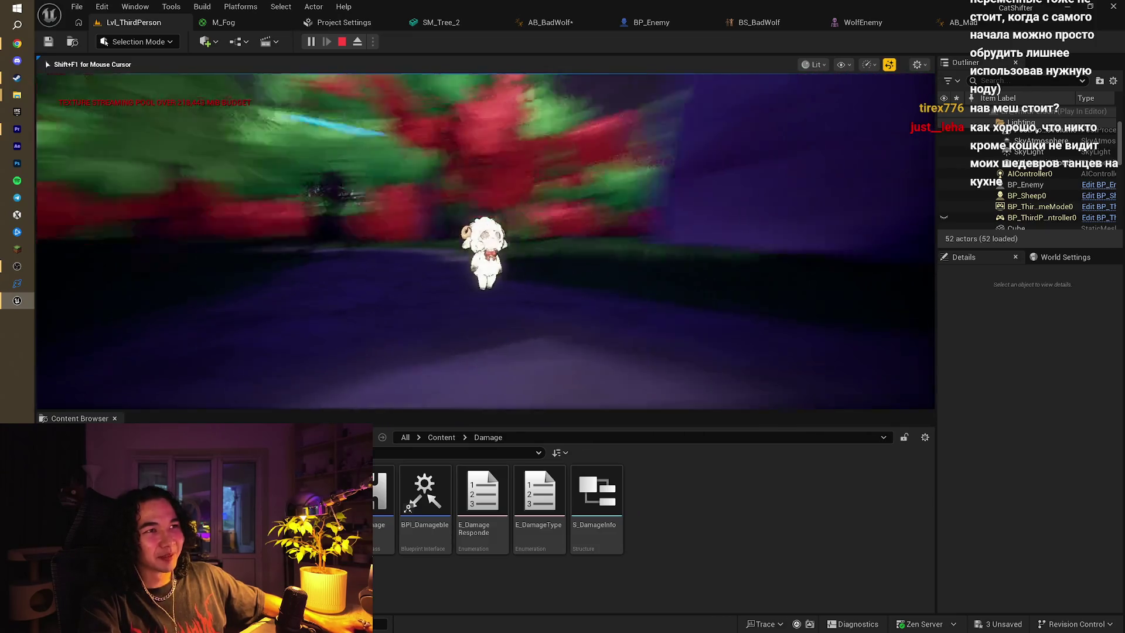
pyautogui.press('s')
pyautogui.press('s')
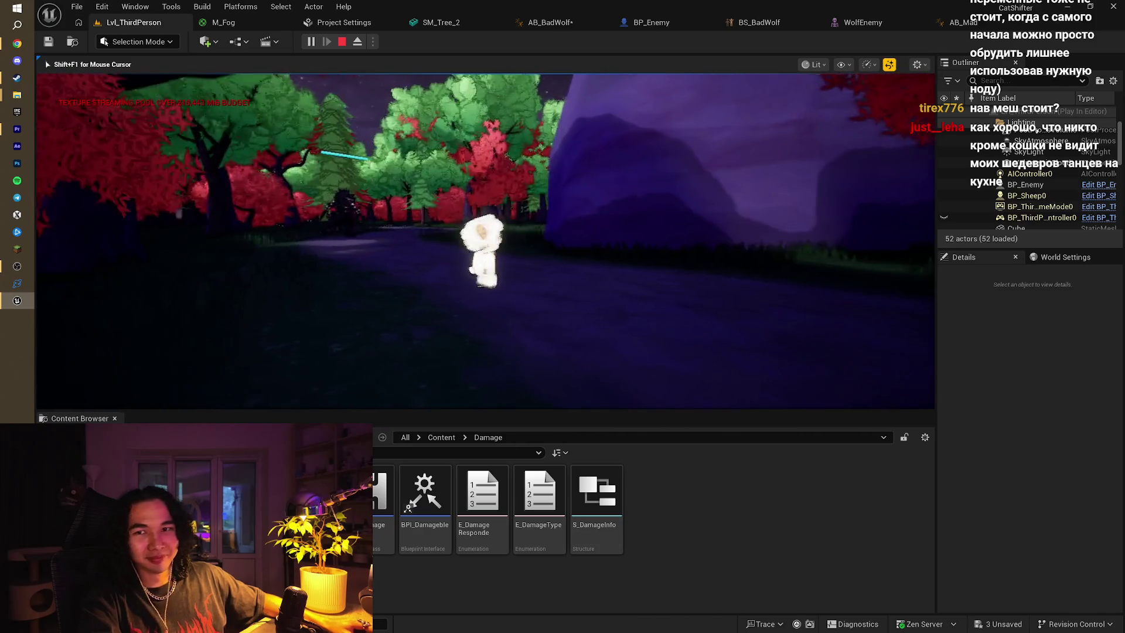
pyautogui.press('Escape')
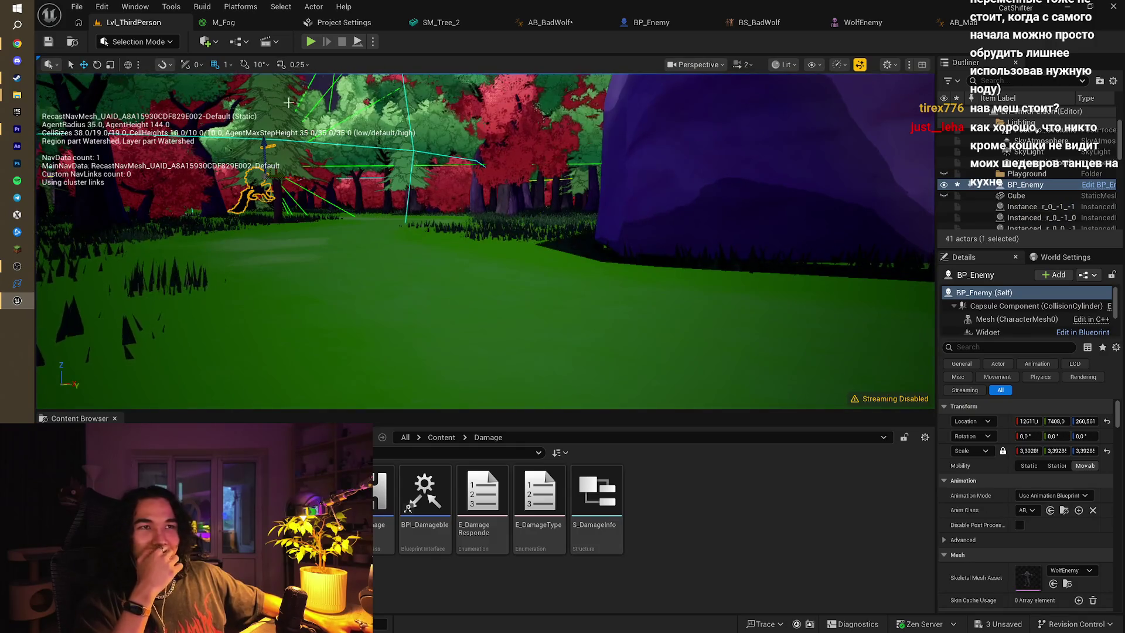
# Set BP_Enemy's Character Movement Max Walk Speed to 500 and compile the blueprint
pyautogui.click(652, 23)
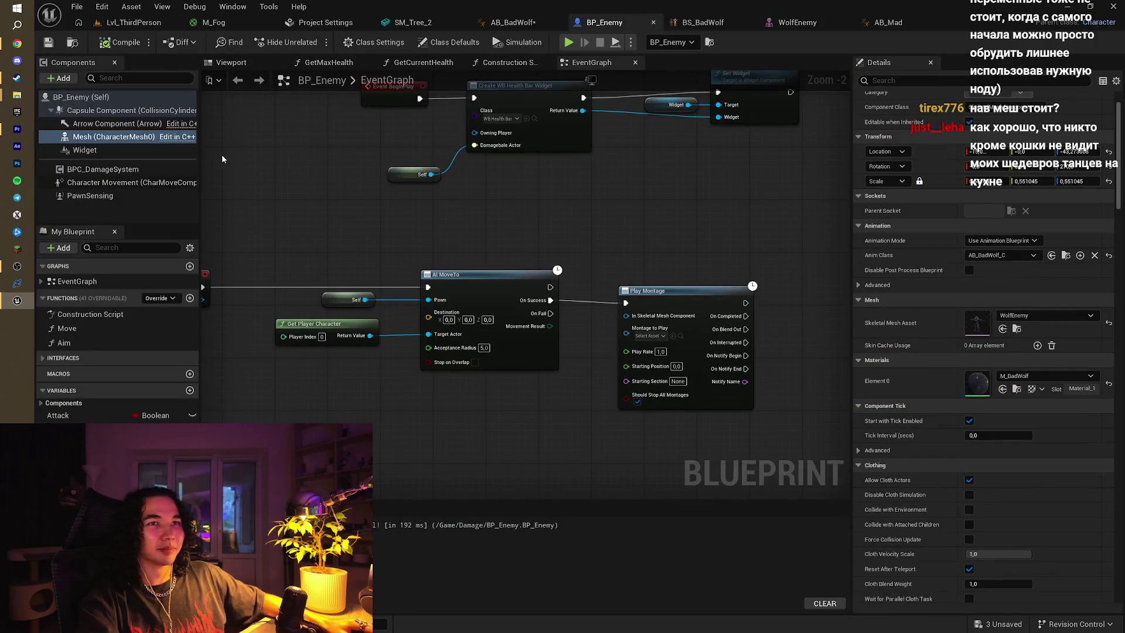
pyautogui.click(111, 182)
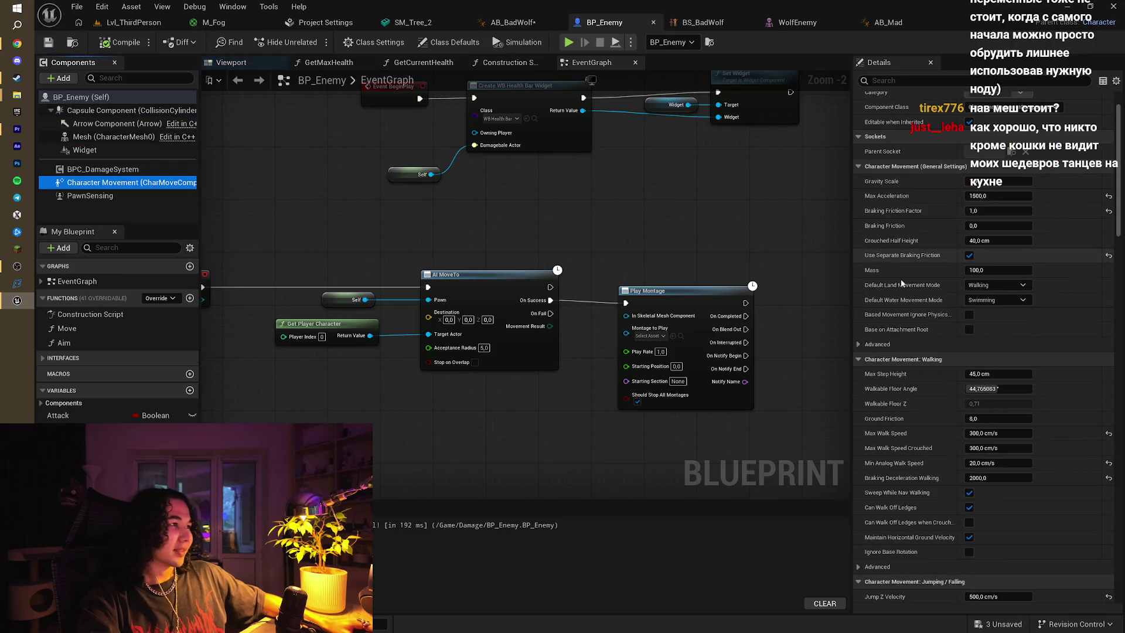
pyautogui.click(1008, 433)
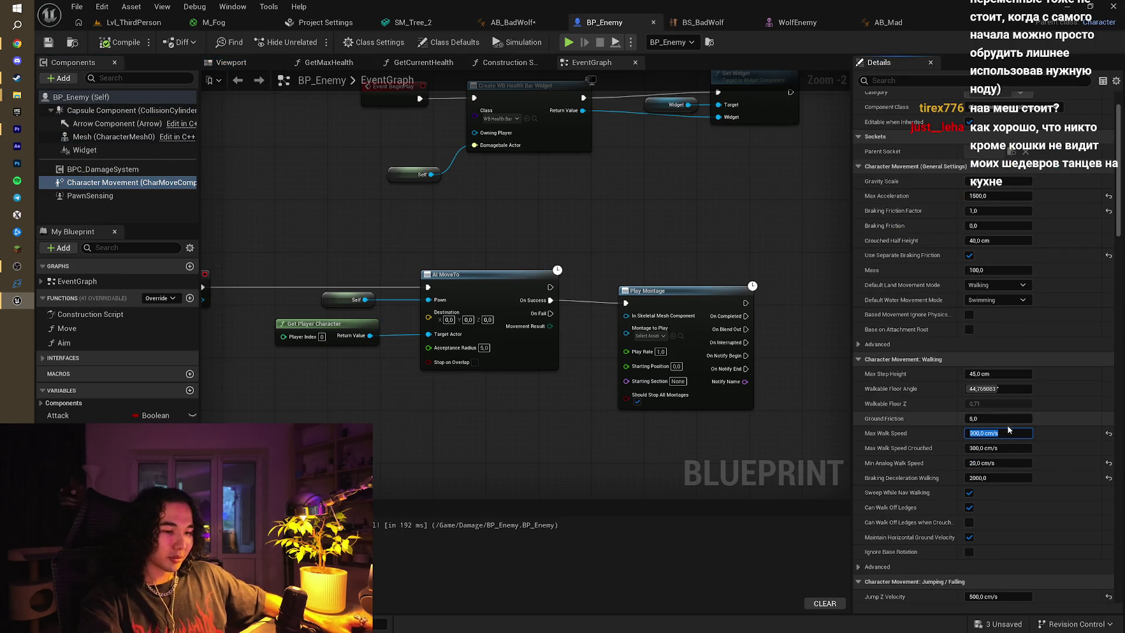
pyautogui.write('500')
pyautogui.press('Return')
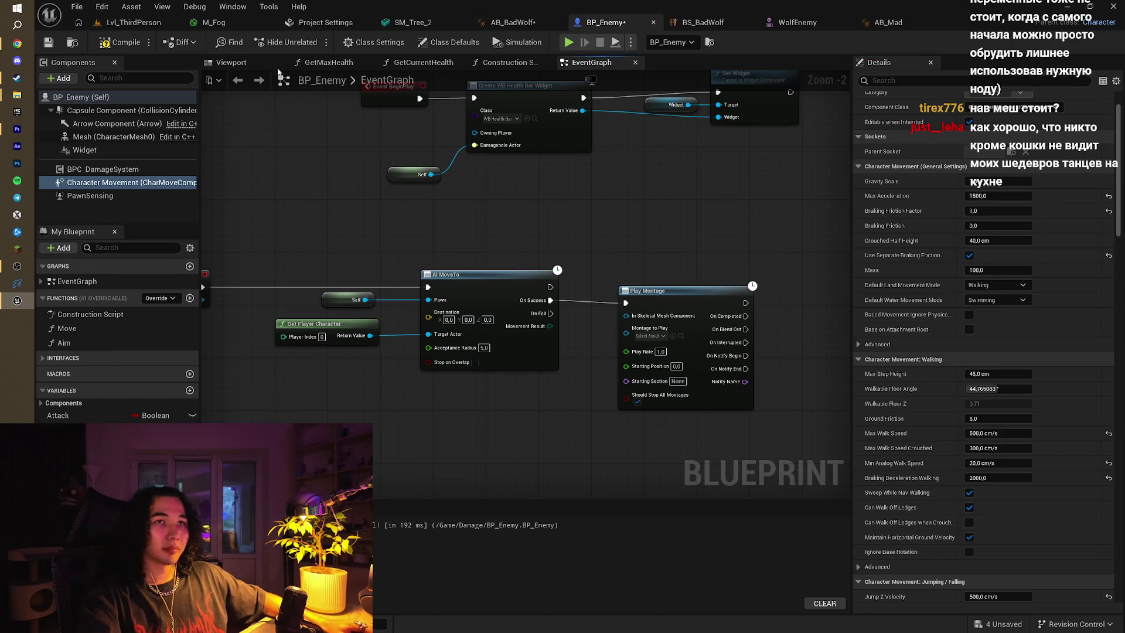
pyautogui.click(114, 47)
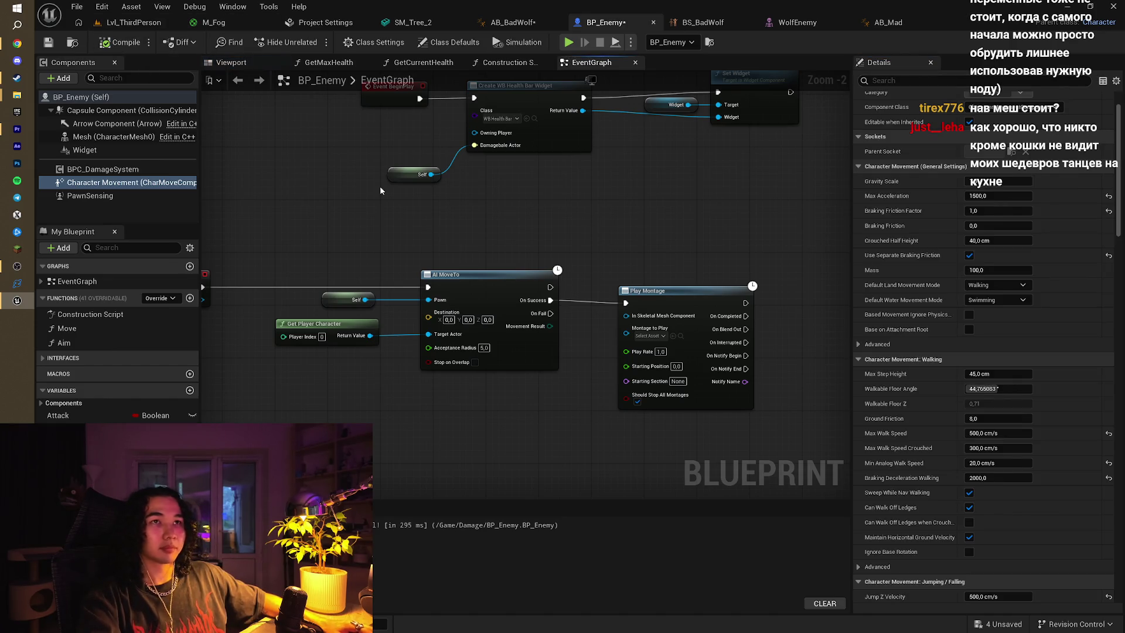
# Glance at the WolfEnemy mesh and BS_BadWolf blend space, then return to Lvl_ThirdPerson
pyautogui.click(814, 29)
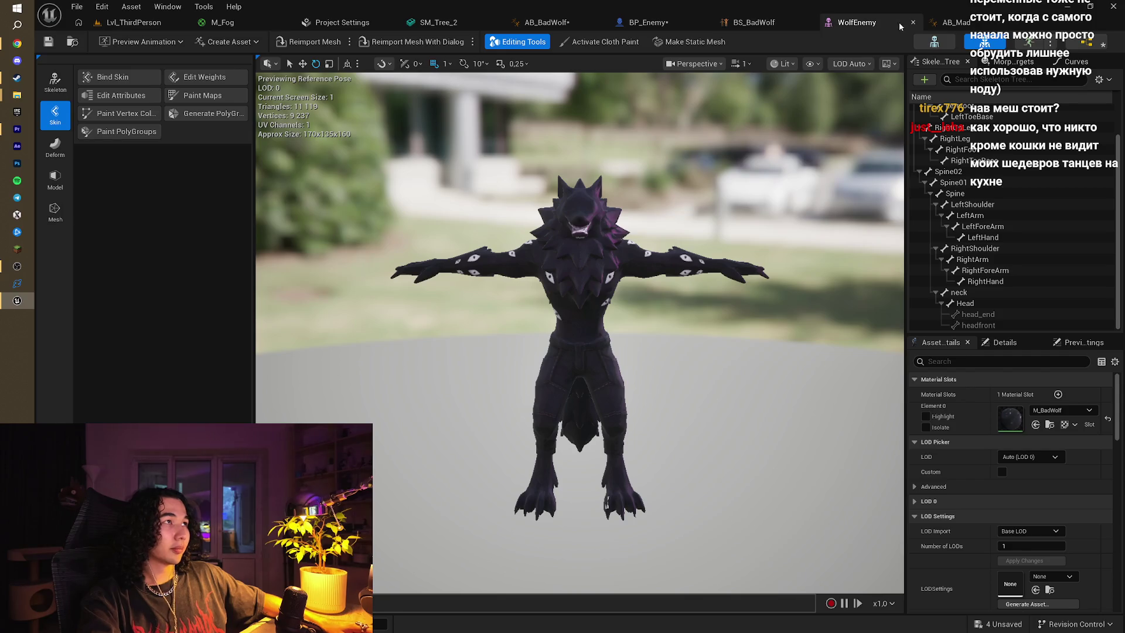
pyautogui.click(754, 23)
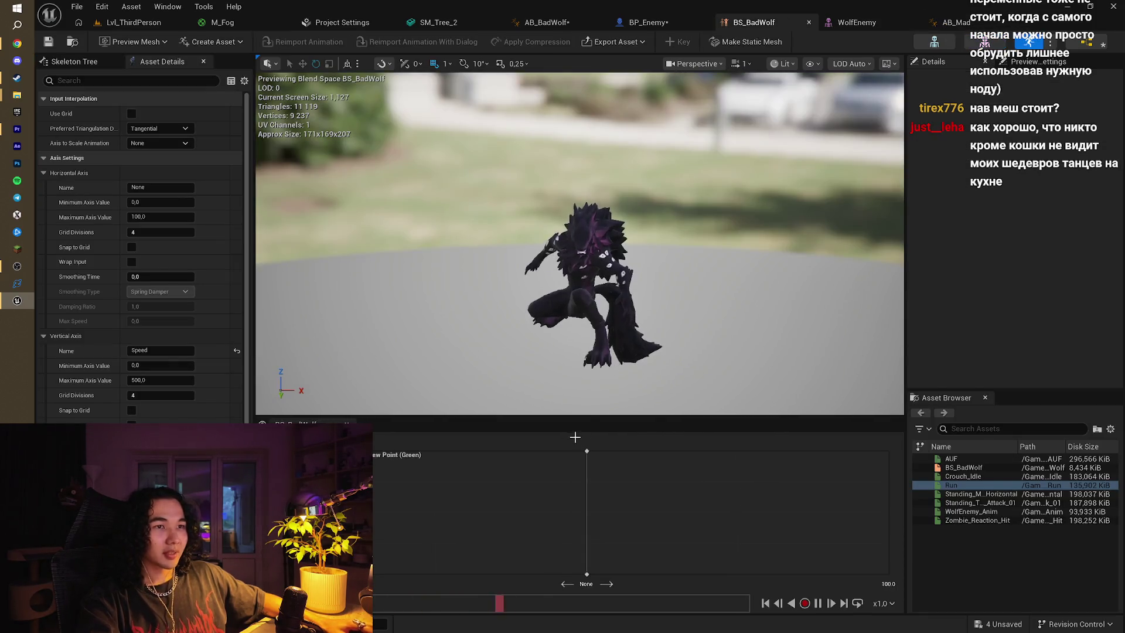
pyautogui.click(100, 27)
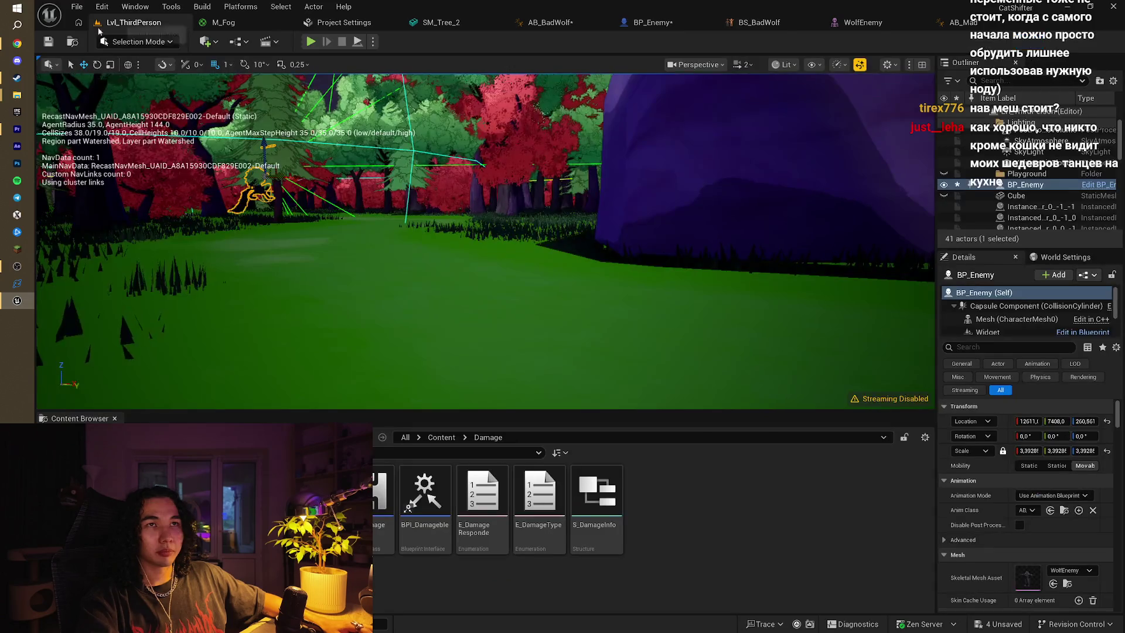
# Save all modified assets and start a test run of the level
pyautogui.click(48, 42)
pyautogui.press('Escape')
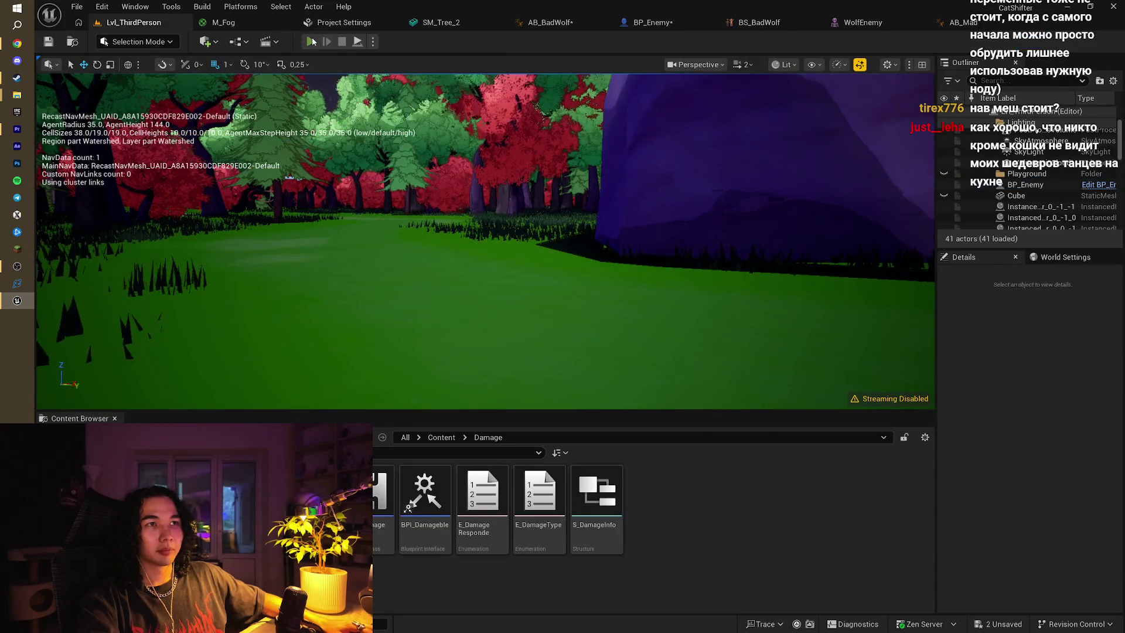
pyautogui.click(311, 41)
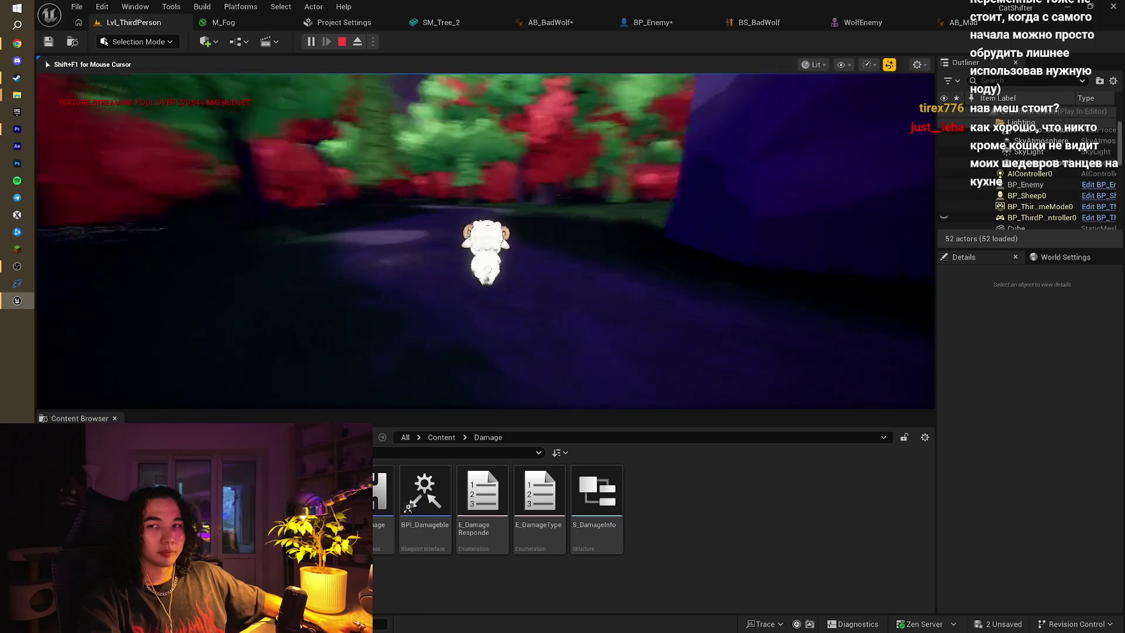
# Run the sheep along the path toward the large rock while the faster wolf closes in
pyautogui.press('w')
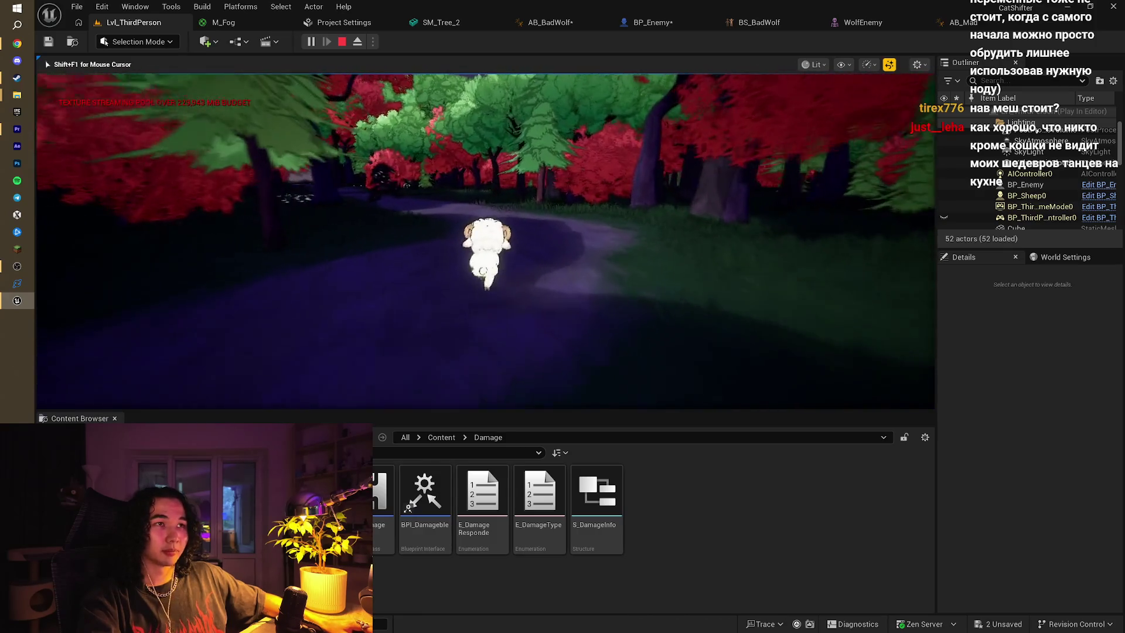
pyautogui.press('w')
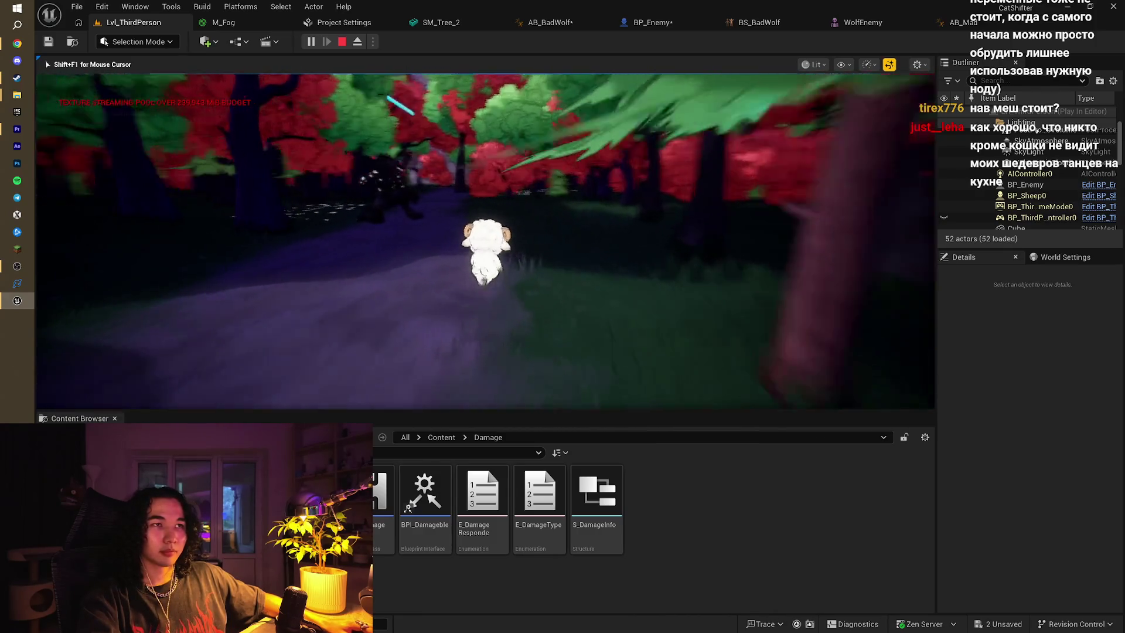
pyautogui.press('s')
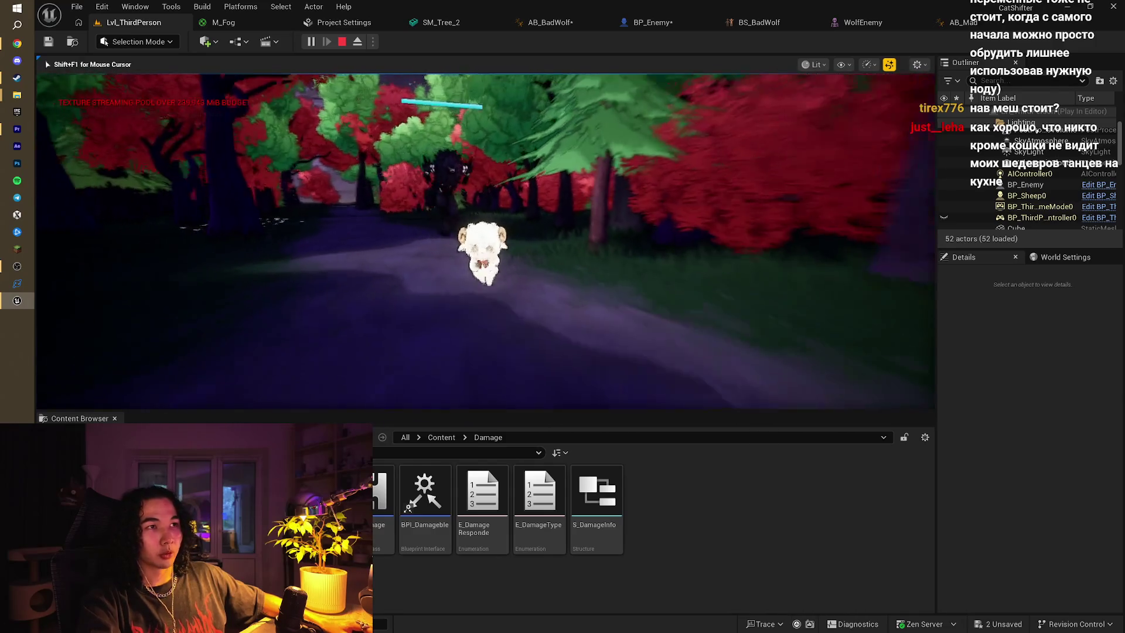
pyautogui.press('s')
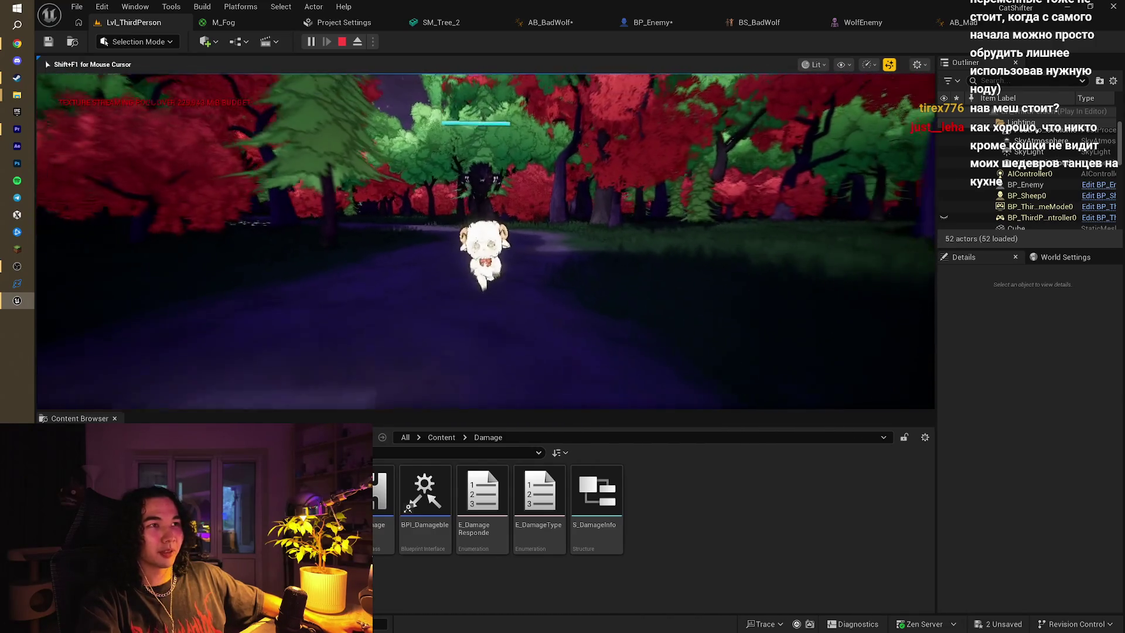
pyautogui.press('s')
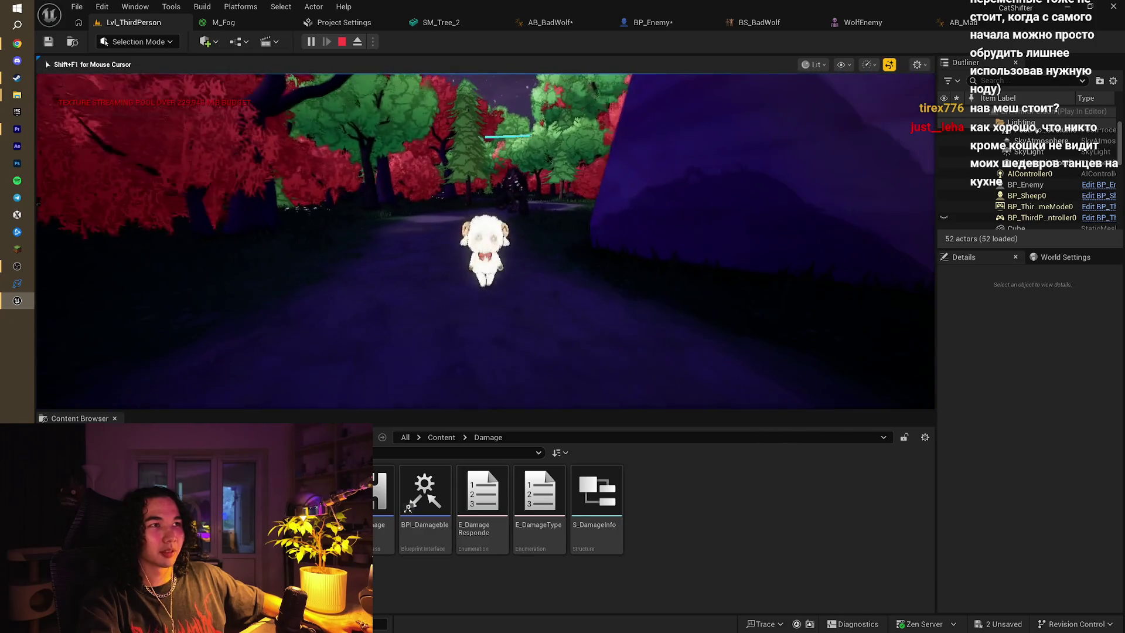
pyautogui.press('w')
pyautogui.press('s')
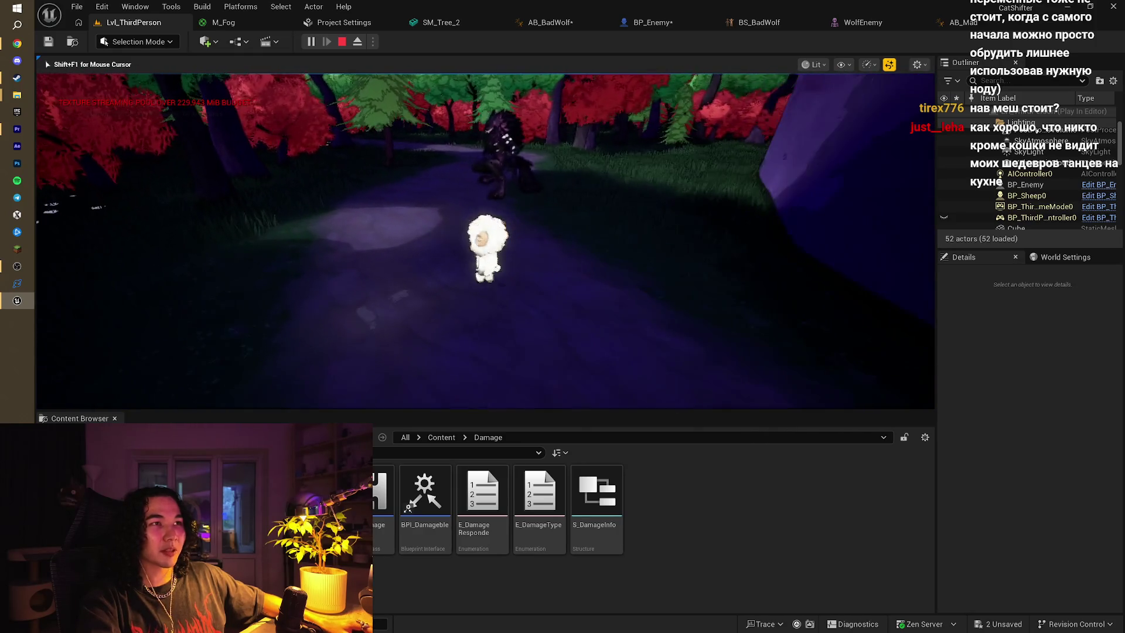
pyautogui.press('s')
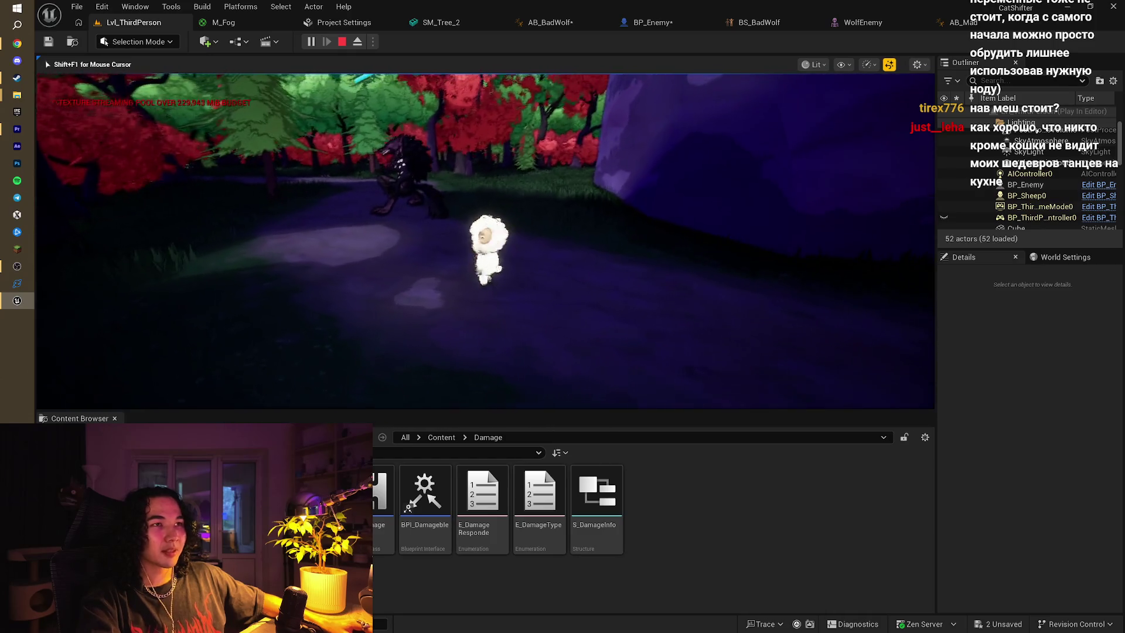